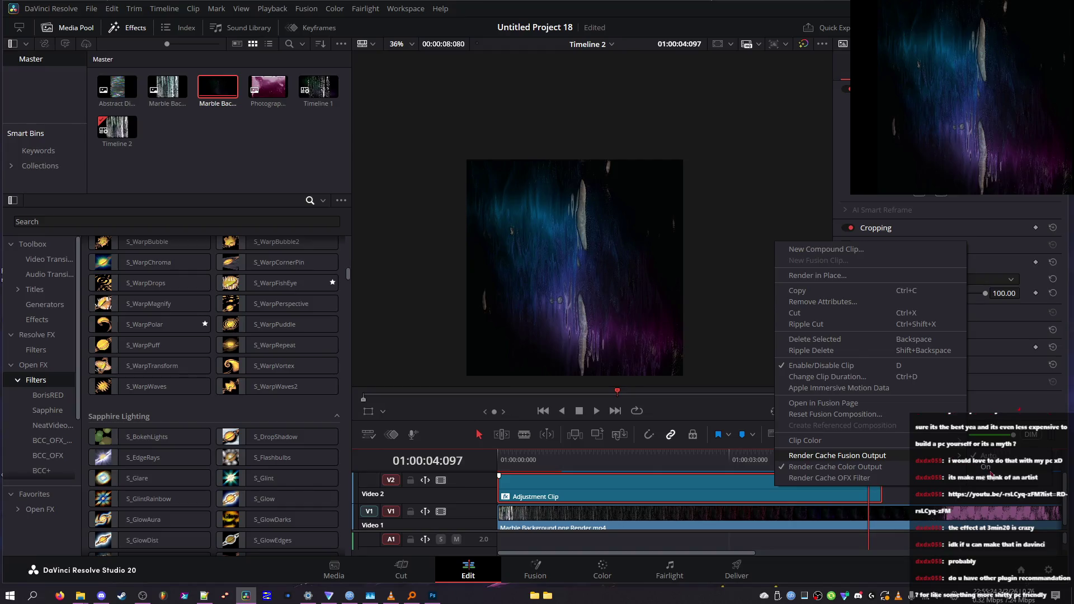
# - Dismiss the Adjustment Clip's context menu unchanged and scrub the playhead back a few frames
pyautogui.rightClick(844, 492)
pyautogui.click(923, 485)
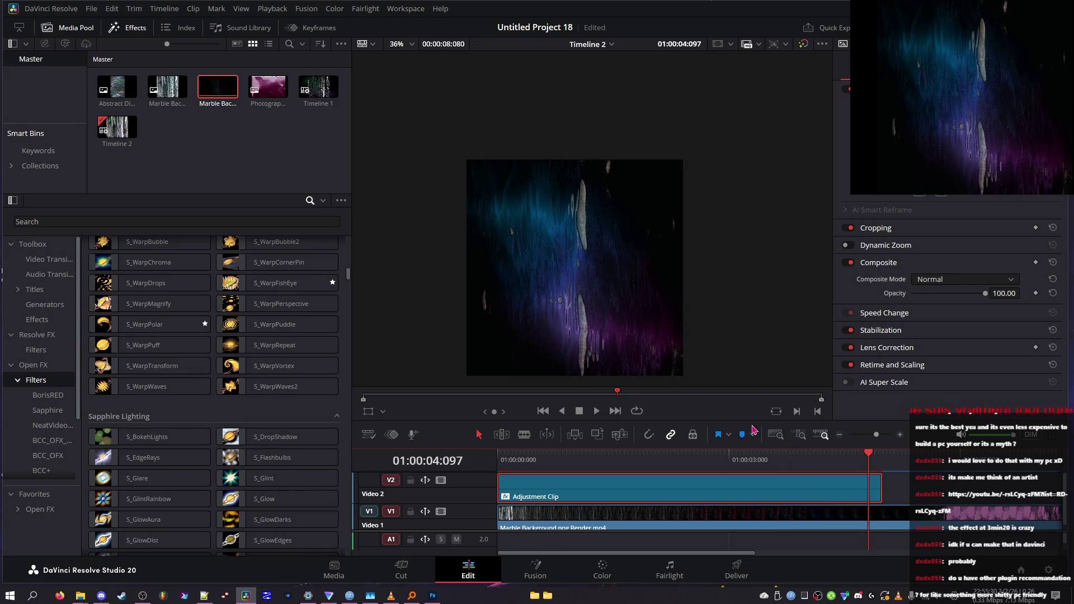
pyautogui.moveTo(870, 457); pyautogui.dragTo(869, 458)
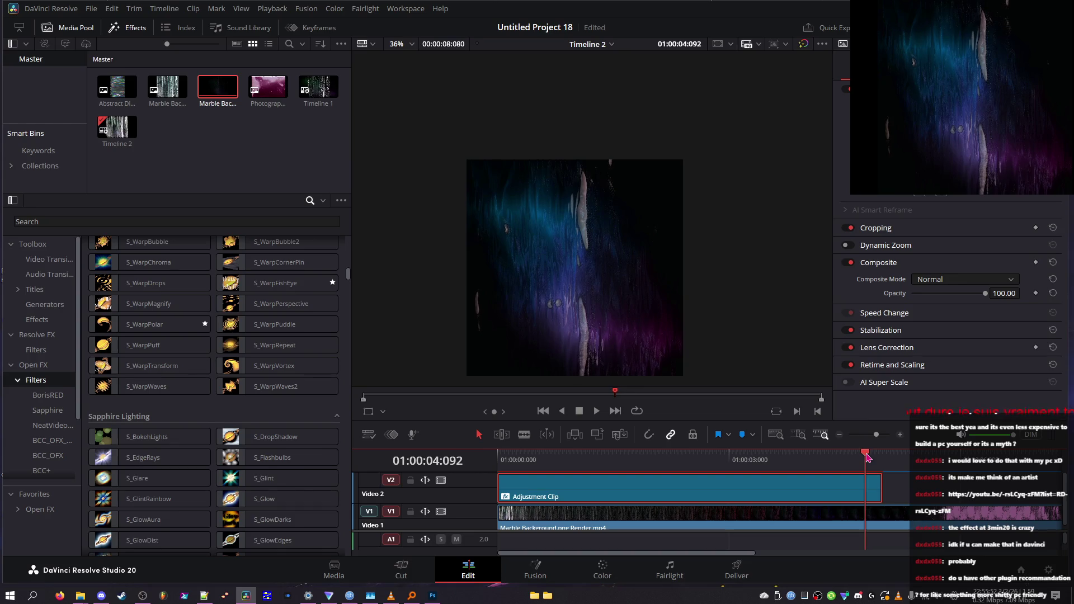
pyautogui.scroll(8, 505, 249)
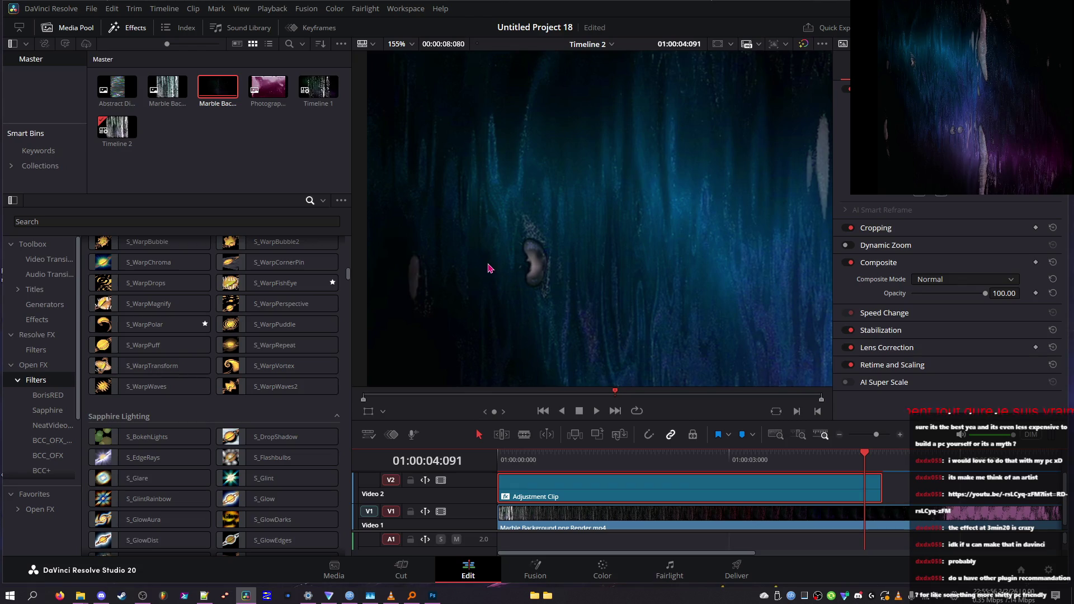
pyautogui.scroll(4, 495, 268)
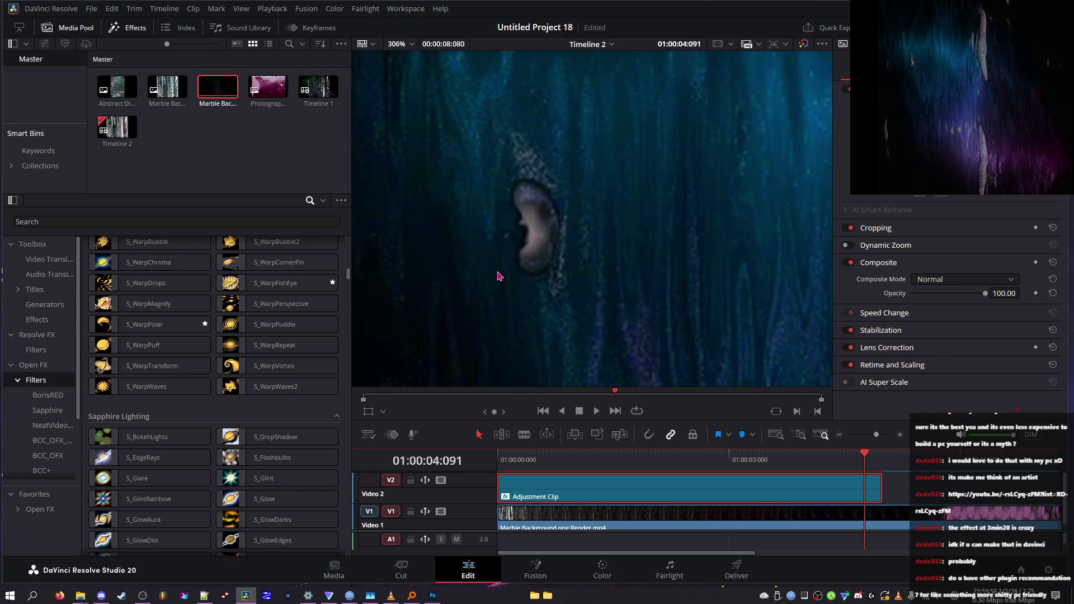
pyautogui.press('Left')
pyautogui.press('Left')
pyautogui.press('Left')
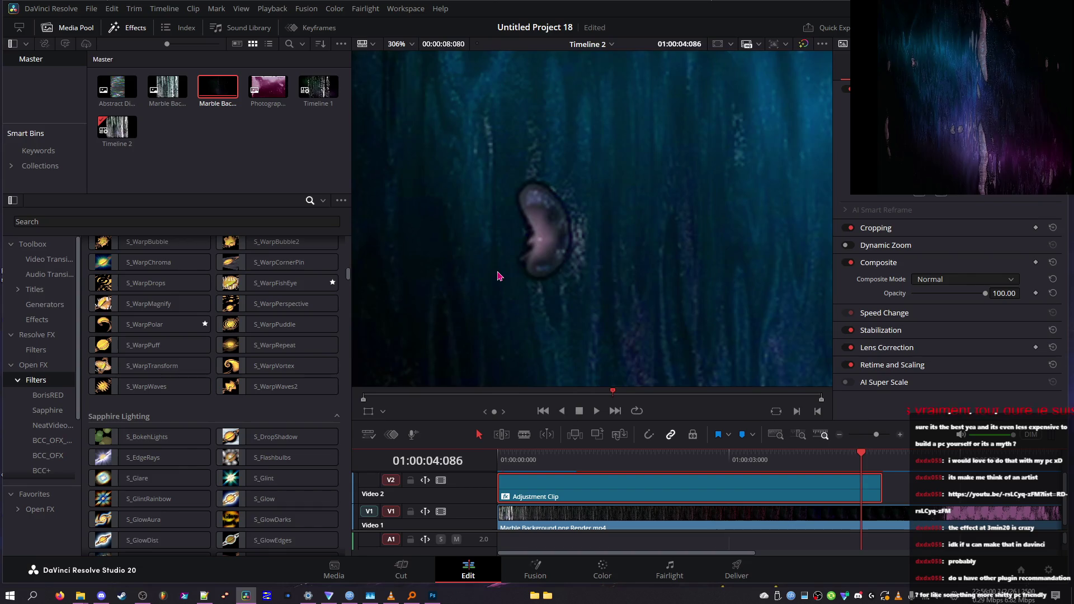
pyautogui.press('Left')
pyautogui.press('Left')
pyautogui.press('Left')
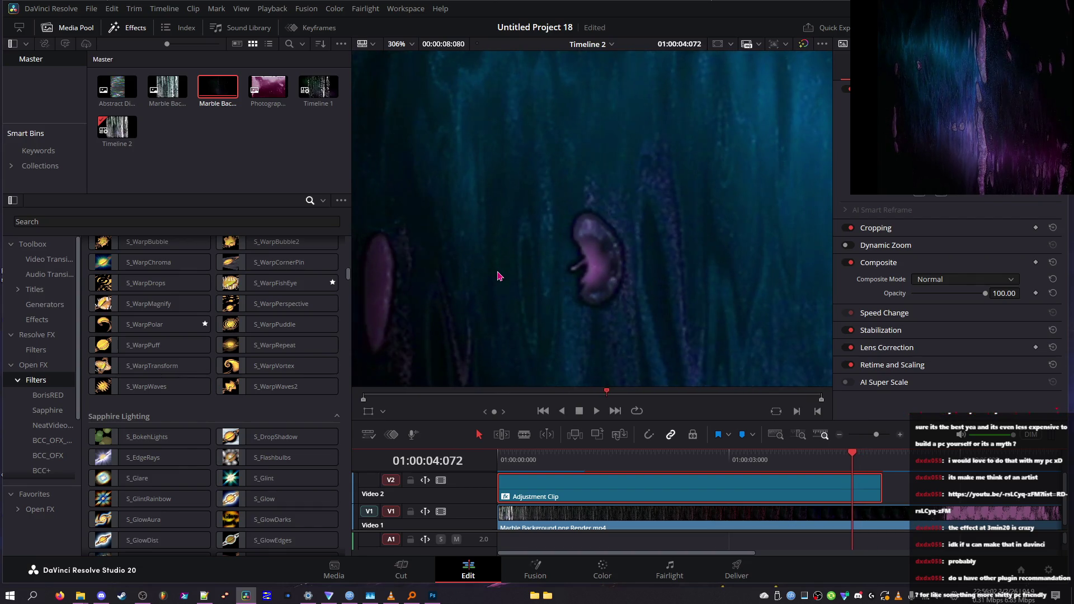
pyautogui.press('Left')
pyautogui.press('Left')
pyautogui.press('Left')
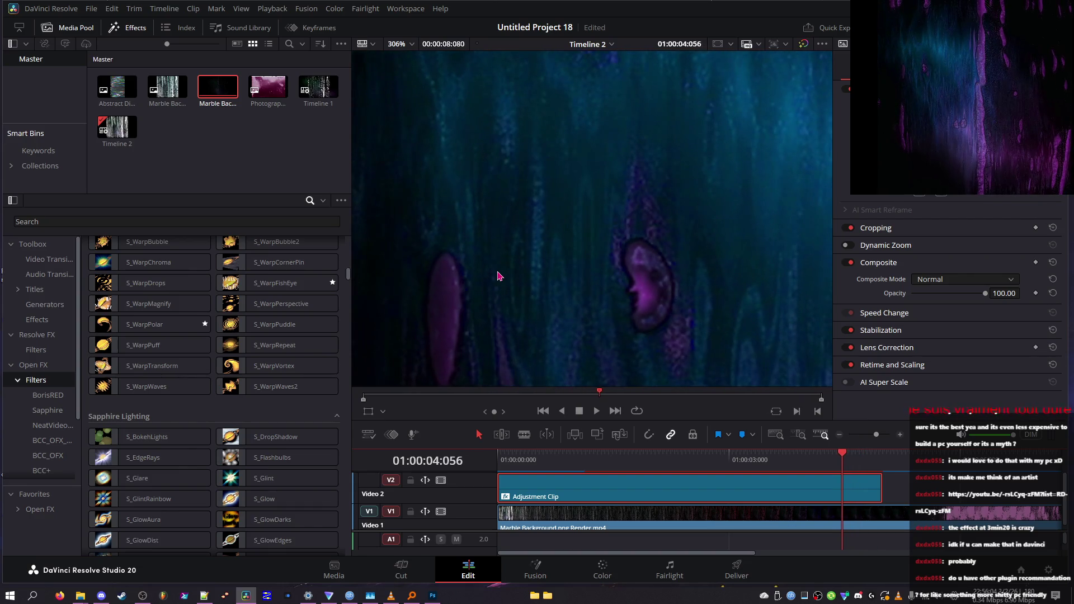
pyautogui.press('Left')
pyautogui.press('Left')
pyautogui.press('Left')
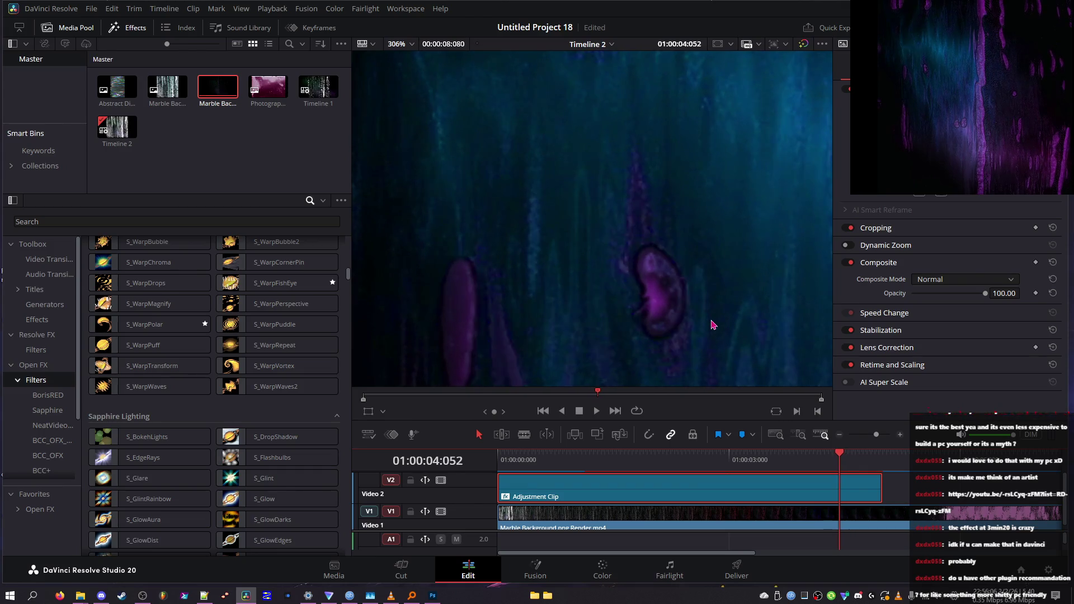
pyautogui.press('Left')
pyautogui.press('Left')
pyautogui.press('Left')
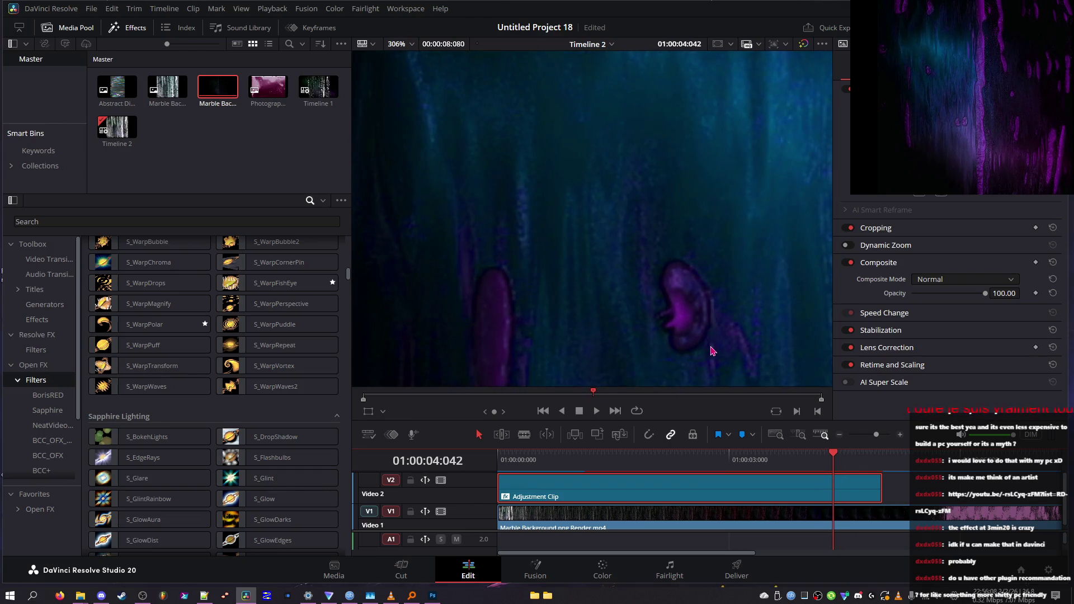
pyautogui.press('Right')
pyautogui.press('Right')
pyautogui.press('Right')
pyautogui.press('Right')
pyautogui.press('Right')
pyautogui.press('Right')
pyautogui.press('Left')
pyautogui.press('Left')
pyautogui.press('Left')
pyautogui.press('Right')
pyautogui.press('Right')
pyautogui.press('Right')
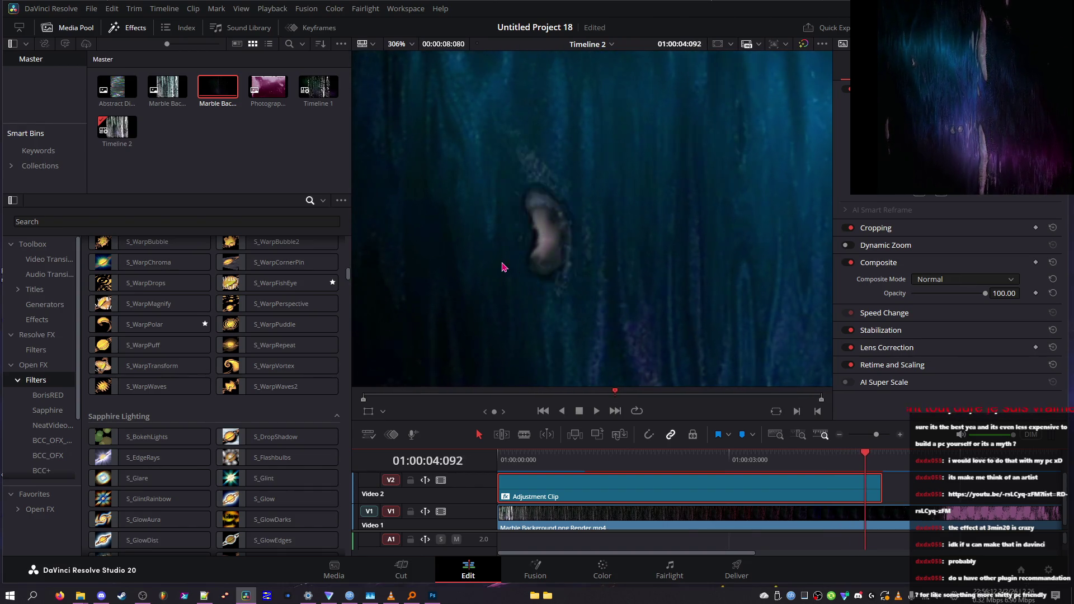
pyautogui.press('Left')
pyautogui.press('Left')
pyautogui.press('Left')
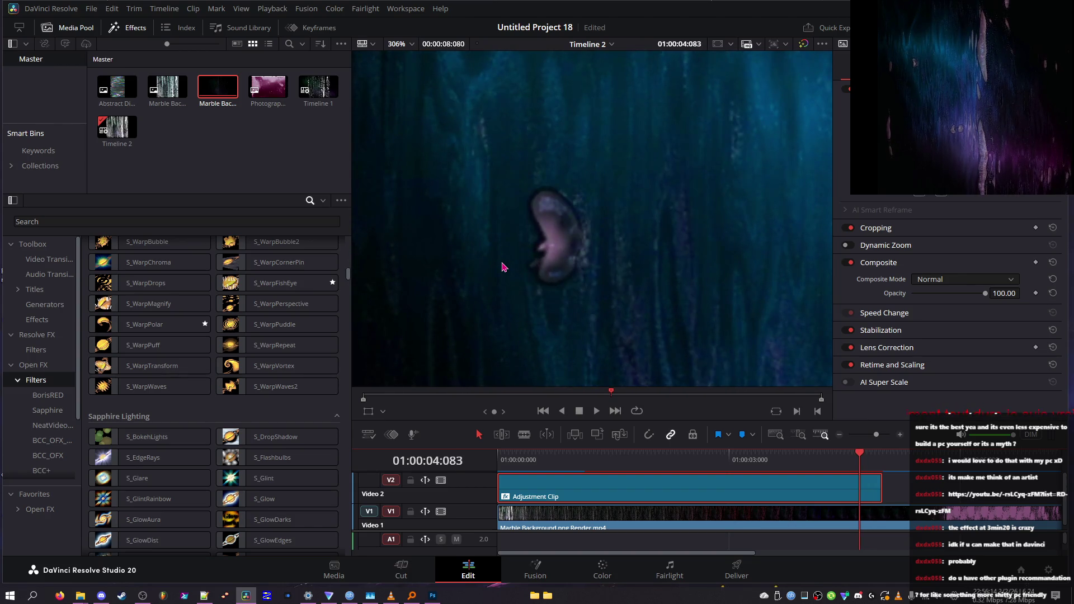
pyautogui.press('Left')
pyautogui.press('Left')
pyautogui.press('Left')
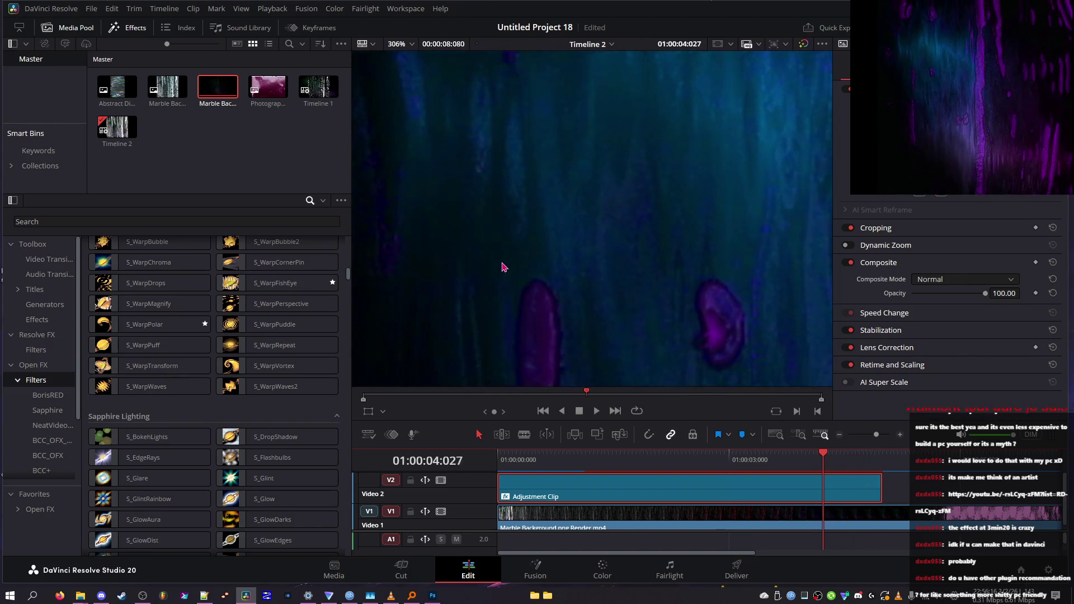
pyautogui.press('Left')
pyautogui.press('Left')
pyautogui.press('Left')
pyautogui.scroll(-3, 507, 264)
pyautogui.press('Right')
pyautogui.press('Right')
pyautogui.press('Right')
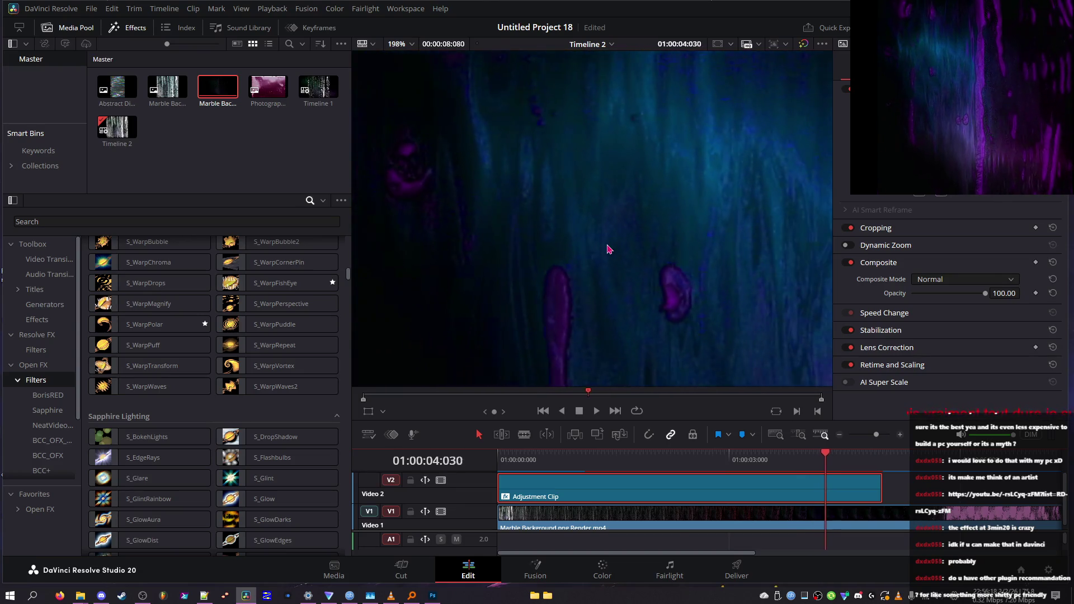
pyautogui.press('Right')
pyautogui.press('Right')
pyautogui.press('Right')
pyautogui.scroll(-2, 618, 252)
pyautogui.press('Left')
pyautogui.press('Left')
pyautogui.press('Left')
pyautogui.scroll(3, 671, 246)
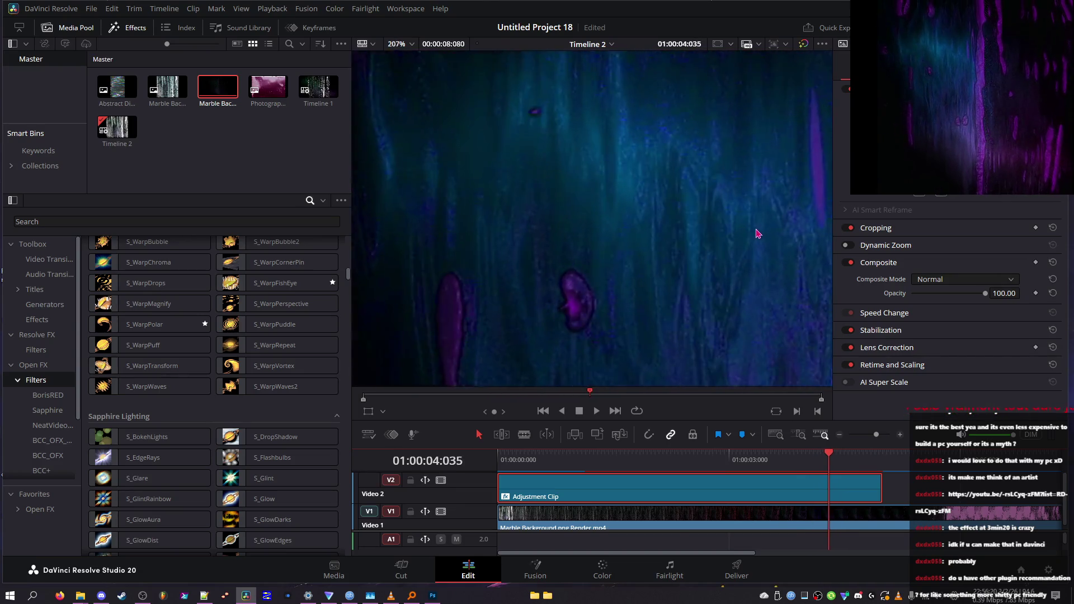
pyautogui.press('Right')
pyautogui.press('Right')
pyautogui.press('Right')
pyautogui.scroll(-4, 756, 233)
pyautogui.press('Right')
pyautogui.press('Right')
pyautogui.press('Right')
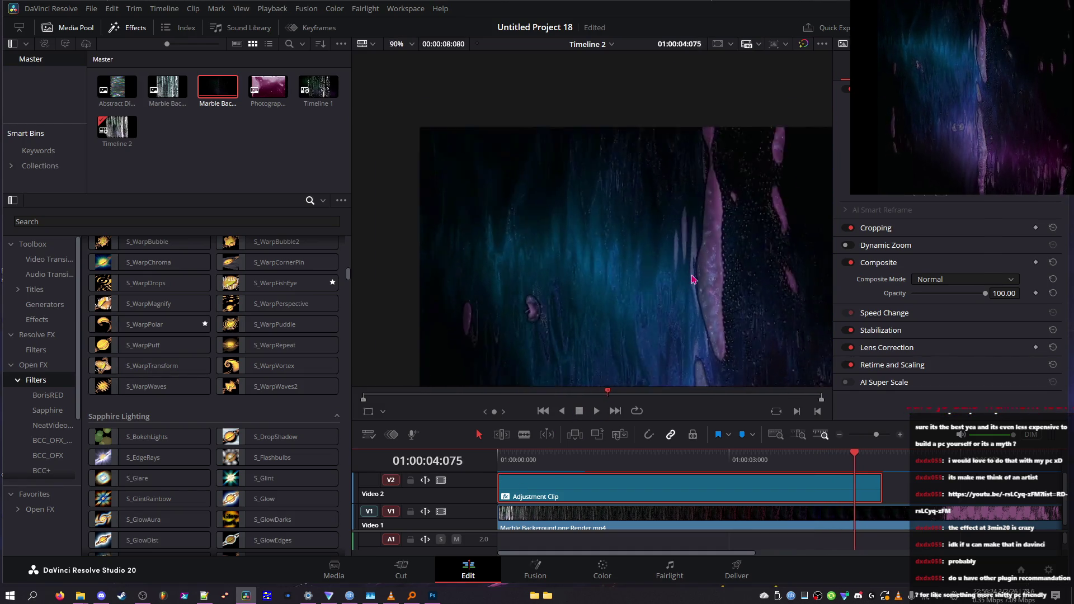
pyautogui.scroll(2, 701, 279)
pyautogui.press('Left')
pyautogui.press('Left')
pyautogui.press('Left')
pyautogui.press('Left')
pyautogui.press('Left')
pyautogui.press('Left')
pyautogui.scroll(-2, 555, 349)
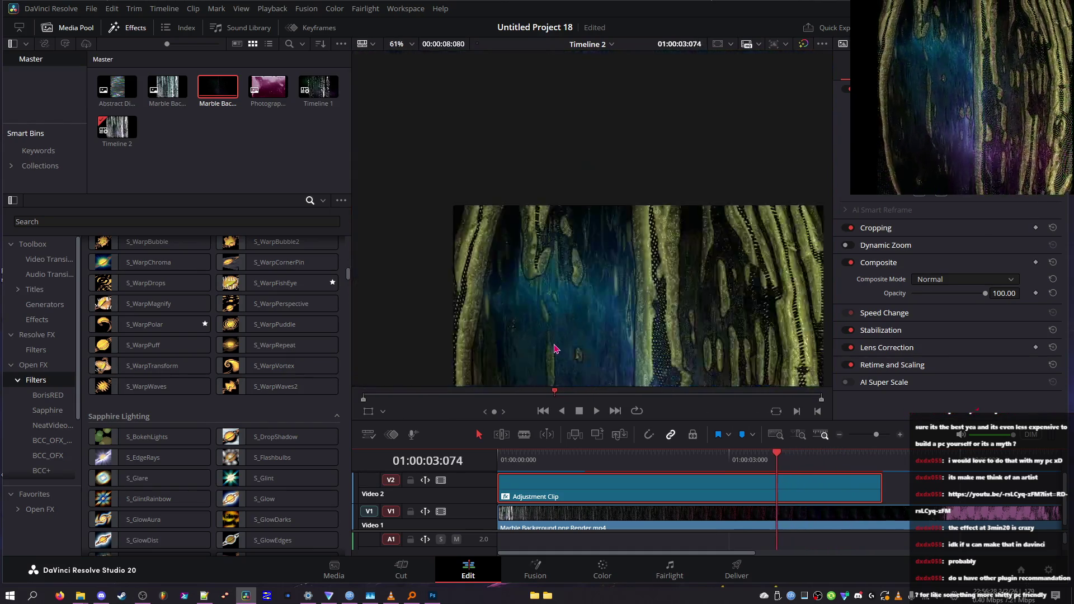
pyautogui.press('Left')
pyautogui.press('Left')
pyautogui.press('Left')
pyautogui.press('Left')
pyautogui.press('Left')
pyautogui.press('Left')
pyautogui.scroll(5, 565, 358)
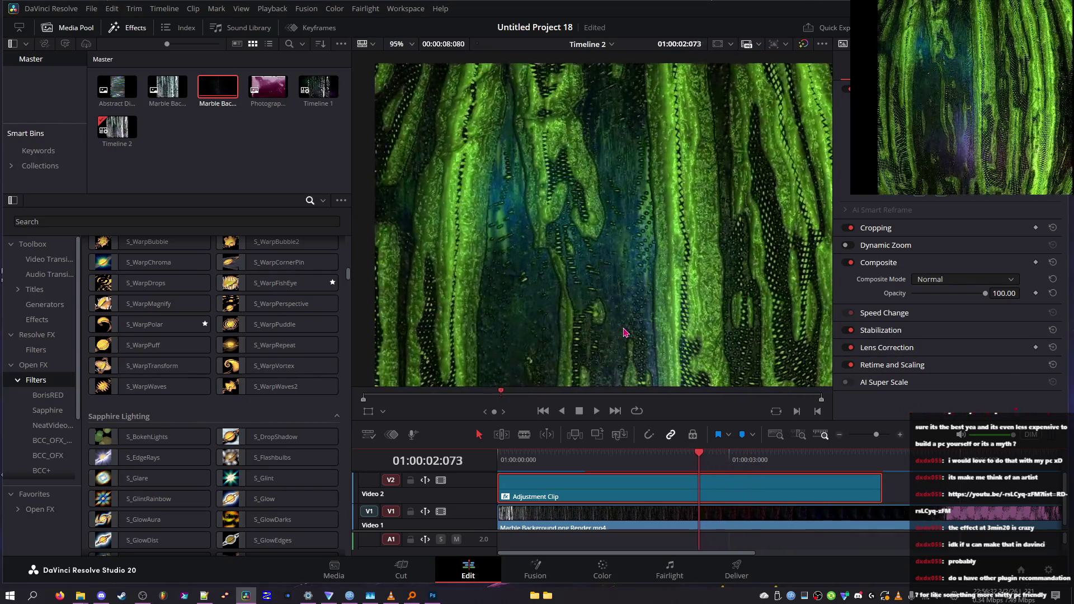
pyautogui.press('Left')
pyautogui.press('Left')
pyautogui.press('Left')
pyautogui.press('Right')
pyautogui.press('Right')
pyautogui.press('Right')
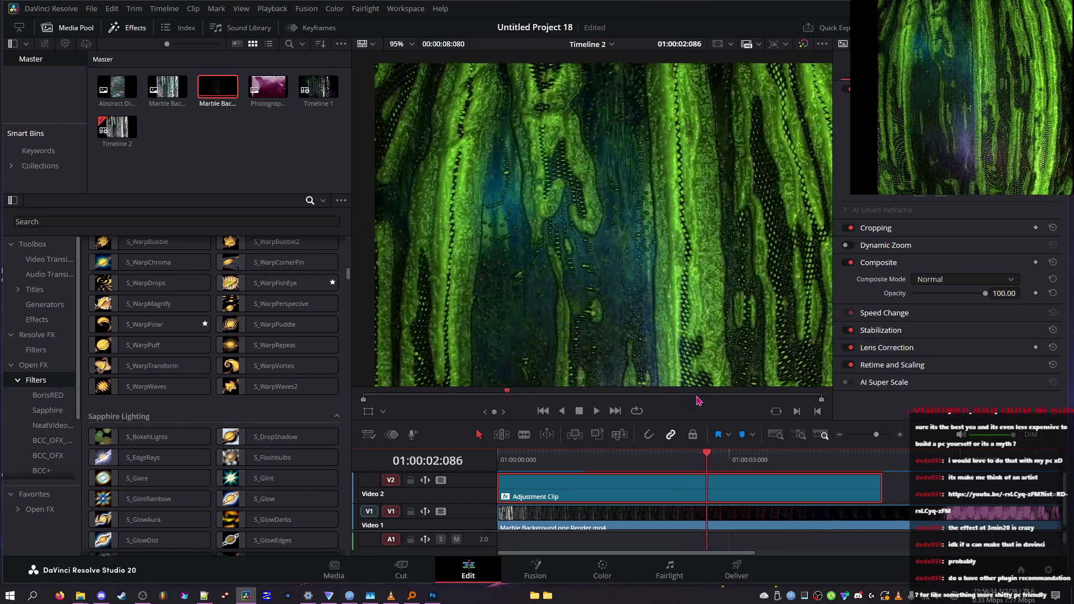
pyautogui.press('Right')
pyautogui.press('Right')
pyautogui.press('Right')
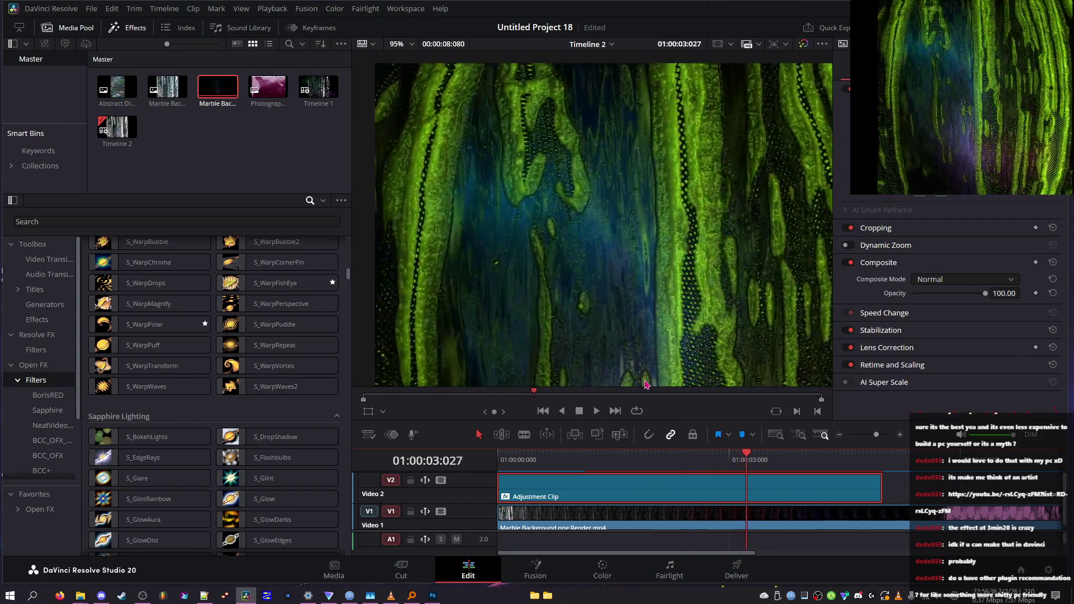
pyautogui.press('Right')
pyautogui.press('Right')
pyautogui.press('Right')
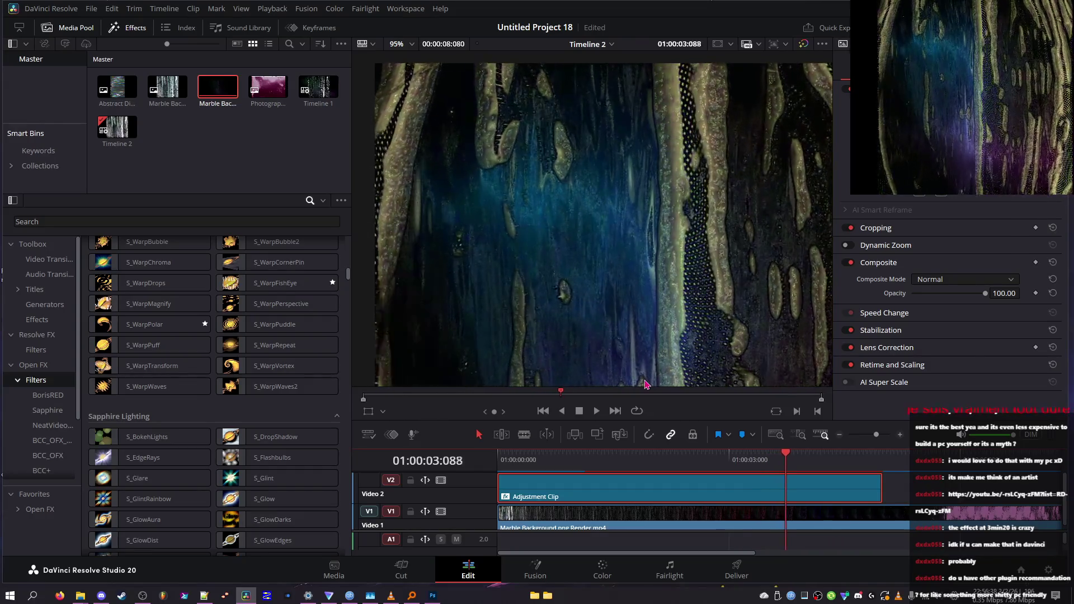
pyautogui.press('Right')
pyautogui.press('Right')
pyautogui.press('Right')
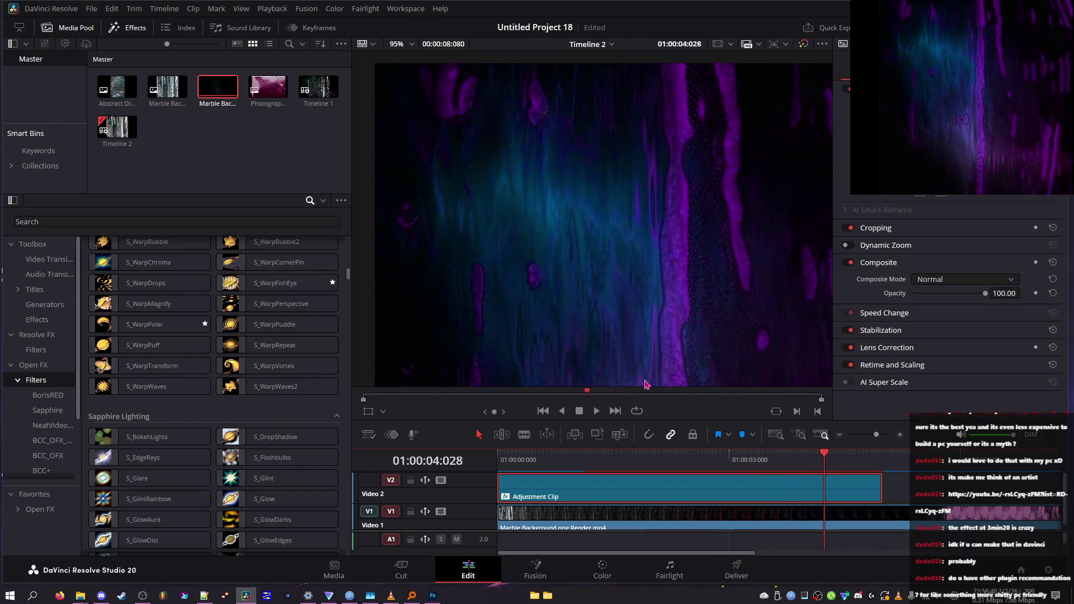
pyautogui.press('Right')
pyautogui.press('Right')
pyautogui.press('Right')
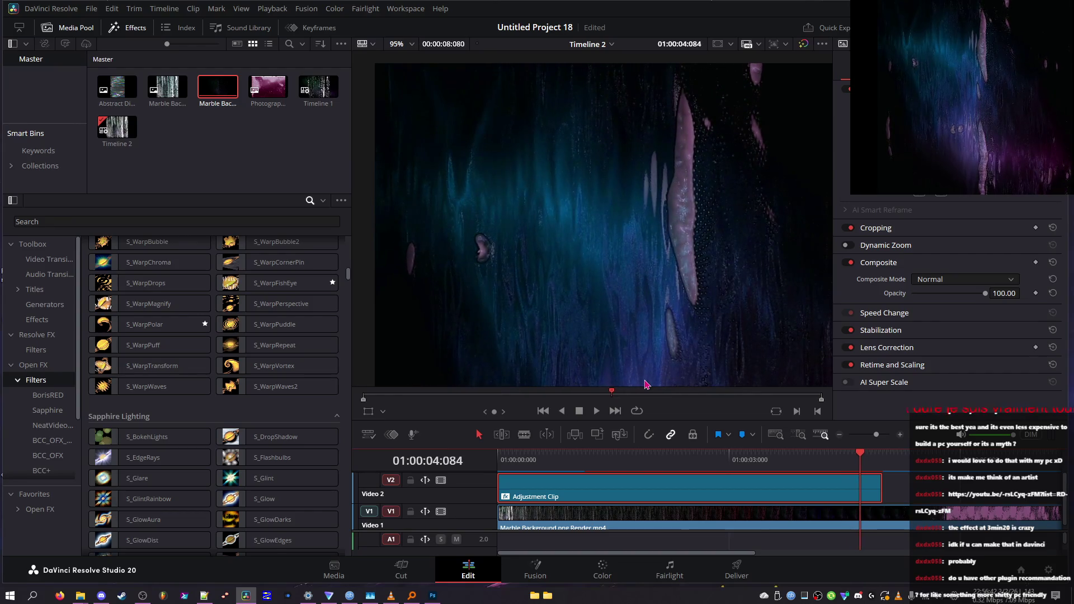
pyautogui.scroll(3, 681, 316)
pyautogui.press('Right')
pyautogui.press('Right')
pyautogui.press('Right')
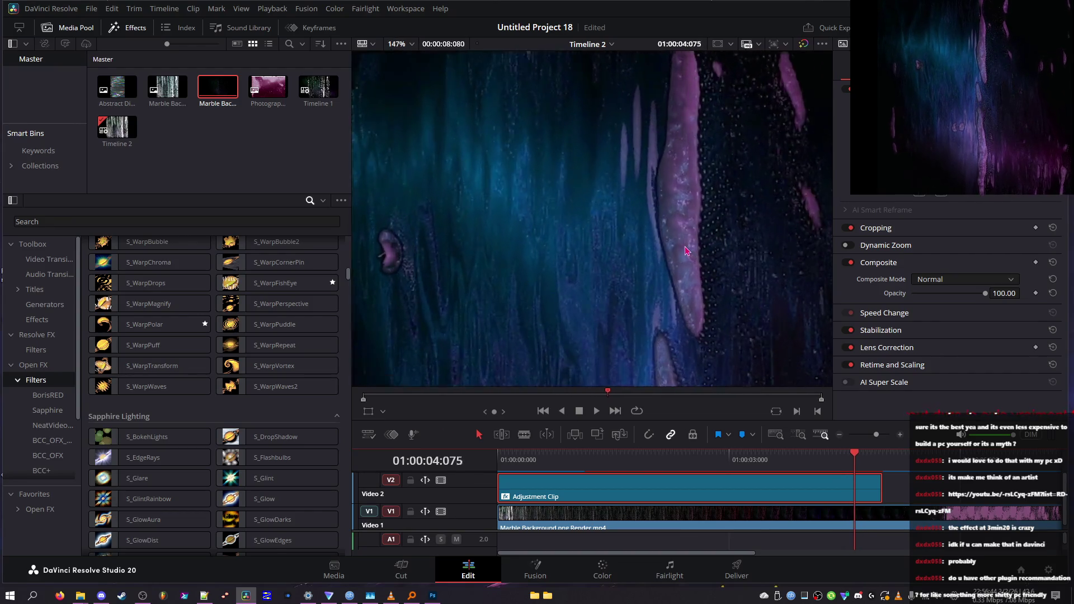
pyautogui.press('Right')
pyautogui.press('Right')
pyautogui.press('Right')
pyautogui.scroll(-5, 540, 276)
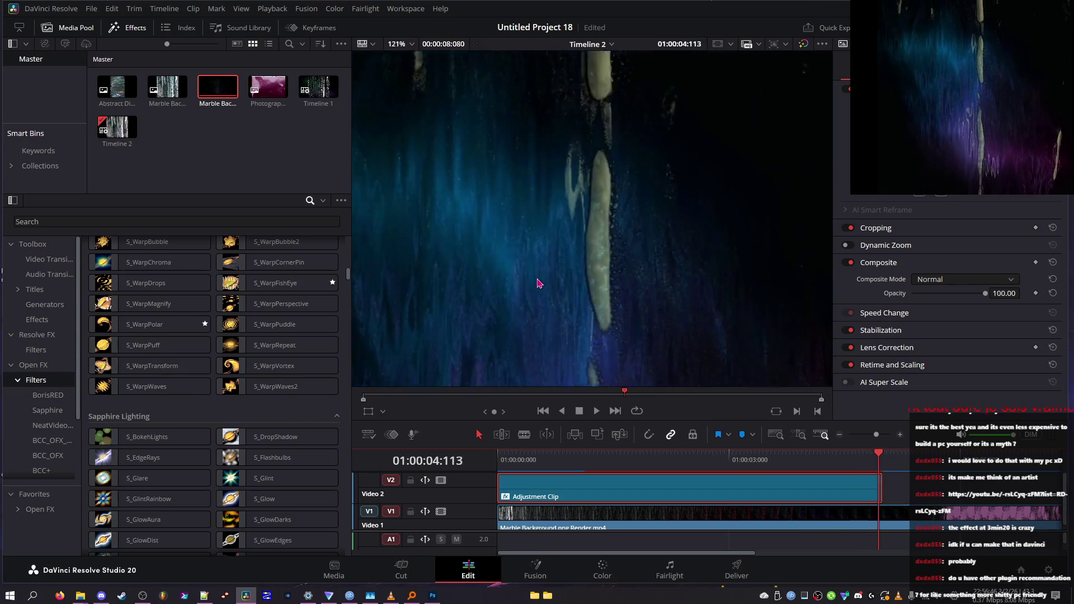
pyautogui.press('Left')
pyautogui.press('Left')
pyautogui.press('Left')
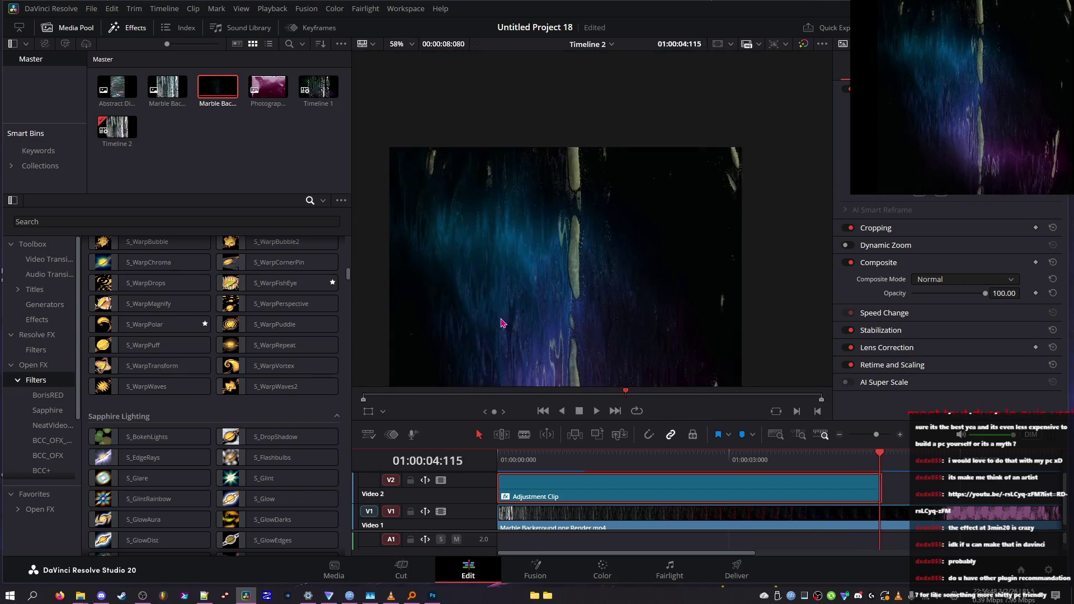
pyautogui.scroll(-2, 487, 362)
pyautogui.press('Left')
pyautogui.press('Left')
pyautogui.press('Left')
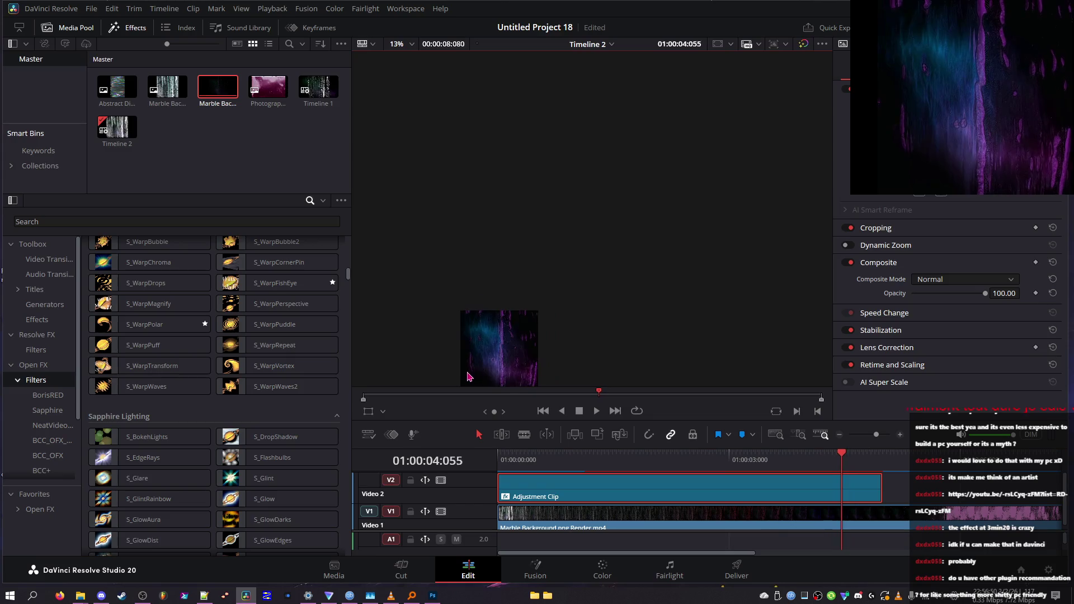
pyautogui.scroll(2, 549, 275)
pyautogui.press('Left')
pyautogui.press('Left')
pyautogui.press('Left')
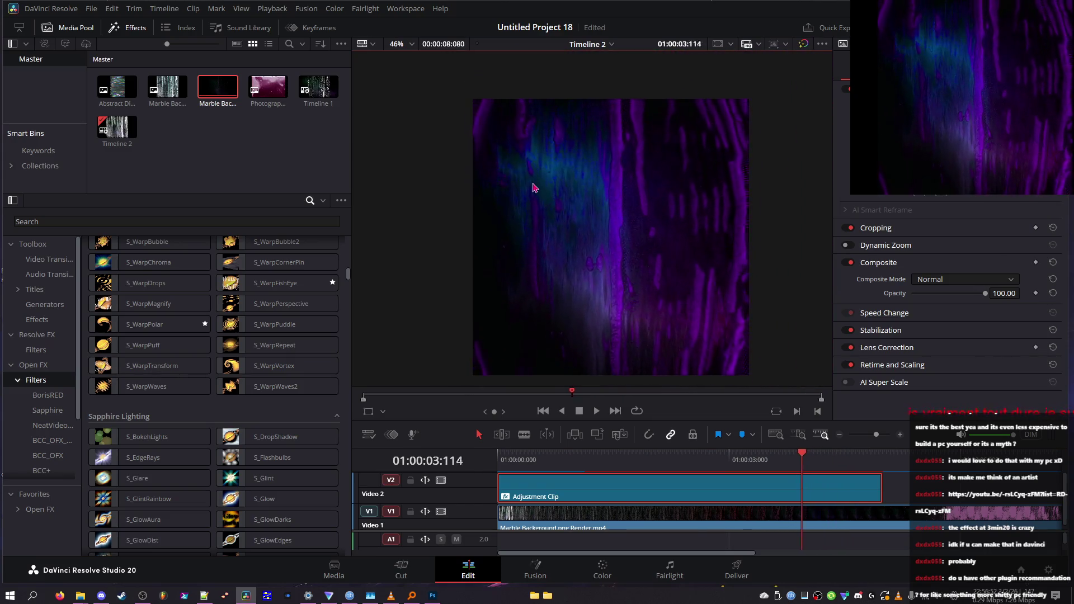
pyautogui.scroll(4, 594, 127)
pyautogui.press('Right')
pyautogui.press('Right')
pyautogui.press('Right')
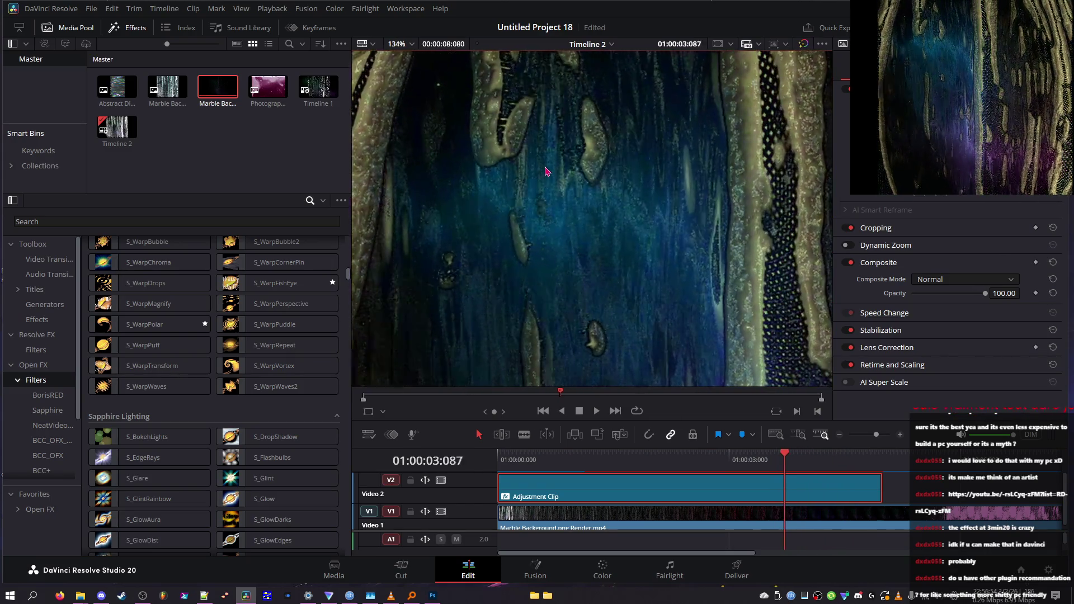
pyautogui.scroll(1, 546, 172)
pyautogui.press('Right')
pyautogui.press('Right')
pyautogui.press('Right')
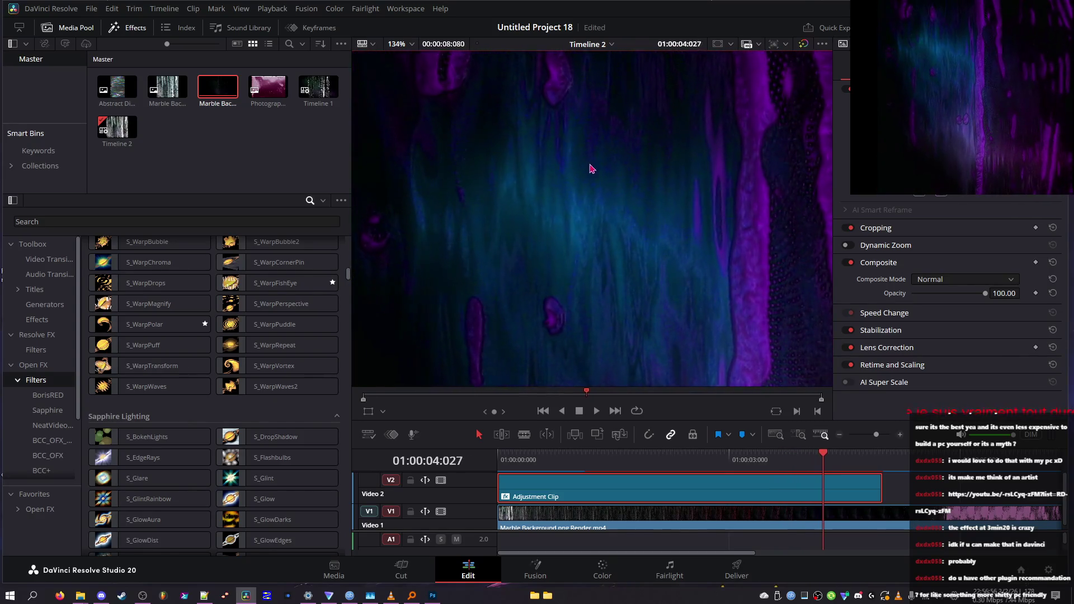
pyautogui.scroll(-6, 597, 252)
pyautogui.press('Right')
pyautogui.press('Right')
pyautogui.press('Right')
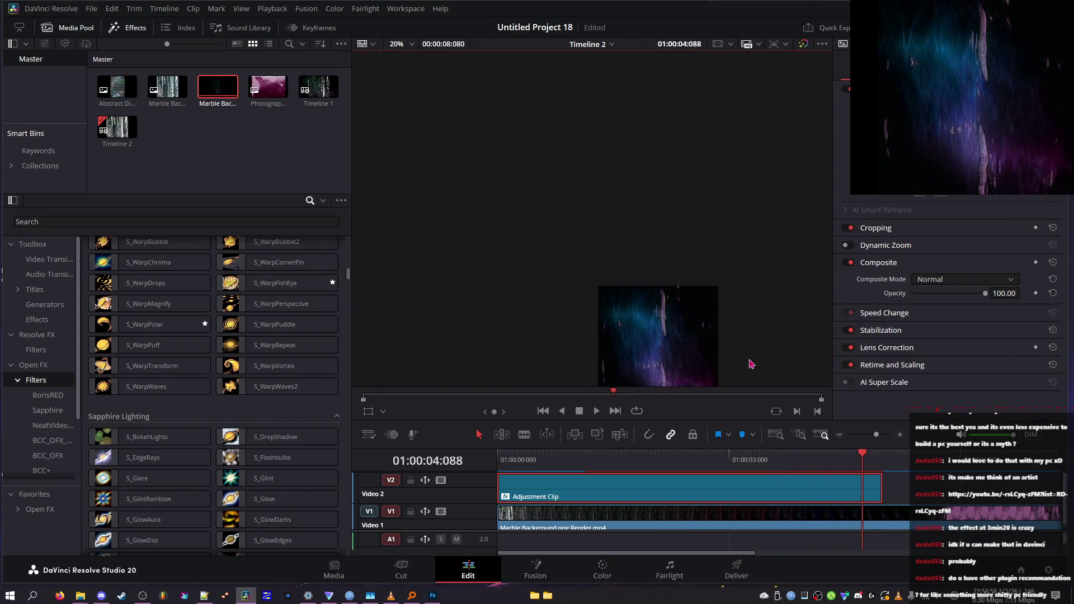
pyautogui.scroll(-1, 752, 353)
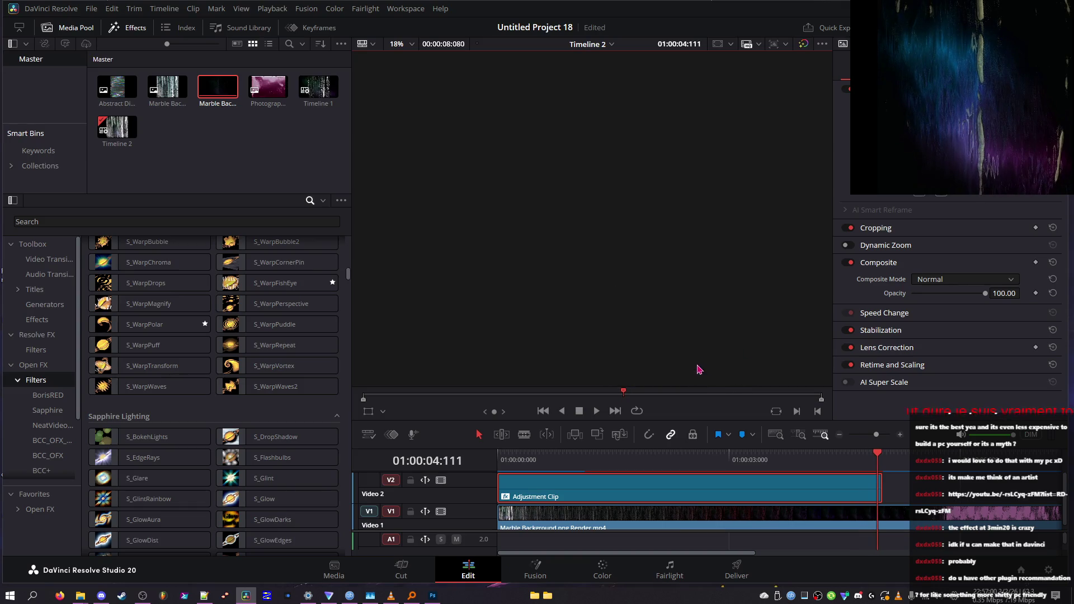
pyautogui.scroll(5, 695, 228)
pyautogui.press('Right')
pyautogui.press('Right')
pyautogui.press('Right')
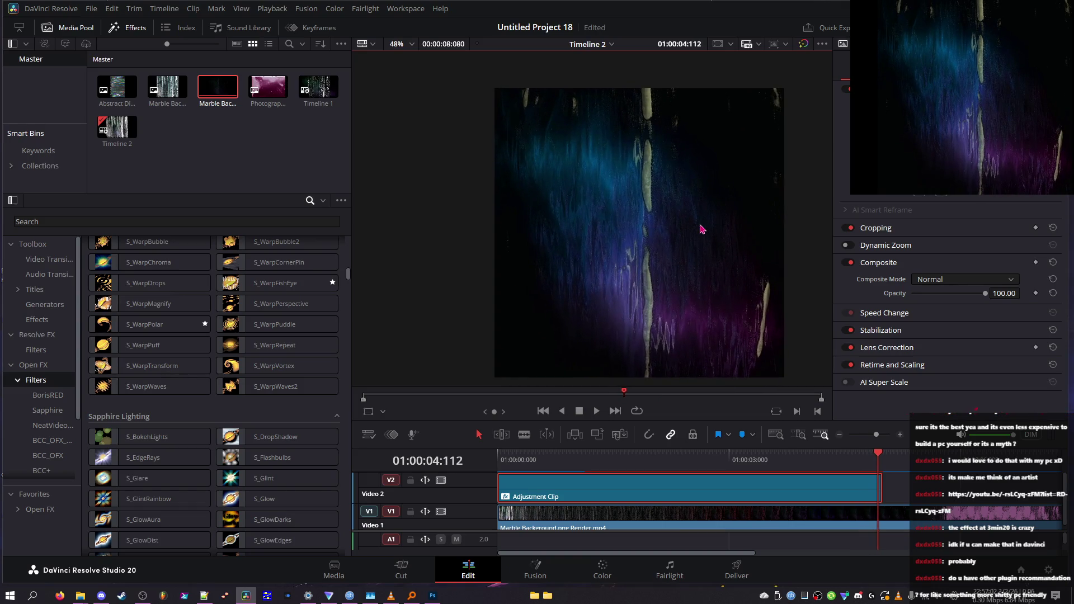
pyautogui.press('Right')
pyautogui.press('Right')
pyautogui.press('Right')
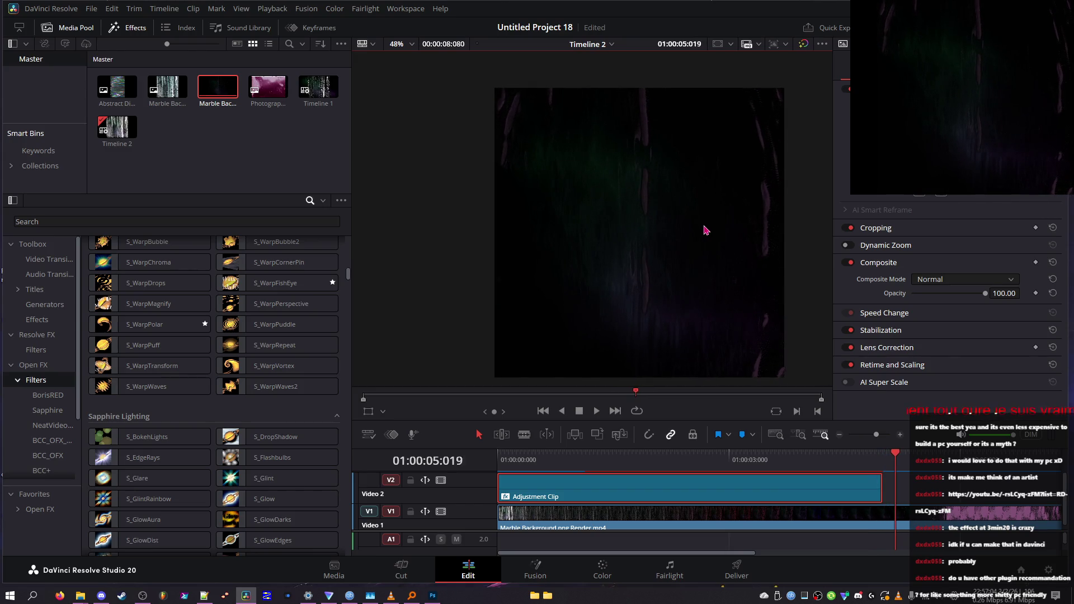
pyautogui.moveTo(881, 460); pyautogui.dragTo(866, 460)
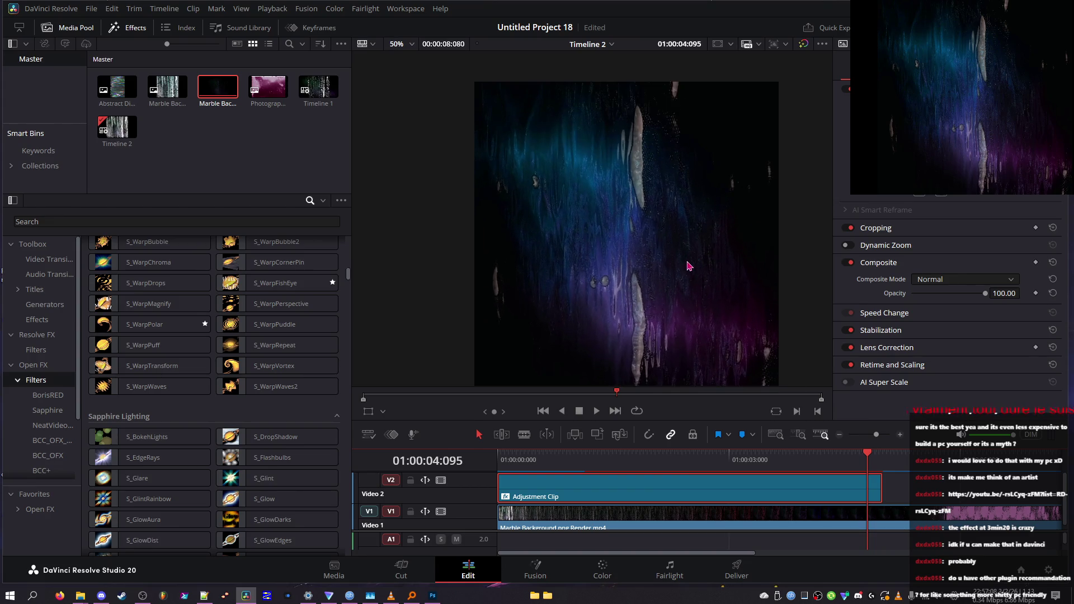
# - Zoom the viewer and step back and forth through frames to see where the effect darkens
pyautogui.scroll(2, 663, 278)
pyautogui.press('Right')
pyautogui.press('Right')
pyautogui.press('Right')
pyautogui.press('Left')
pyautogui.press('Left')
pyautogui.press('Left')
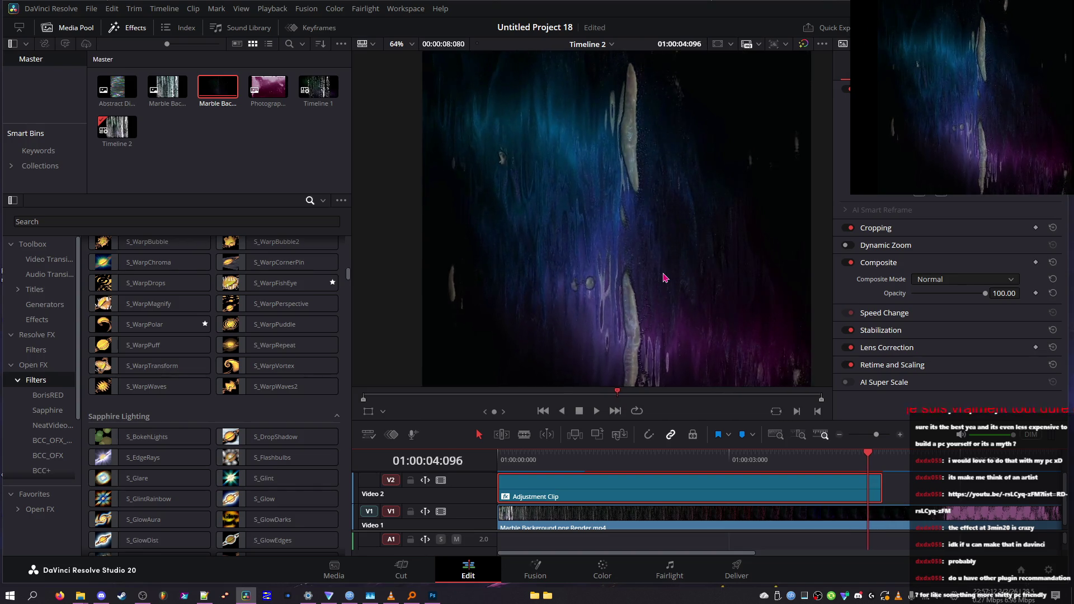
pyautogui.press('Left')
pyautogui.press('Left')
pyautogui.press('Left')
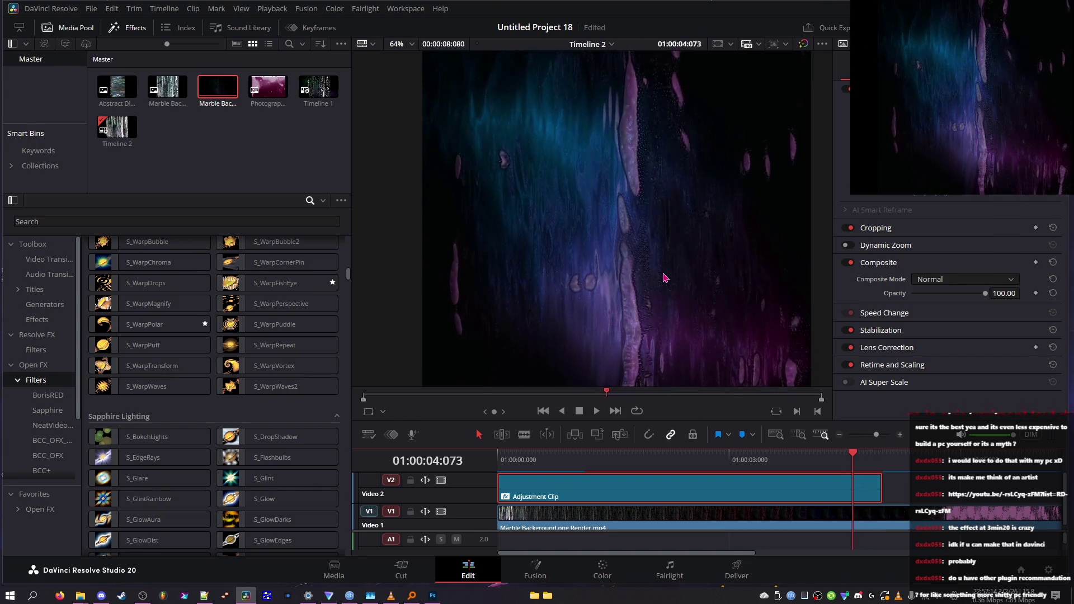
pyautogui.press('Right')
pyautogui.press('Right')
pyautogui.press('Right')
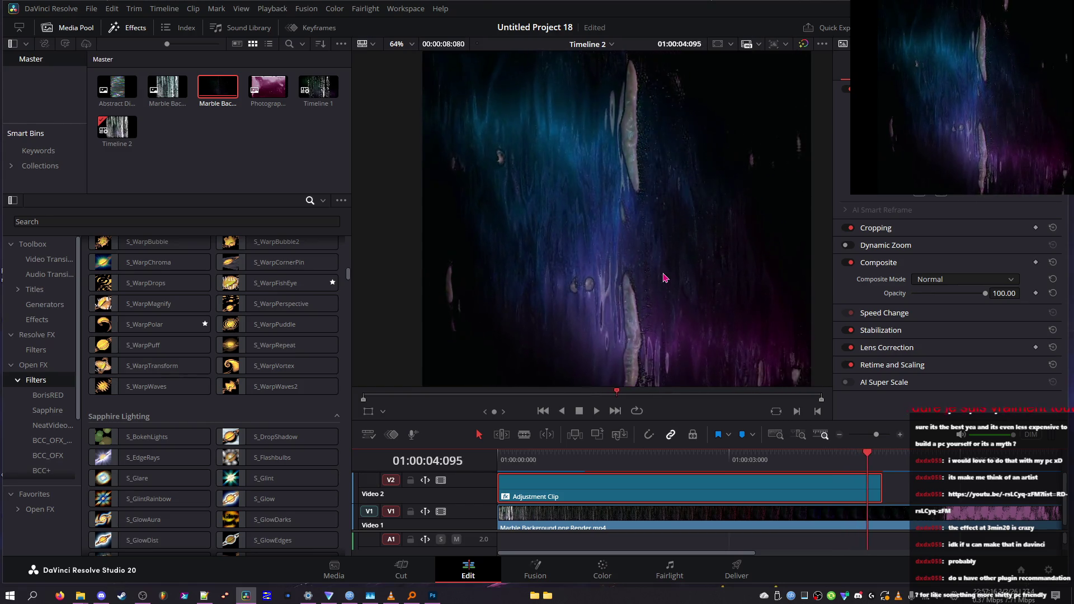
pyautogui.press('Right')
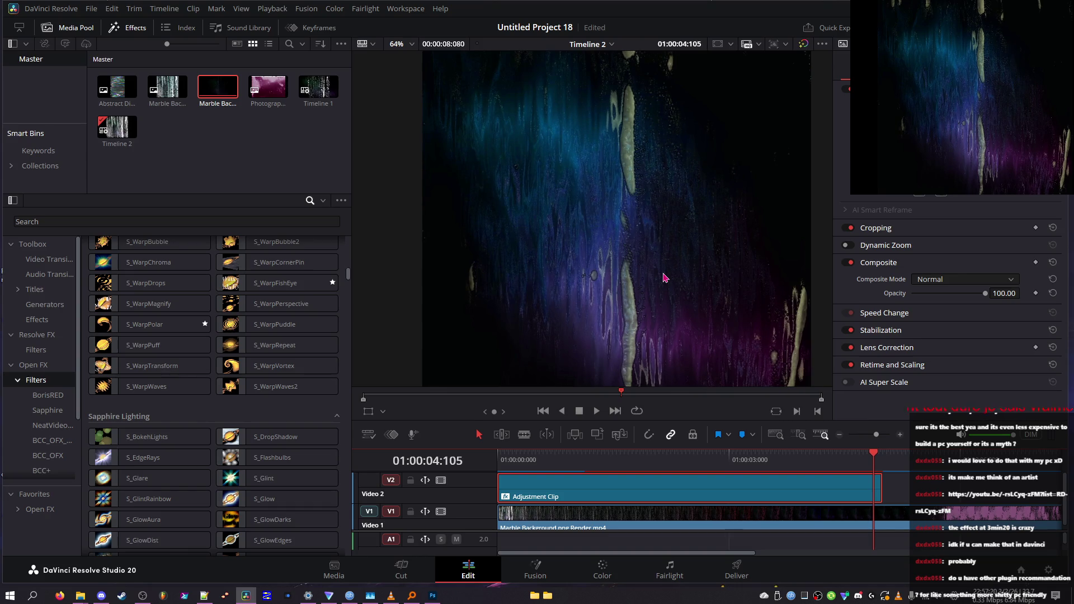
pyautogui.press('Right')
pyautogui.press('Right')
pyautogui.press('Right')
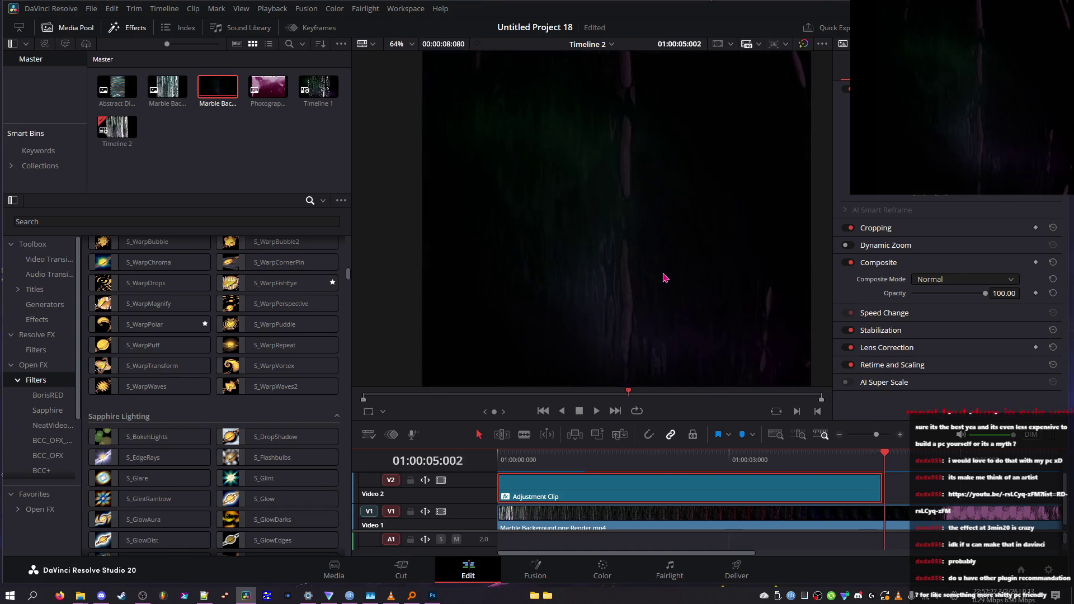
pyautogui.press('Left')
pyautogui.press('Left')
pyautogui.press('Left')
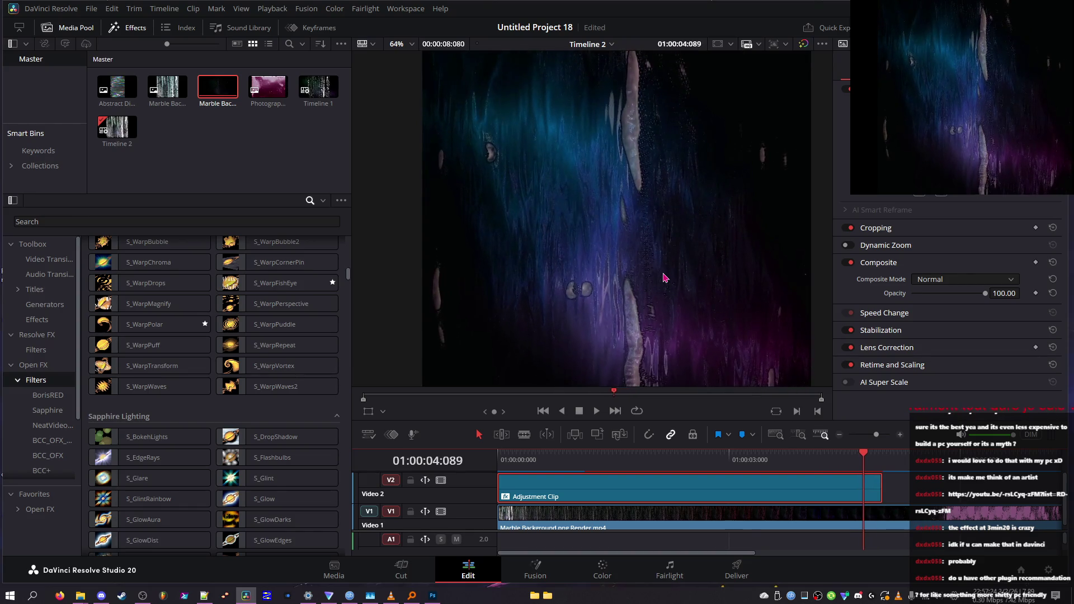
pyautogui.press('Right')
pyautogui.press('Left')
pyautogui.press('Left')
pyautogui.press('Right')
# - Inspect frames around 01:00:04:090 full screen, then scroll the Inspector to Saturation, Brightness and Scale Colors
pyautogui.scroll(5, 473, 149)
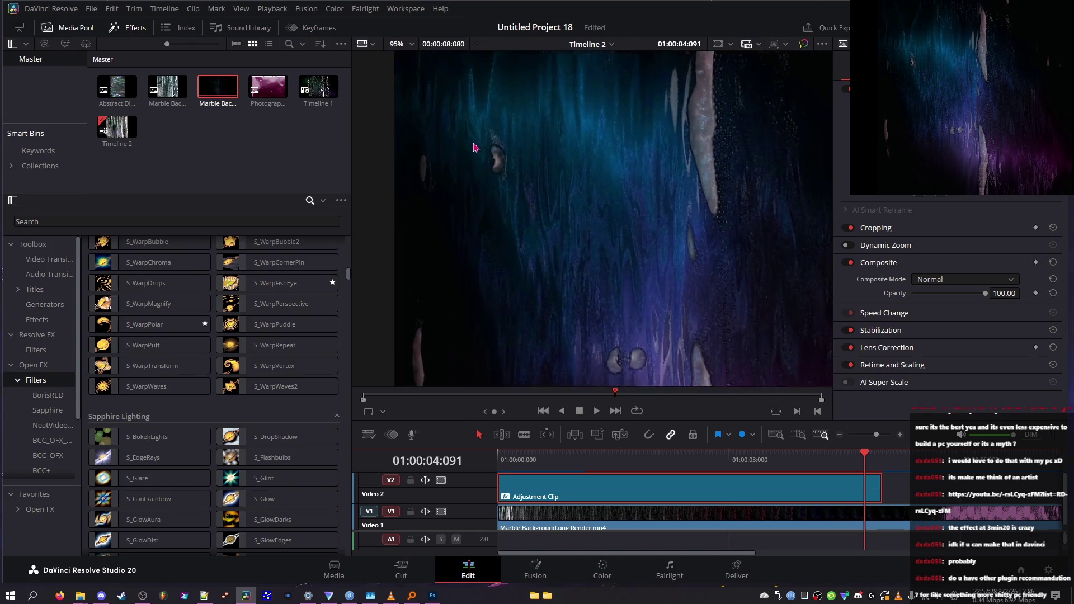
pyautogui.press('Left')
pyautogui.press('Right')
pyautogui.press('Right')
pyautogui.press('Right')
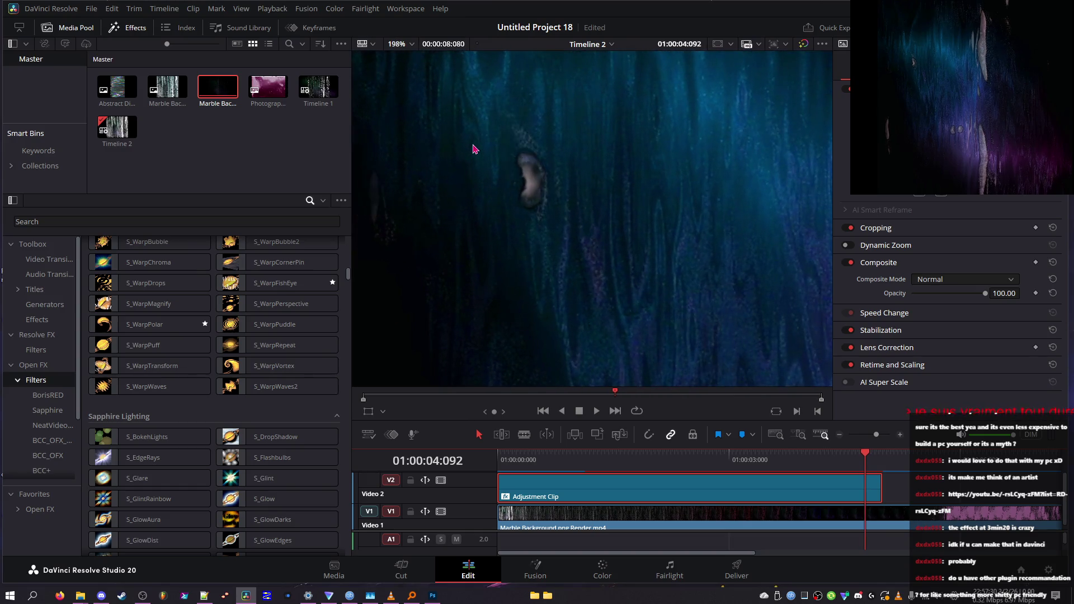
pyautogui.press('Right')
pyautogui.press('Right')
pyautogui.press('Right')
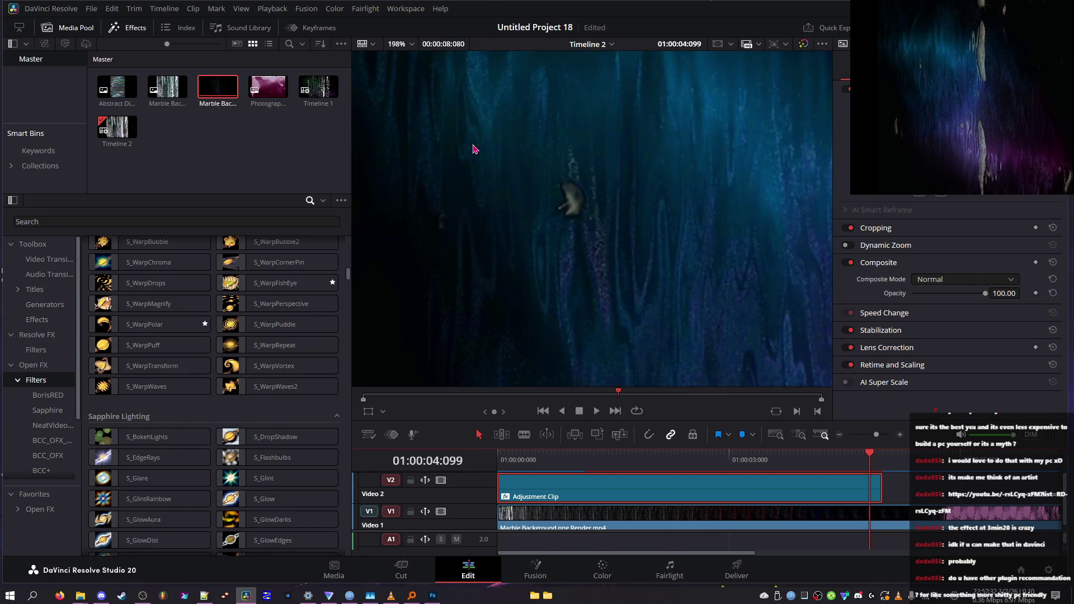
pyautogui.press('Left')
pyautogui.scroll(-10, 487, 172)
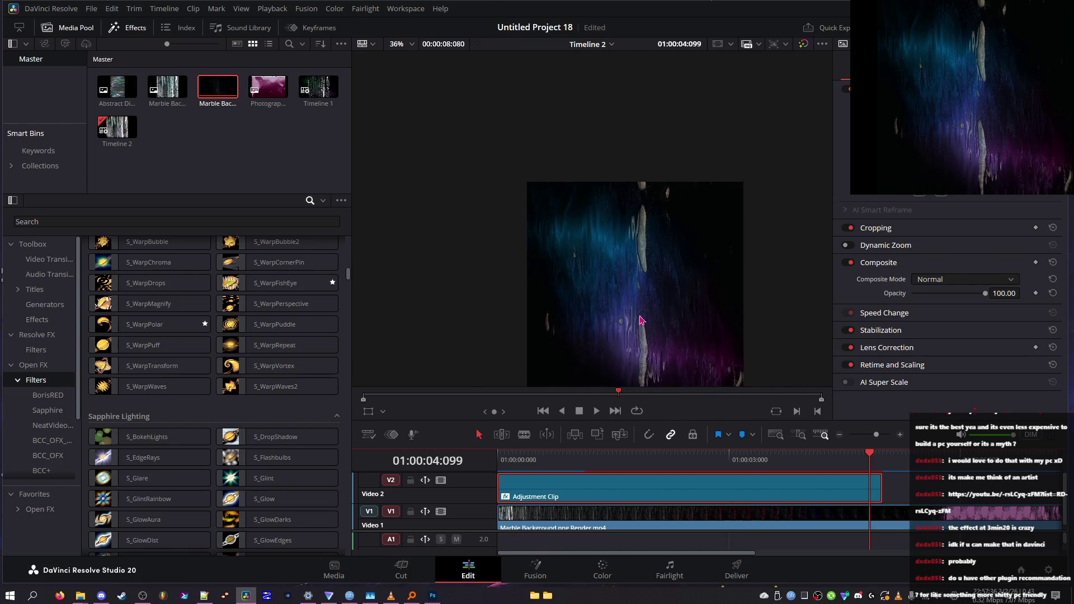
pyautogui.scroll(4, 684, 350)
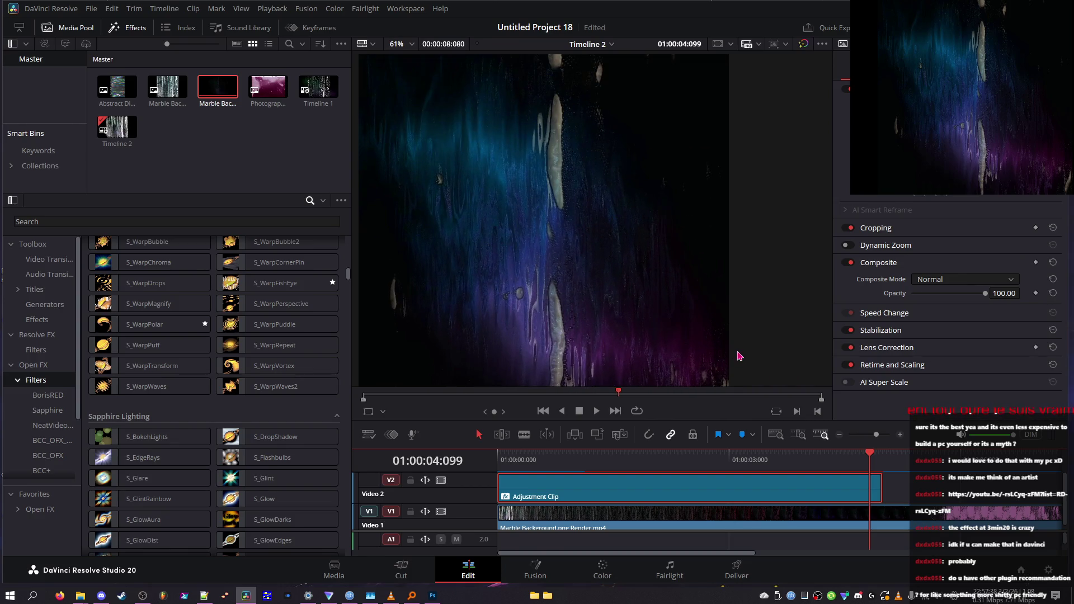
pyautogui.hotkey('ctrl', 'f')
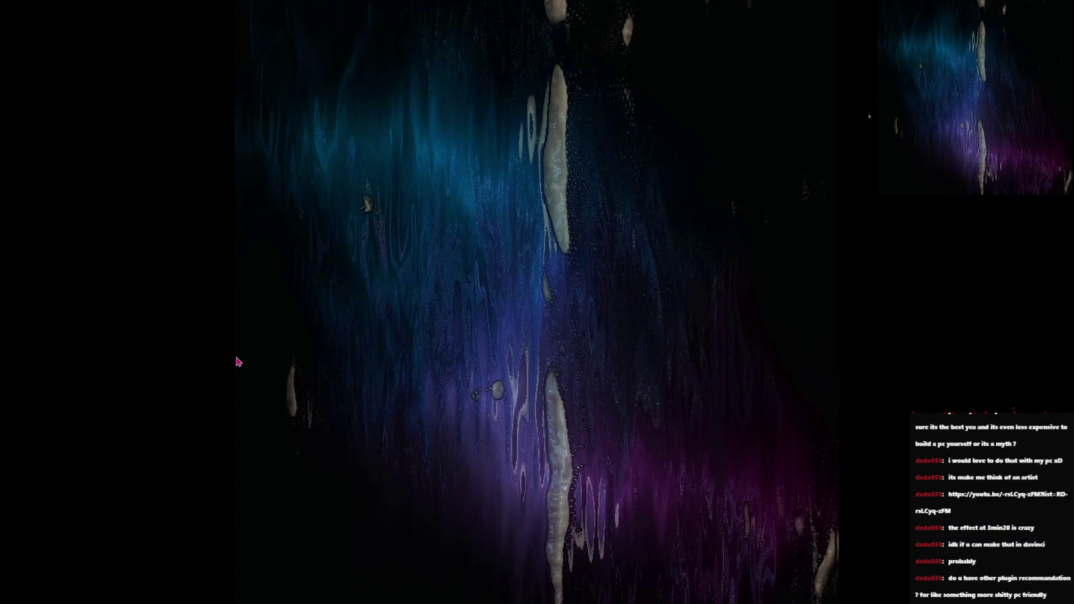
pyautogui.press('Escape')
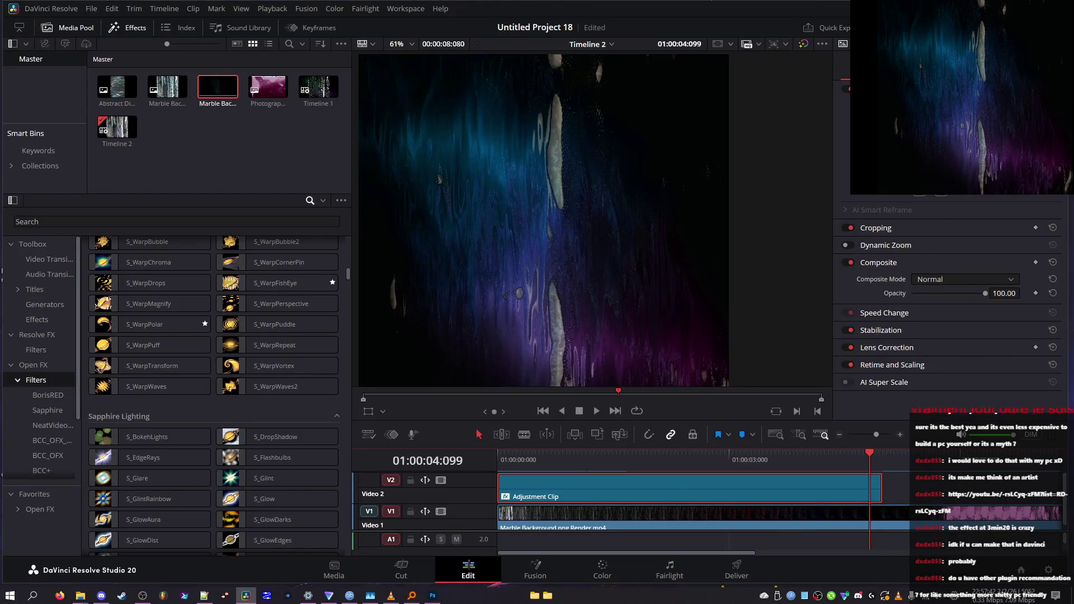
pyautogui.scroll(-5, 951, 280)
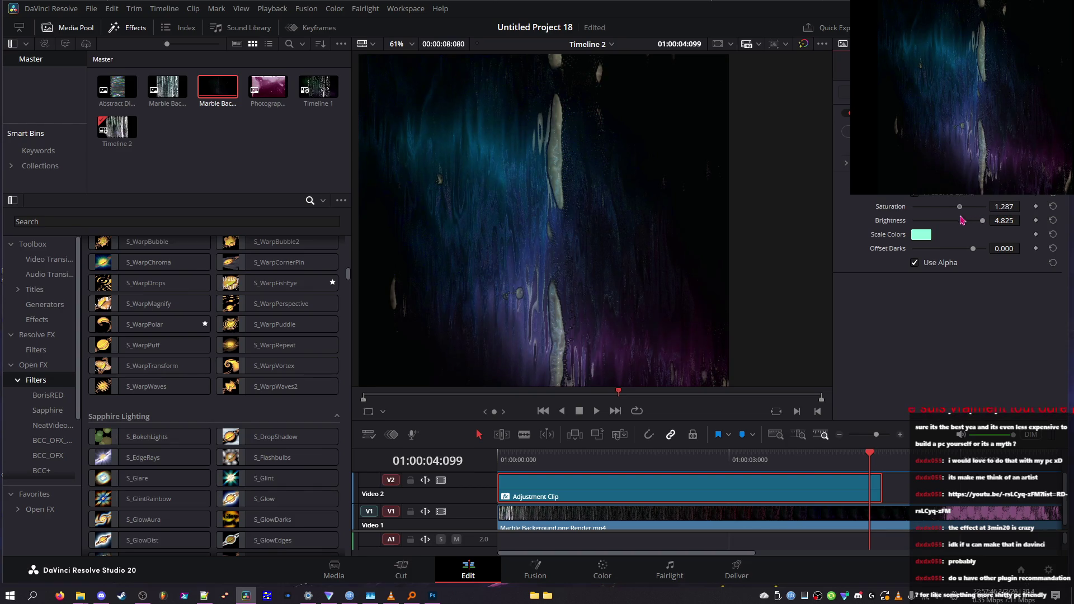
# - Drag the effect's Saturation slider, leaving it at Saturation 1.471 with Brightness 6.527
pyautogui.moveTo(985, 207)
pyautogui.mouseDown()
pyautogui.moveTo(933, 226)
pyautogui.moveTo(1023, 219)
pyautogui.mouseUp()
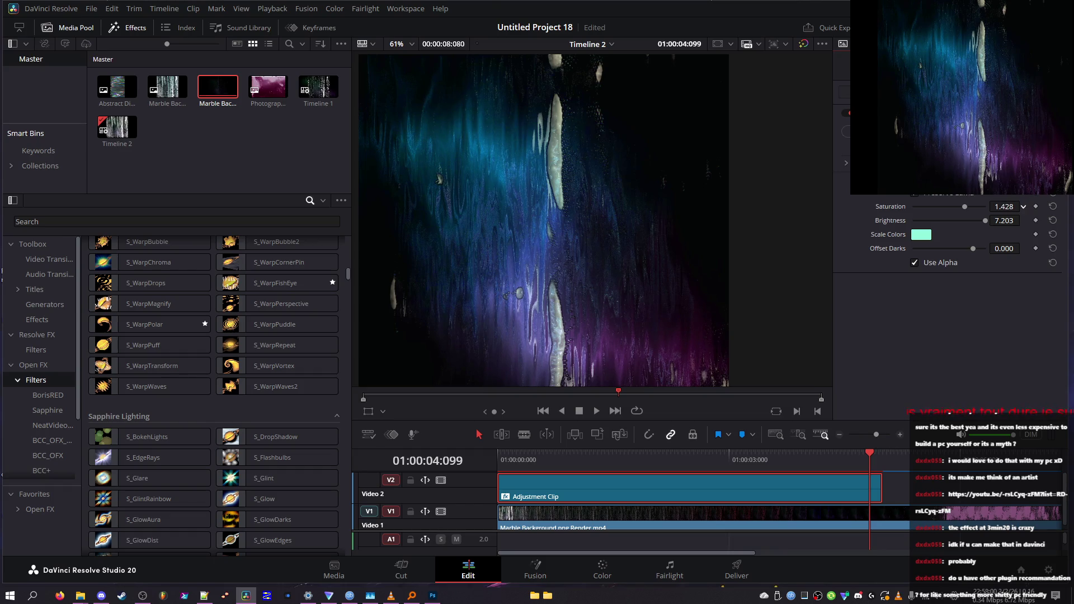
pyautogui.scroll(-5, 1024, 220)
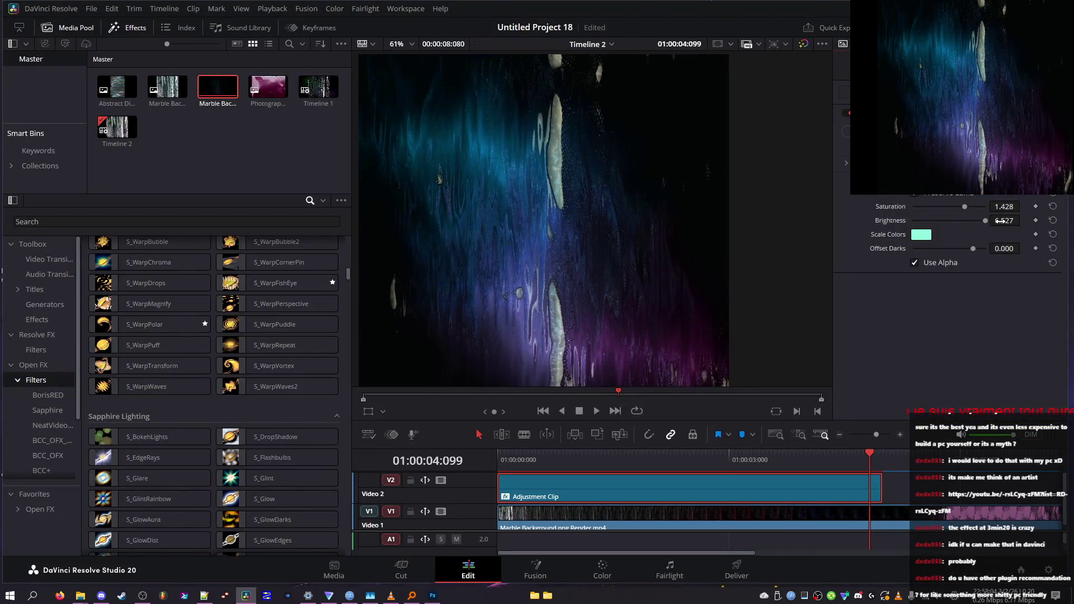
pyautogui.scroll(5, 1023, 206)
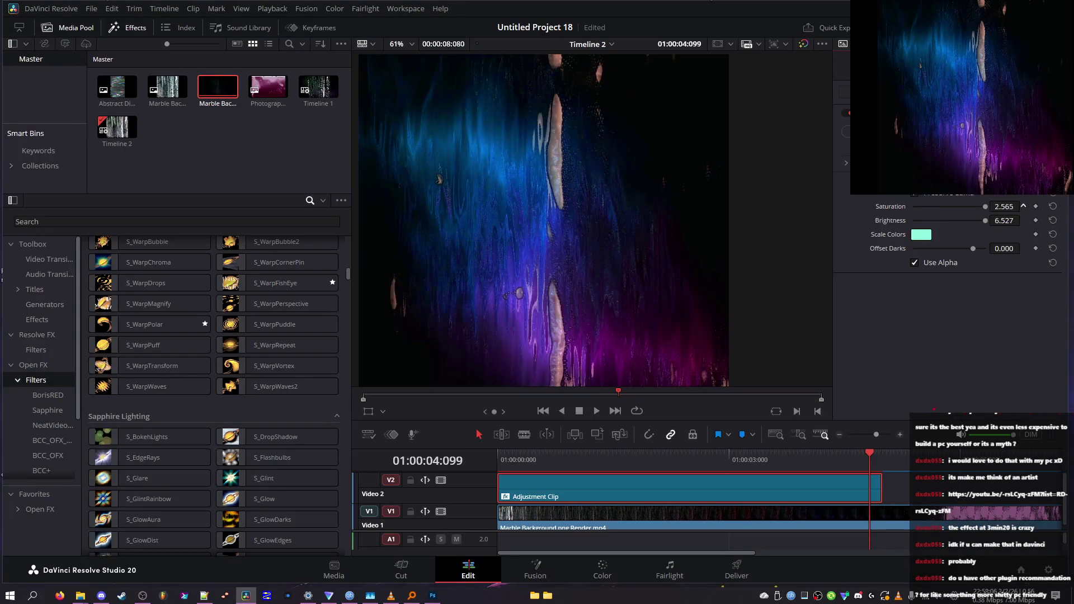
pyautogui.scroll(-5, 1023, 205)
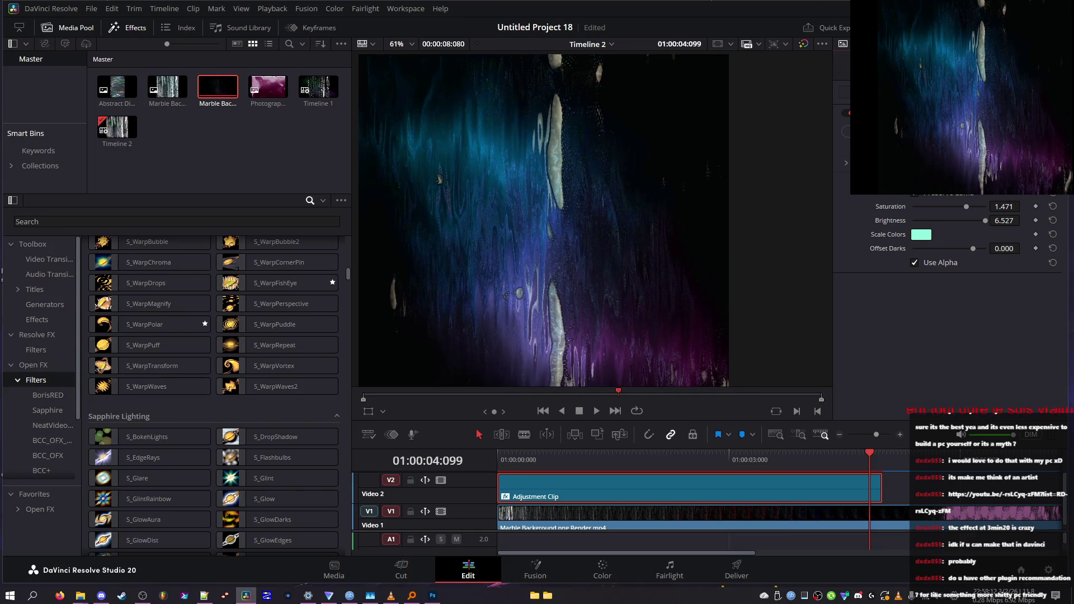
pyautogui.press('super')
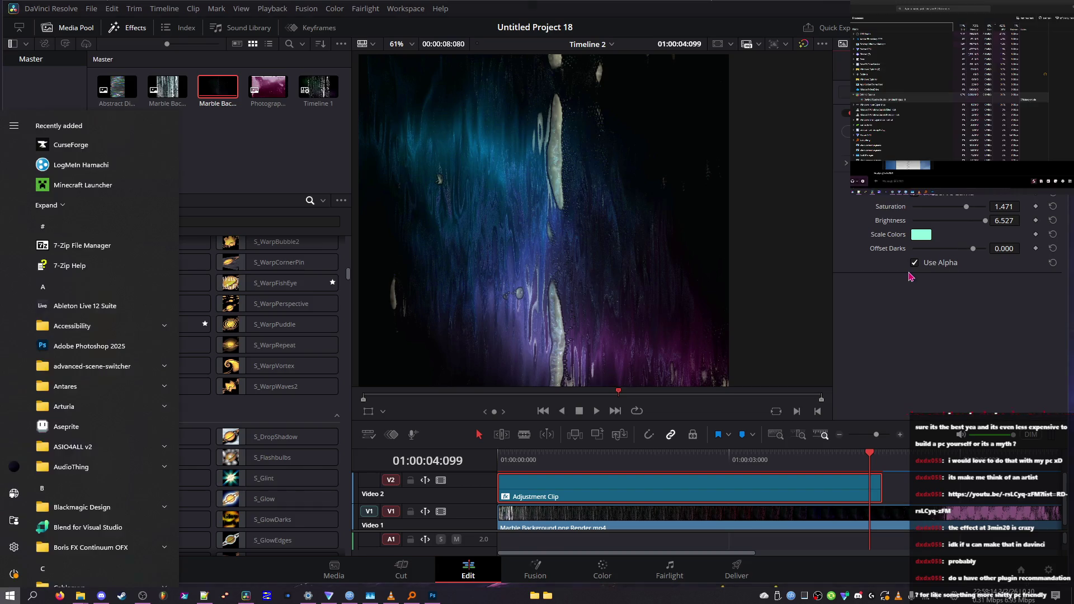
pyautogui.press('super+shift+s')
pyautogui.press('Escape')
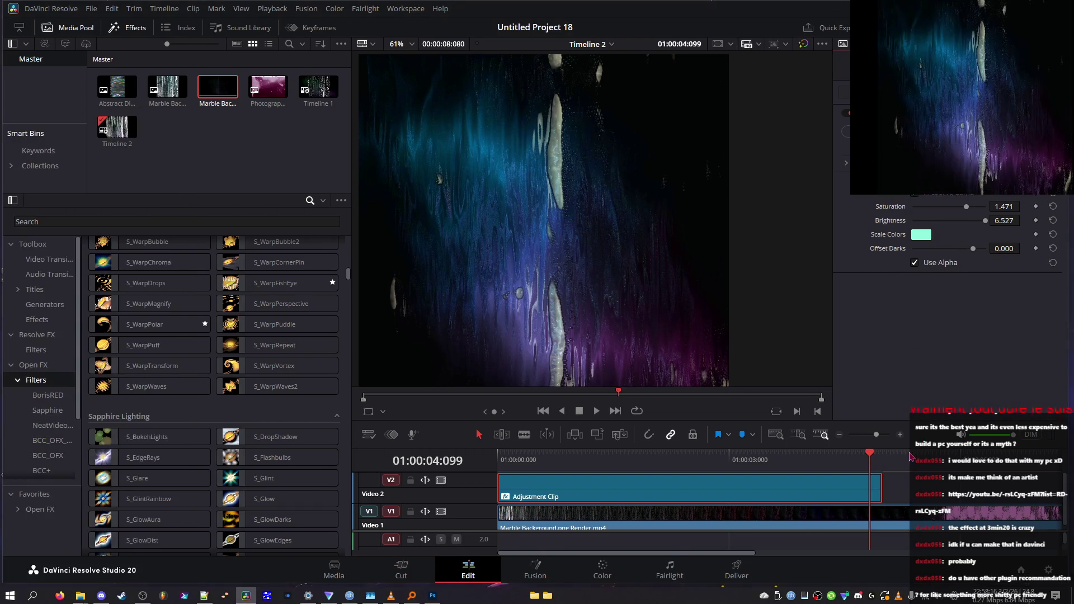
pyautogui.press('p')
pyautogui.press('Escape')
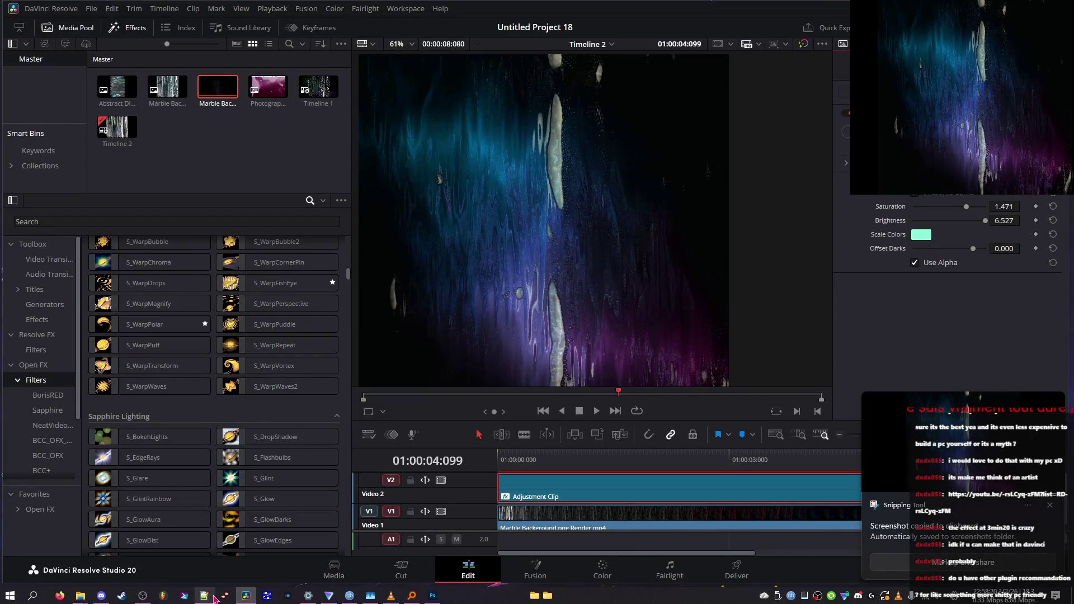
pyautogui.click(432, 595)
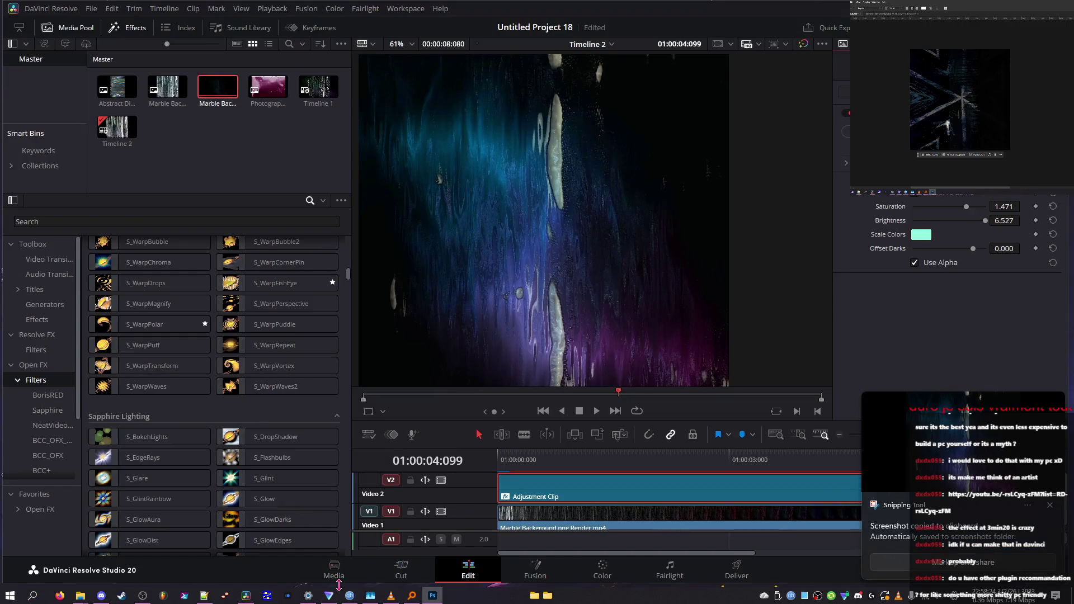
pyautogui.click(370, 596)
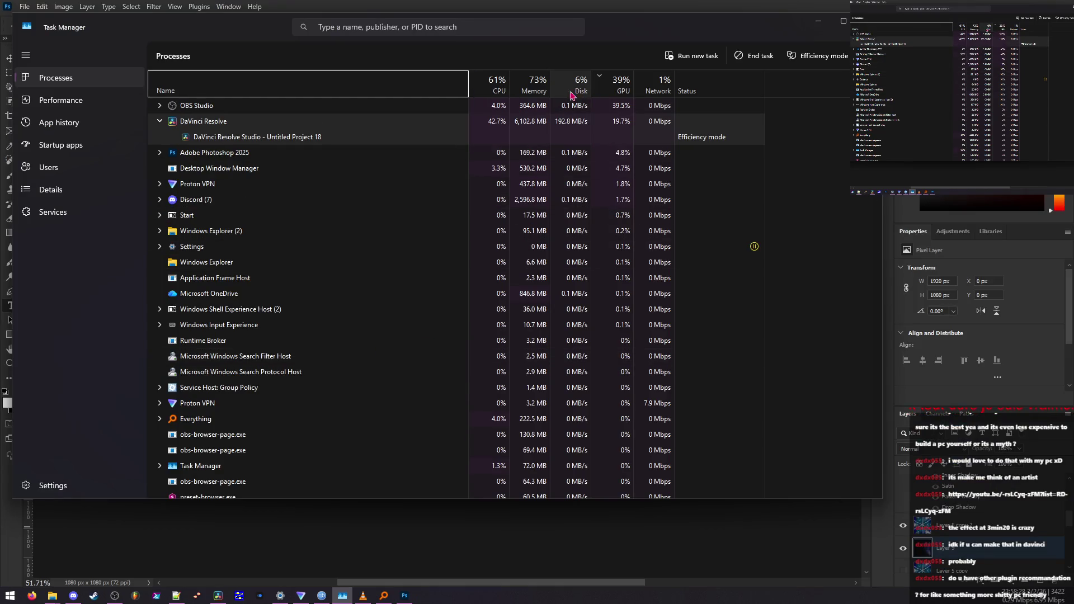
pyautogui.click(476, 84)
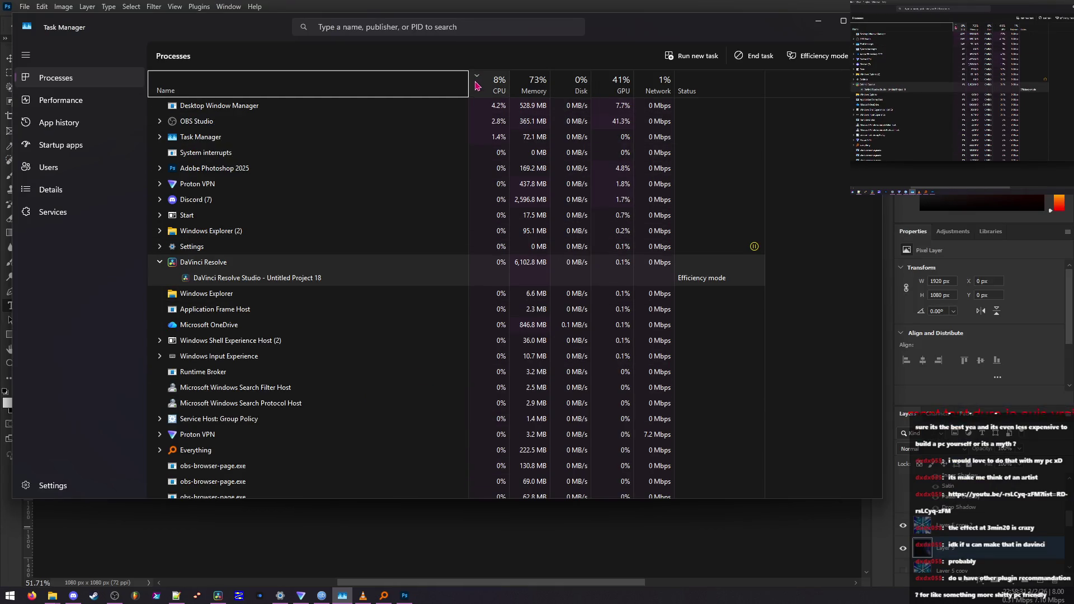
pyautogui.click(530, 90)
pyautogui.click(91, 101)
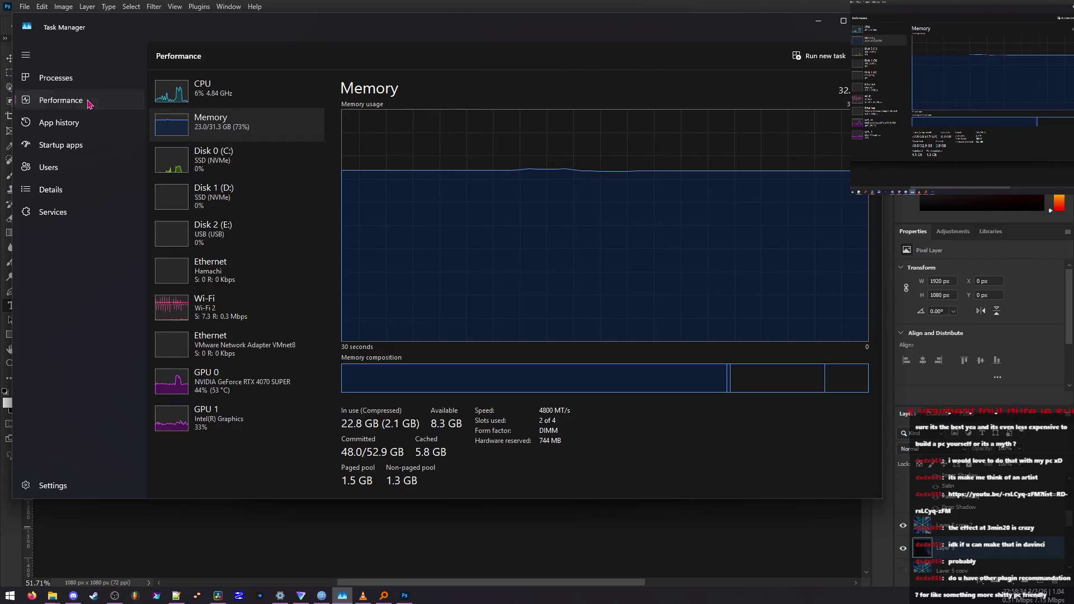
pyautogui.click(101, 81)
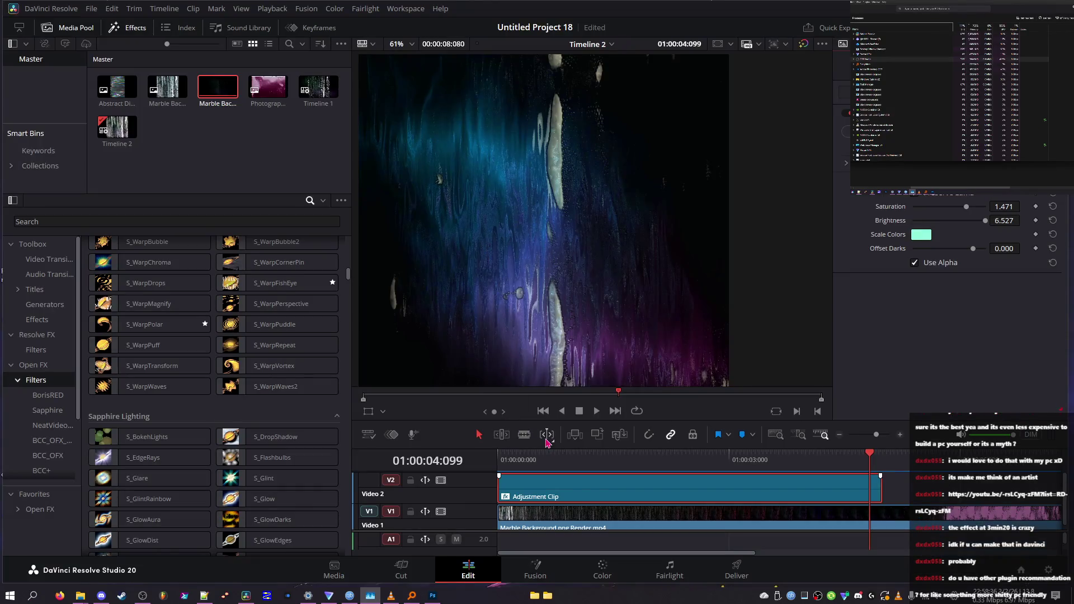
# - Extend the Adjustment Clip's end to about 01:00:05:037 and jump to the new end
pyautogui.moveTo(642, 459)
pyautogui.mouseDown()
pyautogui.moveTo(707, 456)
pyautogui.moveTo(512, 454)
pyautogui.moveTo(881, 452)
pyautogui.moveTo(721, 453)
pyautogui.moveTo(871, 448)
pyautogui.mouseUp()
pyautogui.moveTo(877, 492)
pyautogui.mouseDown()
pyautogui.moveTo(908, 491)
pyautogui.moveTo(959, 460)
pyautogui.moveTo(782, 448)
pyautogui.moveTo(766, 430)
pyautogui.moveTo(1022, 421)
pyautogui.mouseUp()
pyautogui.click(908, 457)
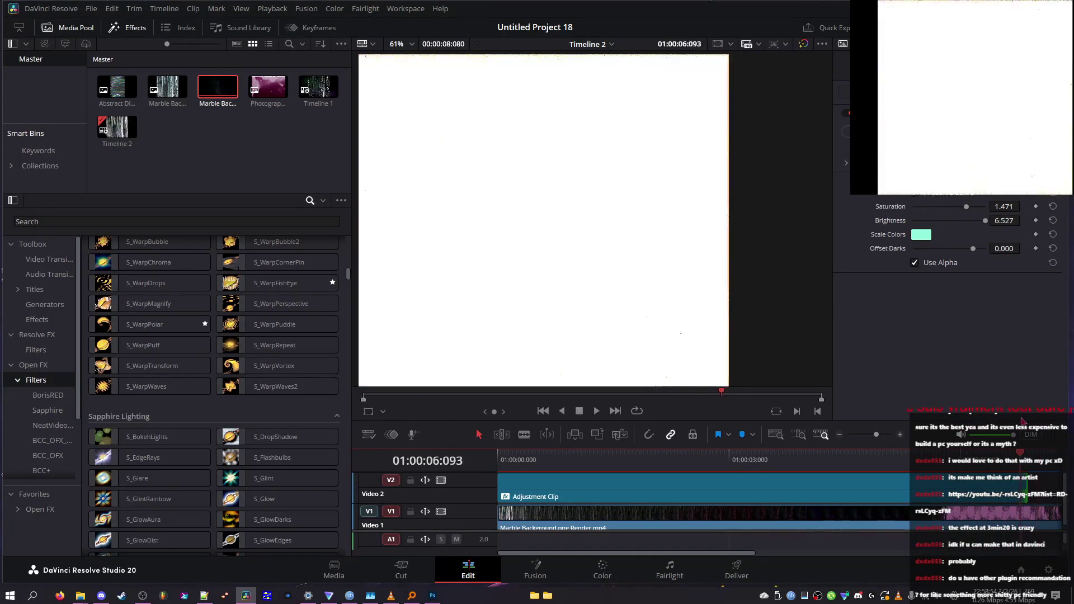
# - Zoom out to preview the near-white later frames and select the marble background clip
pyautogui.moveTo(876, 434); pyautogui.dragTo(873, 435)
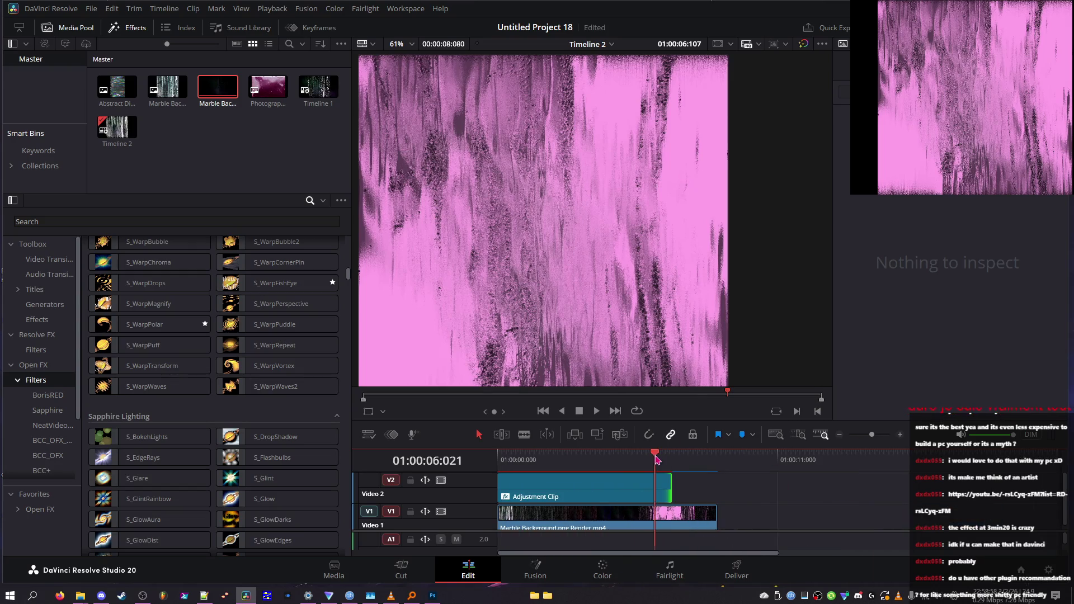
pyautogui.moveTo(673, 457)
pyautogui.mouseDown()
pyautogui.moveTo(700, 458)
pyautogui.moveTo(671, 464)
pyautogui.mouseUp()
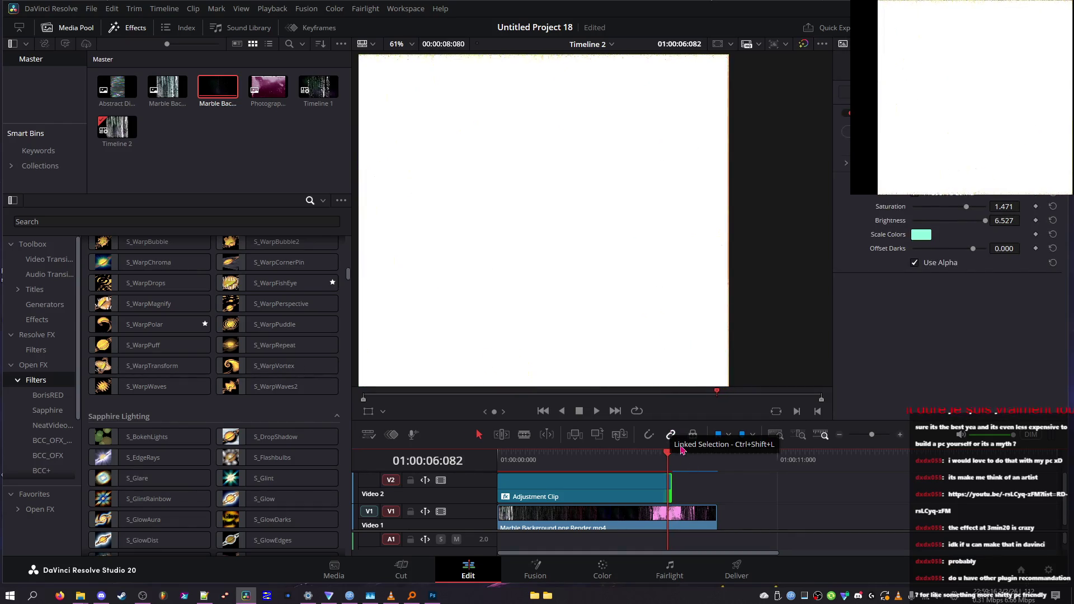
pyautogui.click(699, 508)
pyautogui.rightClick(673, 515)
pyautogui.click(708, 479)
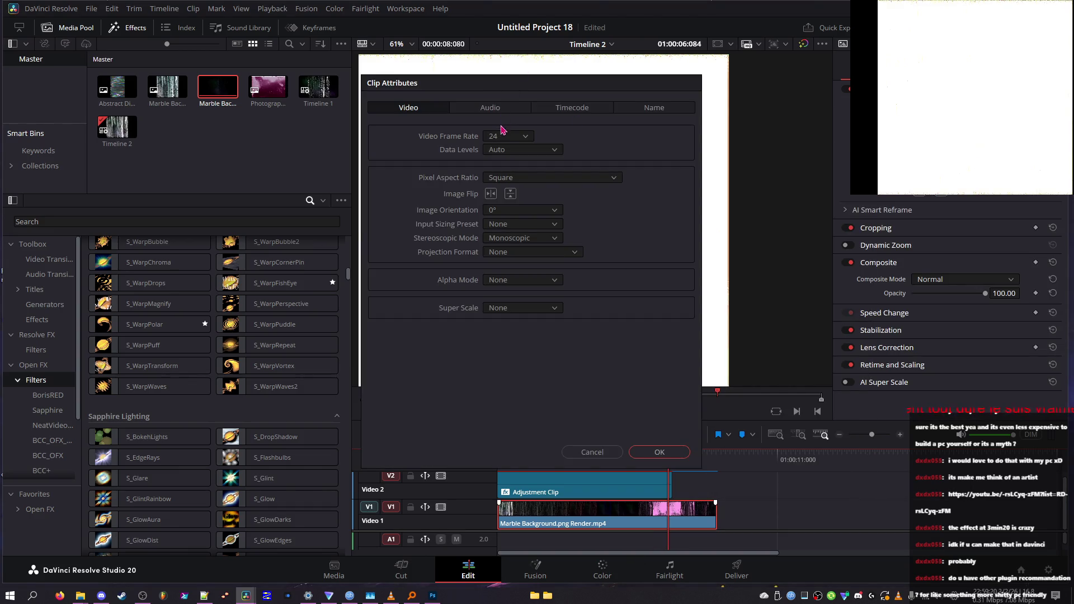
pyautogui.click(490, 107)
pyautogui.click(579, 111)
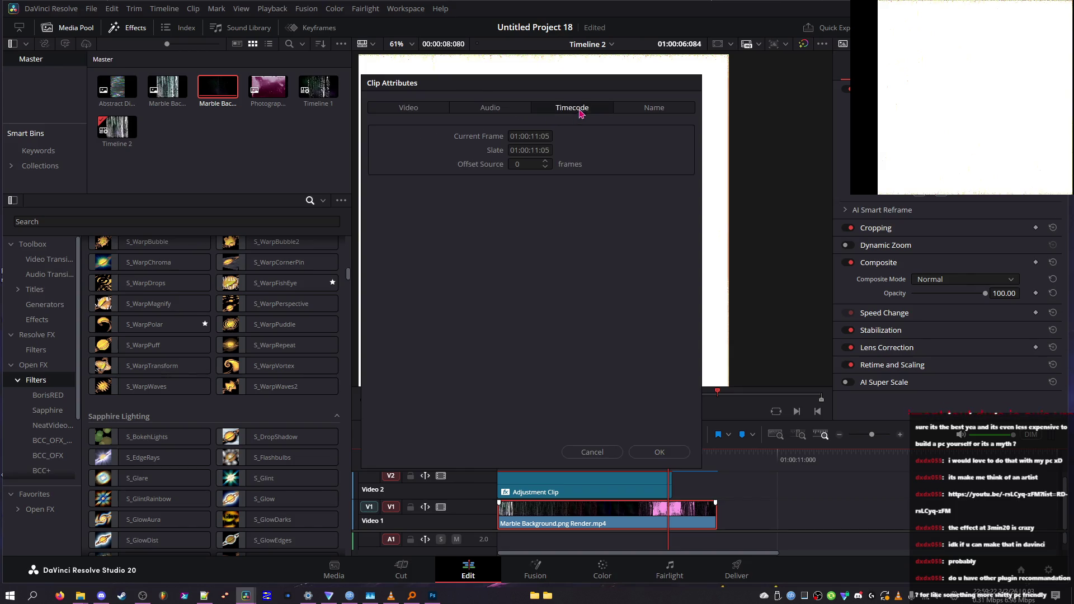
pyautogui.click(649, 109)
pyautogui.click(578, 110)
pyautogui.click(652, 108)
pyautogui.click(490, 107)
pyautogui.click(674, 454)
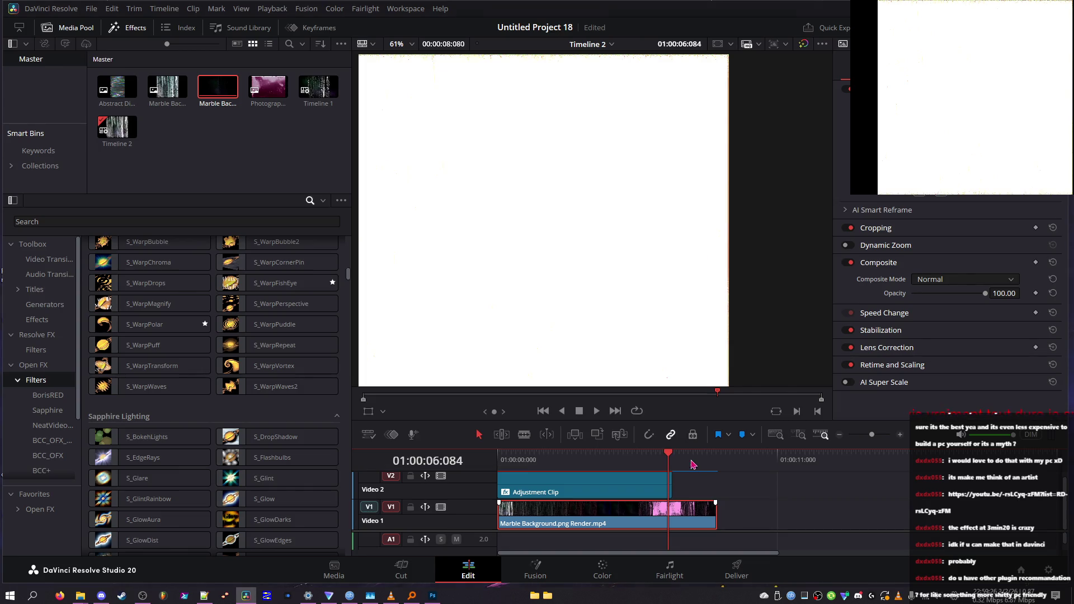
pyautogui.click(690, 463)
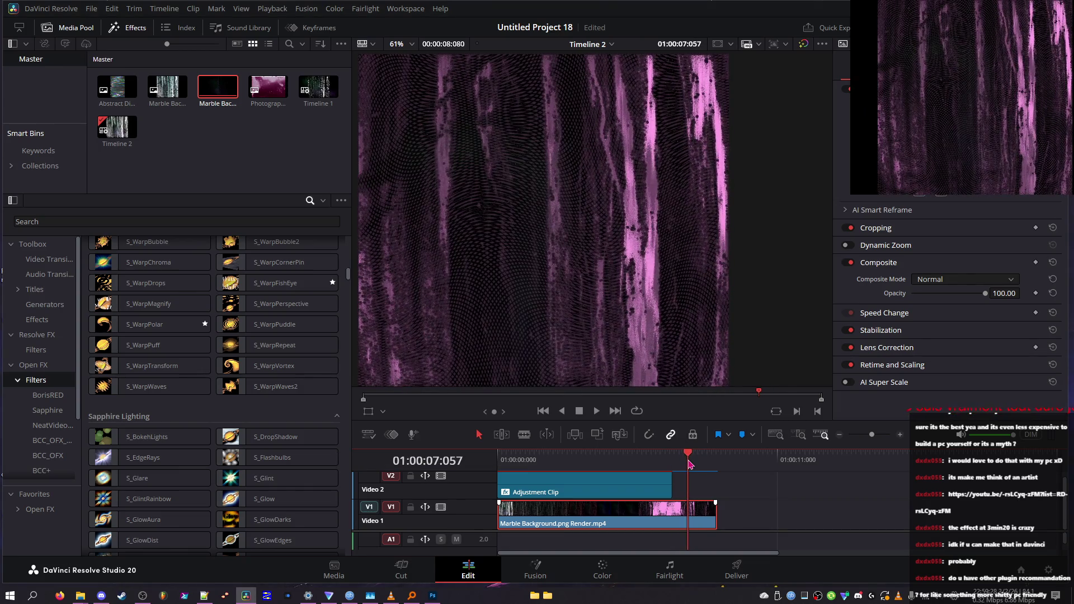
pyautogui.press('space')
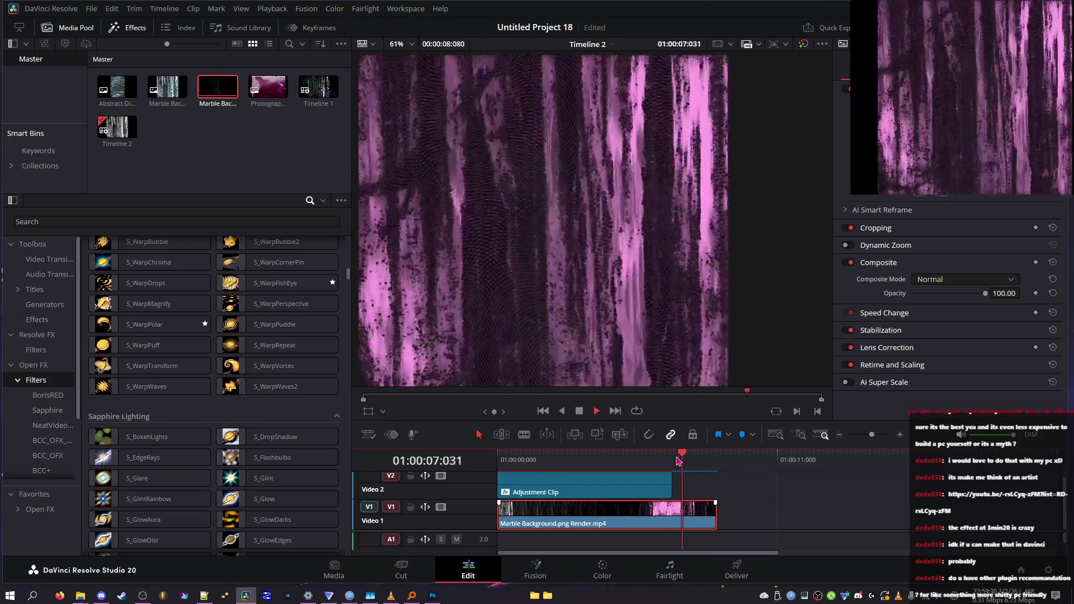
pyautogui.click(663, 462)
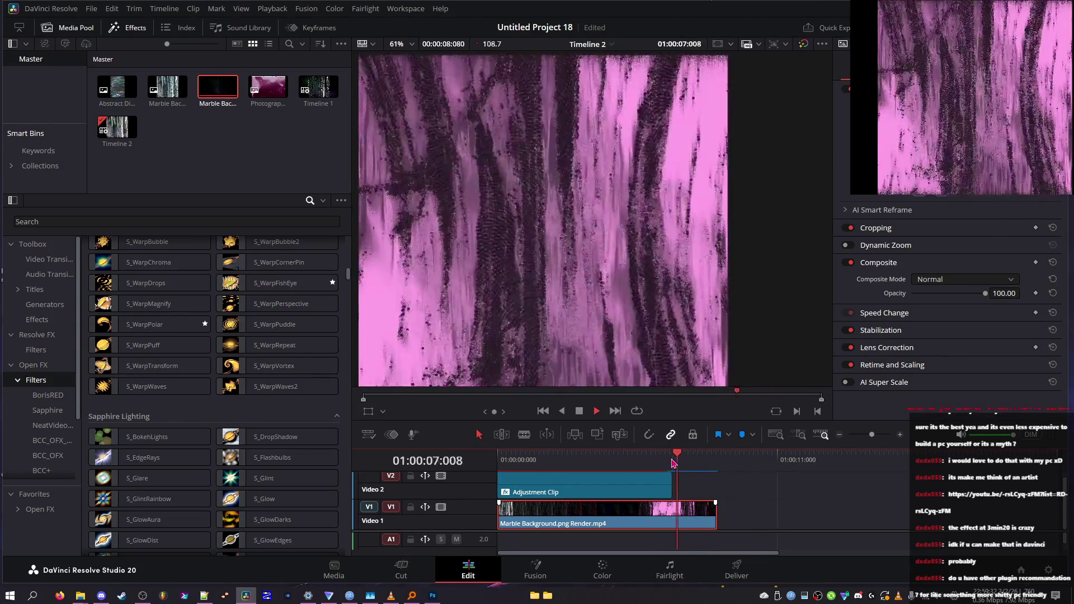
pyautogui.moveTo(605, 467); pyautogui.dragTo(545, 462)
pyautogui.press('Home')
pyautogui.press('space')
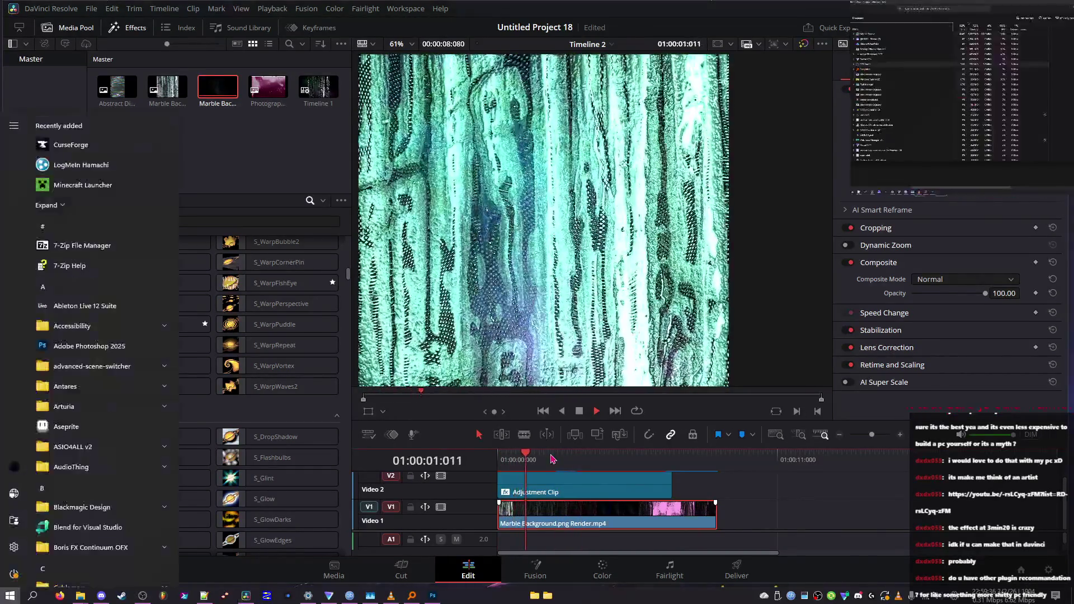
pyautogui.rightClick(548, 512)
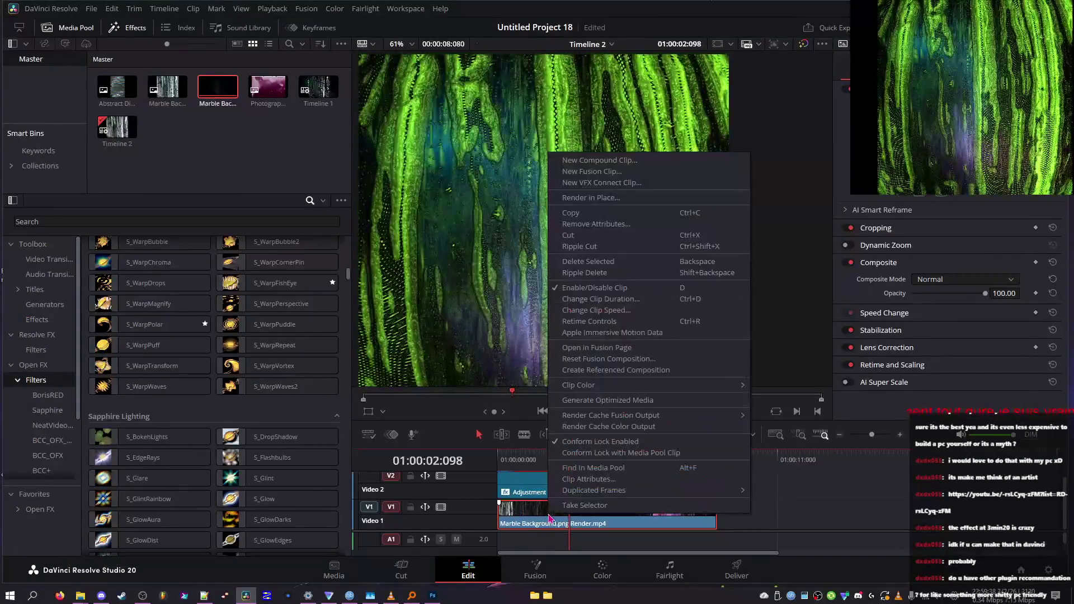
pyautogui.rightClick(657, 509)
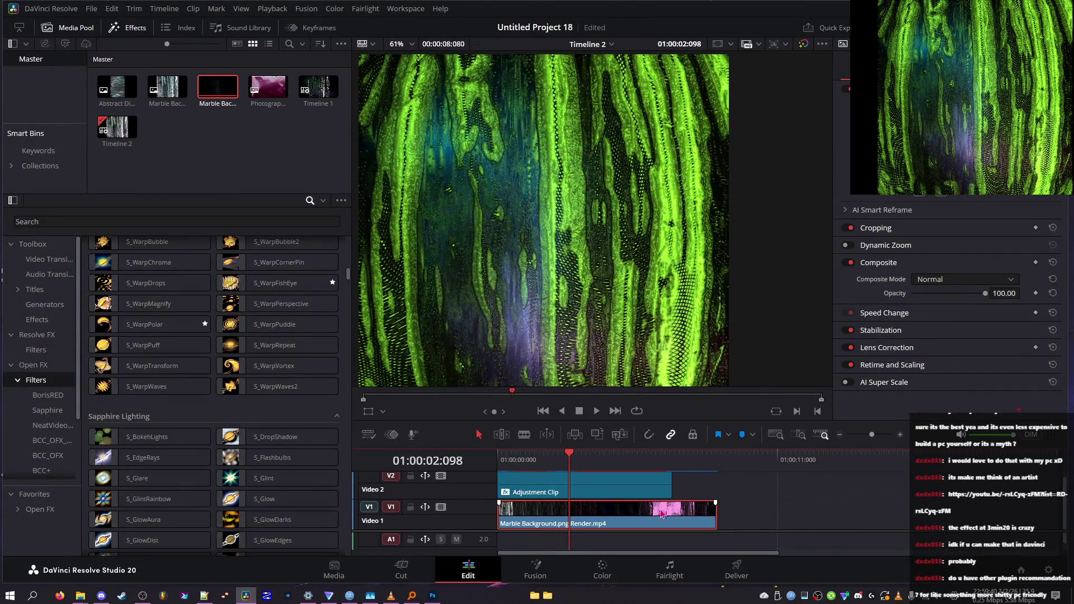
pyautogui.click(699, 423)
pyautogui.press('Home')
# - Show the marble clip's Retime Controls and expand its Retime and Scaling settings in the Inspector
pyautogui.rightClick(537, 512)
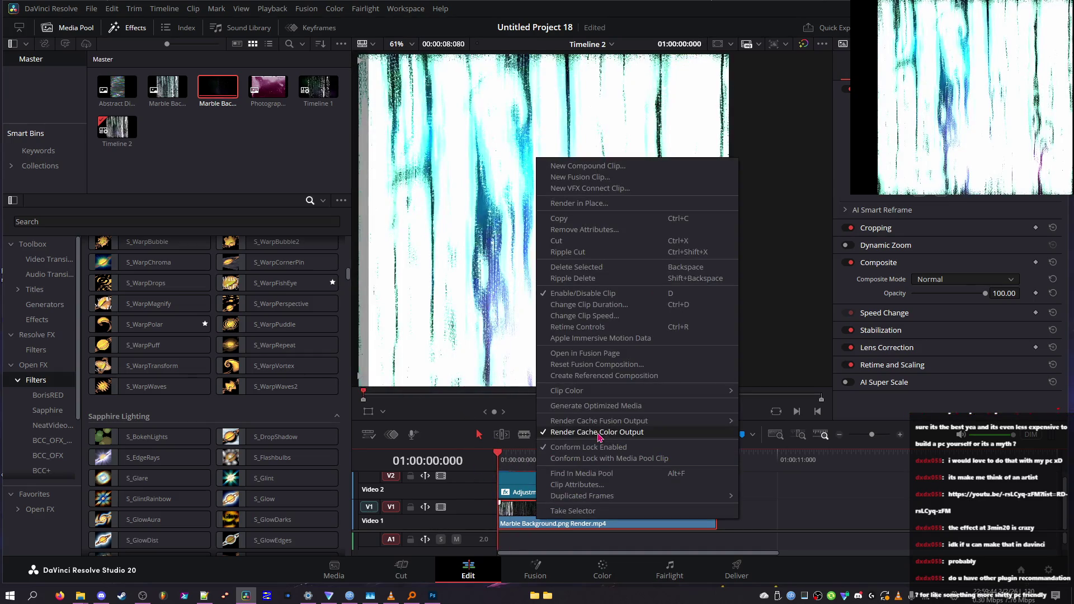
pyautogui.moveTo(657, 395)
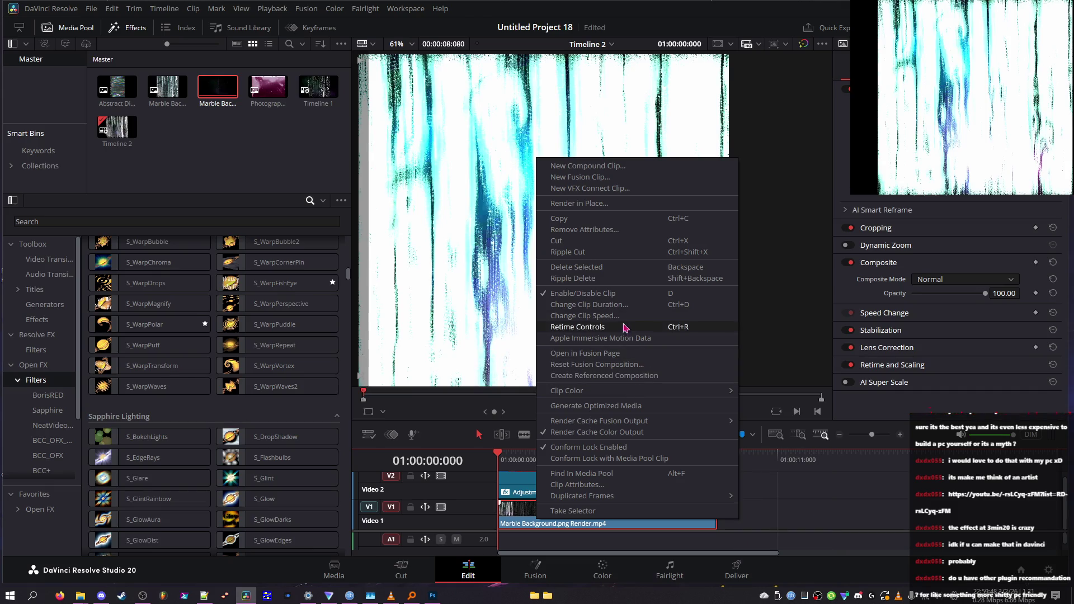
pyautogui.click(843, 356)
pyautogui.click(892, 365)
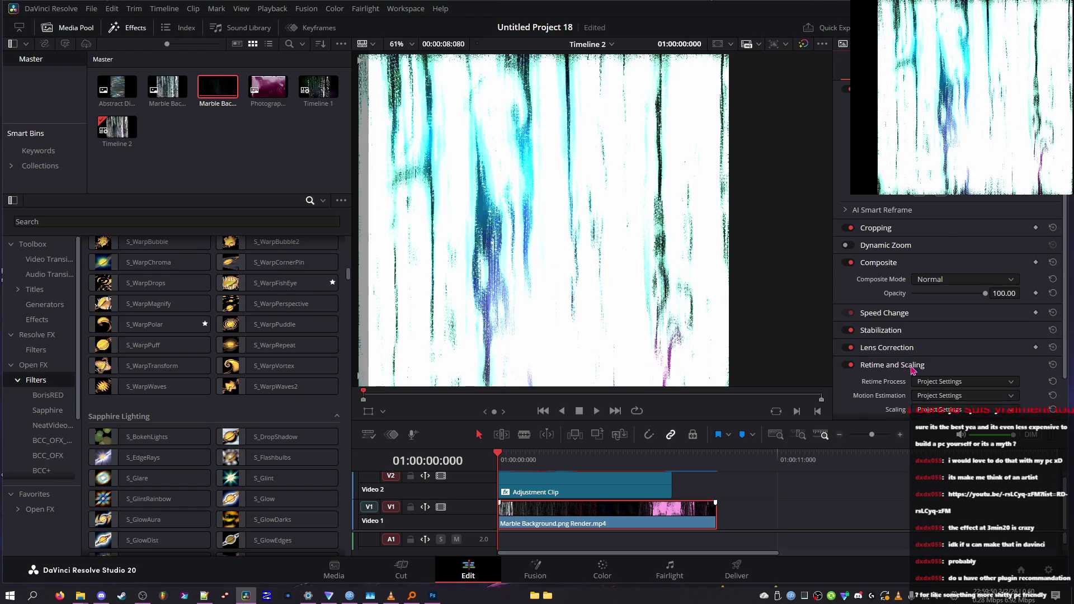
pyautogui.scroll(-1, 894, 331)
pyautogui.click(50, 8)
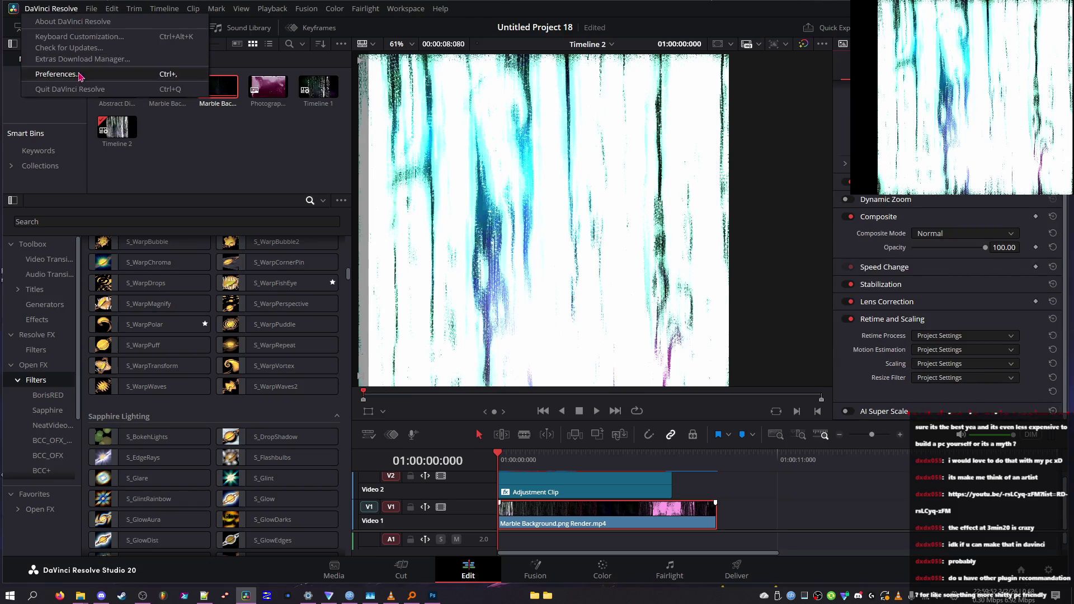
# - Open Preferences to Decode Options' GPU for R3D choices, then browse the User pages
pyautogui.click(76, 79)
pyautogui.scroll(-1, 478, 345)
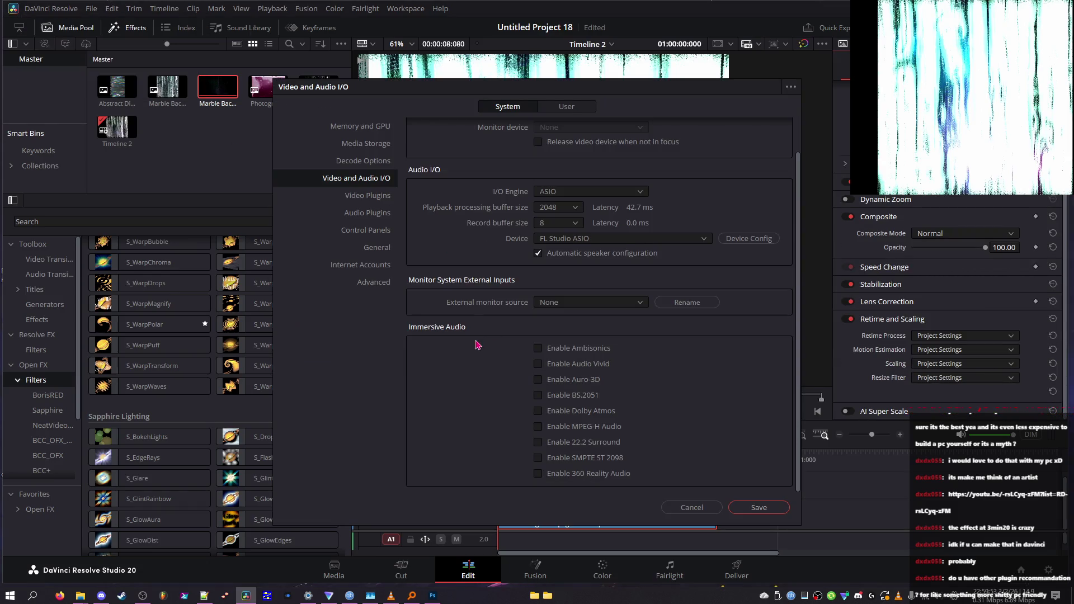
pyautogui.click(382, 162)
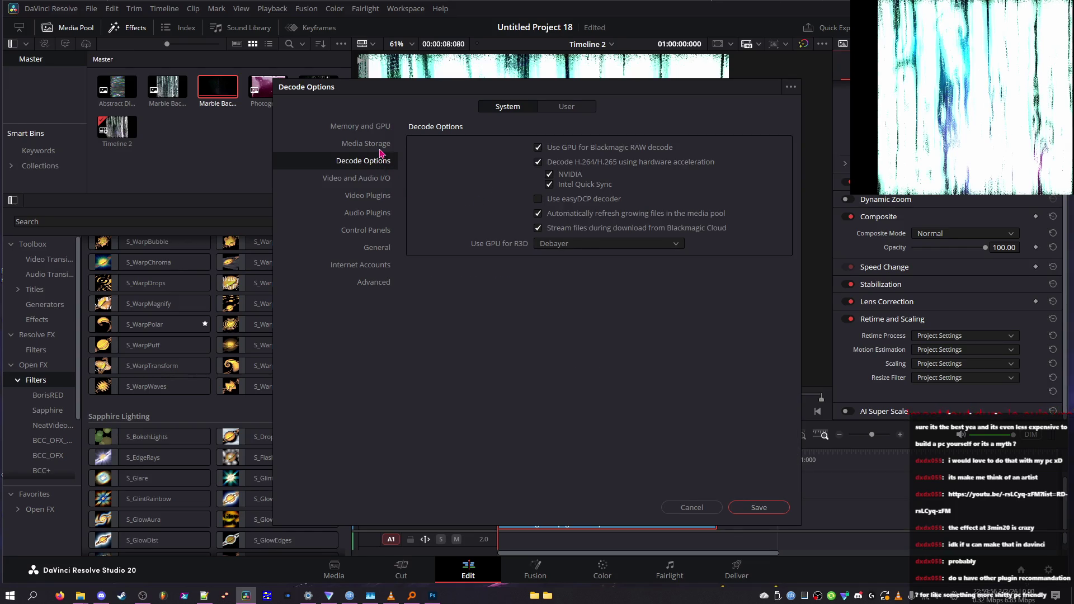
pyautogui.click(572, 247)
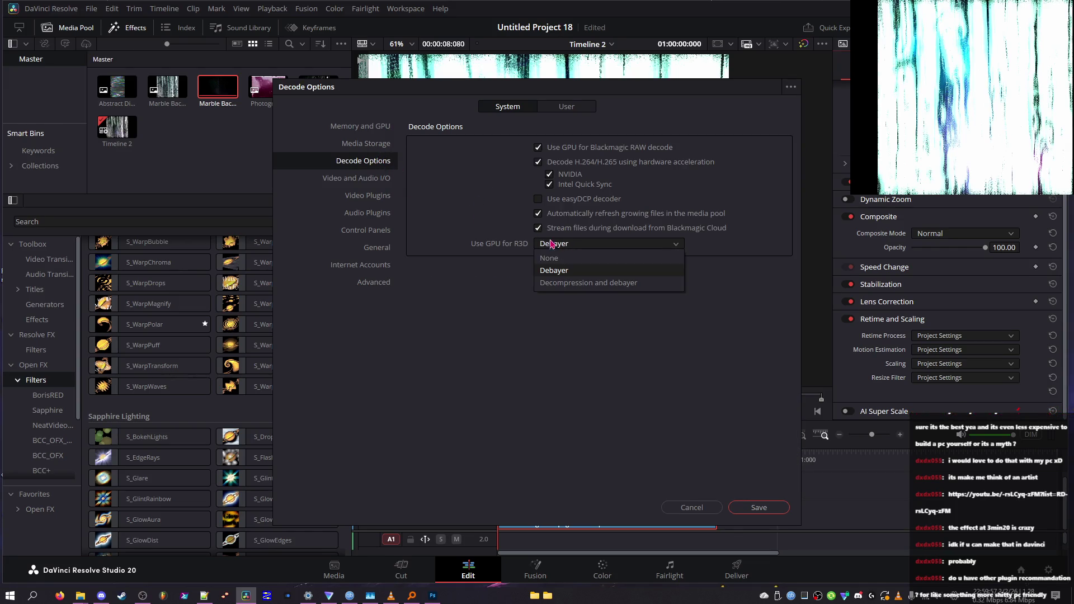
pyautogui.click(541, 107)
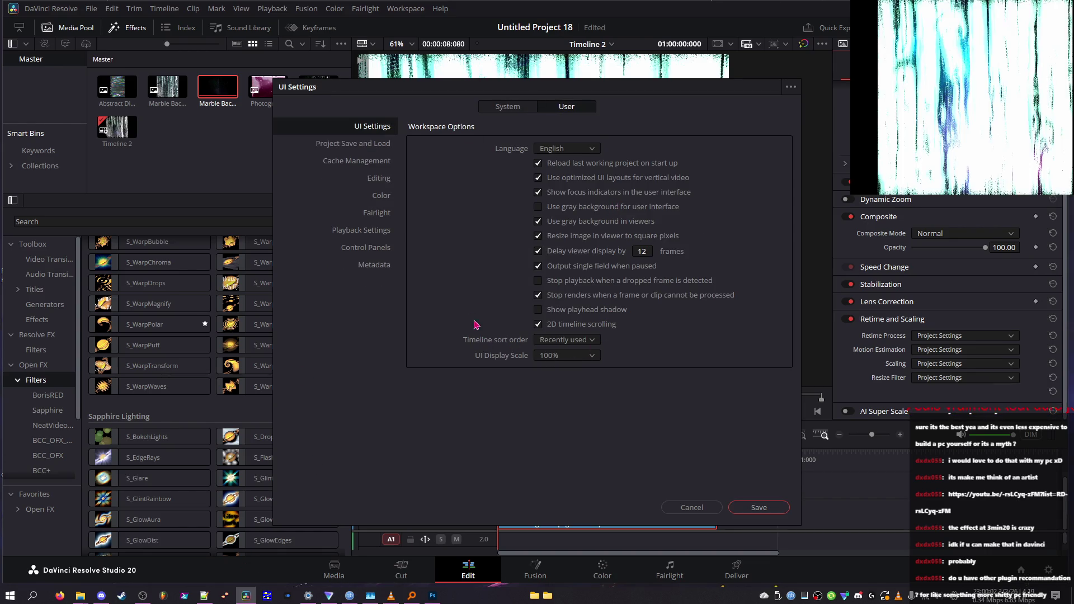
pyautogui.press('Down')
pyautogui.press('Down')
pyautogui.press('Up')
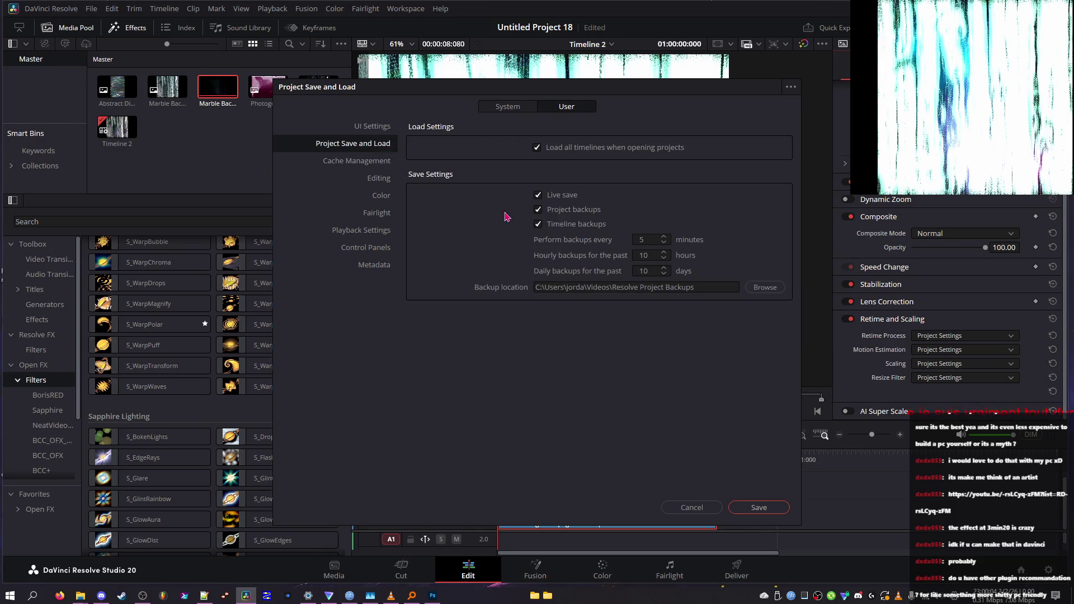
# - Set GPU for R3D to decompression and debayer, then save the preferences and acknowledge the restart notice
pyautogui.click(385, 178)
pyautogui.click(387, 162)
pyautogui.click(380, 133)
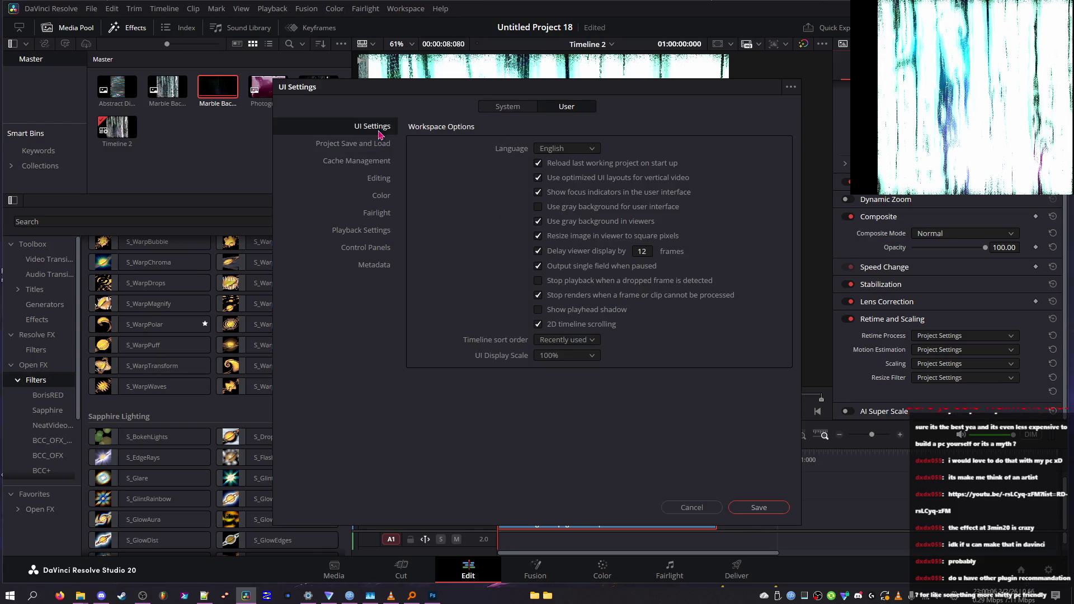
pyautogui.click(526, 107)
pyautogui.click(556, 243)
pyautogui.click(578, 288)
pyautogui.click(756, 508)
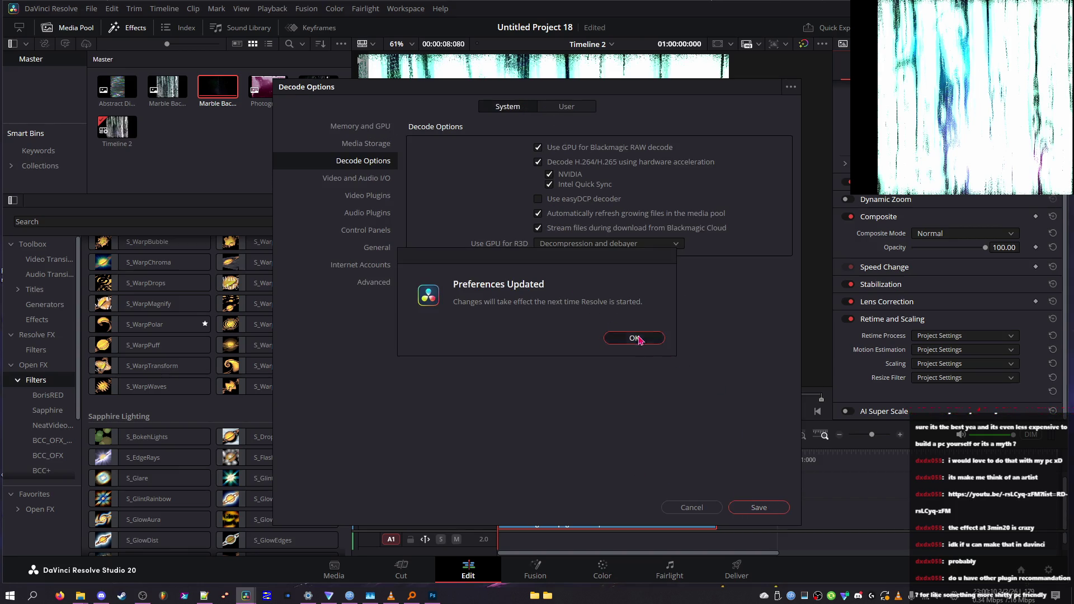
pyautogui.click(636, 338)
# - Reopen Preferences and set the GPU for R3D option back to Debayer
pyautogui.click(50, 8)
pyautogui.click(67, 59)
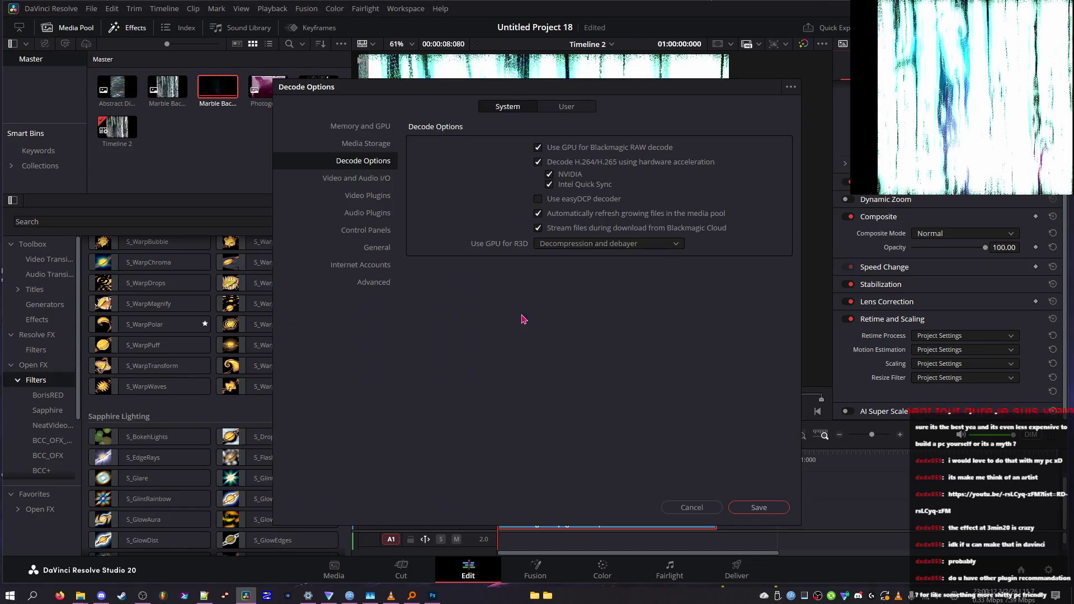
pyautogui.click(597, 247)
pyautogui.click(597, 272)
# - Browse the Video Plugins, Audio Plugins and Control Panels pages, leaving the grading panel unchanged
pyautogui.click(341, 194)
pyautogui.click(347, 161)
pyautogui.click(369, 215)
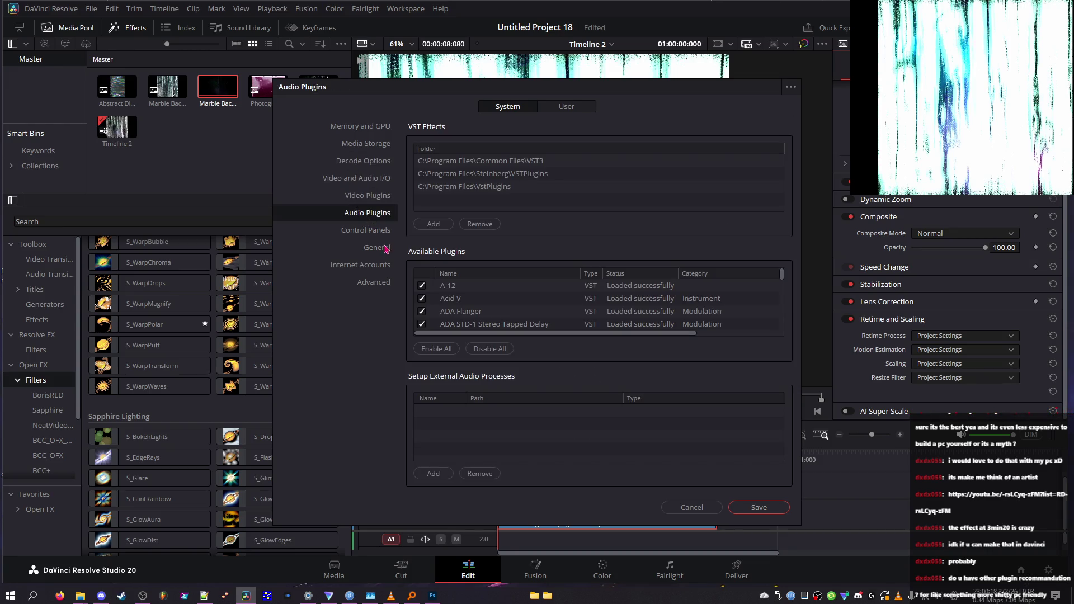
pyautogui.click(380, 231)
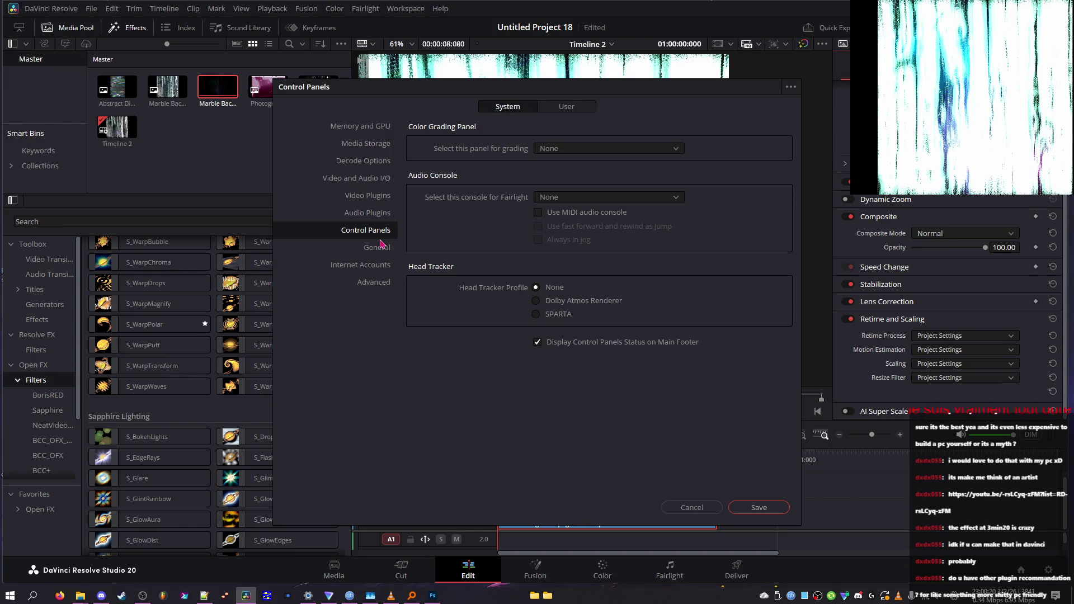
pyautogui.click(560, 148)
pyautogui.click(520, 147)
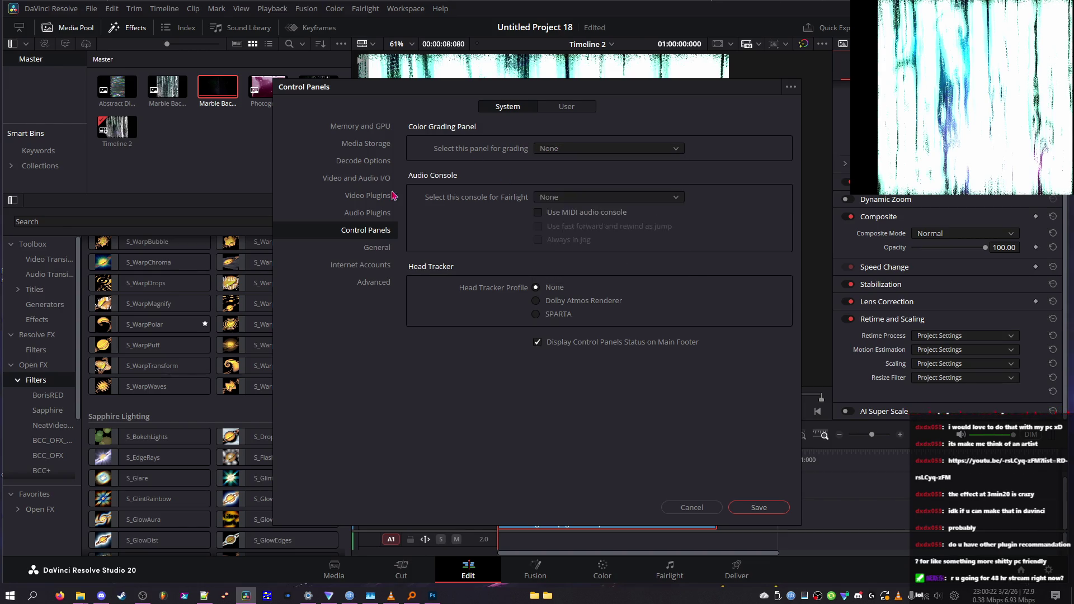
# - Browse General, Internet Accounts and Advanced pages, ending on Memory and GPU's processing mode choices
pyautogui.click(369, 247)
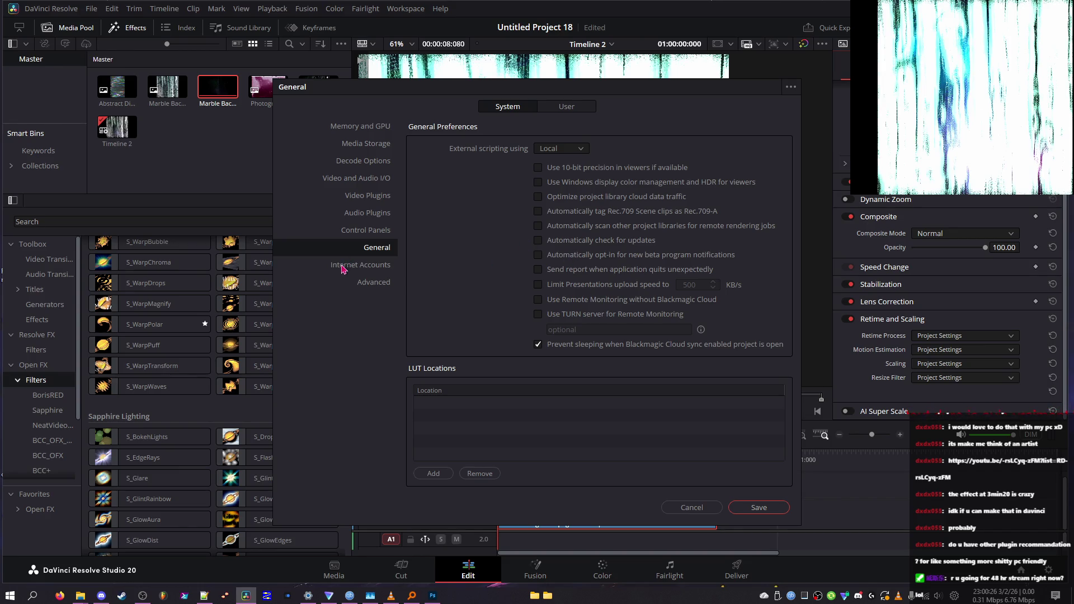
pyautogui.click(344, 266)
pyautogui.click(348, 284)
pyautogui.click(349, 283)
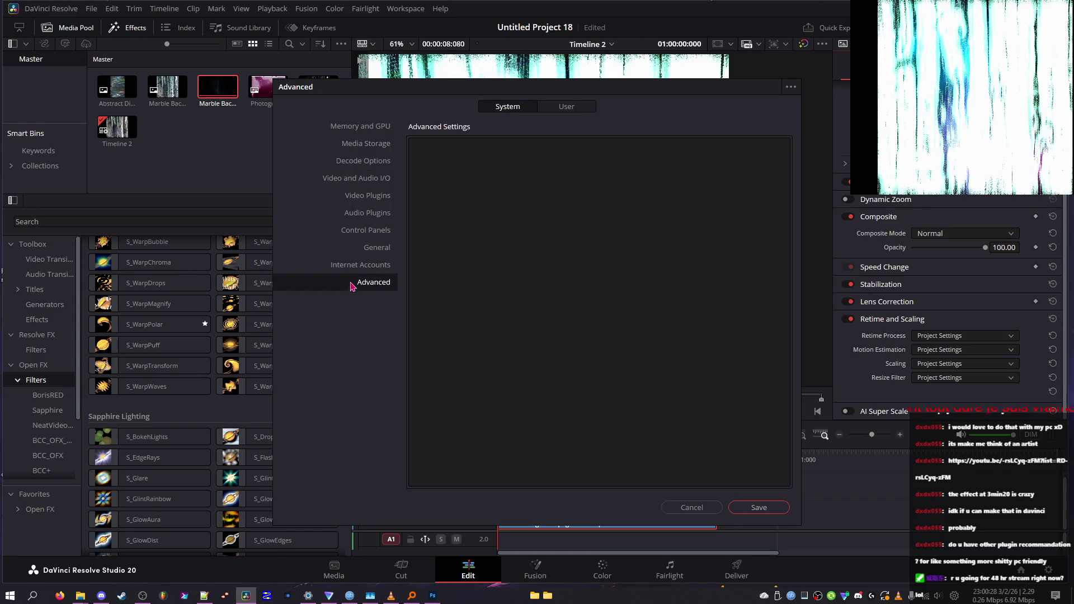
pyautogui.click(359, 265)
pyautogui.click(367, 283)
pyautogui.rightClick(511, 190)
pyautogui.click(391, 144)
pyautogui.click(388, 132)
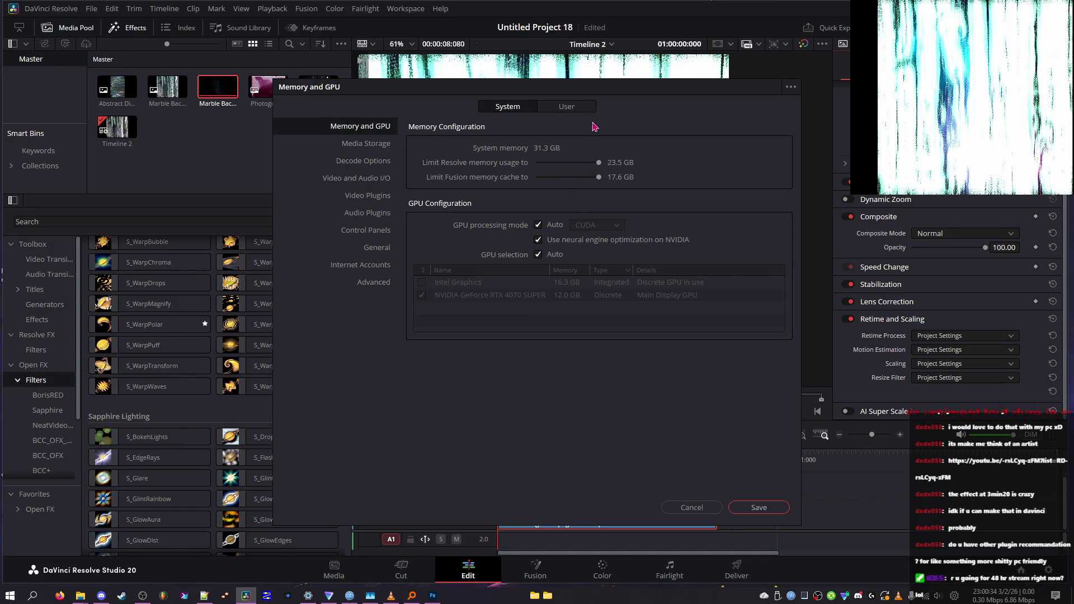
pyautogui.click(584, 225)
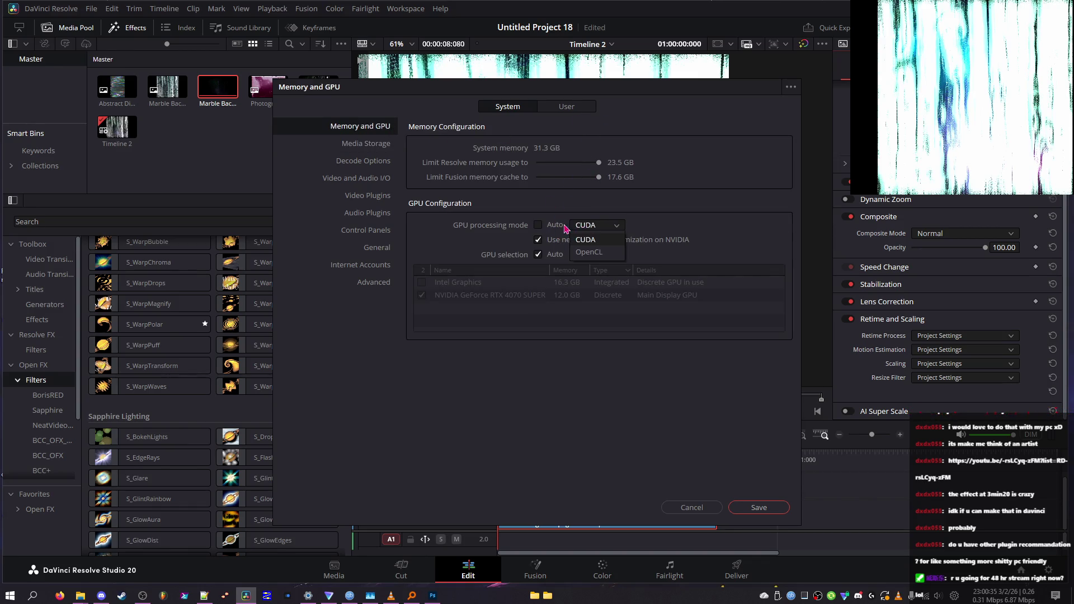
# - Turn on smart bins for timelines on the User Editing preferences page
pyautogui.click(582, 106)
pyautogui.click(377, 180)
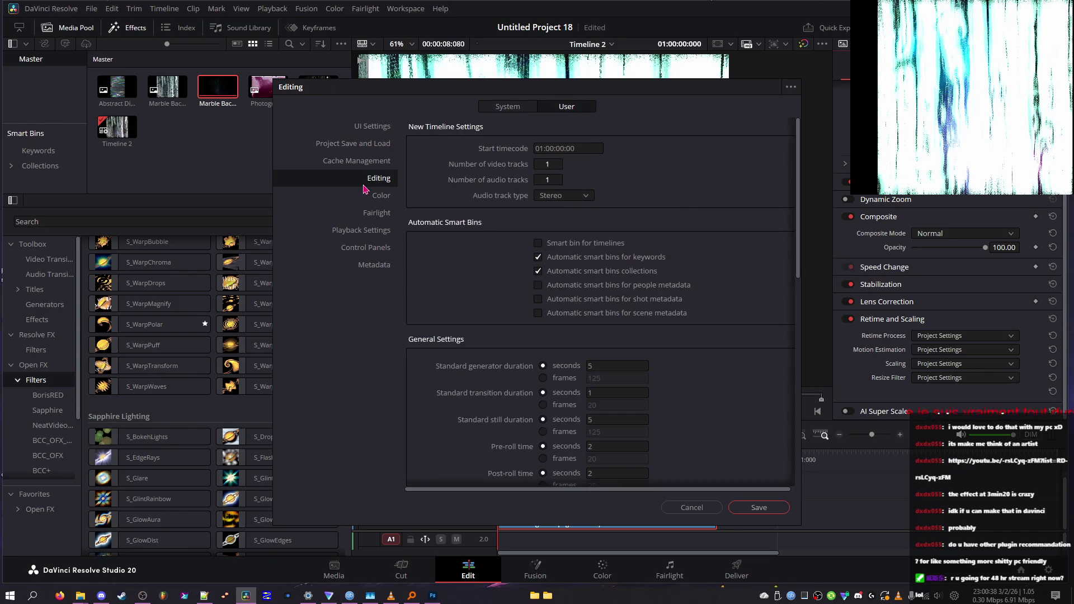
pyautogui.click(560, 248)
pyautogui.click(344, 195)
pyautogui.click(356, 179)
pyautogui.click(363, 162)
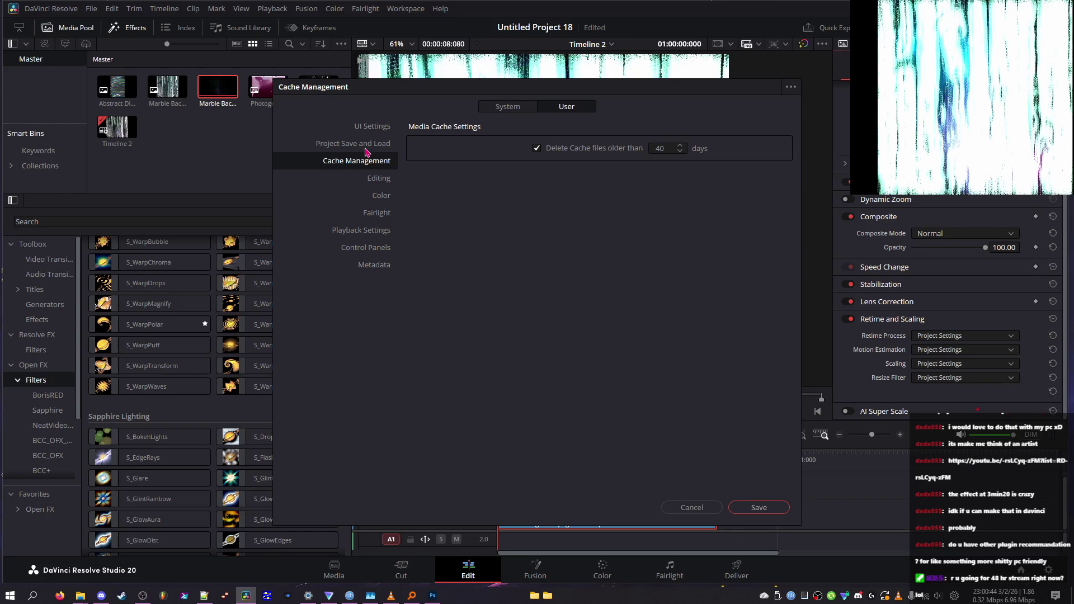
# - Browse the other User pages, then select the Color page's Automatically cue 150 frames field
pyautogui.click(366, 147)
pyautogui.click(365, 265)
pyautogui.click(381, 247)
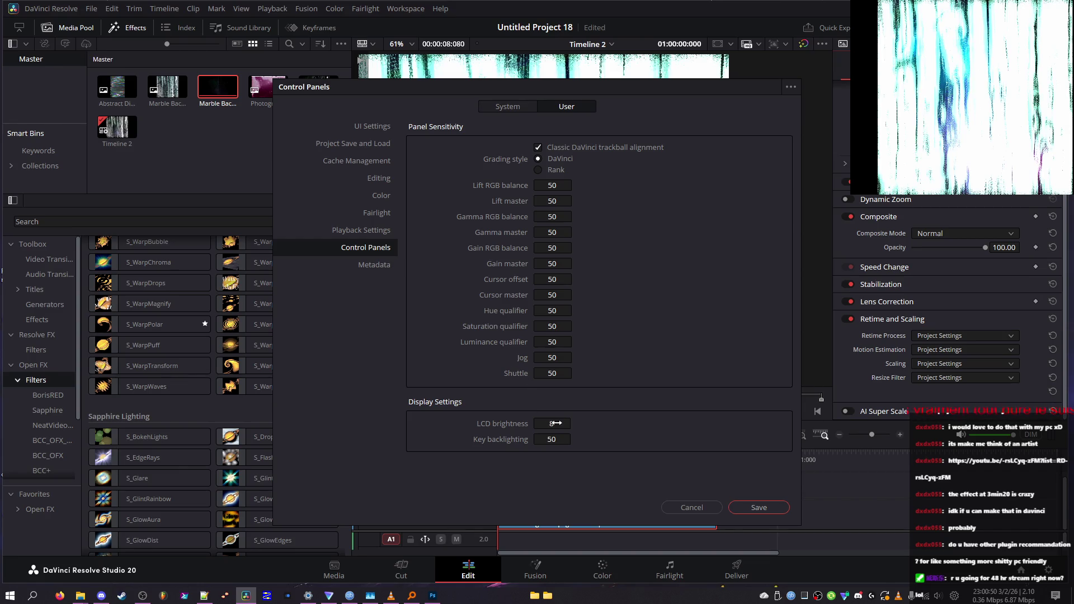
pyautogui.click(370, 266)
pyautogui.click(374, 213)
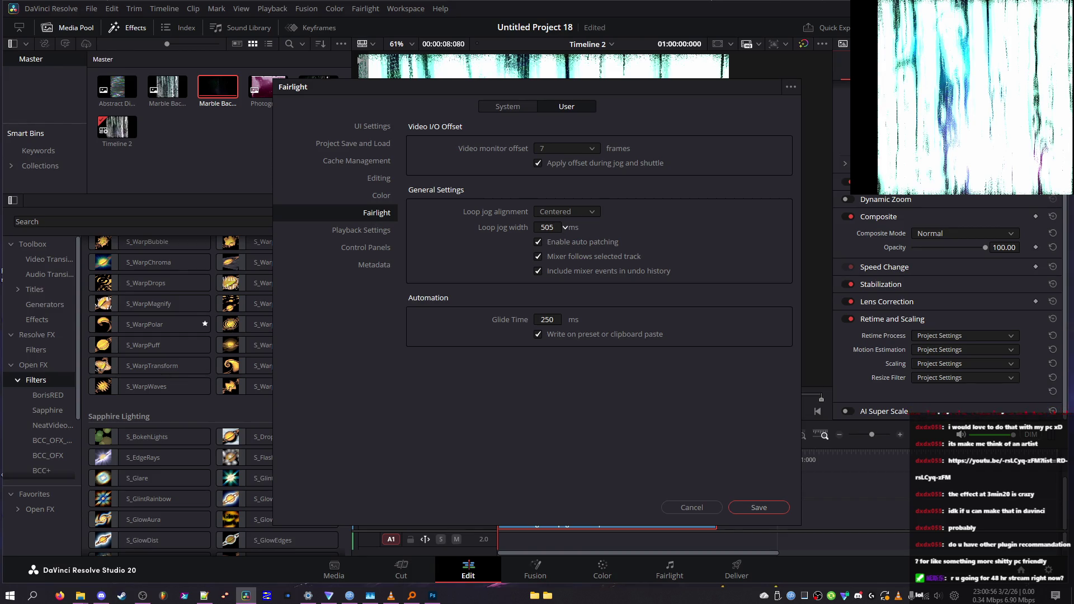
pyautogui.click(378, 179)
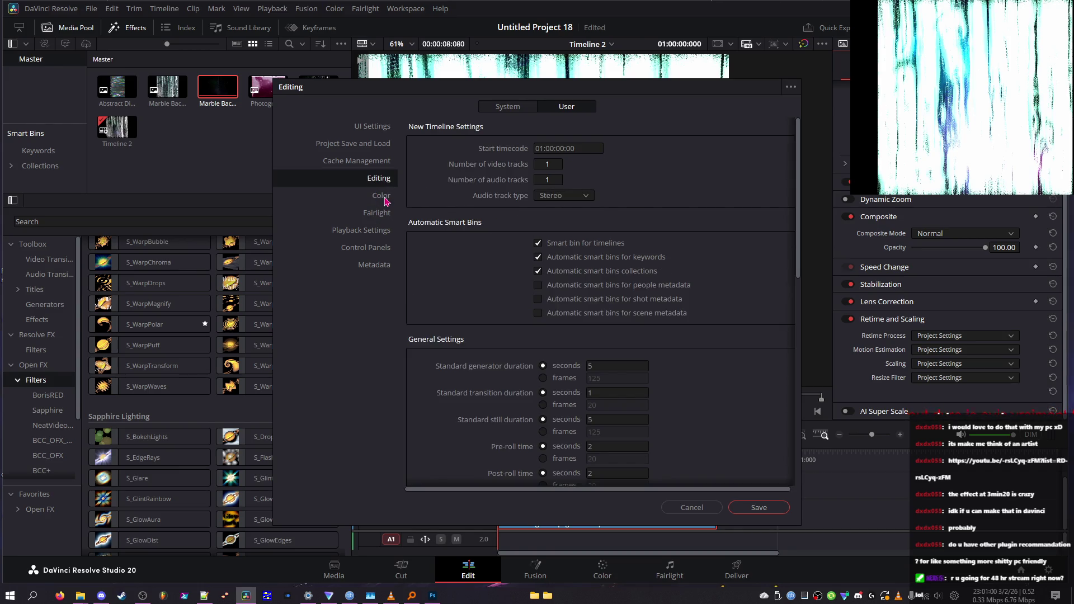
pyautogui.click(385, 199)
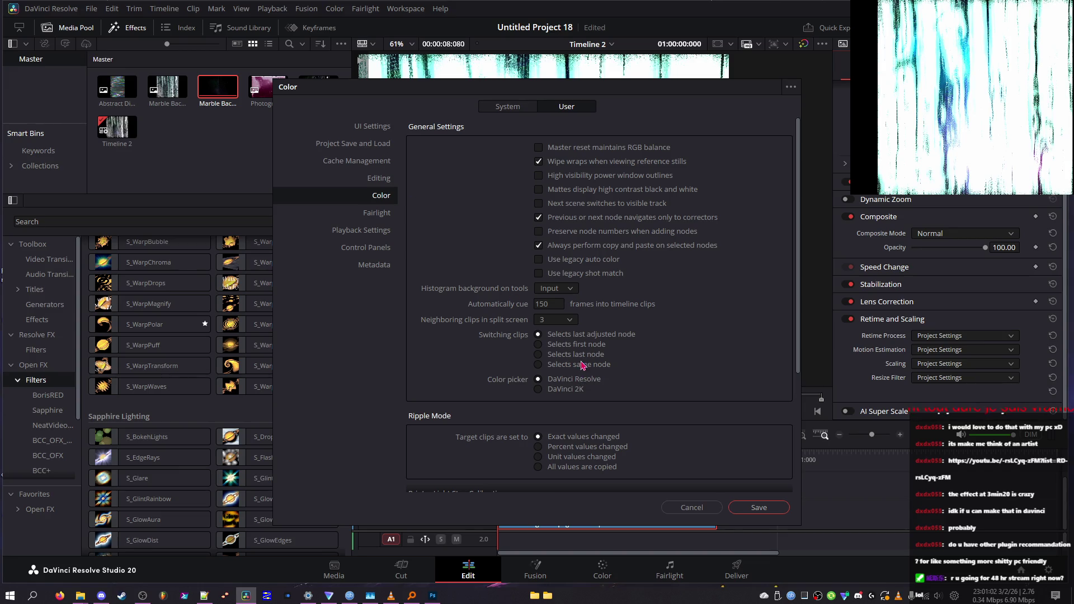
pyautogui.doubleClick(550, 304)
# - Google 'automatically cue 150 frames into timeline clips davinci' in Firefox
pyautogui.click(59, 595)
pyautogui.write('su')
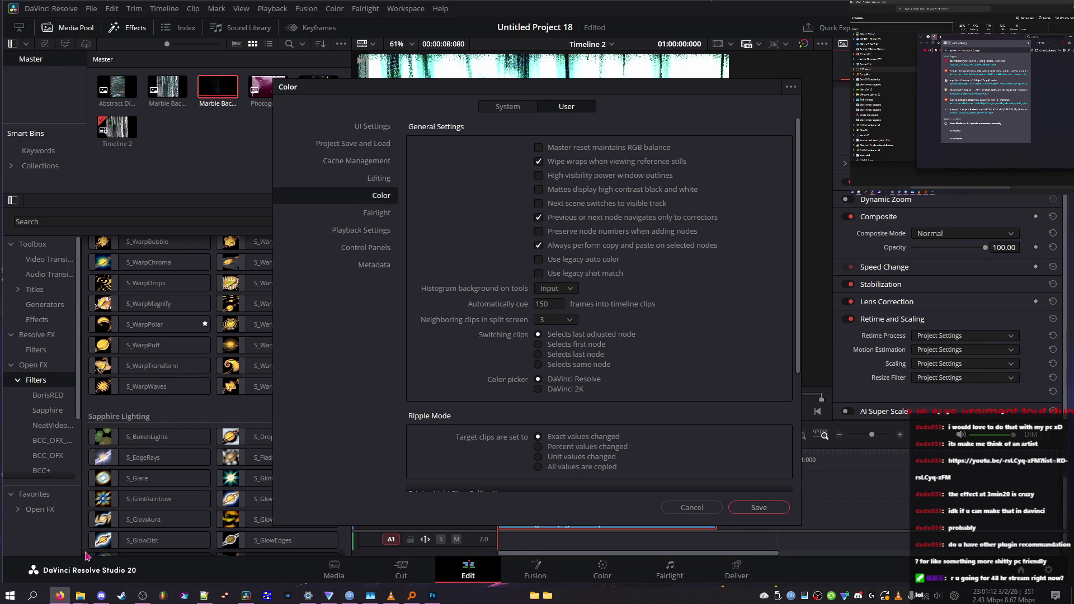
pyautogui.write(' in')
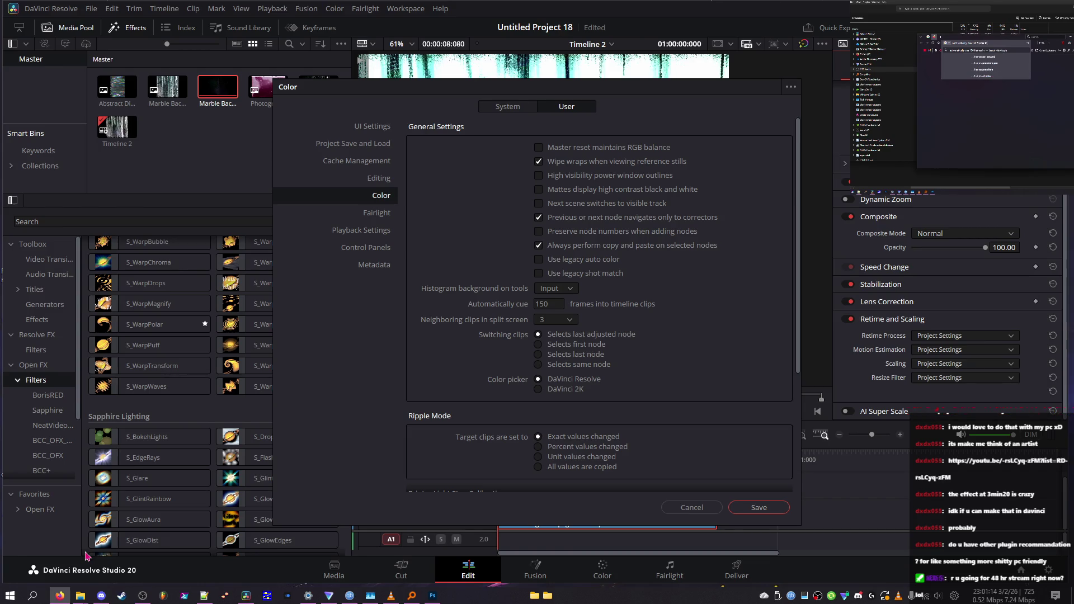
pyautogui.write('im')
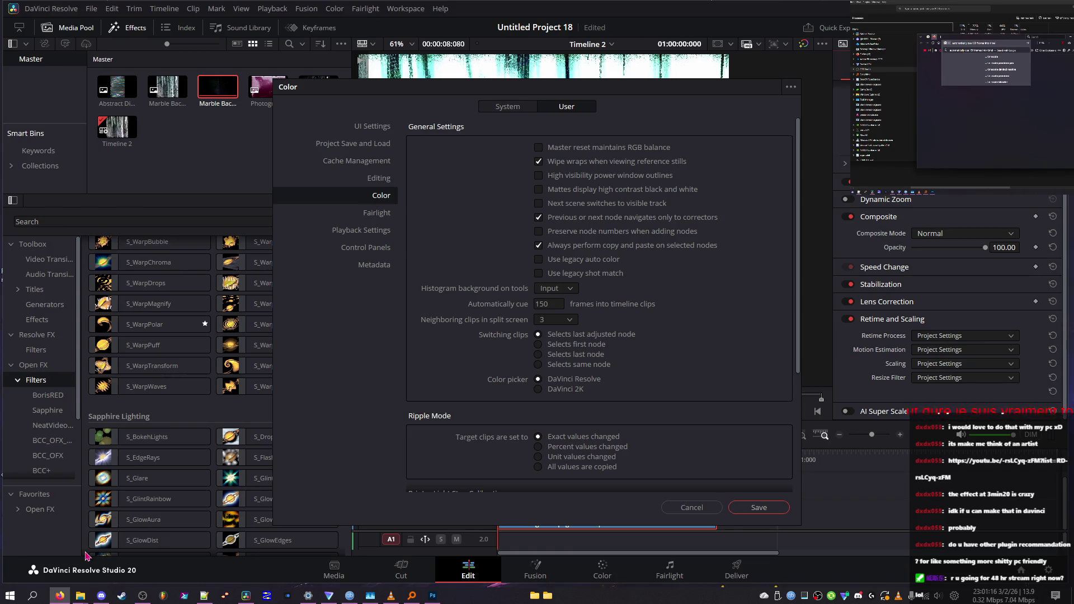
pyautogui.write('ips')
pyautogui.press('Return')
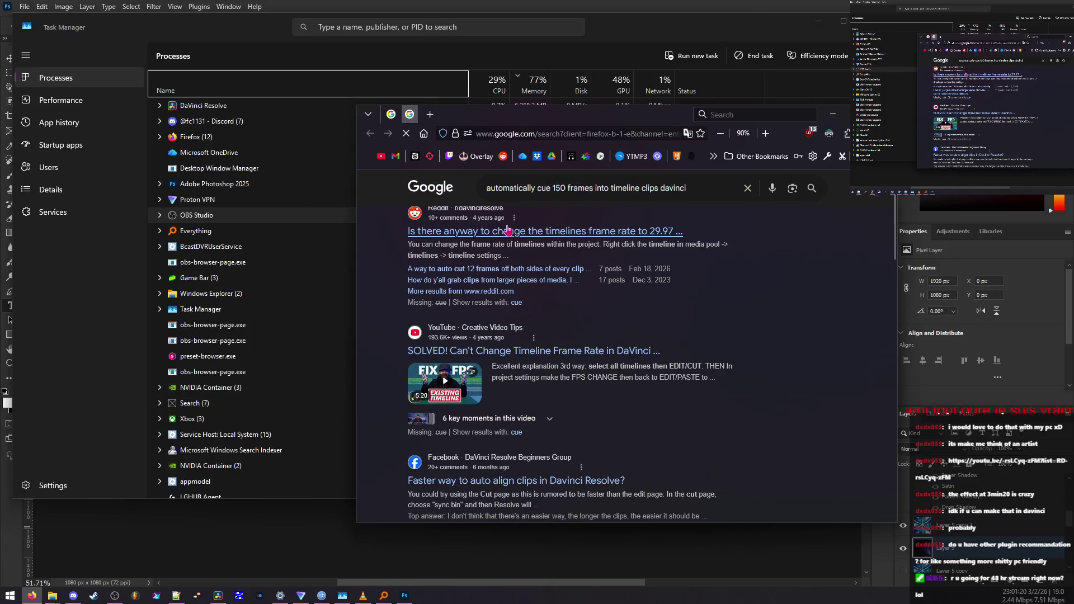
# - Read the Reddit thread about timeline frame rate, then return to the Google results
pyautogui.click(486, 230)
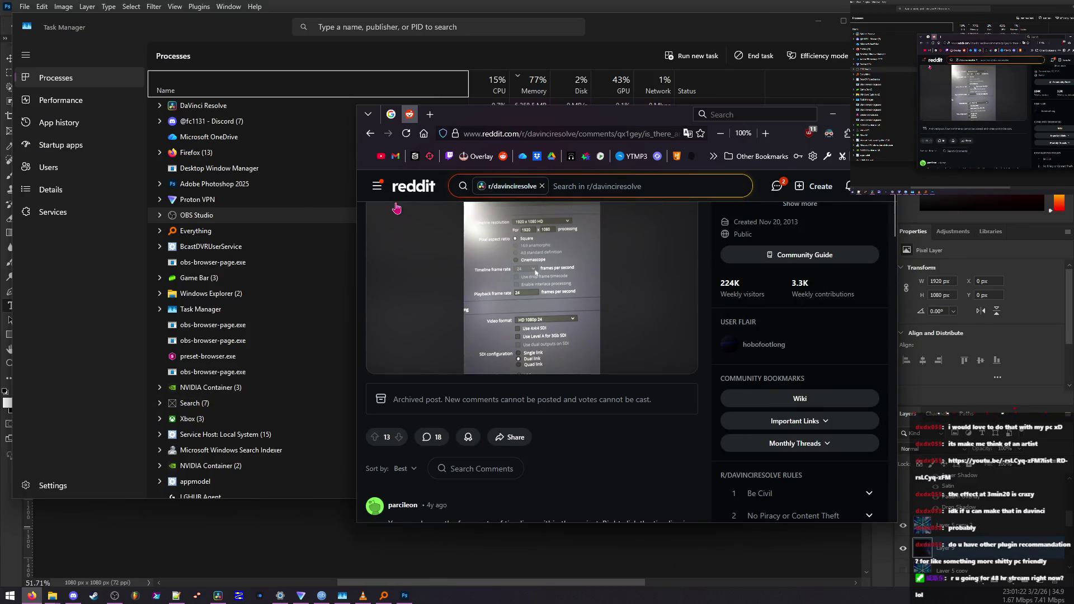
pyautogui.scroll(-10, 386, 225)
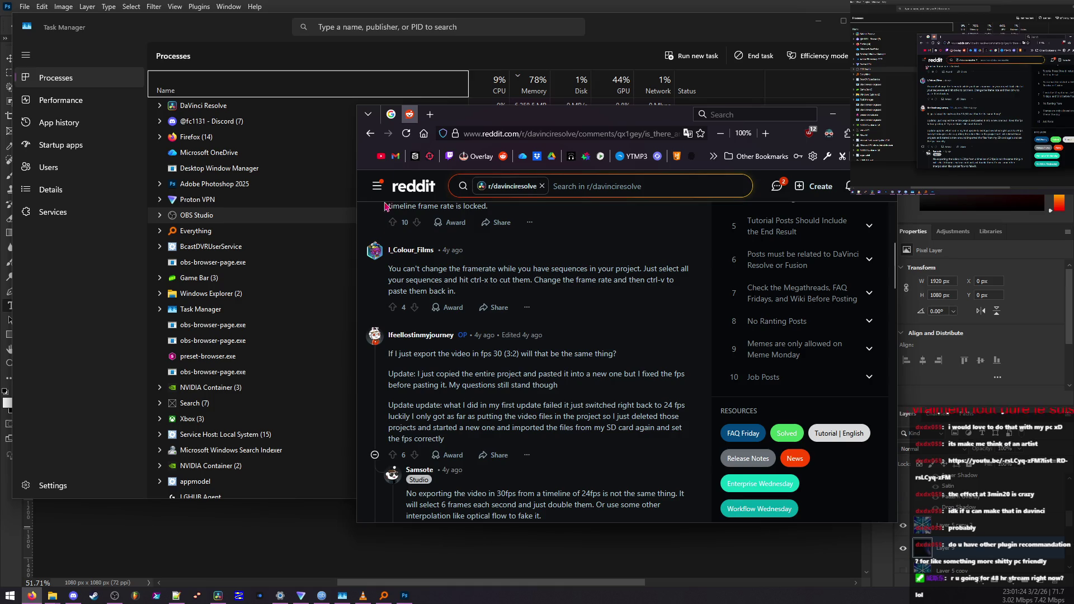
pyautogui.scroll(-6, 394, 223)
pyautogui.scroll(-10, 397, 221)
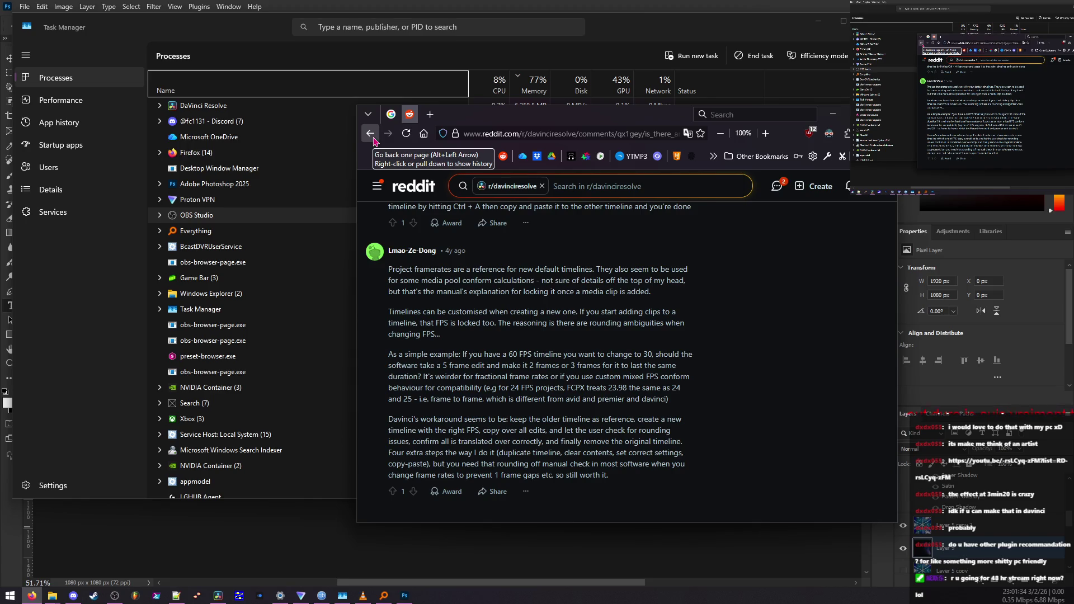
pyautogui.click(373, 139)
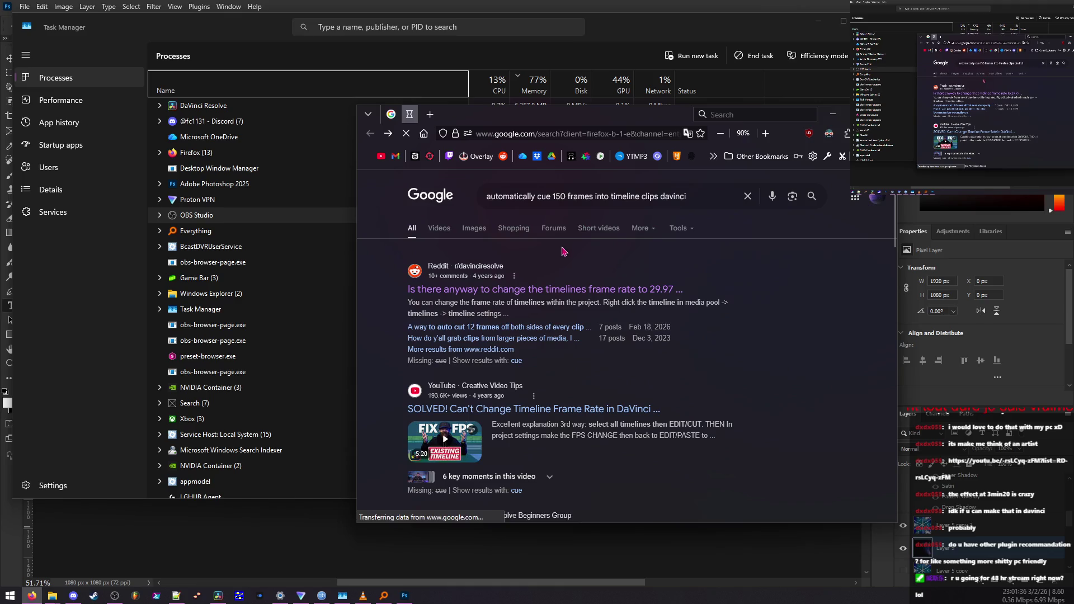
# - Rerun the search as 'automatically cue num frames into timeline clips davinci' and review the results
pyautogui.click(568, 197)
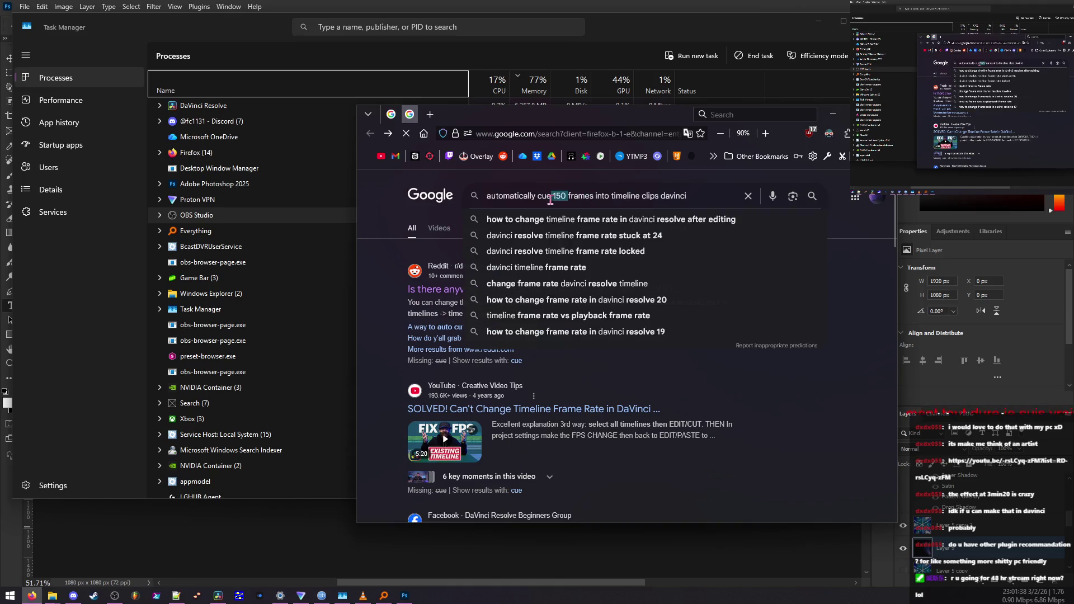
pyautogui.press('BackSpace')
pyautogui.press('BackSpace')
pyautogui.press('BackSpace')
pyautogui.write('num')
pyautogui.press('Return')
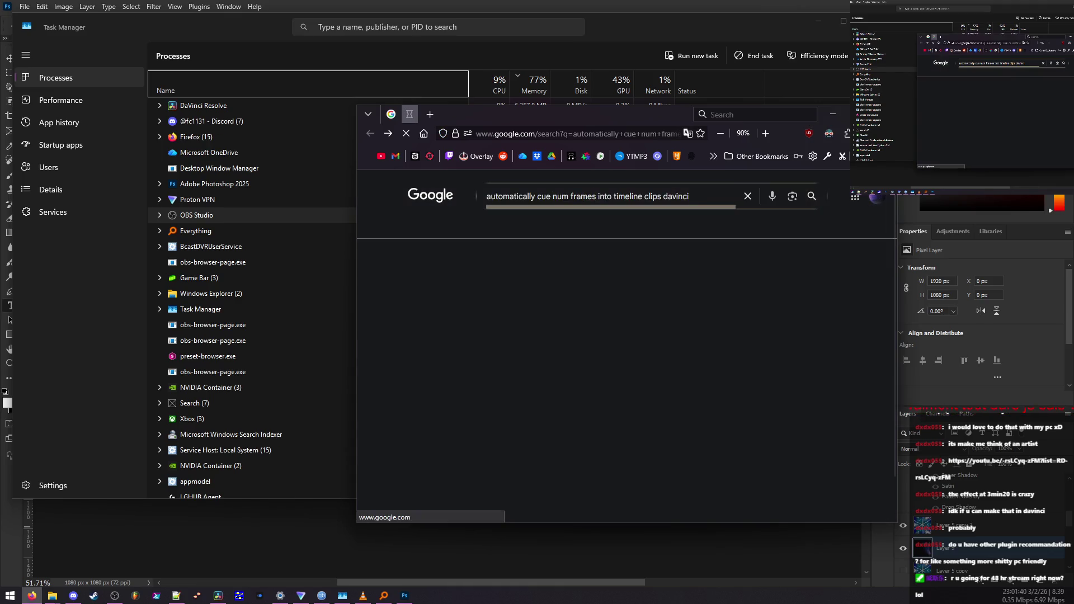
pyautogui.scroll(-2, 682, 334)
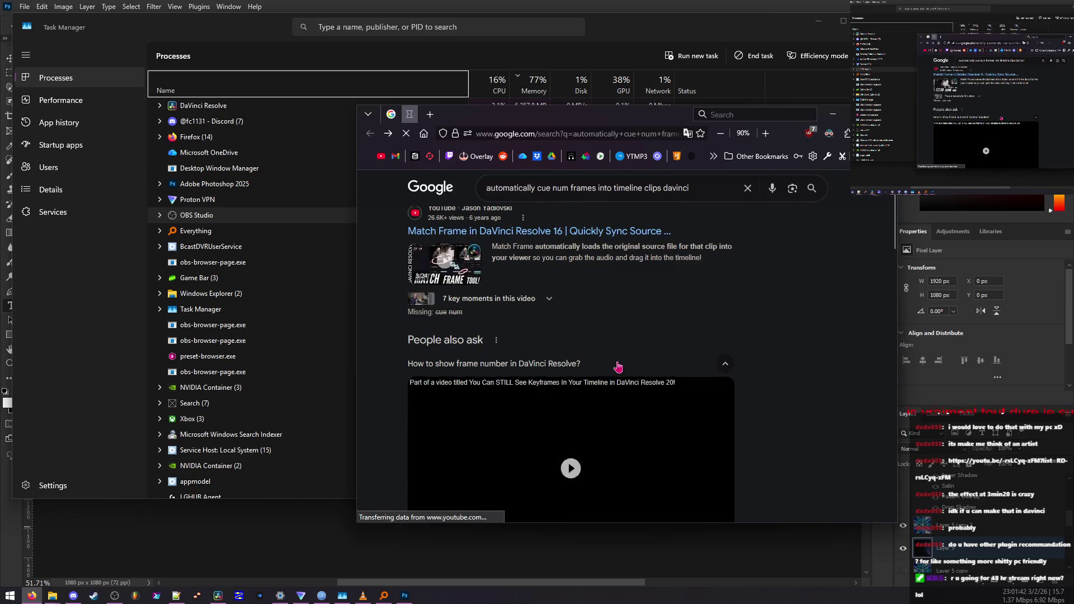
pyautogui.scroll(-3, 620, 361)
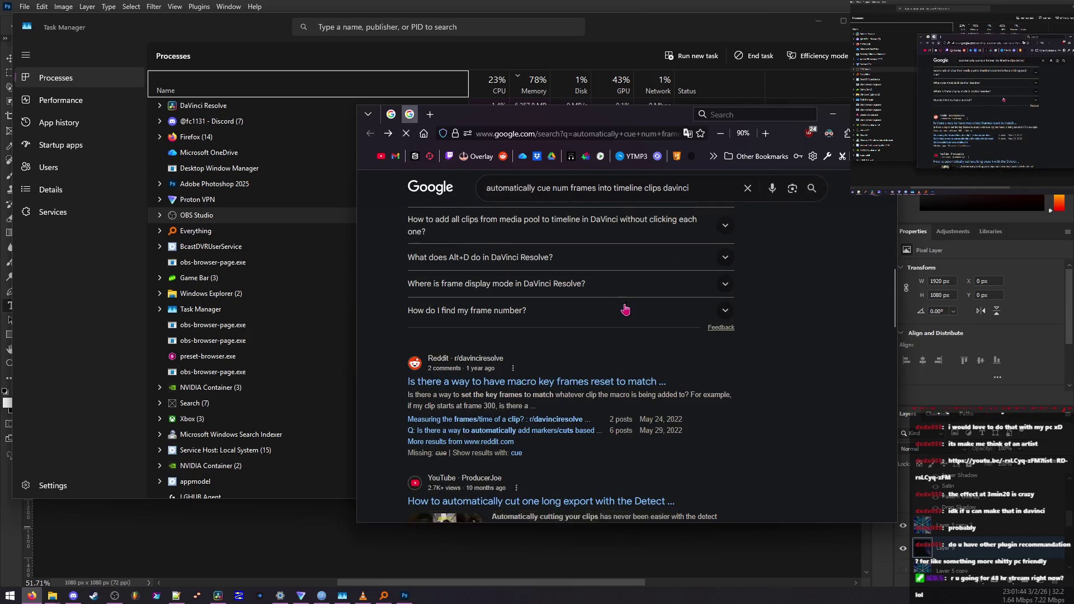
pyautogui.scroll(-6, 624, 313)
# - Clear the query and go to chatgpt.com
pyautogui.tripleClick(692, 188)
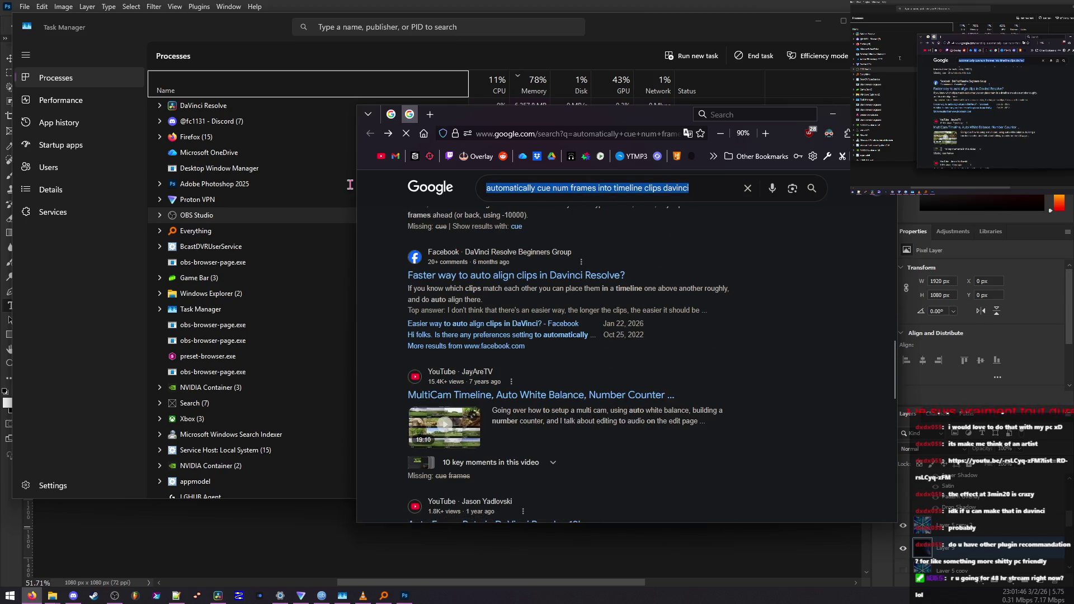
pyautogui.press('BackSpace')
pyautogui.hotkey('ctrl', 'l')
pyautogui.write('chatgpt.com')
pyautogui.press('Return')
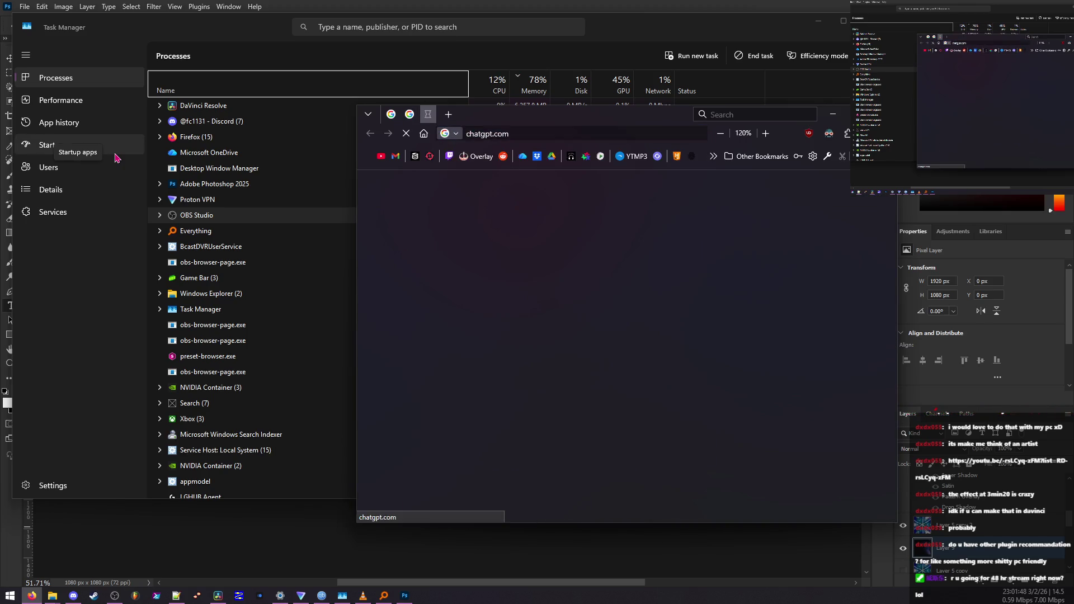
# - Switch back to the DaVinci Resolve Preferences window on the Color page
pyautogui.hotkey('alt', 'Tab')
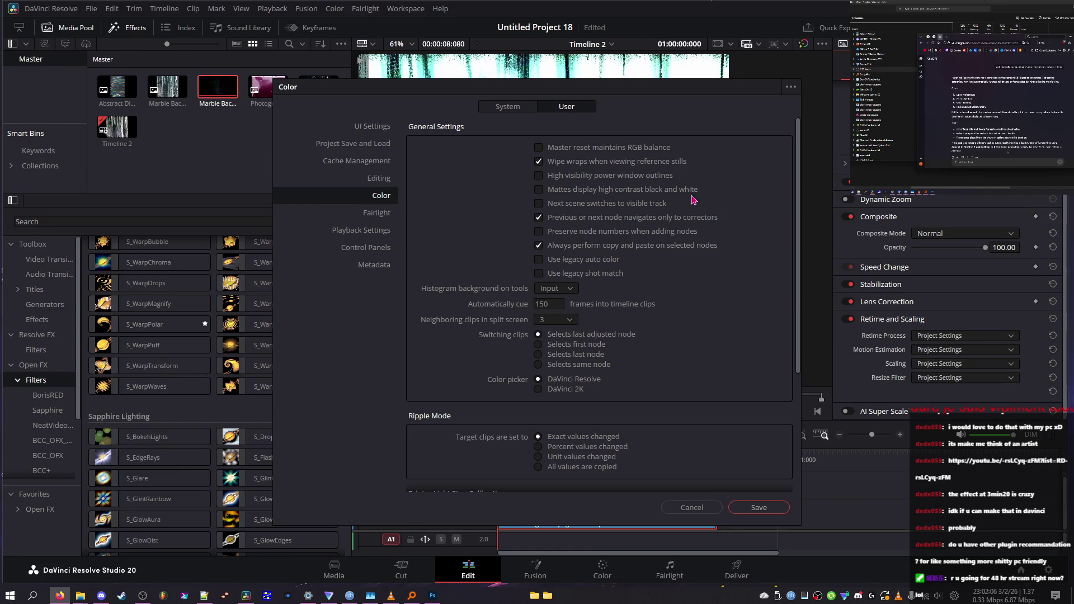
# - Enter 1000 frames for Automatically cue and find 'Preserve node numbers when adding nodes'
pyautogui.click(545, 303)
pyautogui.write('1000')
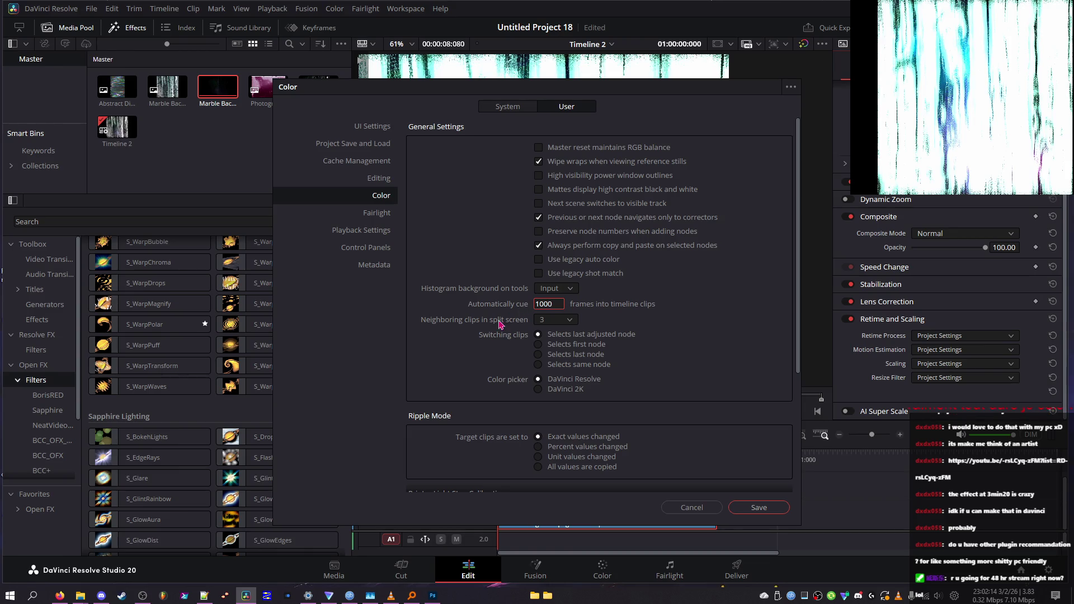
pyautogui.scroll(-2, 569, 412)
pyautogui.scroll(-5, 569, 413)
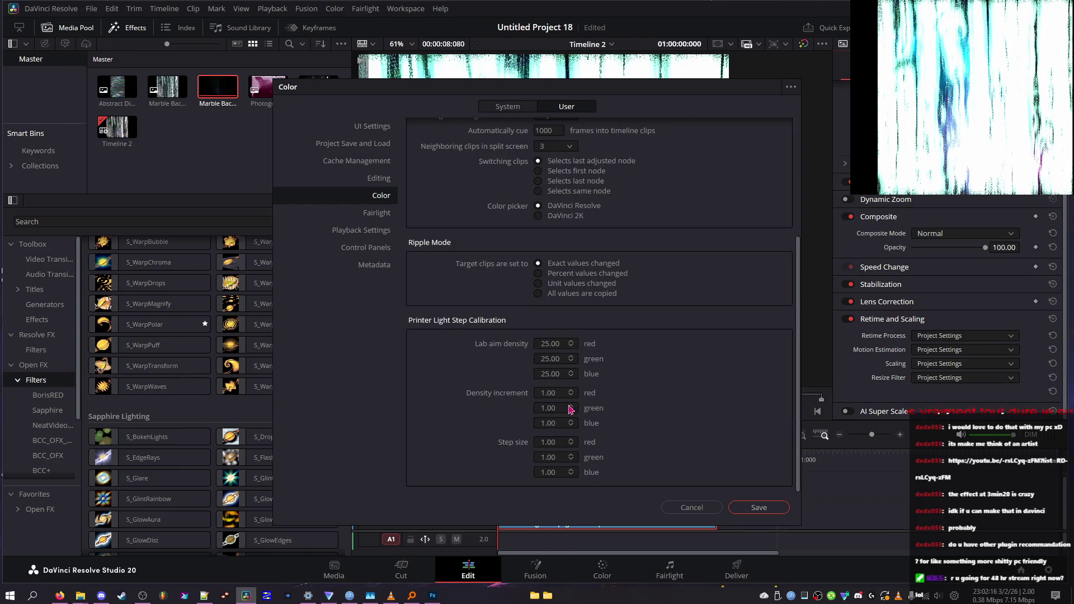
pyautogui.scroll(7, 543, 311)
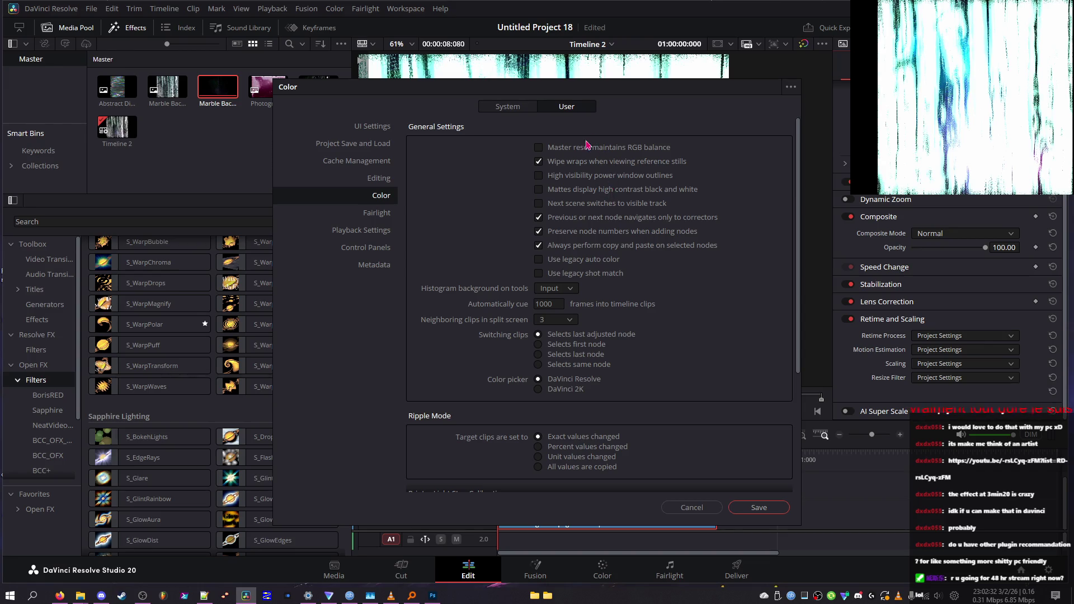
# - On the Editing preferences page, untick 'Sync the master timeline to the current frame'
pyautogui.click(390, 183)
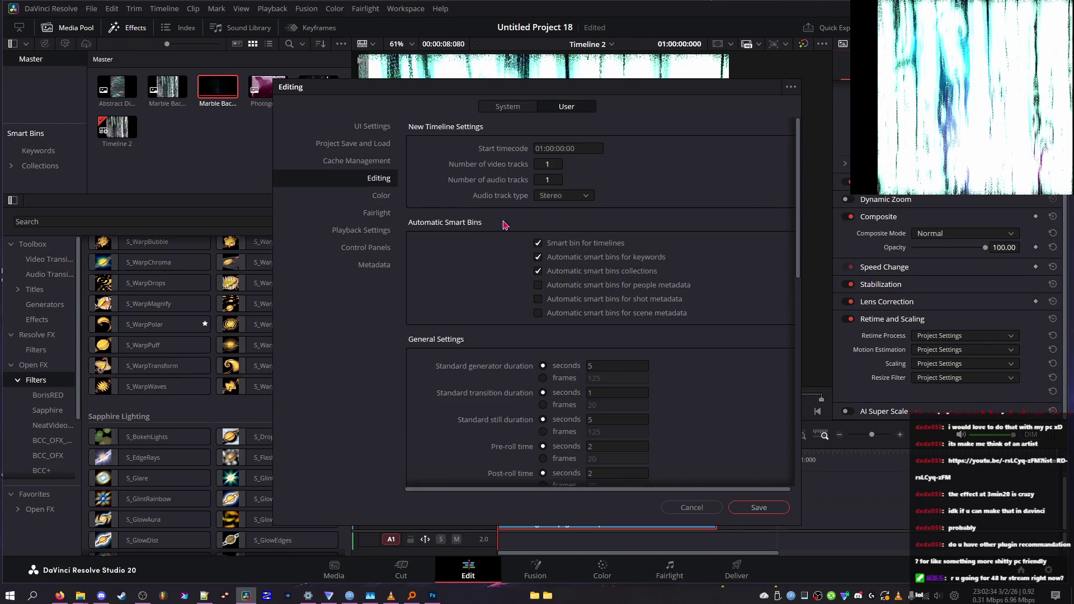
pyautogui.scroll(-10, 504, 240)
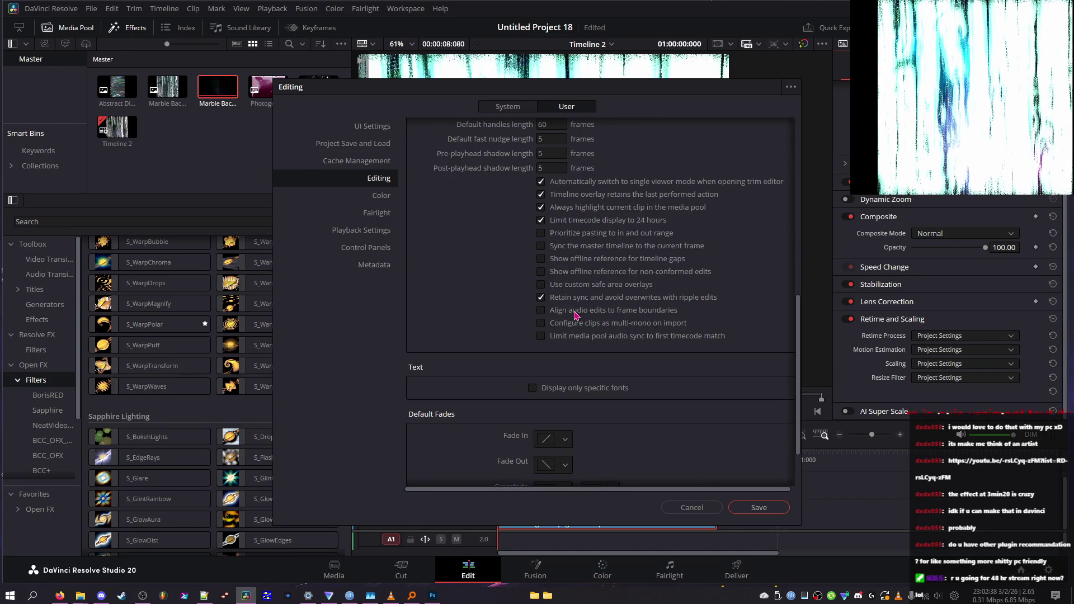
pyautogui.scroll(1, 574, 289)
pyautogui.scroll(-1, 590, 256)
pyautogui.click(600, 248)
pyautogui.scroll(-3, 599, 254)
pyautogui.scroll(2, 596, 263)
pyautogui.scroll(-2, 596, 263)
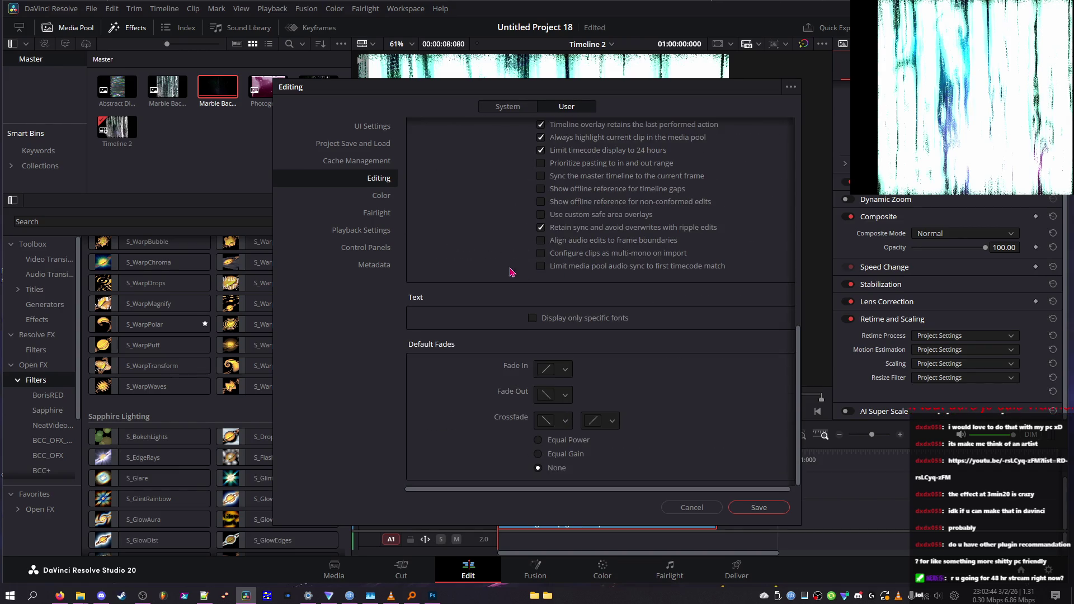
# - Look over Cache, Save and Load, Interface, Control Panels, Metadata and Fairlight pages, then save preferences
pyautogui.click(395, 164)
pyautogui.click(390, 149)
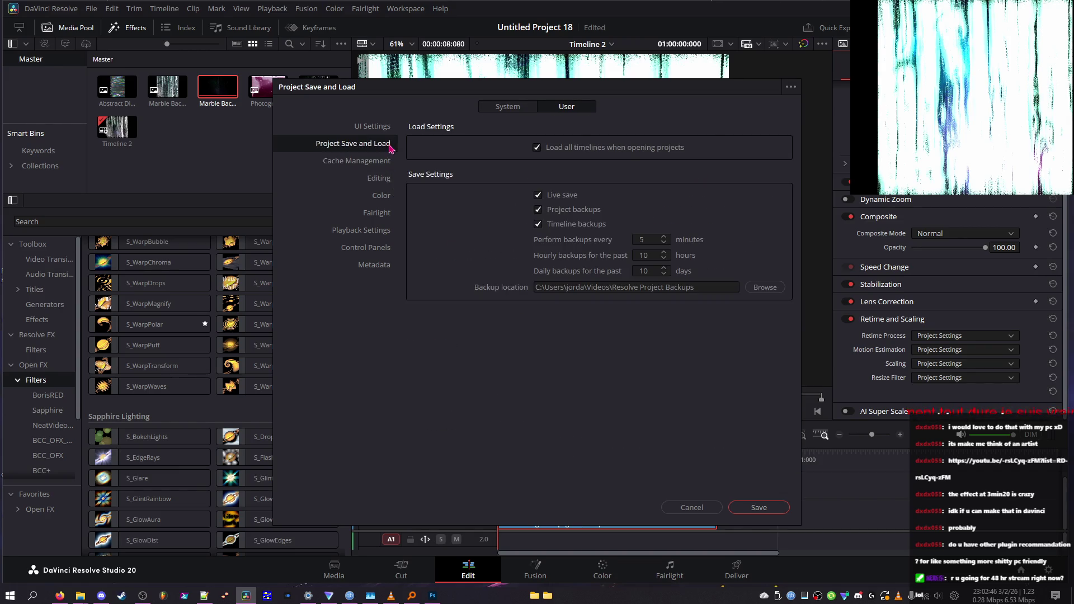
pyautogui.click(384, 130)
pyautogui.click(377, 248)
pyautogui.click(375, 265)
pyautogui.click(370, 230)
pyautogui.click(375, 214)
pyautogui.click(768, 512)
pyautogui.click(632, 338)
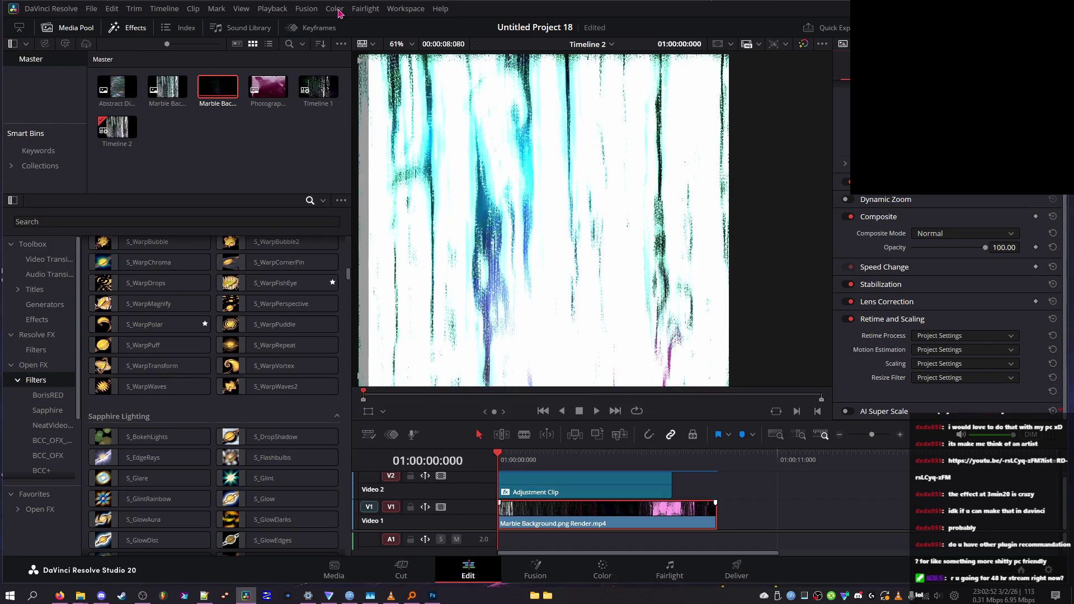
pyautogui.click(339, 12)
pyautogui.moveTo(323, 67)
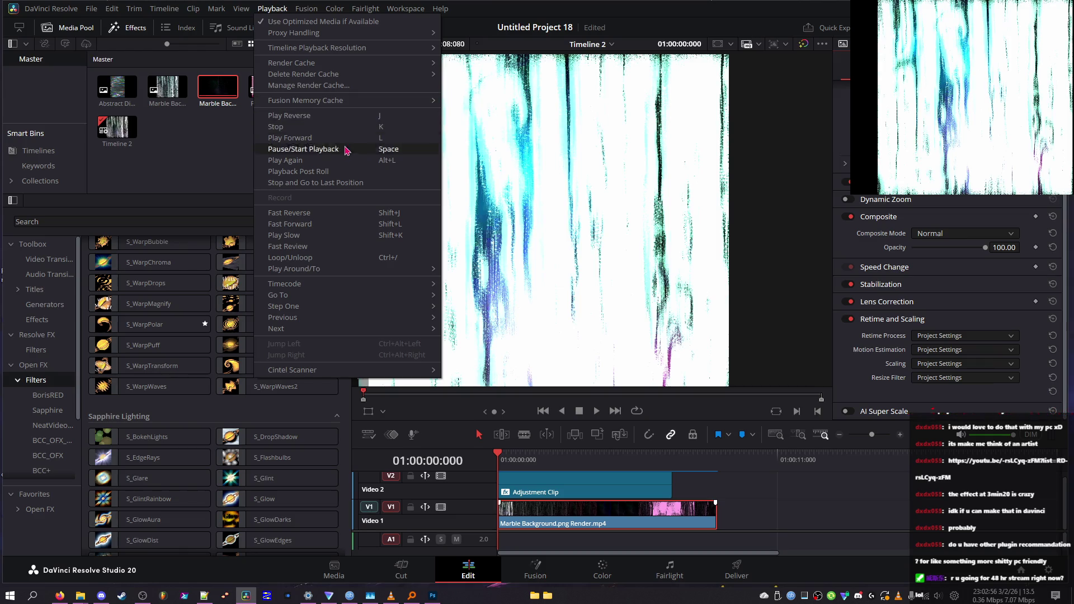
pyautogui.moveTo(356, 289)
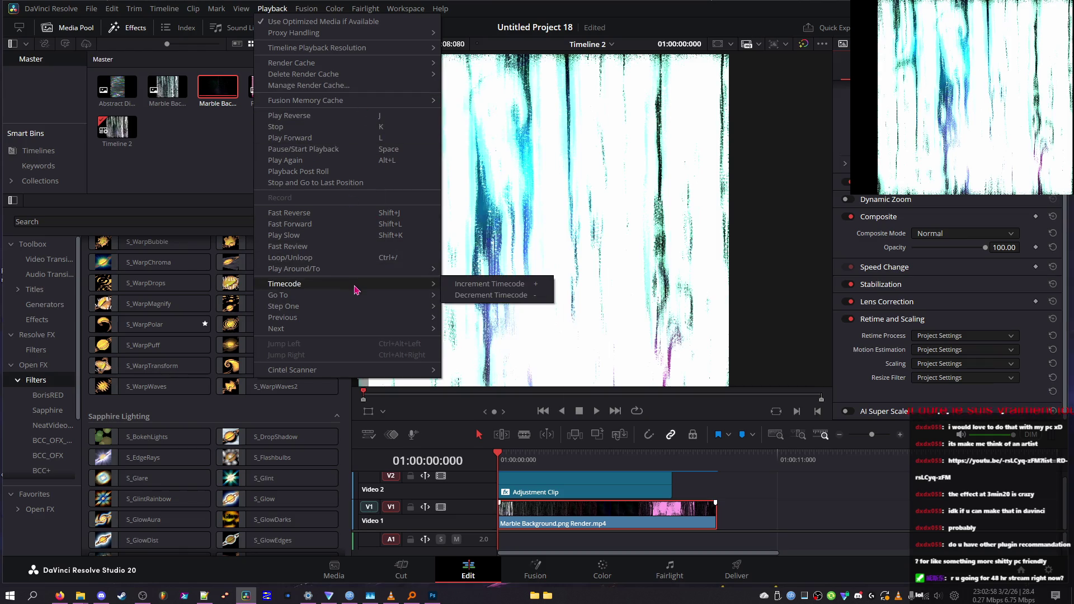
pyautogui.moveTo(361, 312)
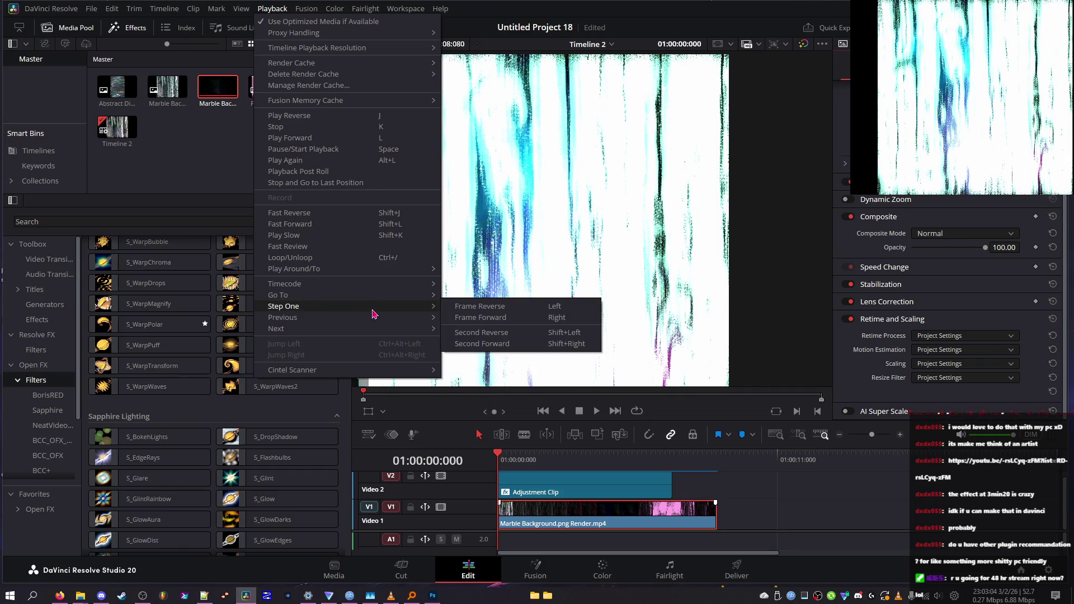
pyautogui.moveTo(352, 8)
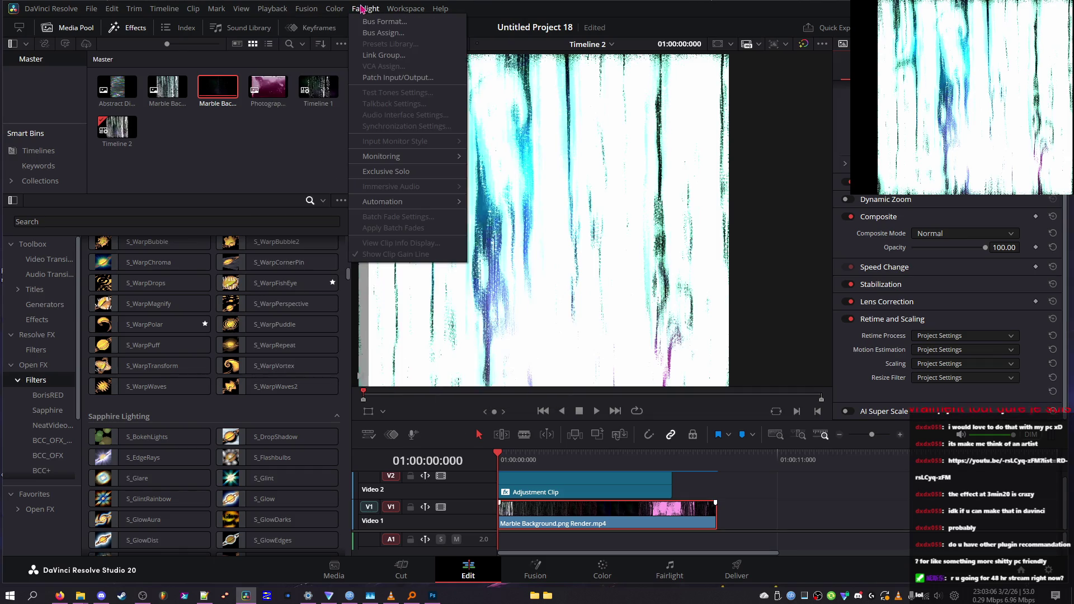
pyautogui.moveTo(404, 8)
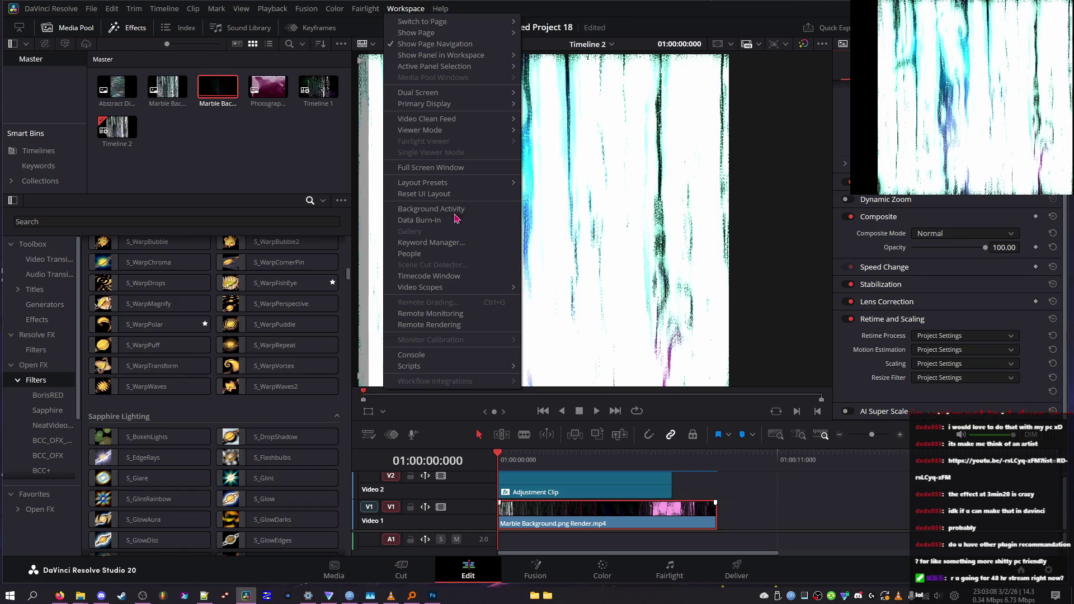
pyautogui.moveTo(453, 368)
pyautogui.moveTo(429, 22)
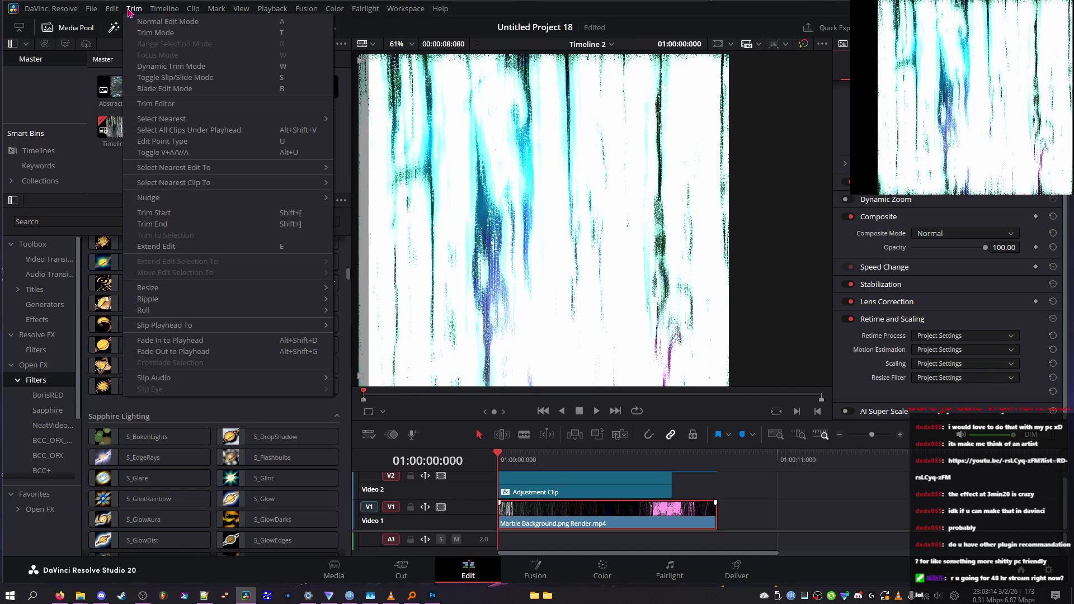
pyautogui.moveTo(92, 12)
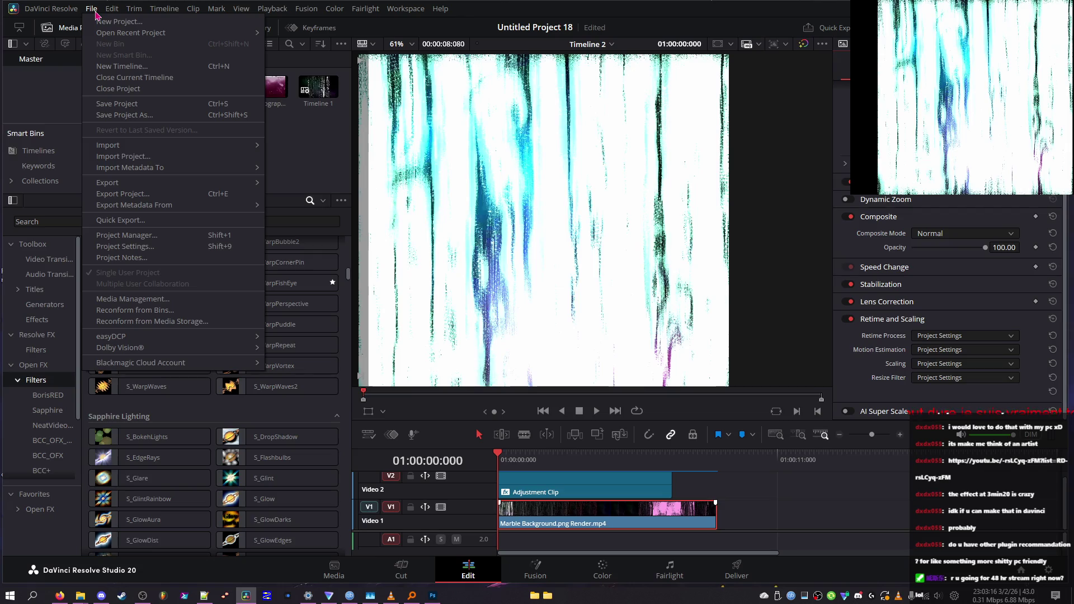
# - Set the project's timeline frame rate to 120 fps in Project Settings
pyautogui.click(175, 249)
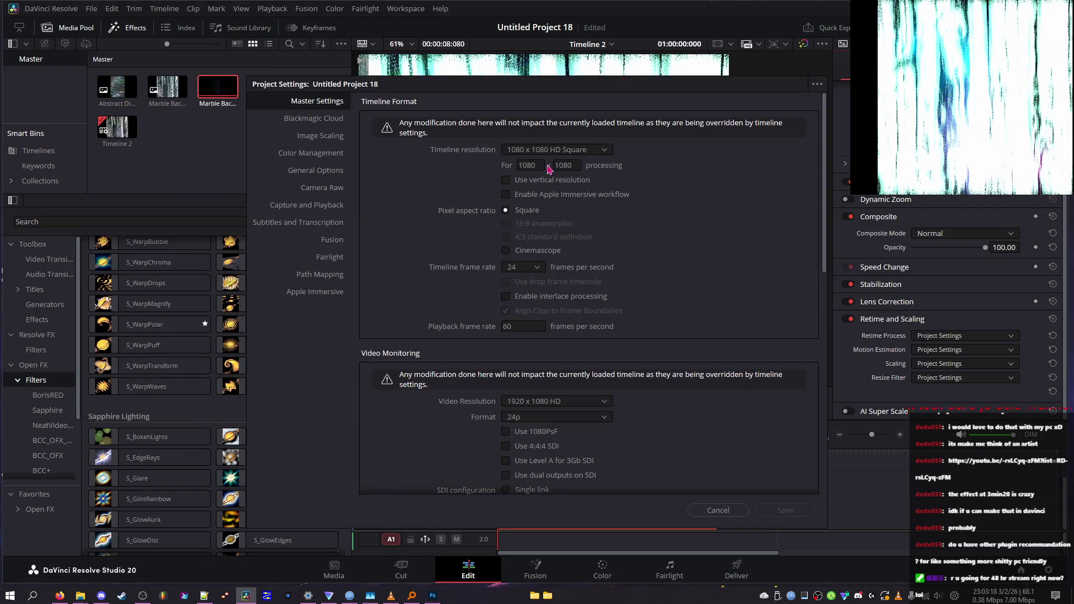
pyautogui.click(523, 267)
pyautogui.click(534, 395)
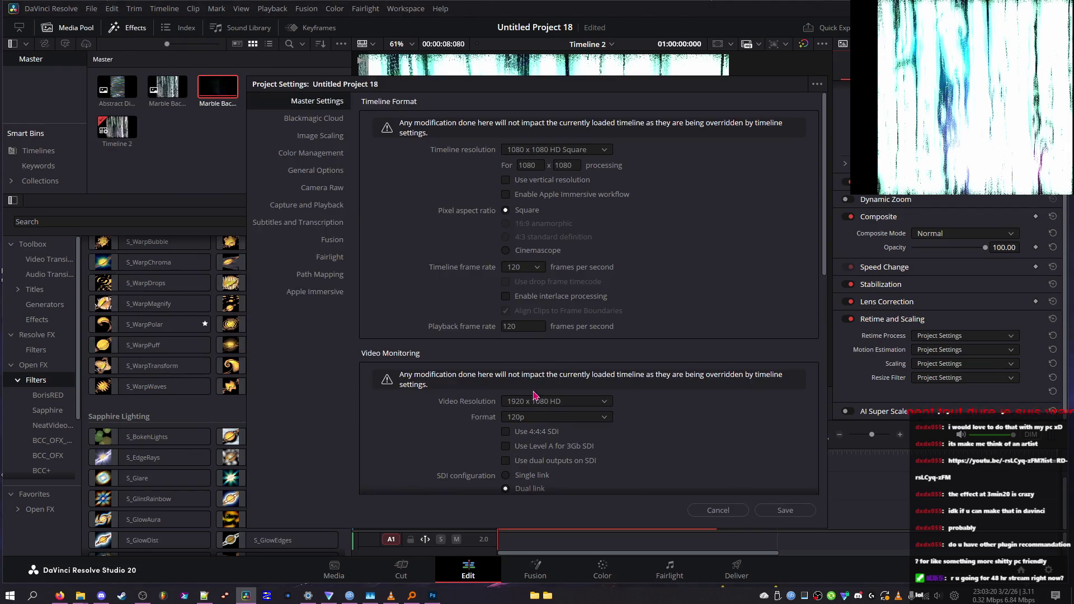
pyautogui.click(555, 150)
pyautogui.click(554, 162)
pyautogui.click(536, 165)
pyautogui.scroll(-2, 611, 341)
pyautogui.scroll(-5, 526, 291)
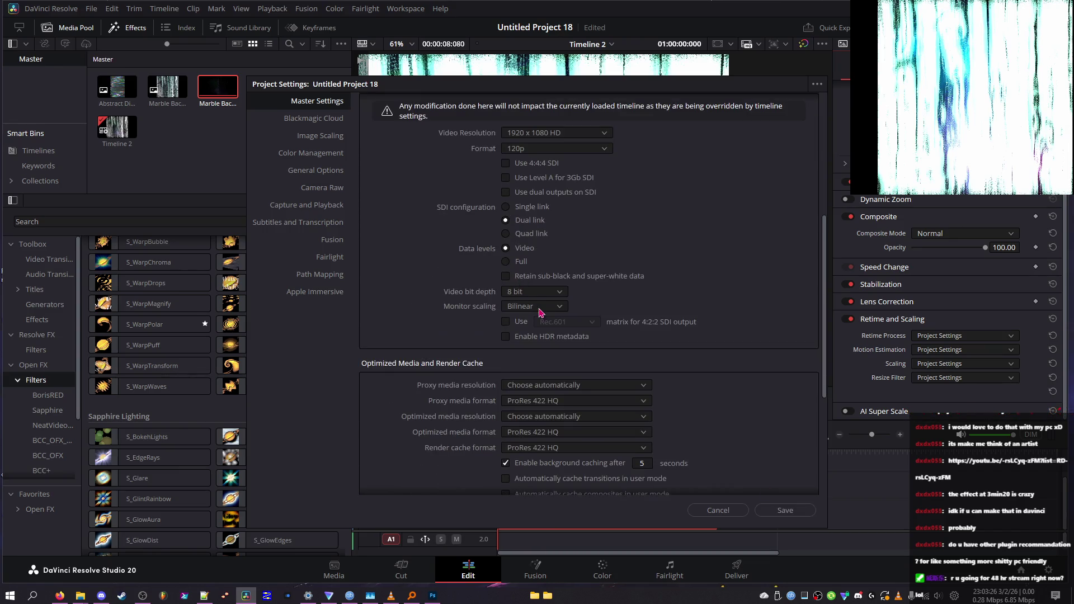
# - Save the 120 fps project settings, confirm the frame-rate change, and play from about one second
pyautogui.click(788, 510)
pyautogui.click(628, 339)
pyautogui.moveTo(528, 460); pyautogui.dragTo(535, 465)
pyautogui.press('space')
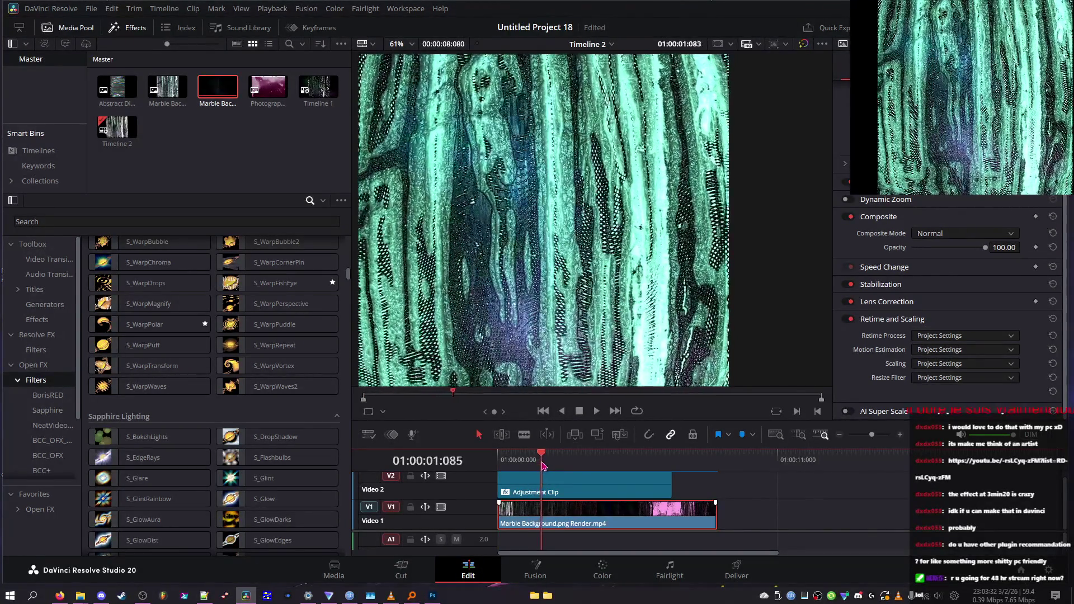
# - Play back the timeline to preview the effect, then return to about two seconds
pyautogui.click(498, 462)
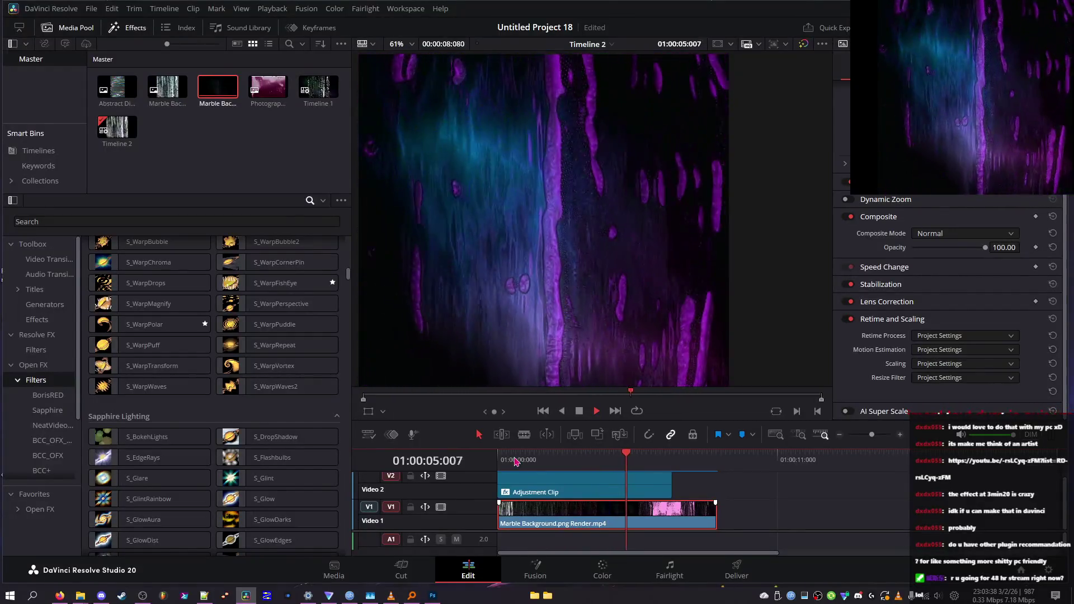
pyautogui.click(551, 459)
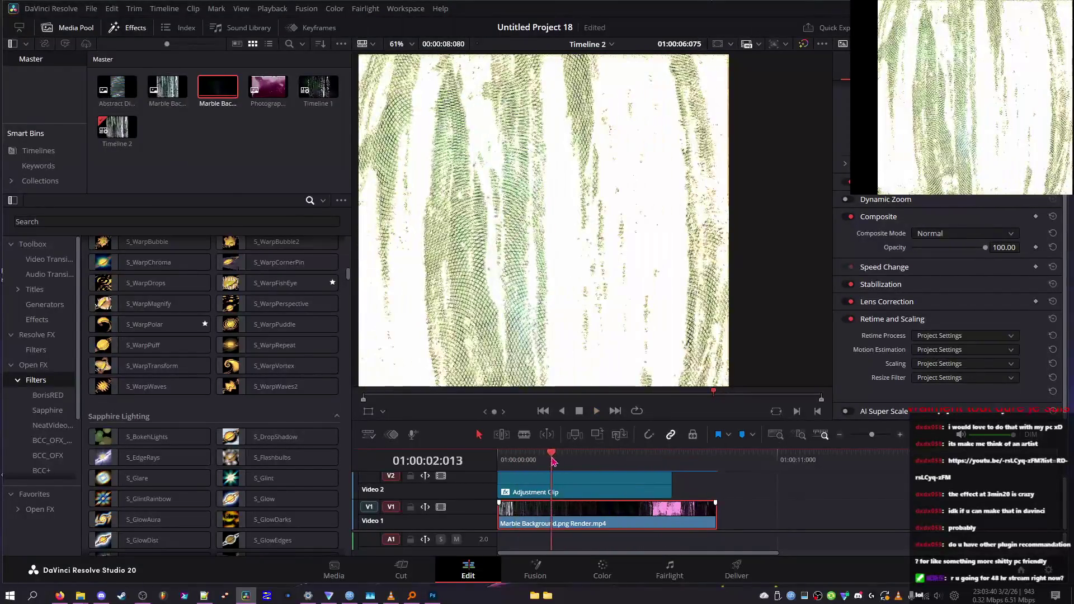
pyautogui.rightClick(554, 487)
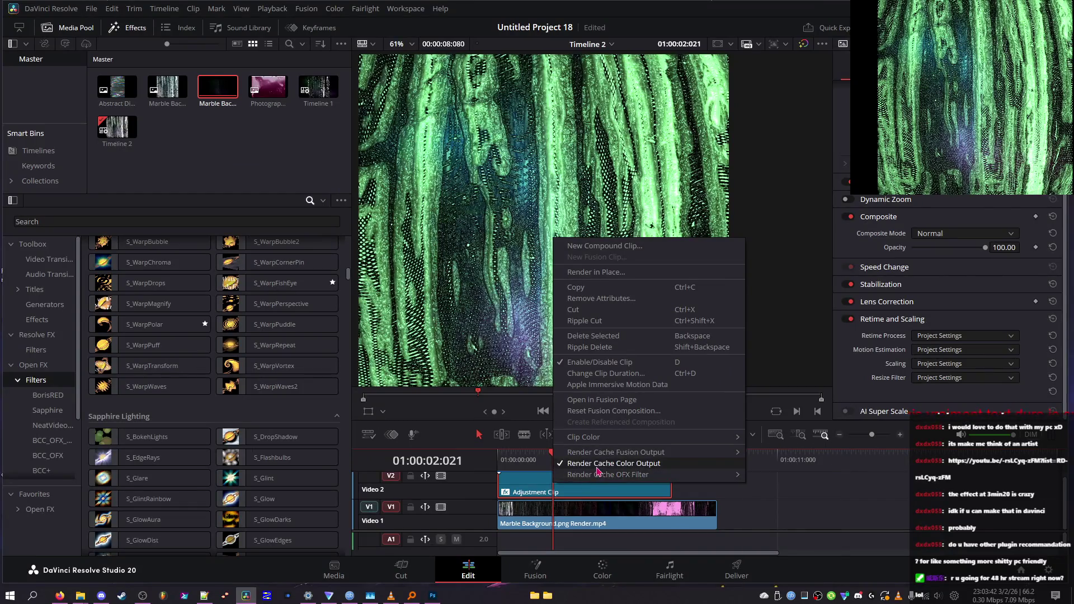
pyautogui.moveTo(611, 480)
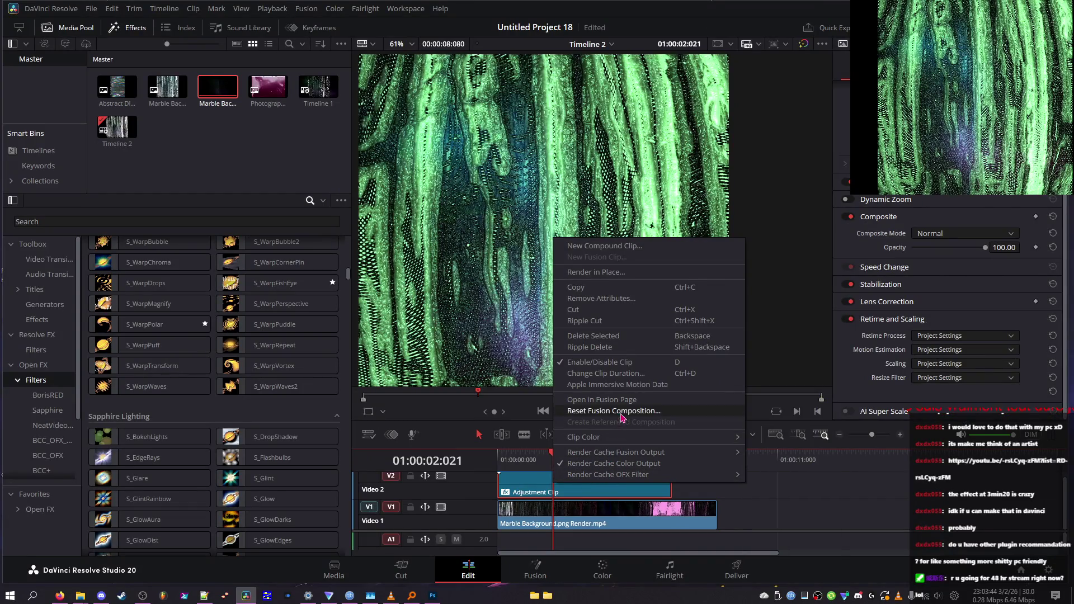
# - Change the Marble render clip's video frame rate in its Clip Attributes
pyautogui.rightClick(554, 504)
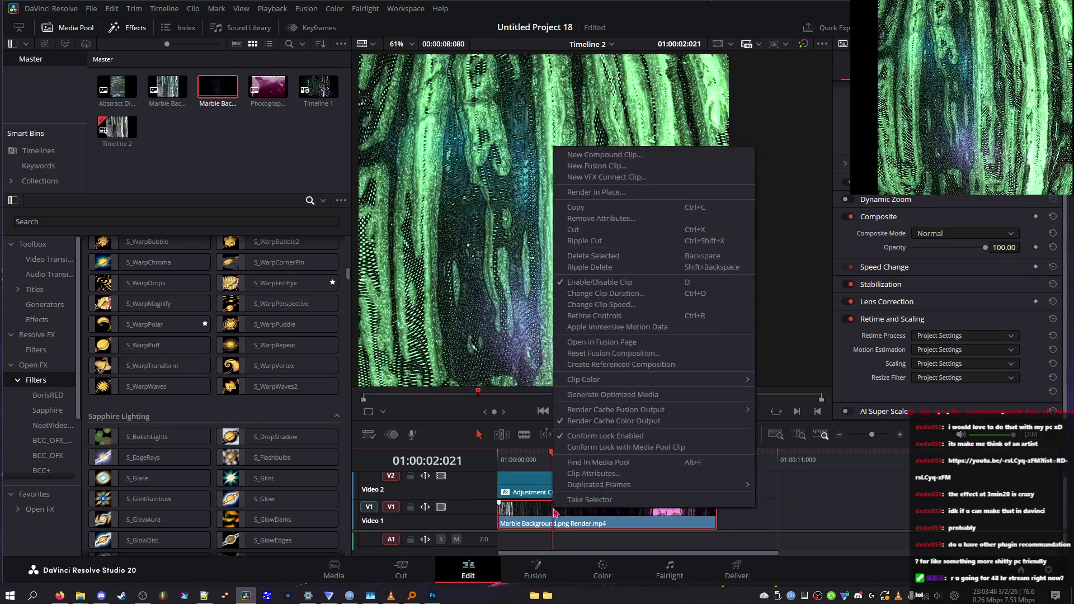
pyautogui.click(587, 478)
pyautogui.click(411, 110)
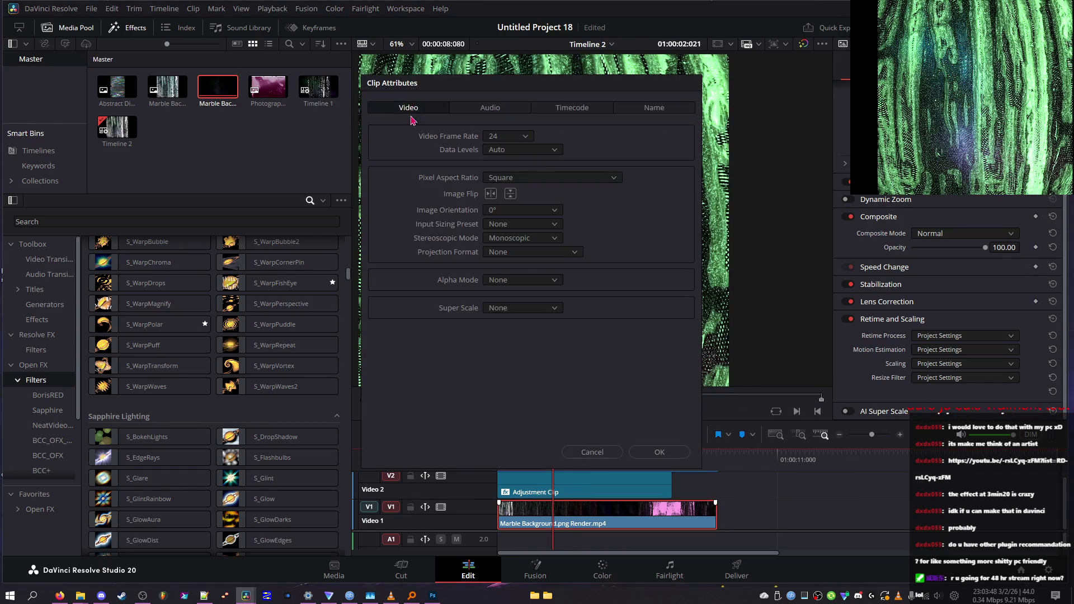
pyautogui.click(506, 137)
pyautogui.click(511, 253)
pyautogui.click(646, 453)
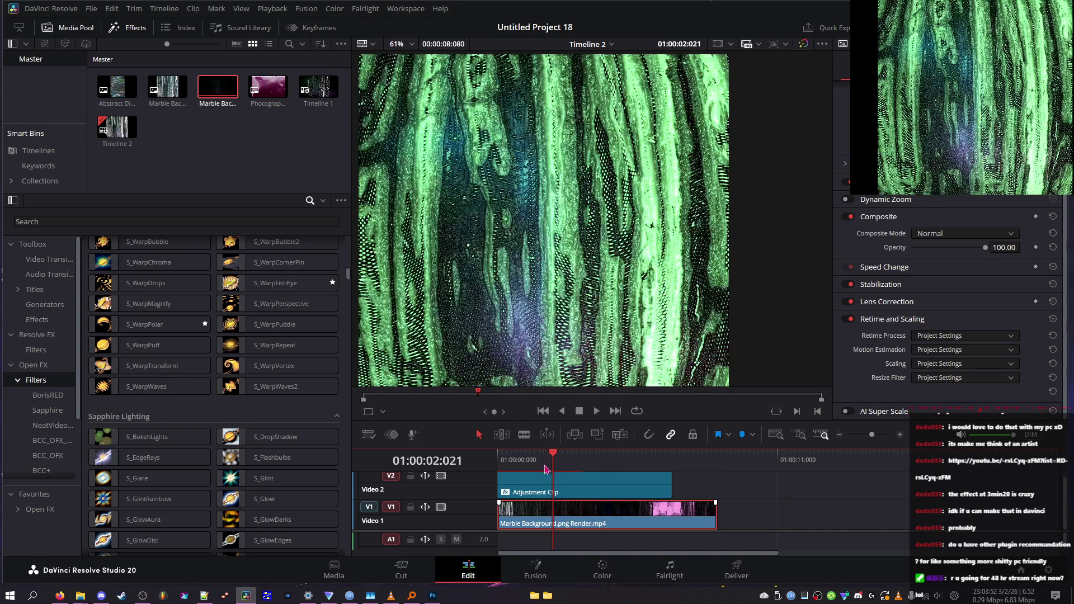
# - Scrub to about four seconds and load Marble Background into the source viewer
pyautogui.click(652, 456)
pyautogui.click(604, 456)
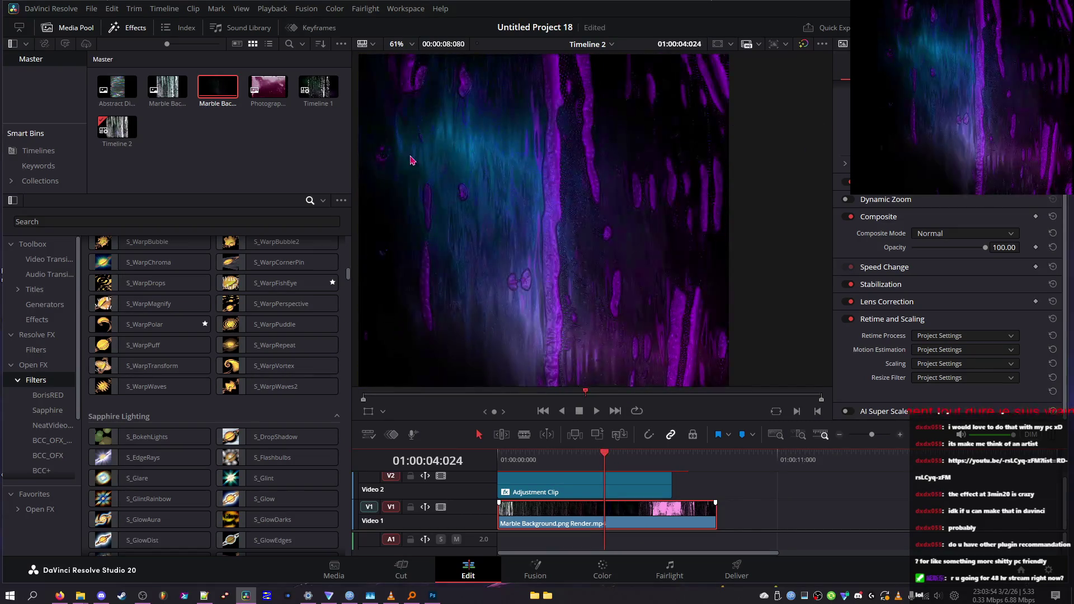
pyautogui.click(167, 102)
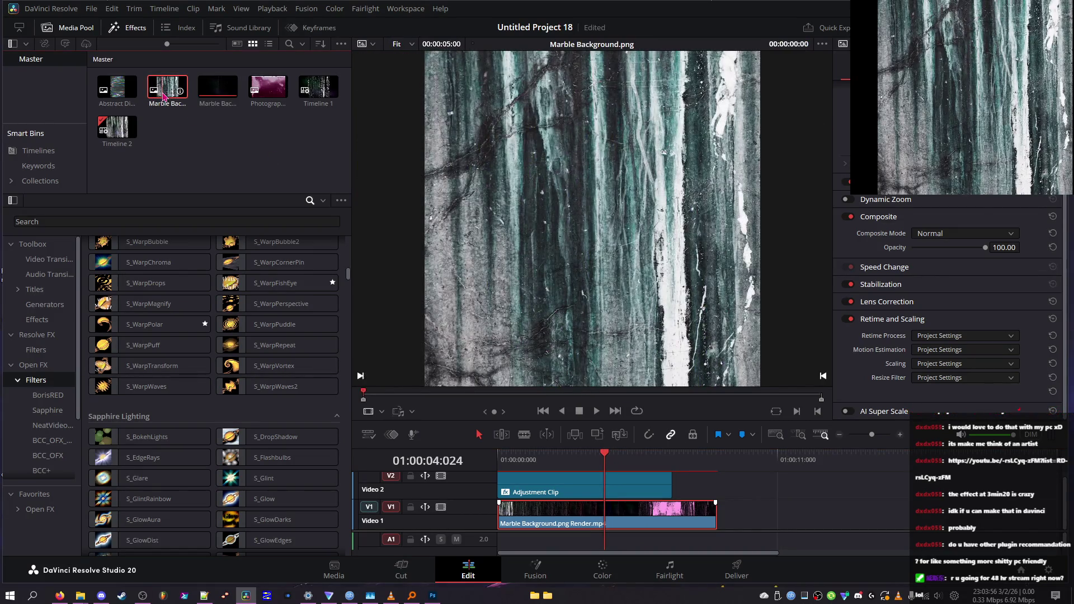
# - Place Marble Background.png on V1 after the render and set its clip frame rate to 120
pyautogui.moveTo(167, 90); pyautogui.dragTo(755, 502)
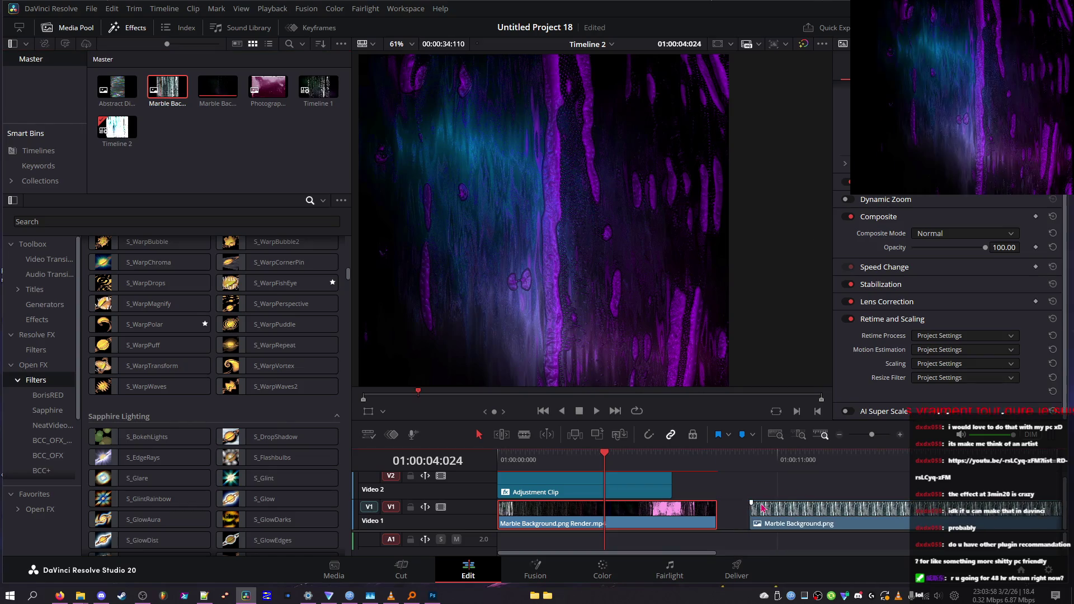
pyautogui.rightClick(784, 509)
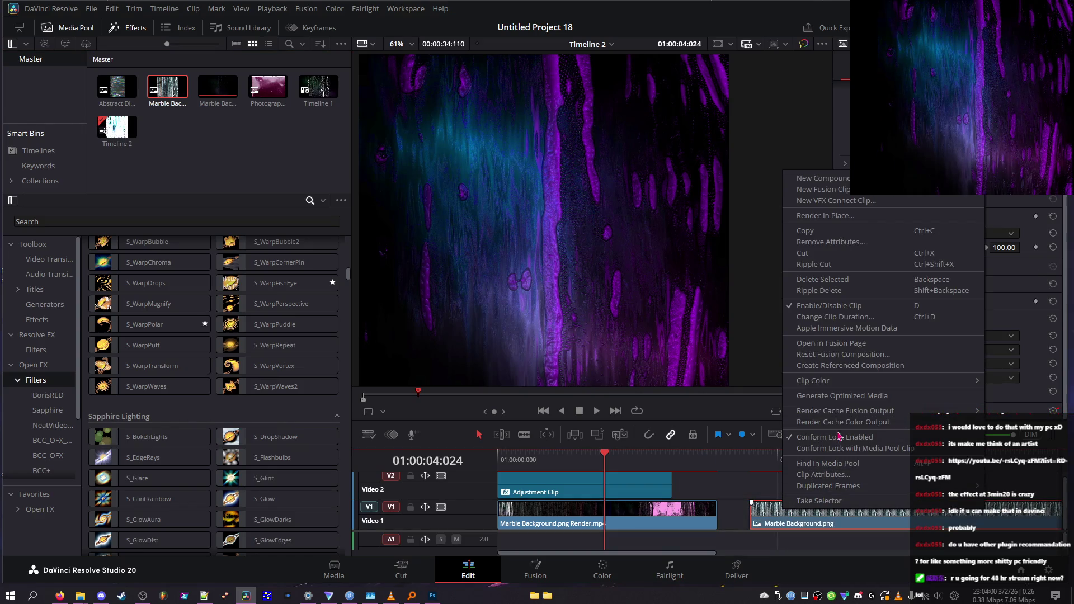
pyautogui.click(823, 474)
pyautogui.click(520, 137)
pyautogui.scroll(-3, 520, 254)
pyautogui.click(520, 253)
pyautogui.click(659, 452)
# - Check the new clip around ten seconds, then preview the abstract clip from the Media Pool
pyautogui.click(783, 467)
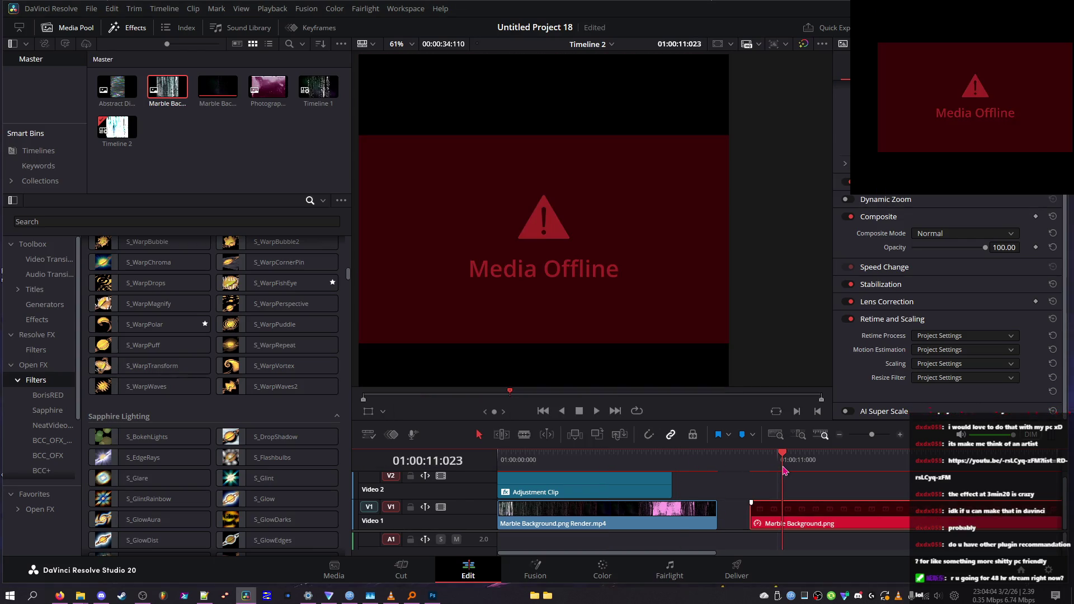
pyautogui.click(768, 455)
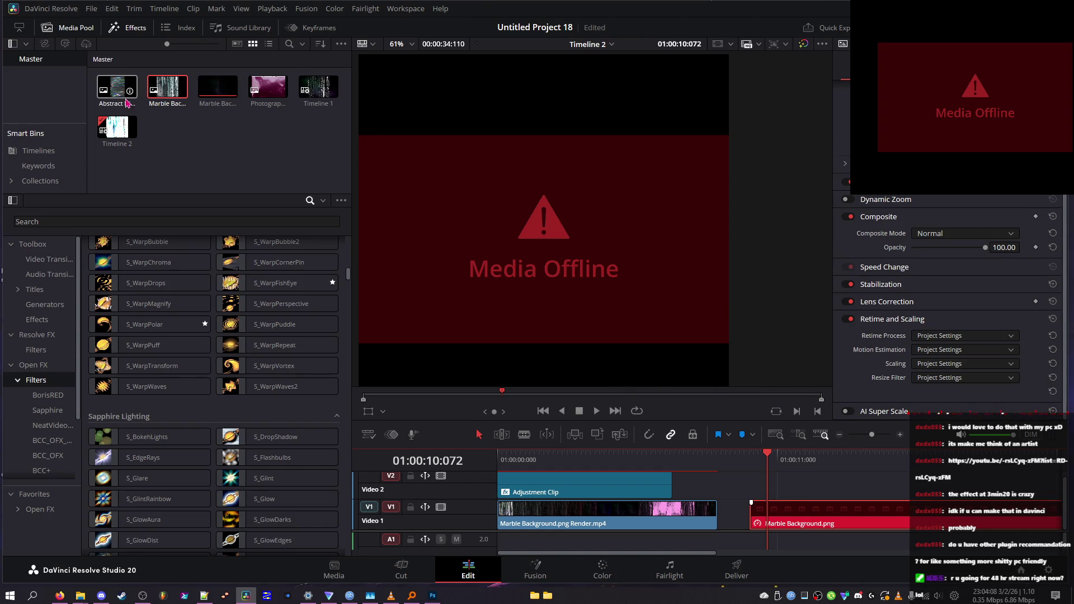
pyautogui.click(128, 102)
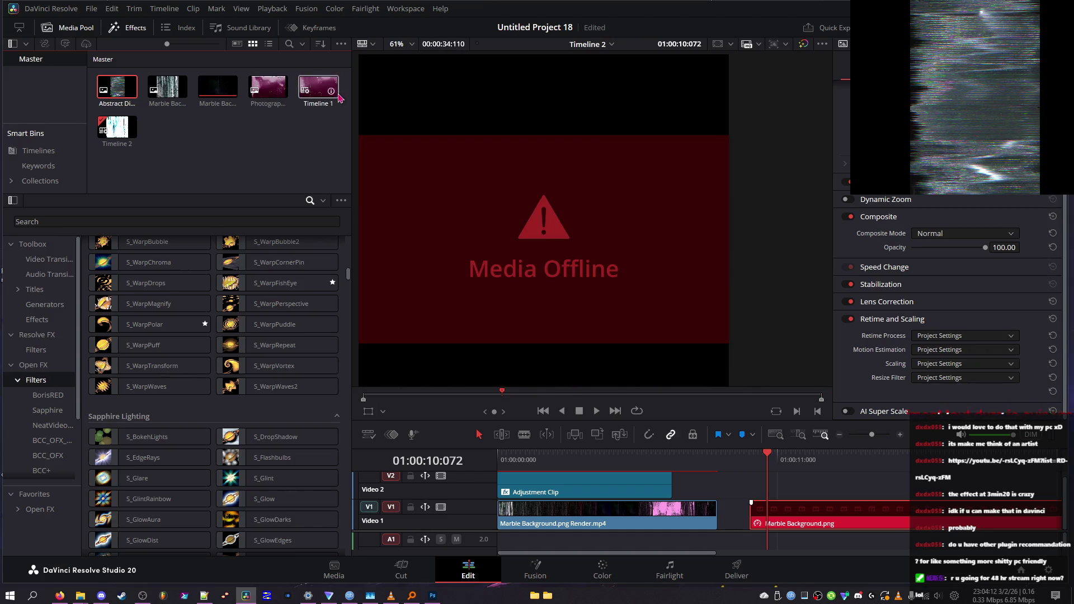
# - Review Timeline 1's settings, including Monitor and Output tabs, and close without changes
pyautogui.rightClick(317, 106)
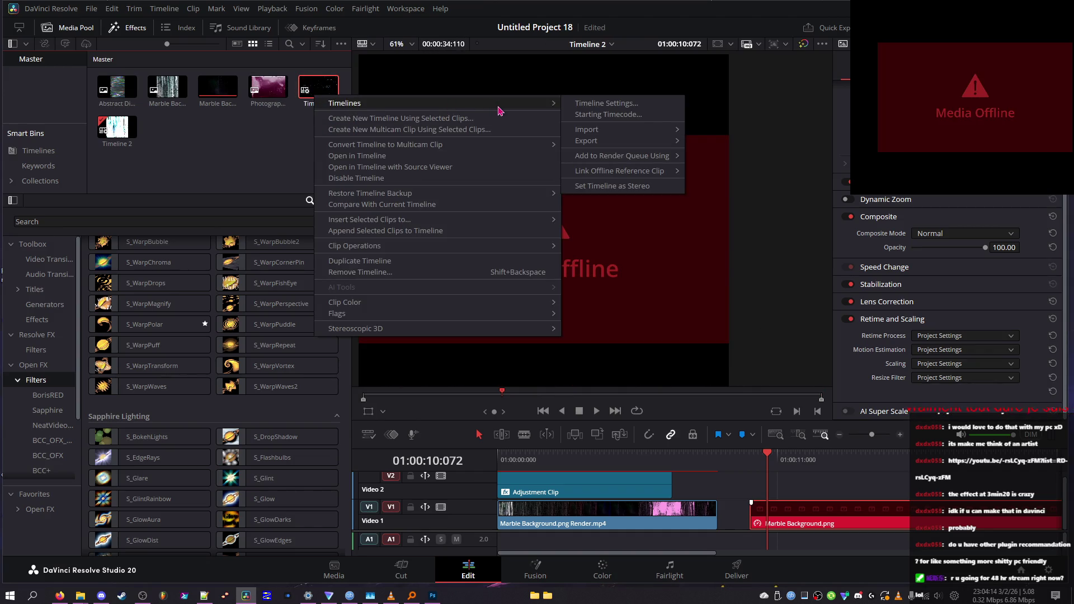
pyautogui.moveTo(462, 249)
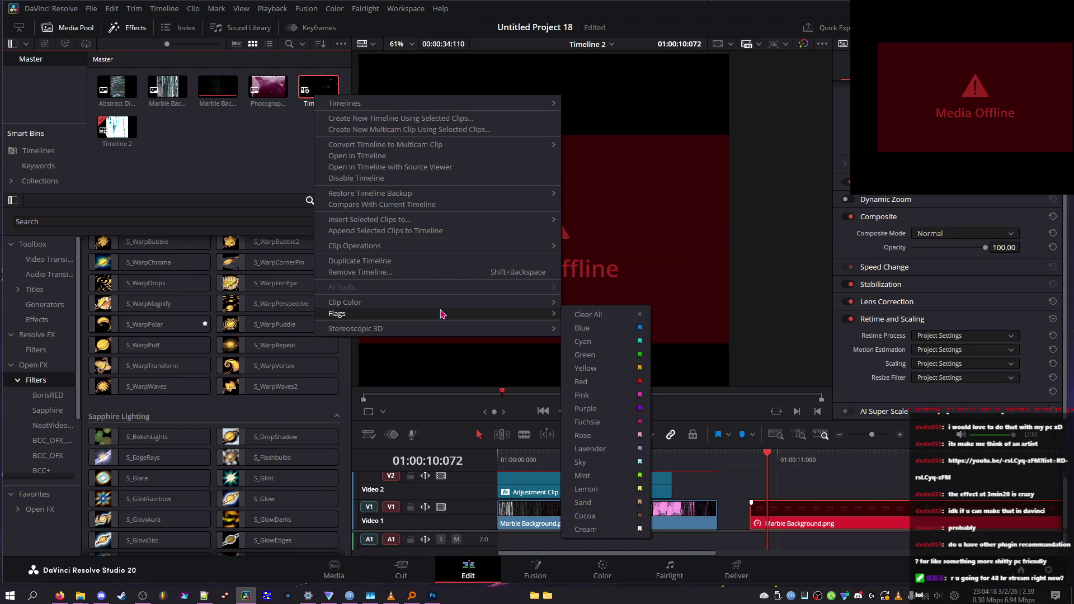
pyautogui.moveTo(453, 318)
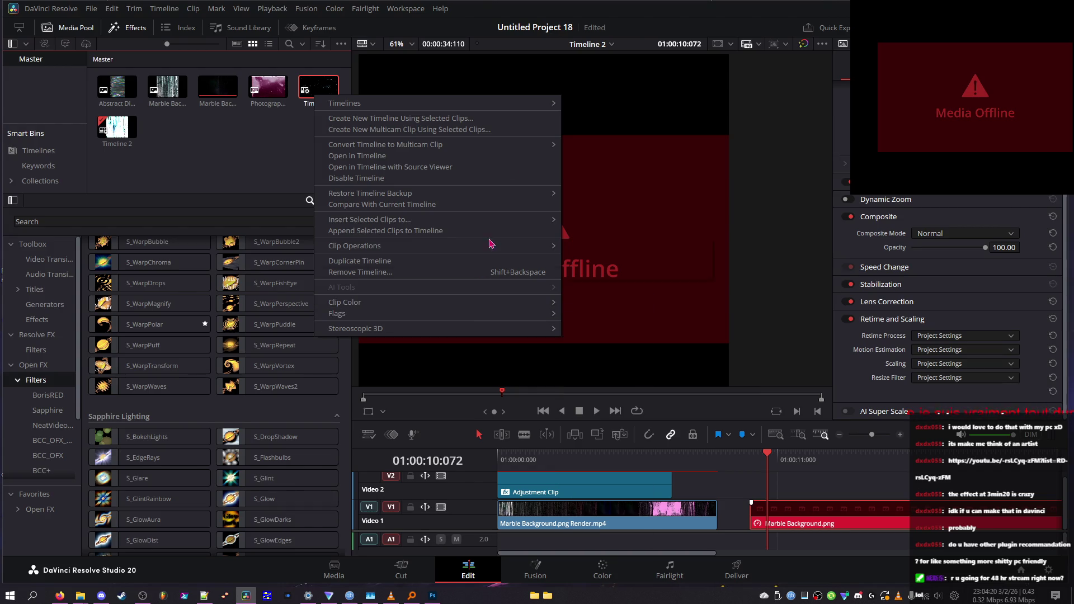
pyautogui.moveTo(526, 103)
pyautogui.moveTo(617, 156)
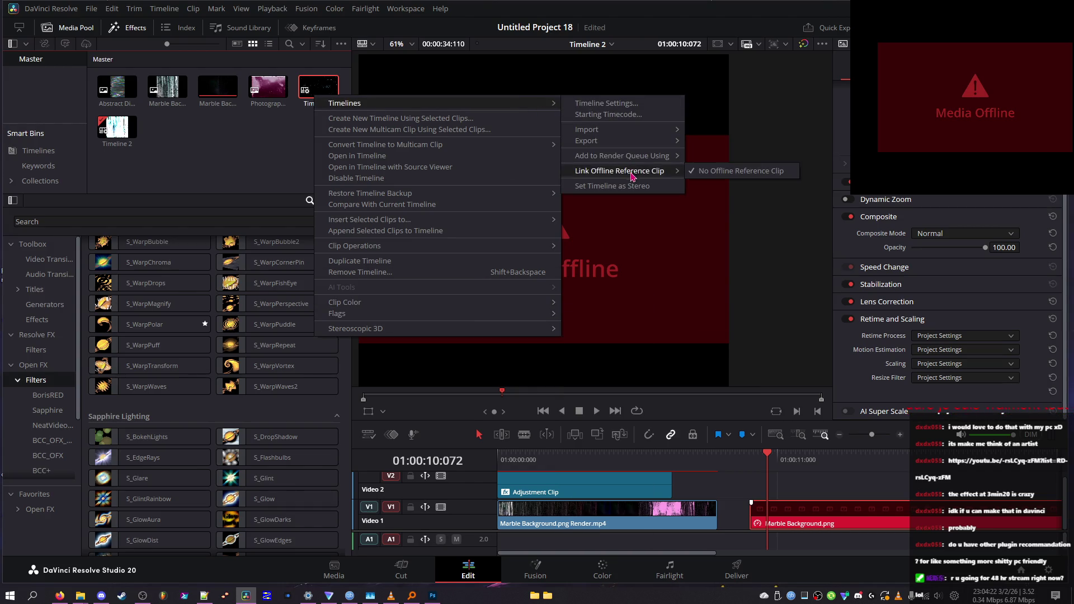
pyautogui.click(624, 104)
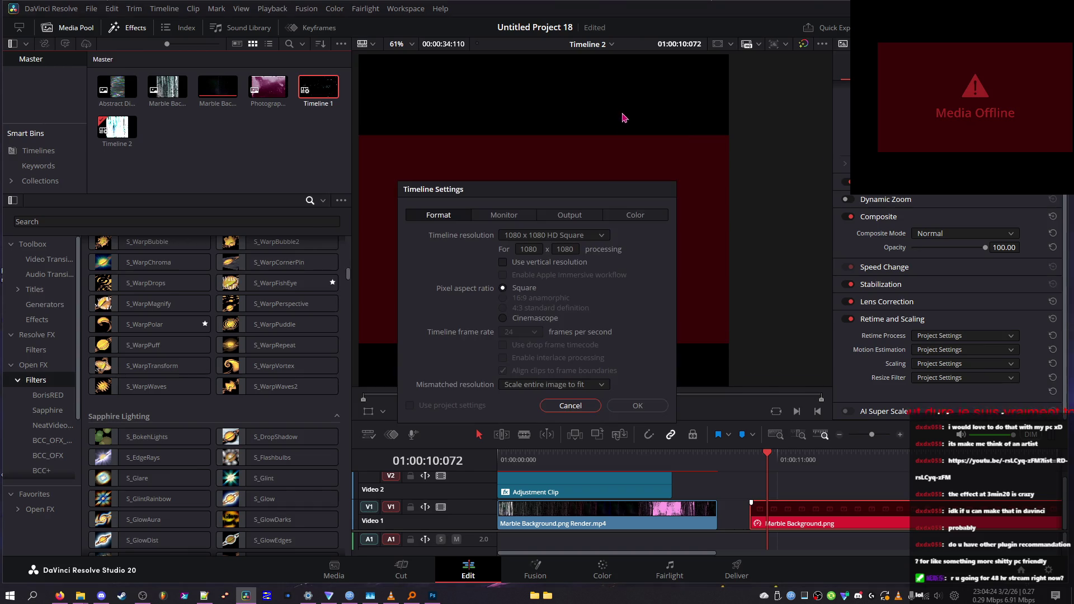
pyautogui.click(504, 215)
pyautogui.click(565, 218)
pyautogui.press('Escape')
# - Check the Photography Negative clip's frame rate choices in Clip Attributes and close without changes
pyautogui.click(265, 96)
pyautogui.rightClick(265, 96)
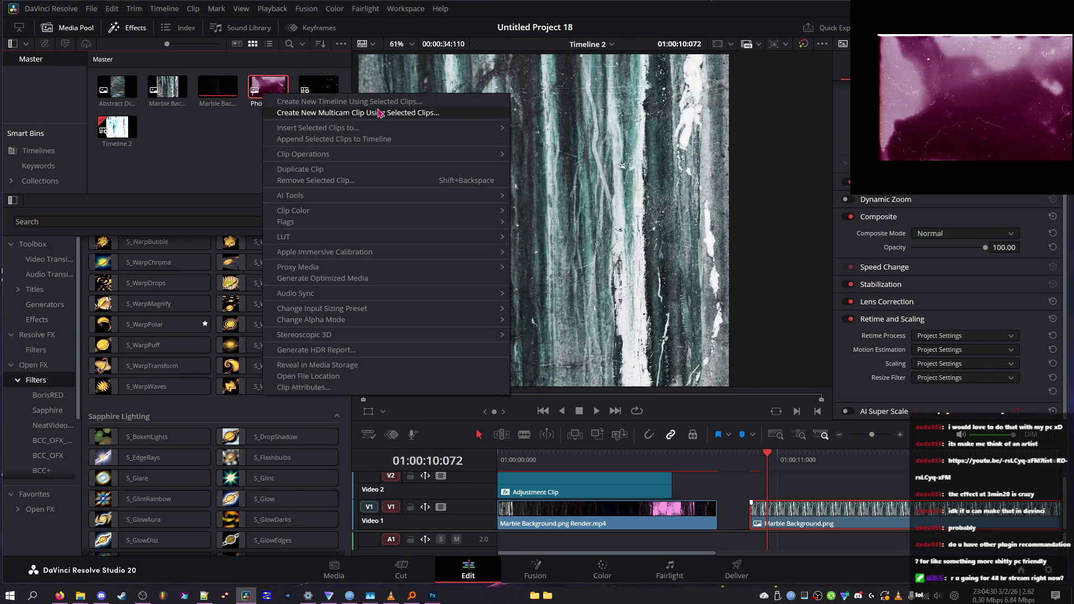
pyautogui.moveTo(447, 157)
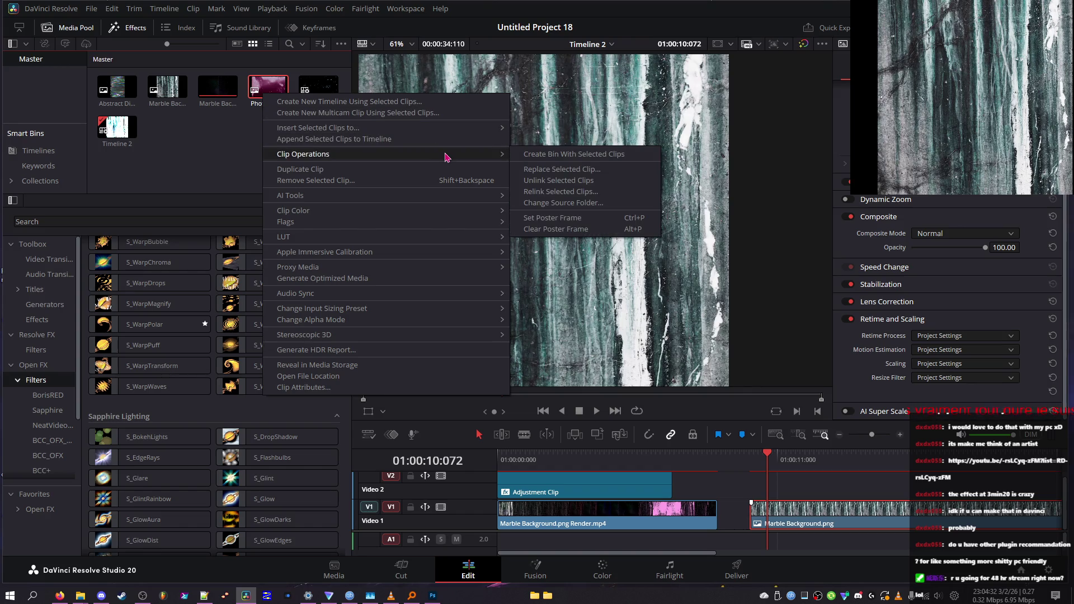
pyautogui.moveTo(446, 200)
pyautogui.moveTo(474, 311)
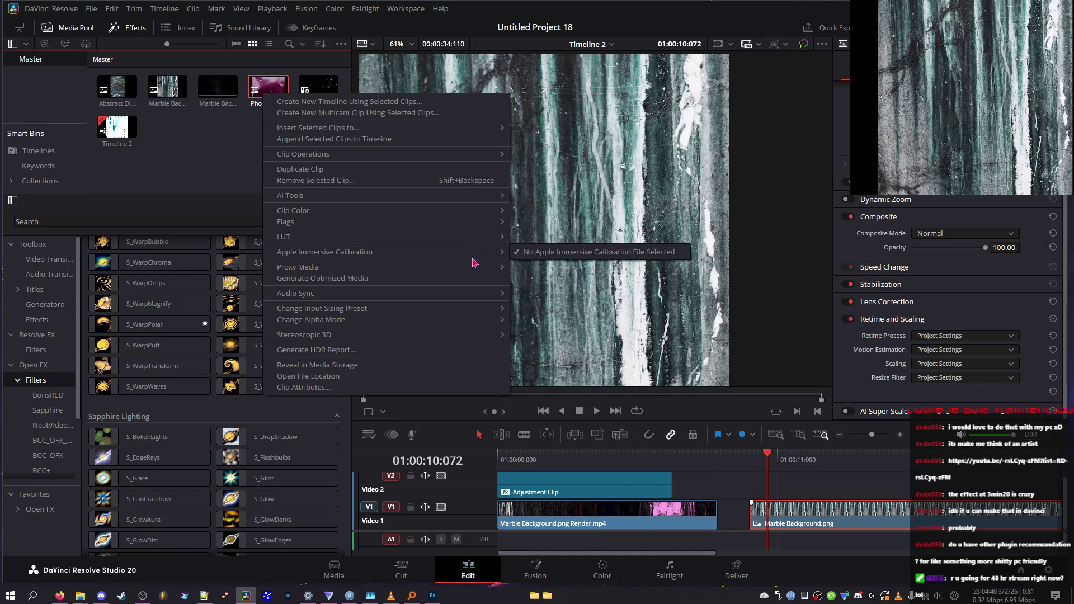
pyautogui.click(451, 388)
pyautogui.click(517, 137)
pyautogui.moveTo(530, 168); pyautogui.dragTo(532, 265)
pyautogui.press('Escape')
pyautogui.press('Escape')
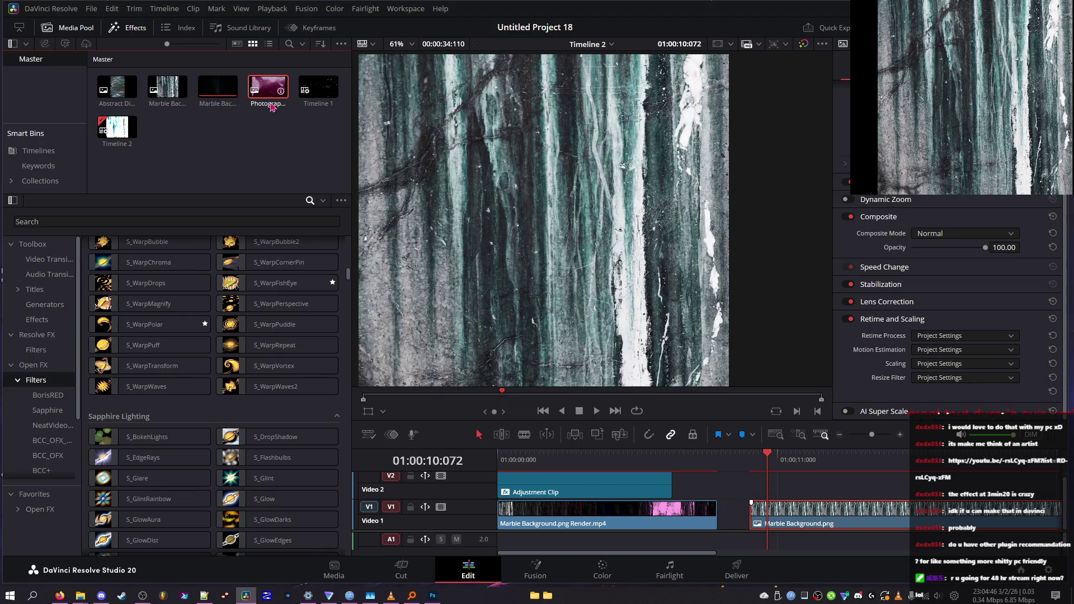
# - Open Timeline 2's start timecode and settings dialogs, dismissing both without changes
pyautogui.rightClick(138, 126)
pyautogui.rightClick(122, 130)
pyautogui.moveTo(235, 137)
pyautogui.click(464, 150)
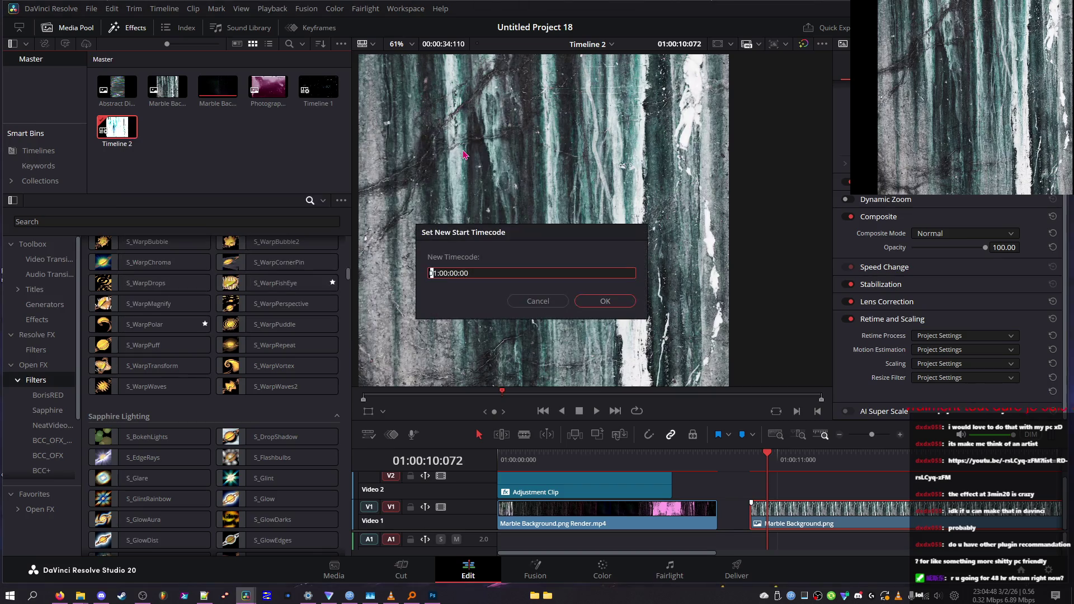
pyautogui.press('Escape')
pyautogui.rightClick(115, 133)
pyautogui.click(414, 144)
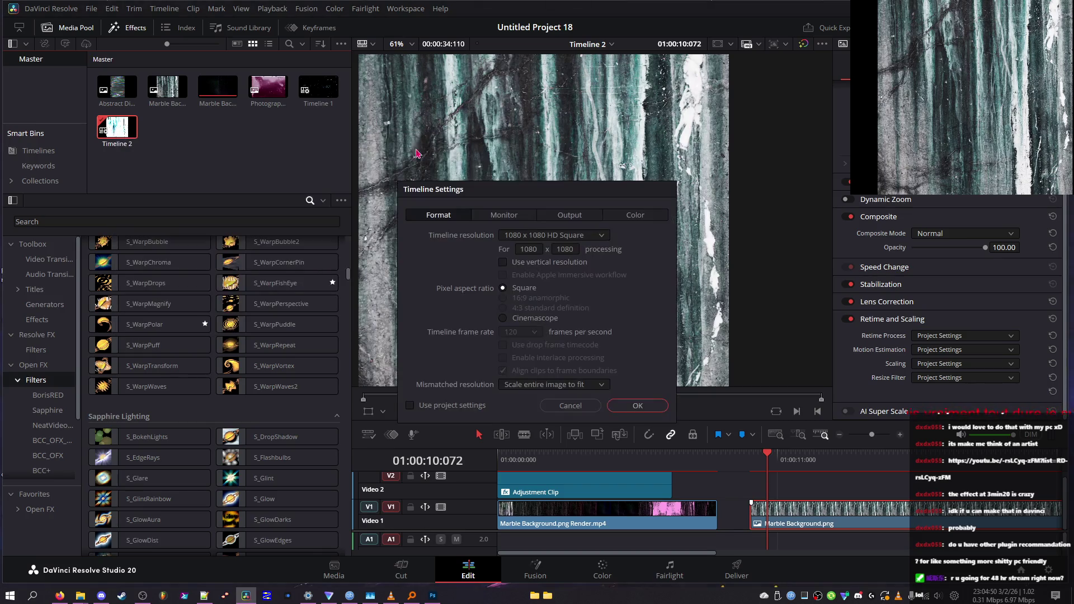
pyautogui.press('Escape')
# - Dismiss Timeline 2's options menu and scrub the playhead back to 01:00:00:018
pyautogui.rightClick(102, 128)
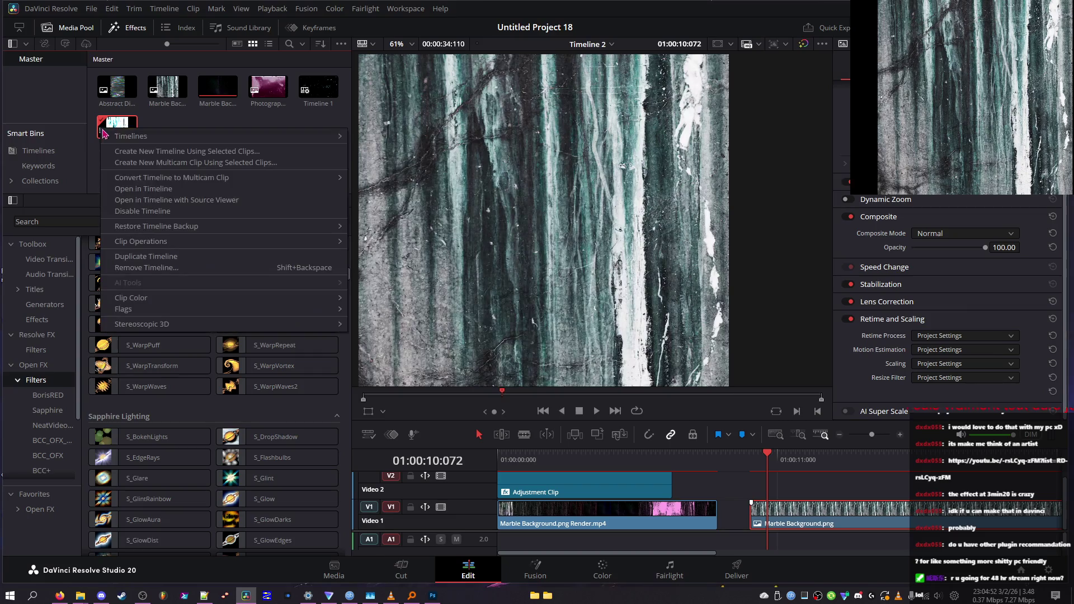
pyautogui.moveTo(218, 245)
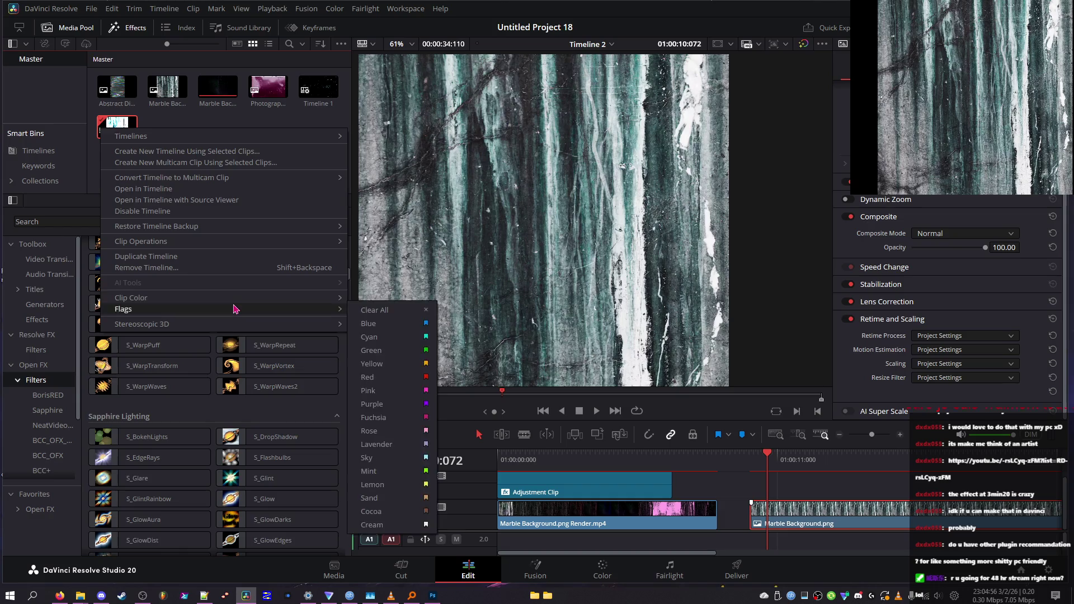
pyautogui.moveTo(240, 324)
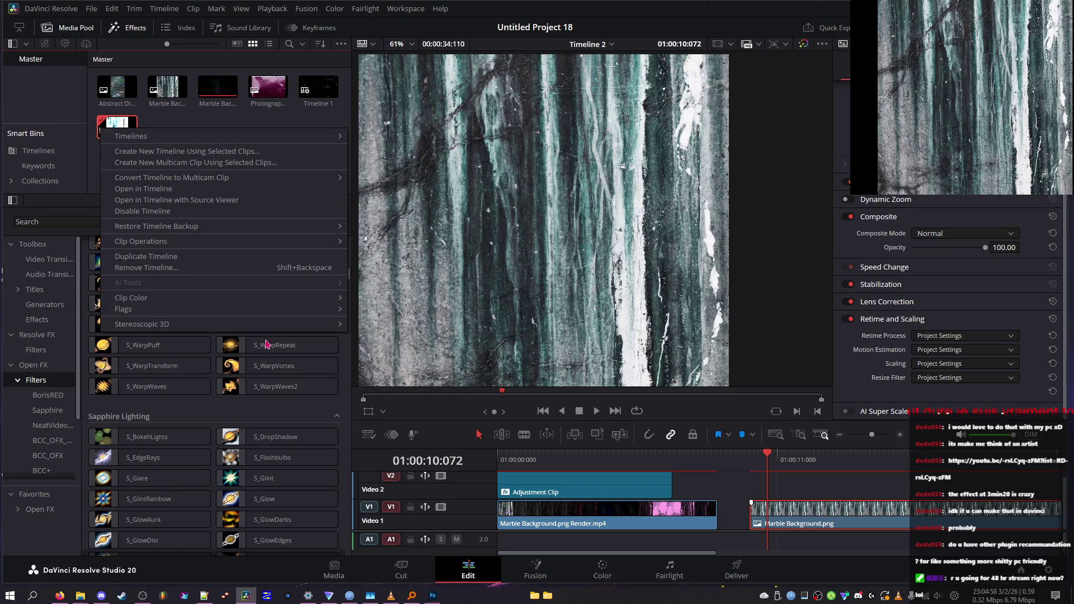
pyautogui.press('Escape')
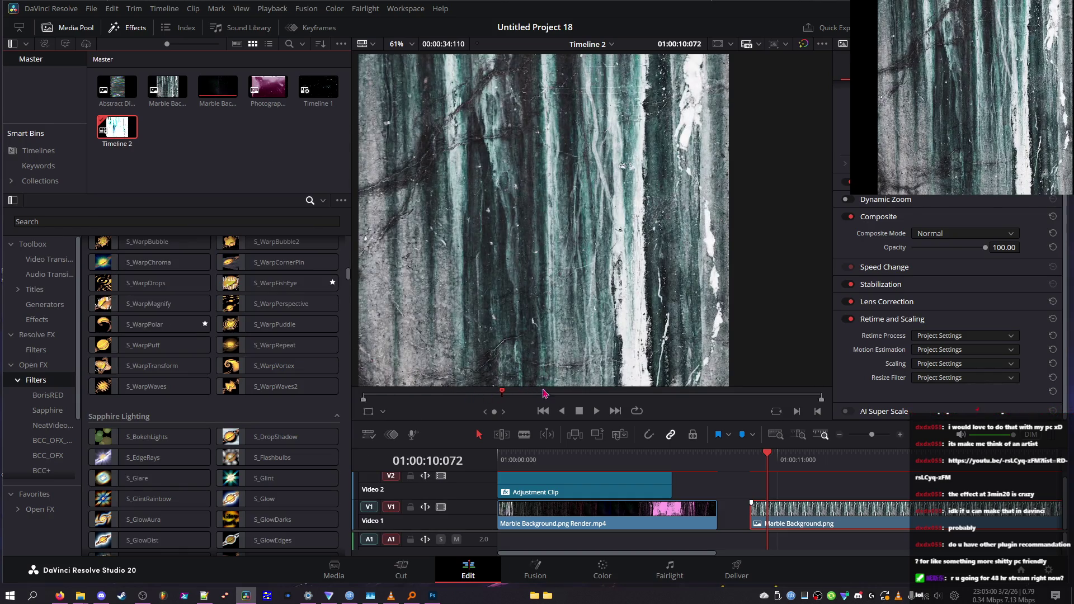
pyautogui.moveTo(533, 464)
pyautogui.mouseDown()
pyautogui.moveTo(549, 464)
pyautogui.moveTo(502, 464)
pyautogui.mouseUp()
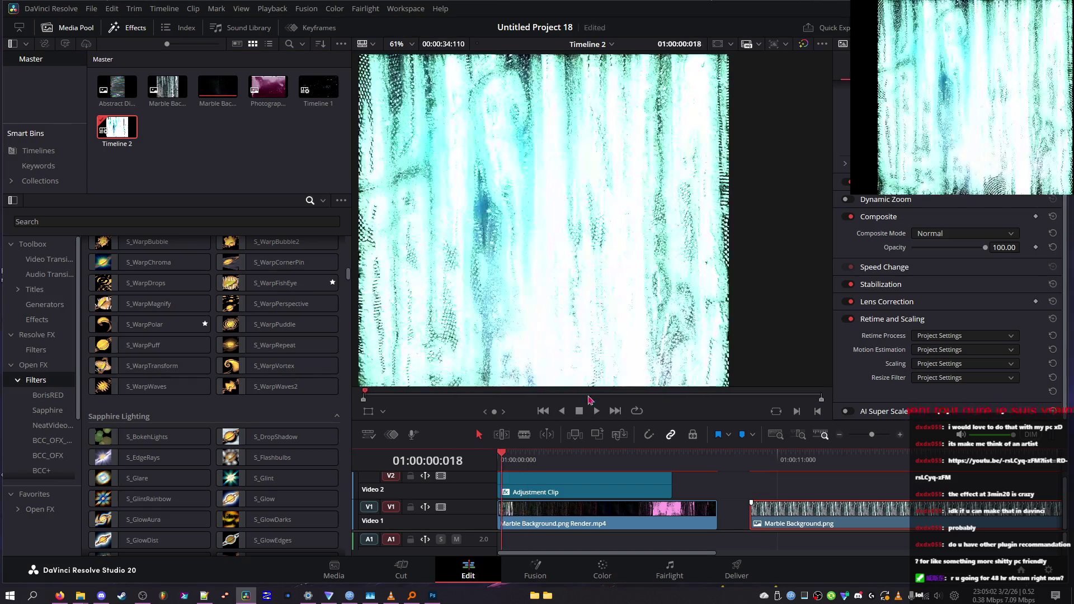
# - Play Timeline 2's opening seconds, scrub back toward the start, and replay, stopping at 01:00:02:115
pyautogui.click(597, 412)
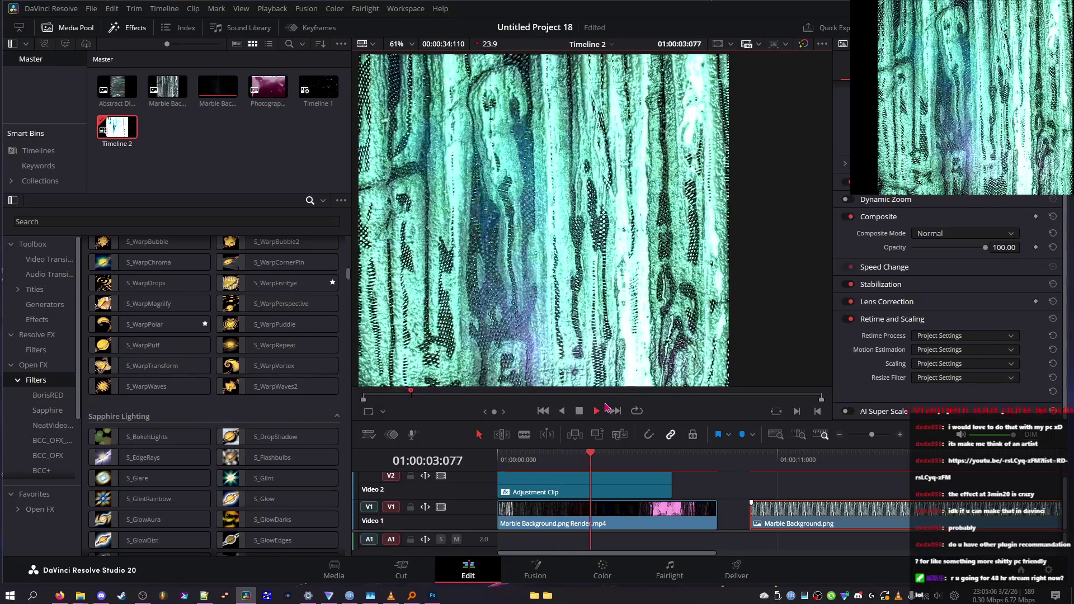
pyautogui.click(614, 457)
pyautogui.moveTo(615, 475)
pyautogui.mouseDown()
pyautogui.moveTo(585, 477)
pyautogui.moveTo(655, 478)
pyautogui.moveTo(531, 473)
pyautogui.moveTo(657, 468)
pyautogui.moveTo(531, 465)
pyautogui.moveTo(670, 458)
pyautogui.moveTo(603, 458)
pyautogui.moveTo(627, 455)
pyautogui.mouseUp()
pyautogui.moveTo(618, 456)
pyautogui.mouseDown()
pyautogui.moveTo(515, 451)
pyautogui.moveTo(527, 451)
pyautogui.mouseUp()
pyautogui.press('space')
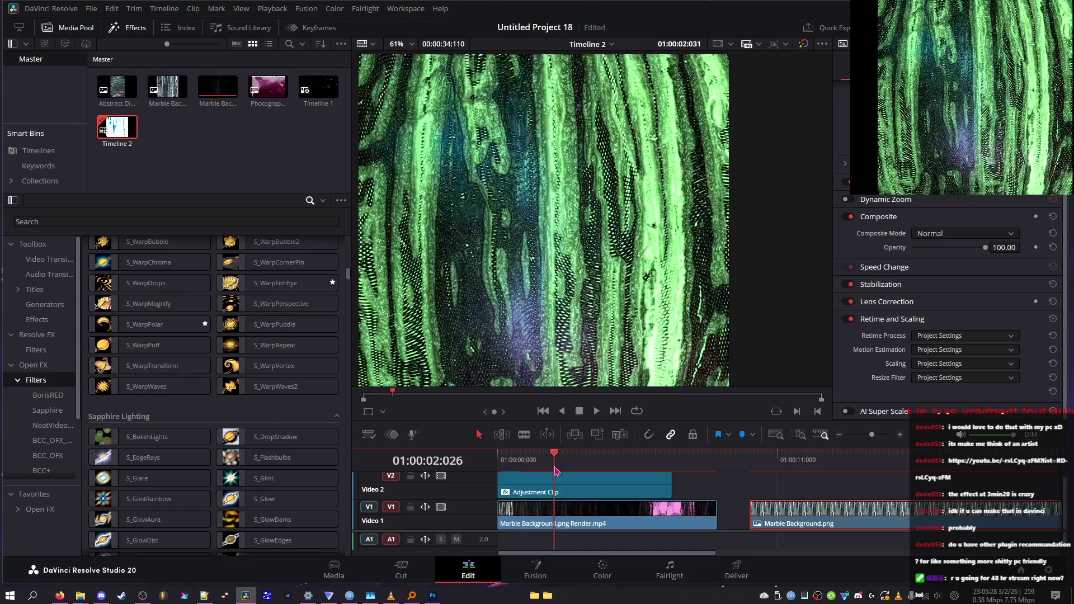
pyautogui.press('space')
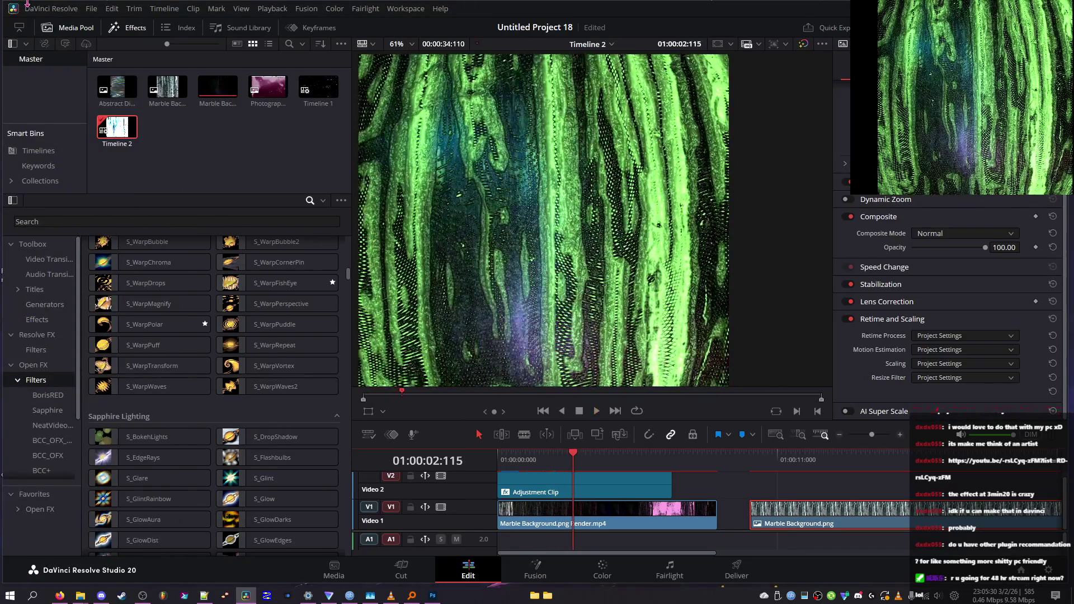
pyautogui.click(50, 9)
# - Browse the User preference pages, save them, and play Timeline 2 from the start to test performance
pyautogui.click(67, 73)
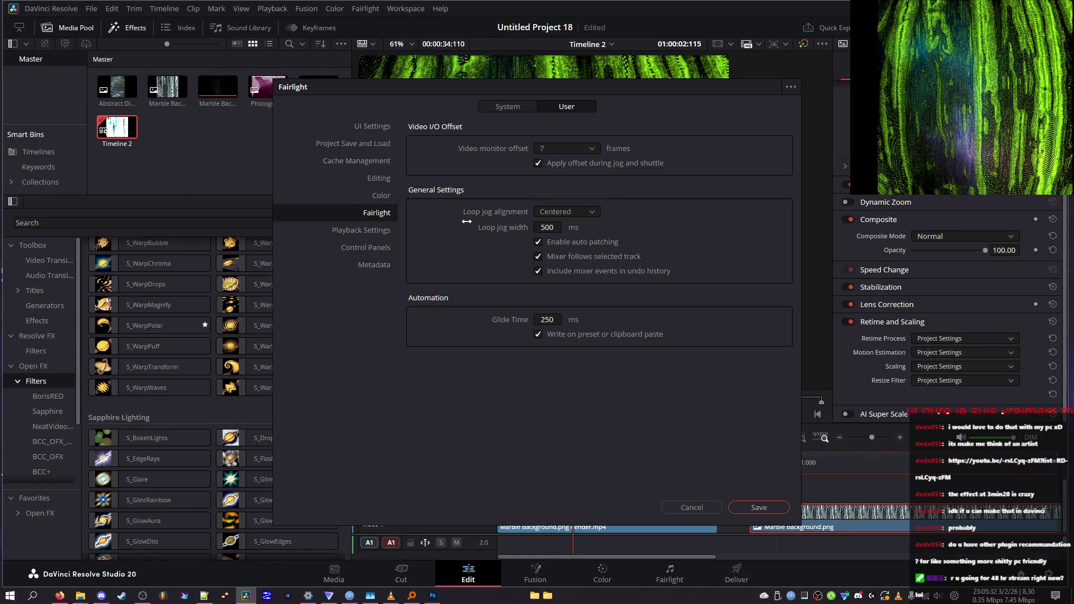
pyautogui.click(373, 248)
pyautogui.click(373, 266)
pyautogui.click(375, 234)
pyautogui.click(377, 214)
pyautogui.click(369, 230)
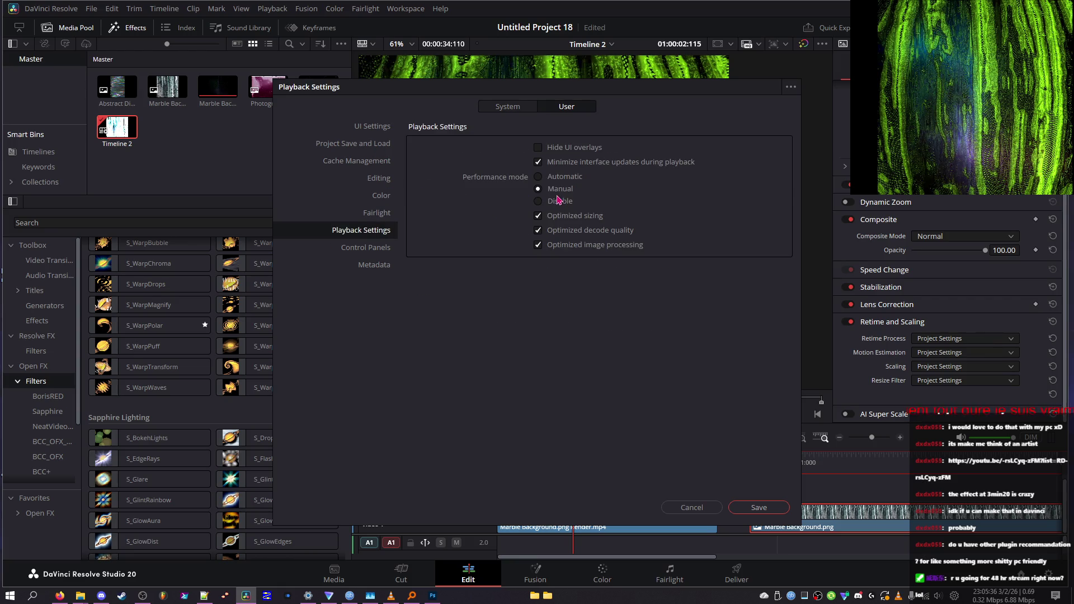
pyautogui.click(755, 508)
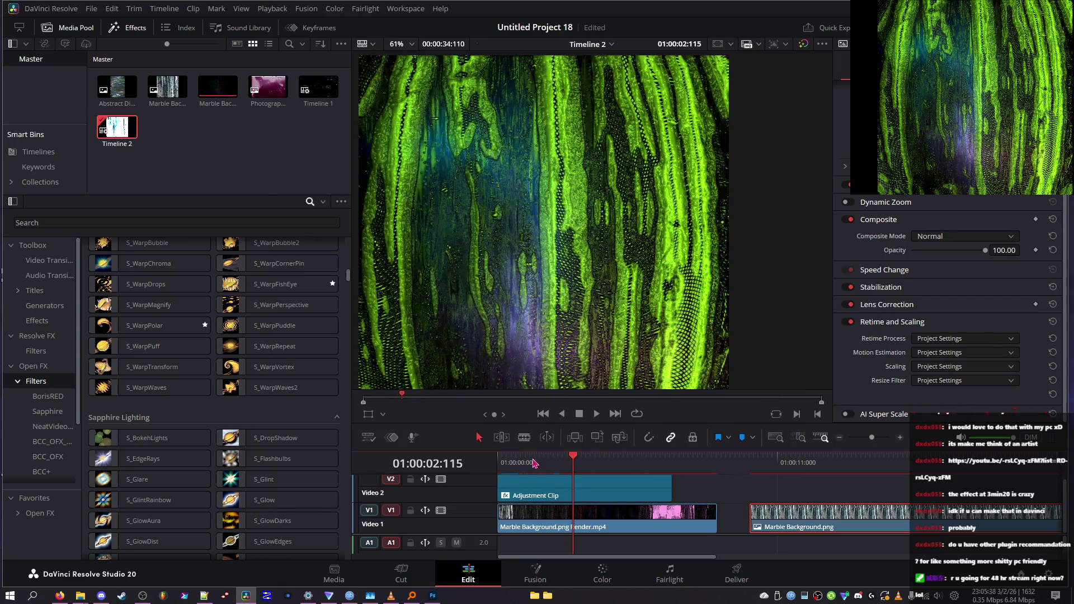
pyautogui.click(519, 462)
pyautogui.press('space')
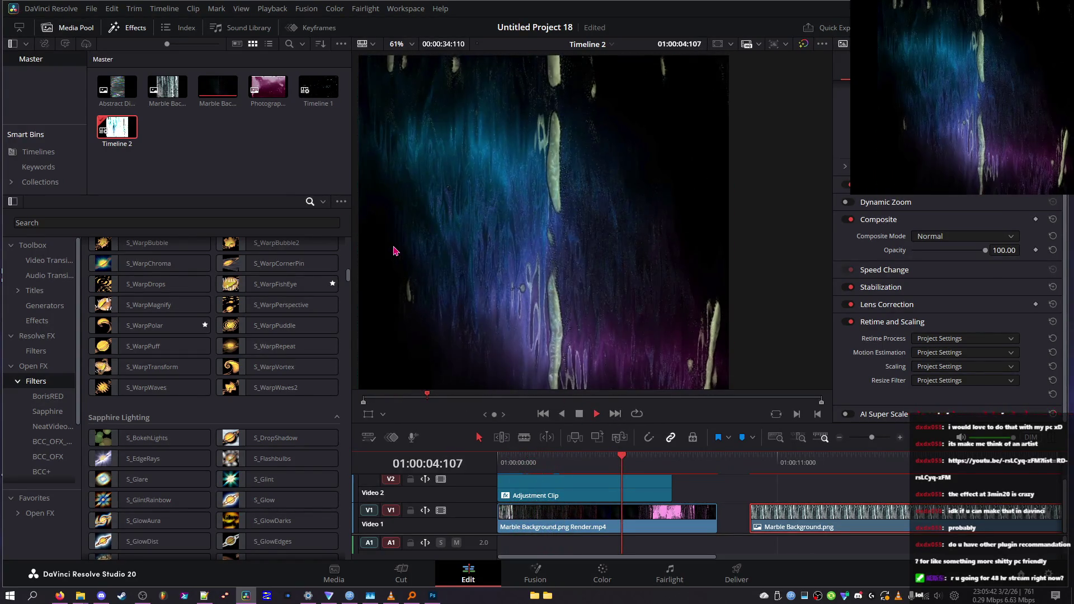
pyautogui.press('space')
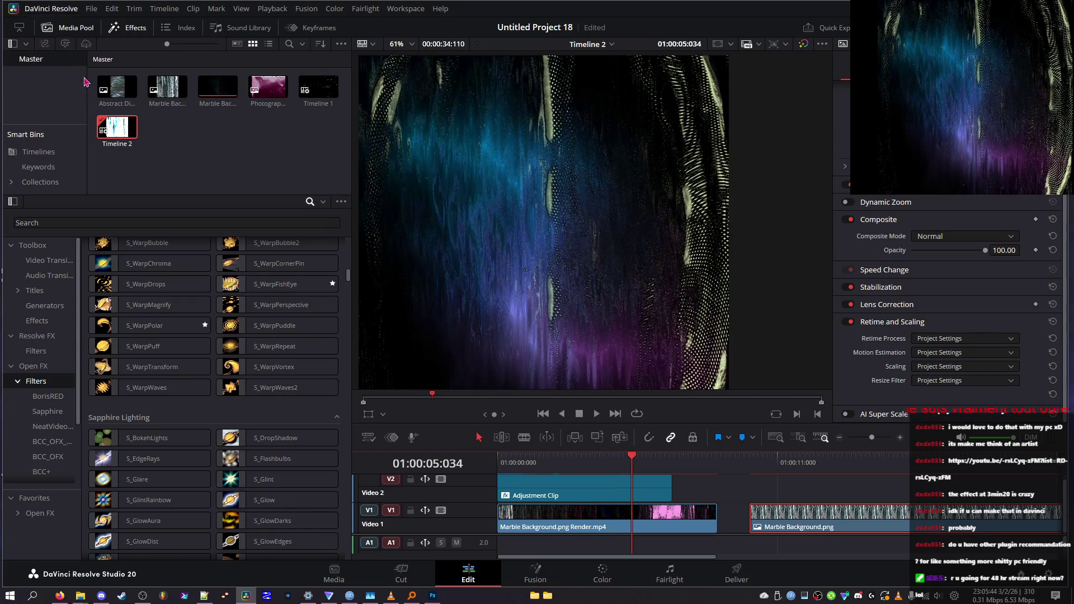
# - Set playback performance mode to Manual, save, and resume playback to check smoothness
pyautogui.hotkey('ctrl', ',')
pyautogui.click(568, 192)
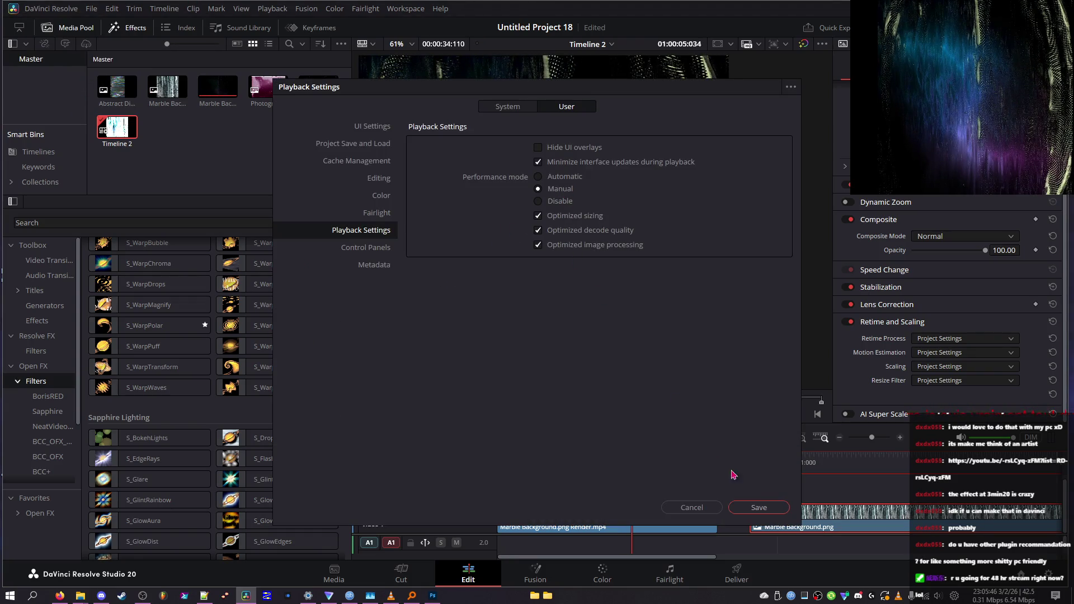
pyautogui.click(759, 510)
pyautogui.press('space')
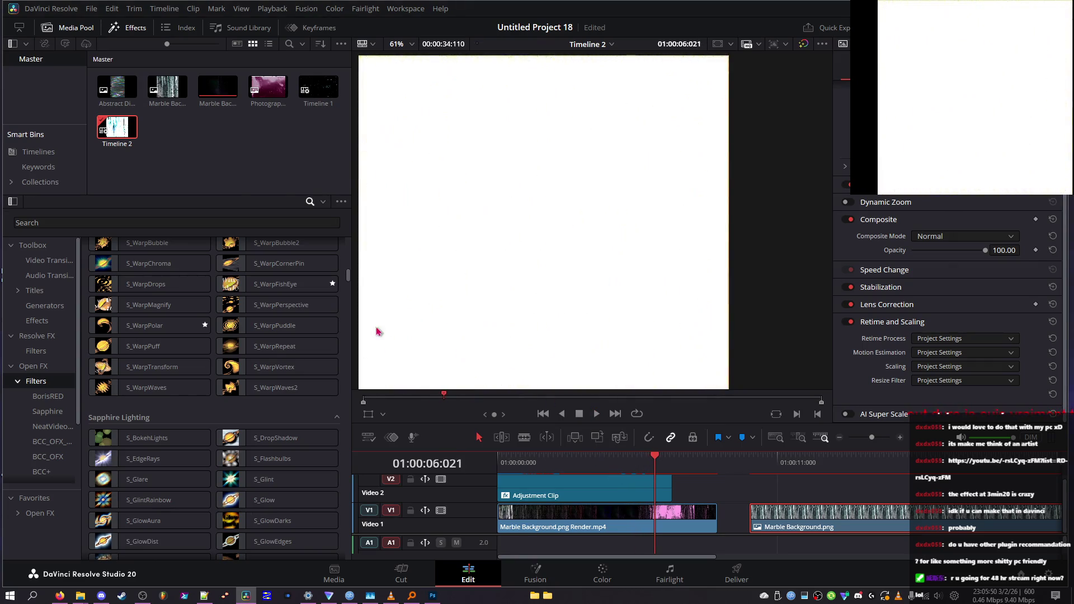
pyautogui.press('Home')
# - Change the playback processing buffer size under System Video and Audio I/O, save, and replay from the start
pyautogui.click(51, 9)
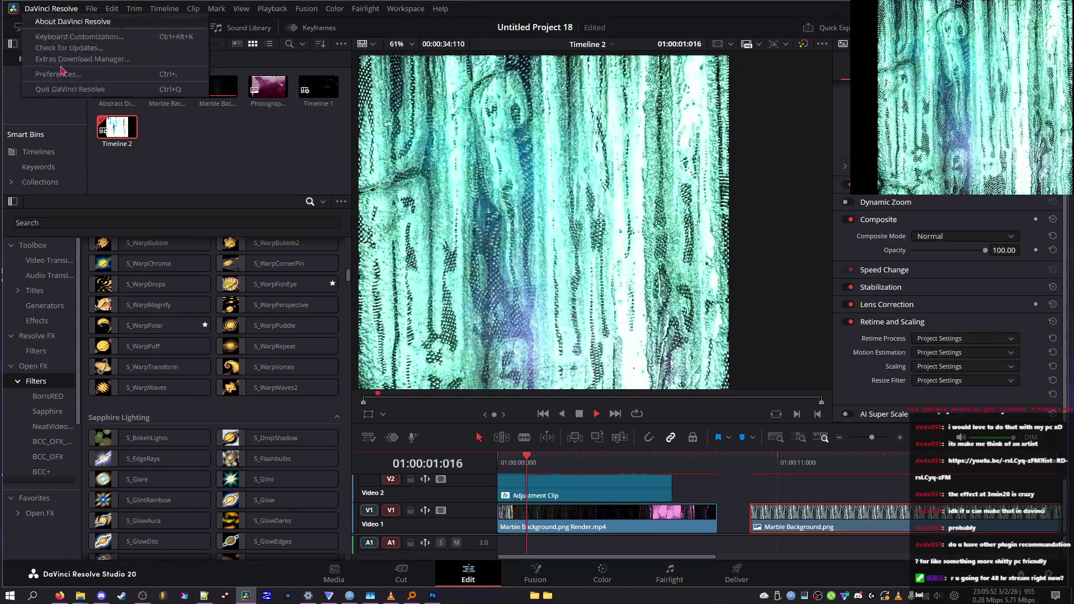
pyautogui.click(45, 72)
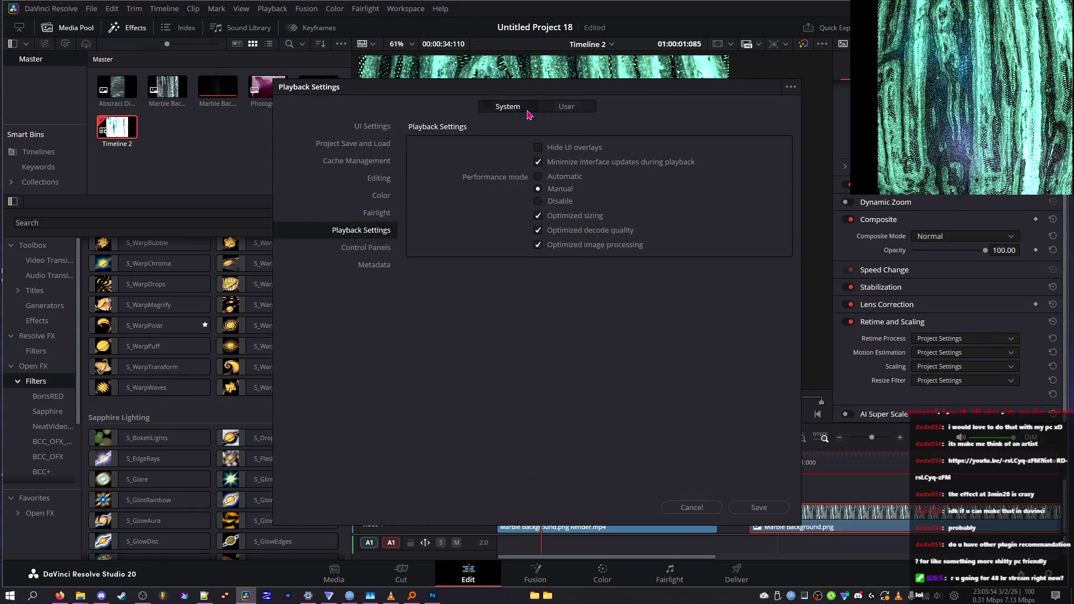
pyautogui.click(510, 107)
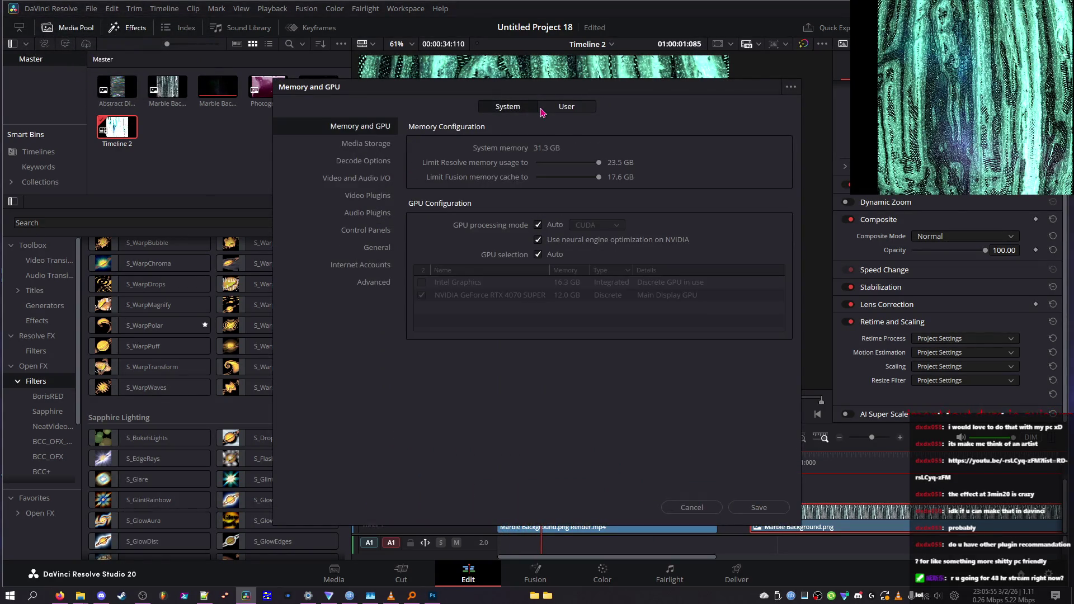
pyautogui.click(369, 179)
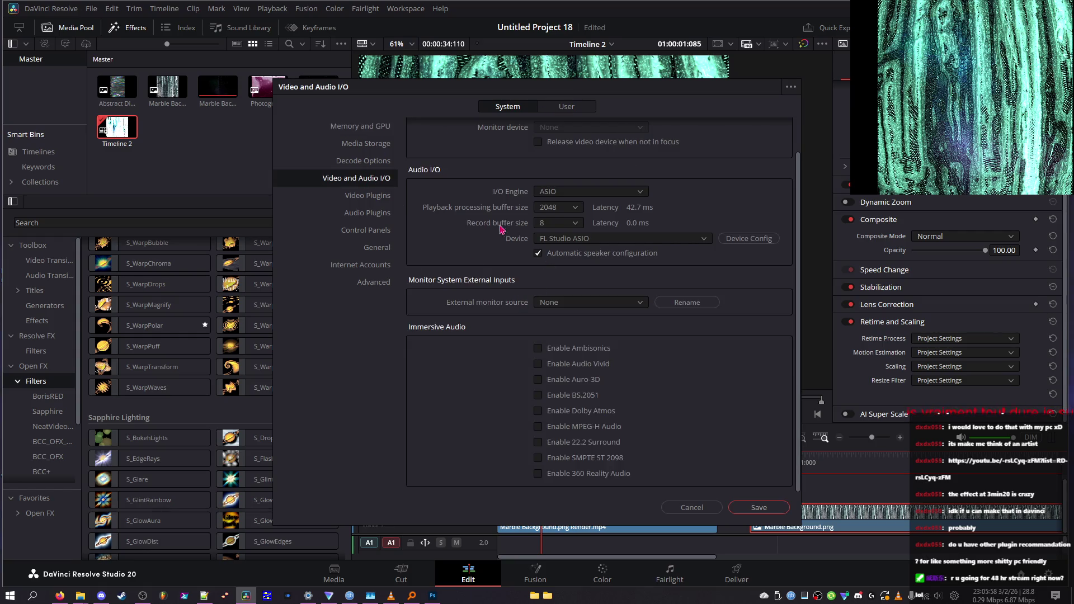
pyautogui.click(562, 223)
pyautogui.click(573, 209)
pyautogui.click(570, 224)
pyautogui.click(760, 508)
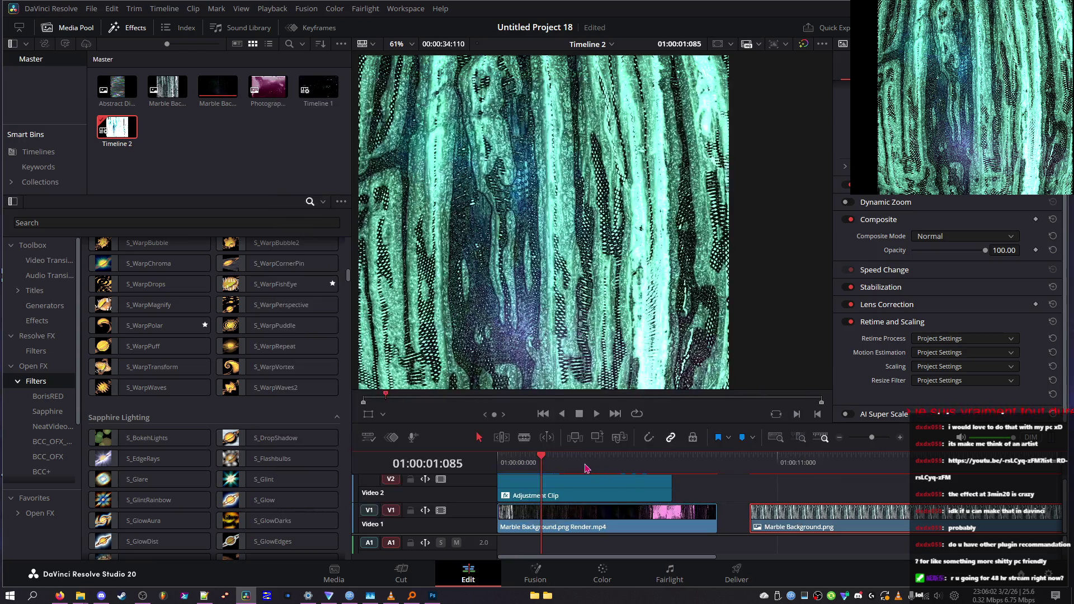
pyautogui.click(499, 462)
pyautogui.press('space')
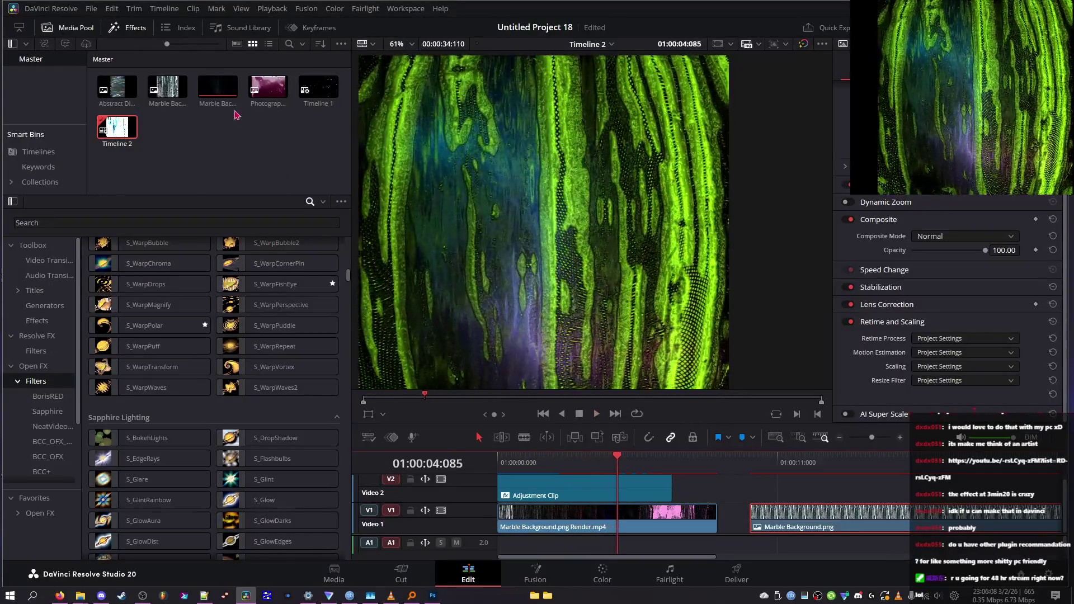
# - Stop playback, open Preferences and leave the external monitor source at None
pyautogui.press('space')
pyautogui.click(91, 8)
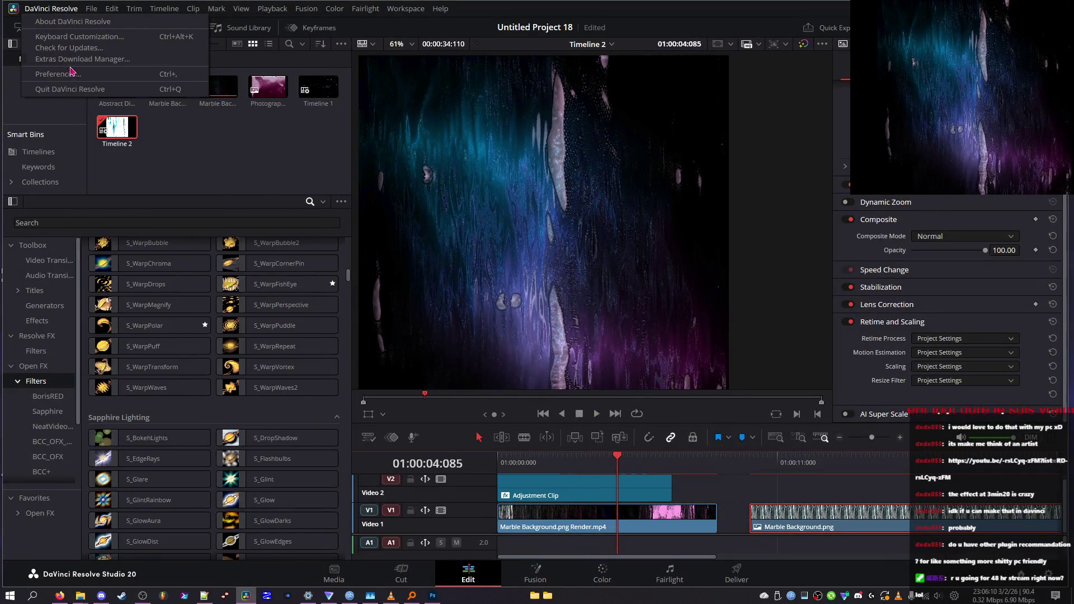
pyautogui.click(76, 73)
pyautogui.scroll(1, 497, 185)
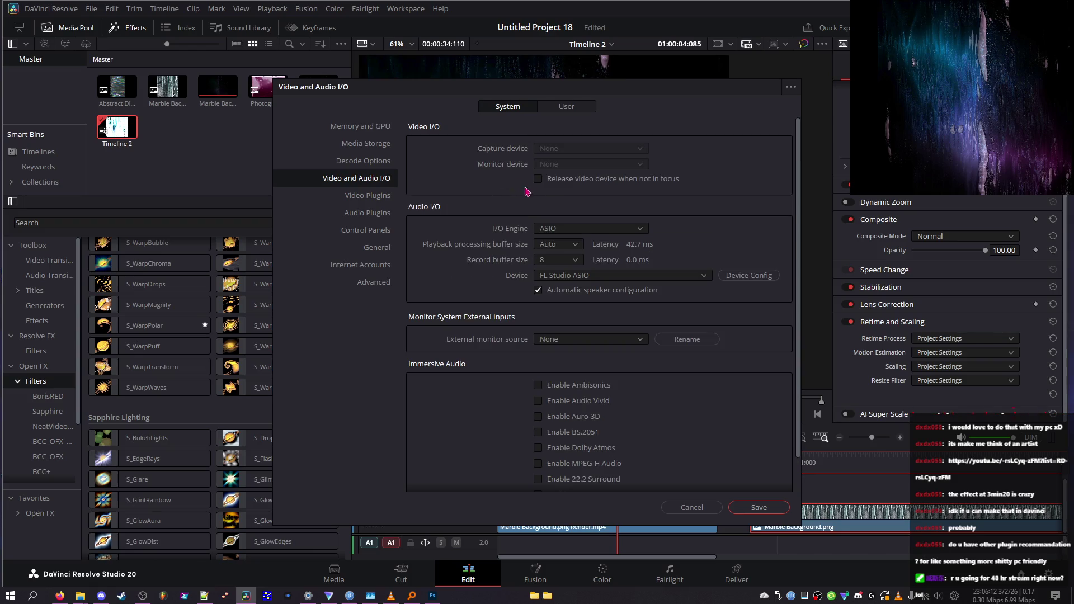
pyautogui.scroll(-1, 541, 190)
pyautogui.click(562, 303)
pyautogui.click(501, 300)
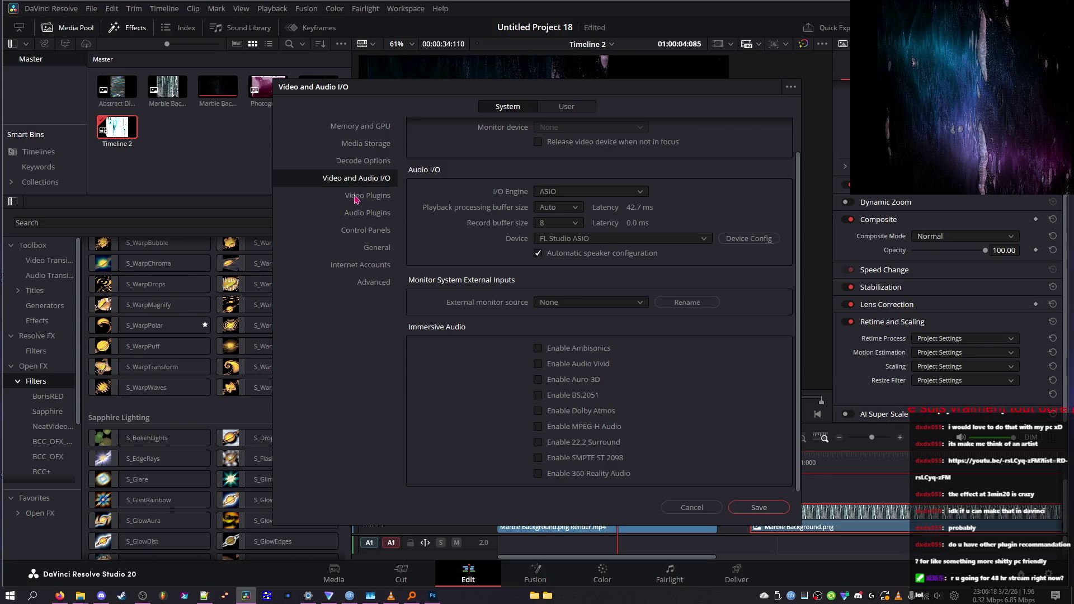
pyautogui.scroll(1, 467, 239)
# - Browse the User preferences pages: Fairlight, Control Panels and Playback Settings
pyautogui.click(556, 110)
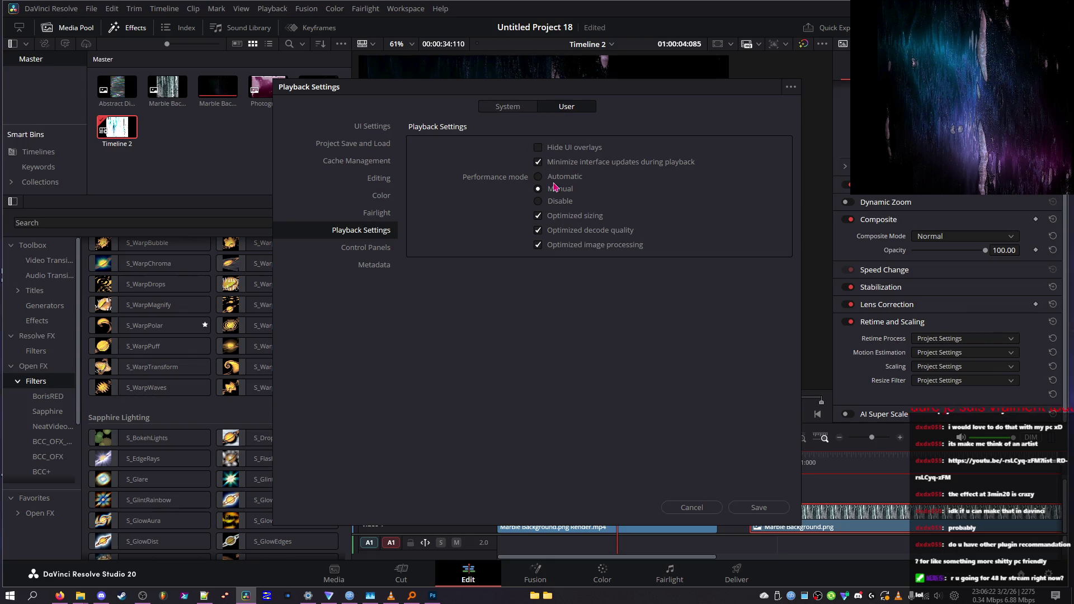
pyautogui.click(374, 213)
pyautogui.click(378, 246)
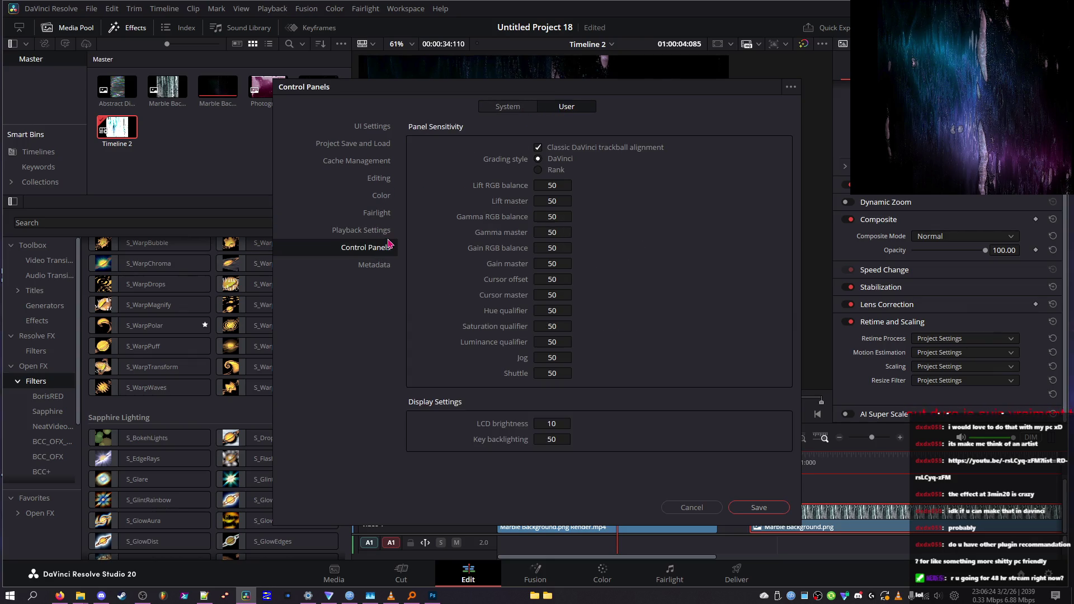
pyautogui.click(363, 230)
# - Keep ASIO as the audio I/O engine and review the ASIO device configuration
pyautogui.click(507, 106)
pyautogui.scroll(-1, 447, 204)
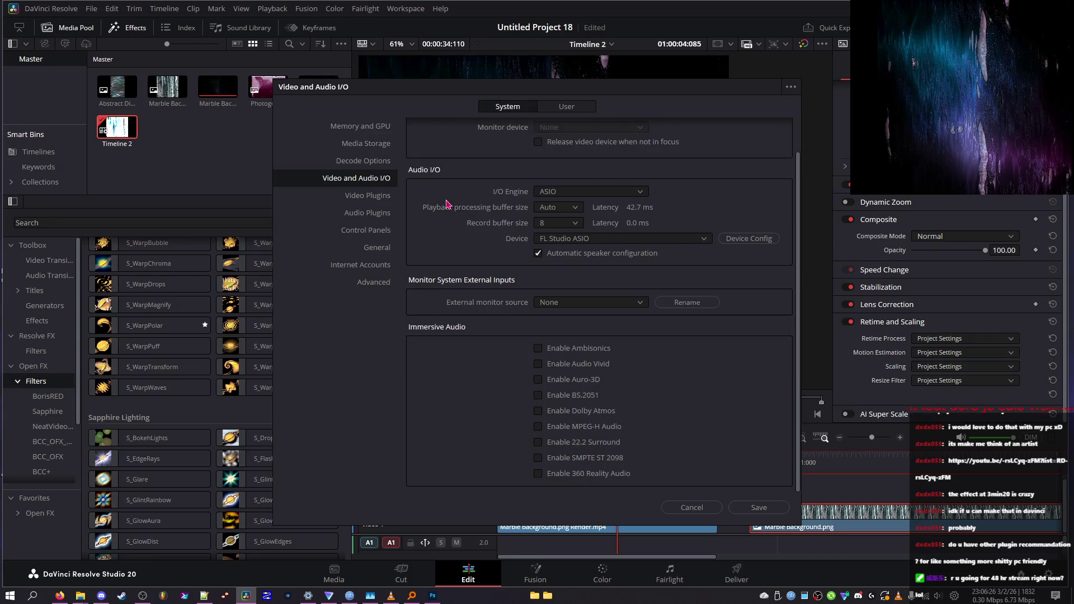
pyautogui.click(573, 192)
pyautogui.click(454, 204)
pyautogui.click(545, 194)
pyautogui.click(517, 198)
pyautogui.click(747, 239)
pyautogui.moveTo(864, 250)
pyautogui.mouseDown()
pyautogui.moveTo(629, 191)
pyautogui.moveTo(673, 223)
pyautogui.moveTo(639, 253)
pyautogui.moveTo(503, 217)
pyautogui.moveTo(656, 249)
pyautogui.moveTo(580, 249)
pyautogui.moveTo(560, 254)
pyautogui.moveTo(560, 268)
pyautogui.mouseUp()
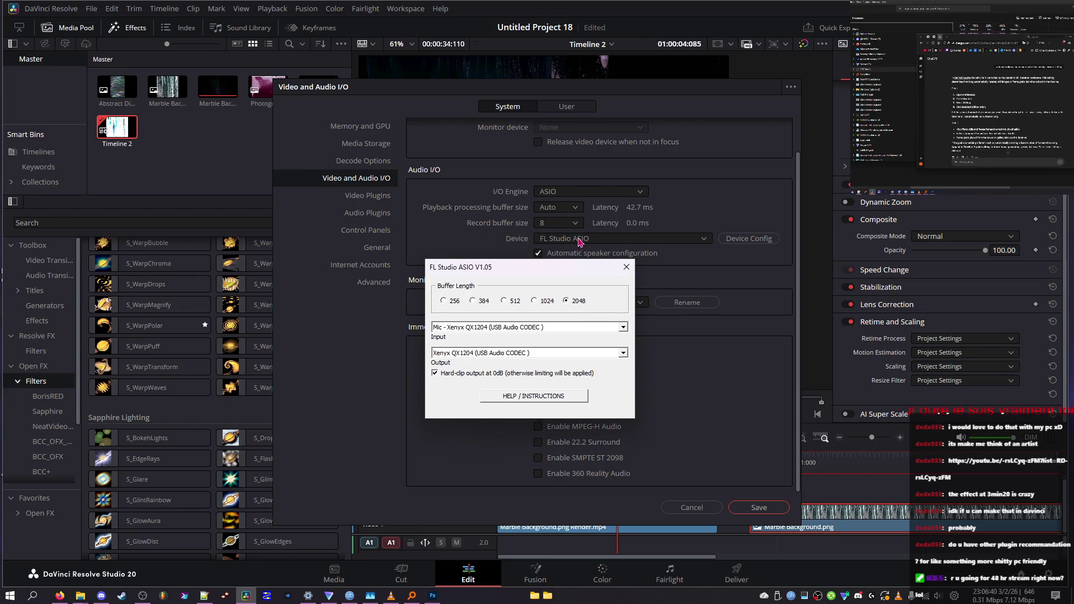
pyautogui.click(628, 268)
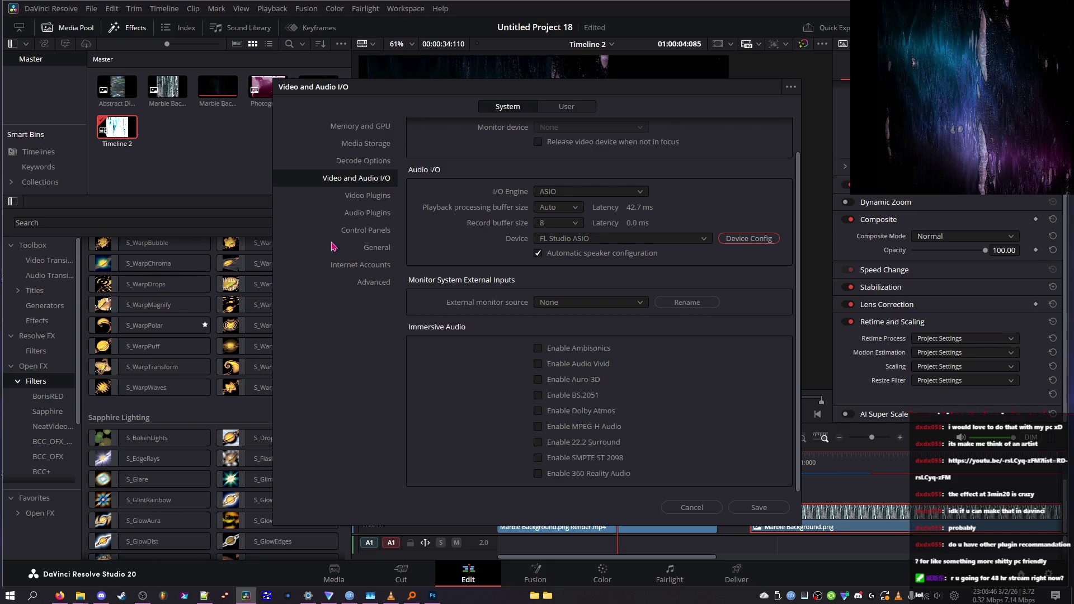
# - Disable the NeatVideo6RS plugin in the Open FX video plugin list
pyautogui.click(368, 197)
pyautogui.click(364, 213)
pyautogui.click(370, 202)
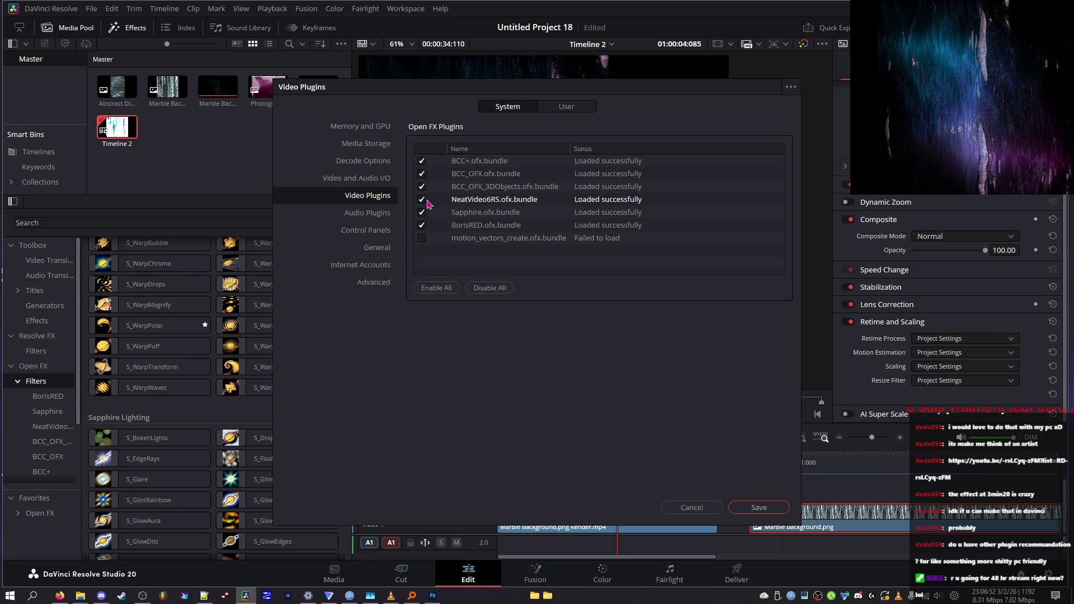
pyautogui.click(421, 200)
pyautogui.click(363, 211)
pyautogui.click(372, 196)
# - Look through Control Panels, General and Internet Accounts, then open Decode Options, leaving R3D GPU unchanged
pyautogui.click(383, 231)
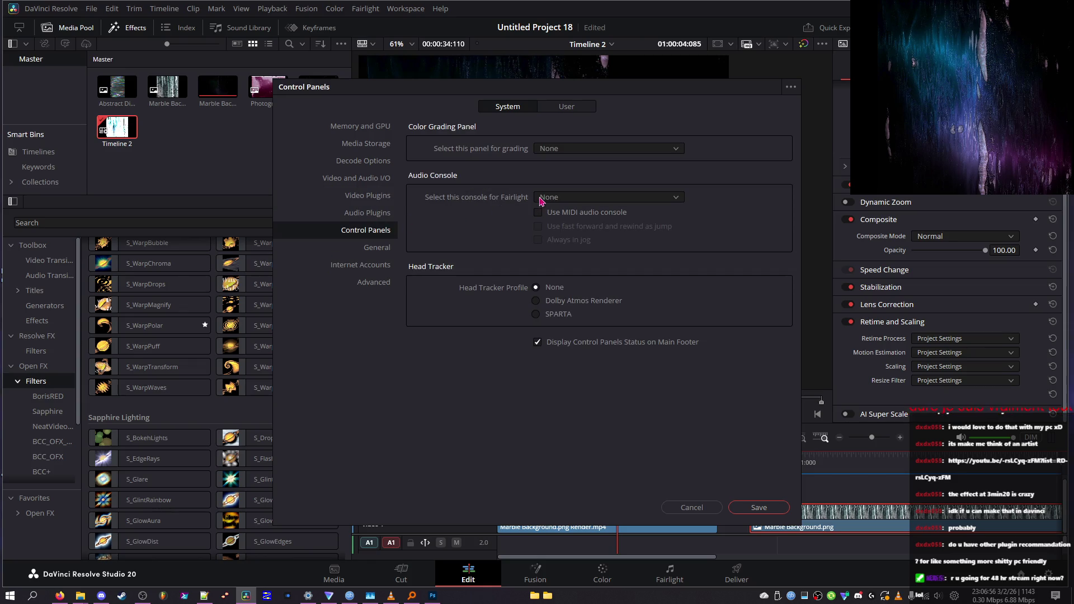
pyautogui.click(367, 248)
pyautogui.click(372, 269)
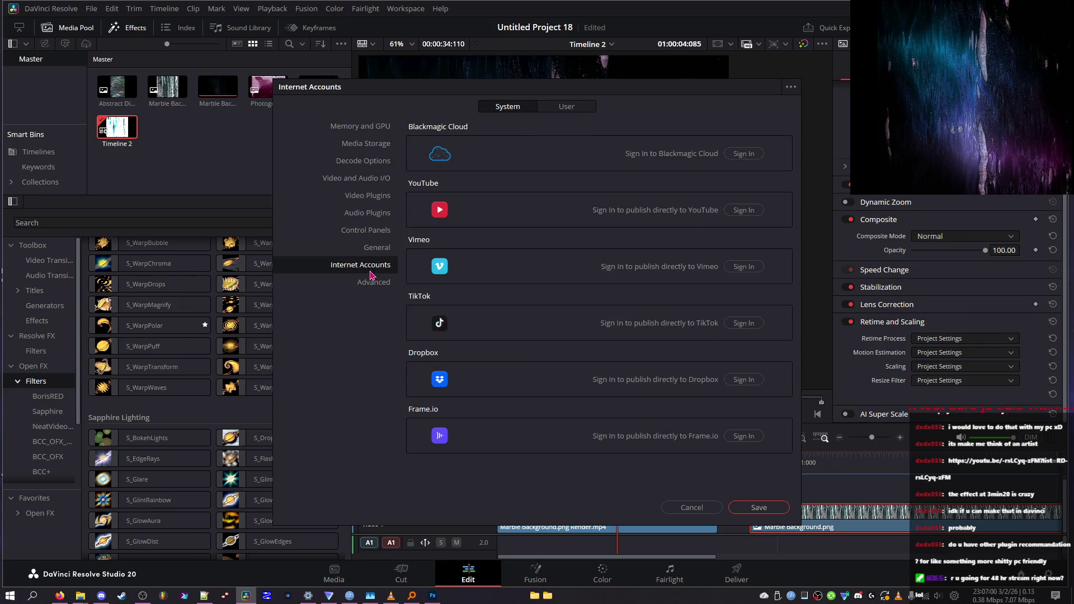
pyautogui.click(385, 164)
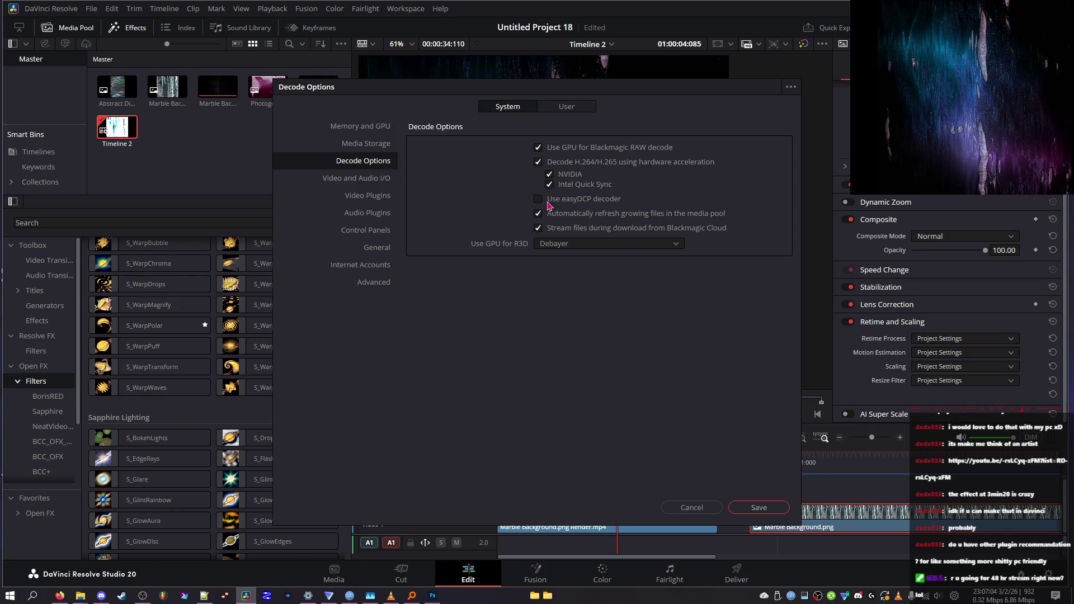
pyautogui.click(553, 247)
pyautogui.click(552, 248)
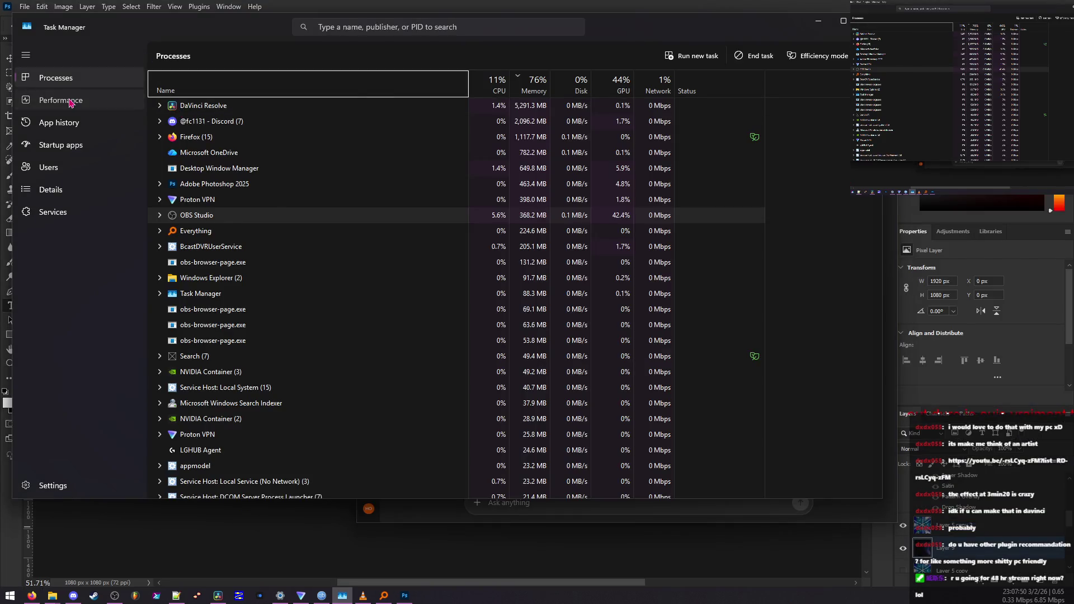
pyautogui.click(60, 101)
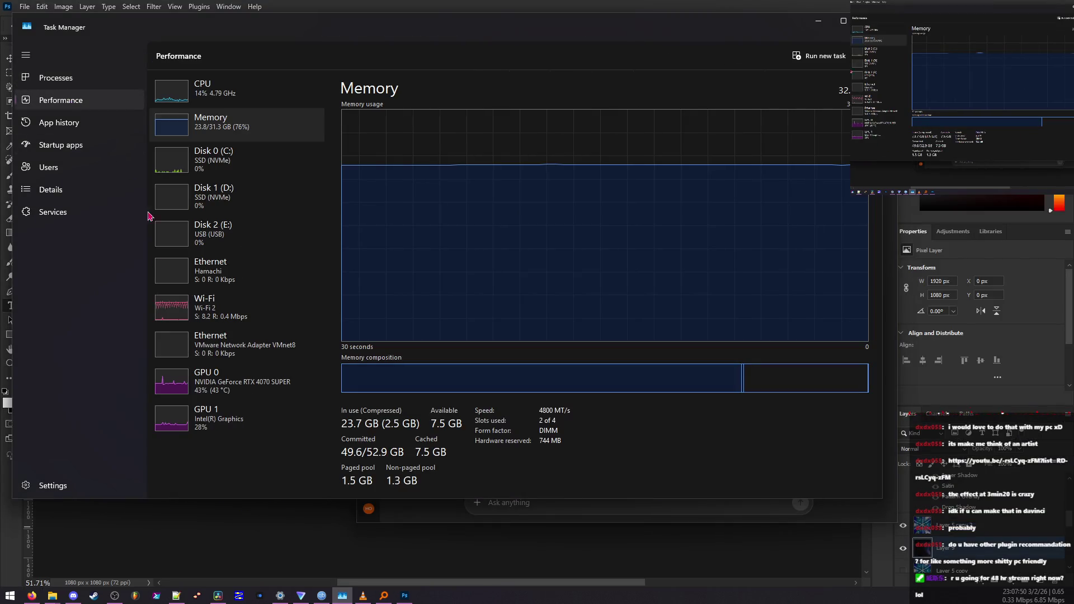
# - Check GPU 0 load in Task Manager, then set Use GPU for R3D to Decompression and debayer
pyautogui.click(207, 383)
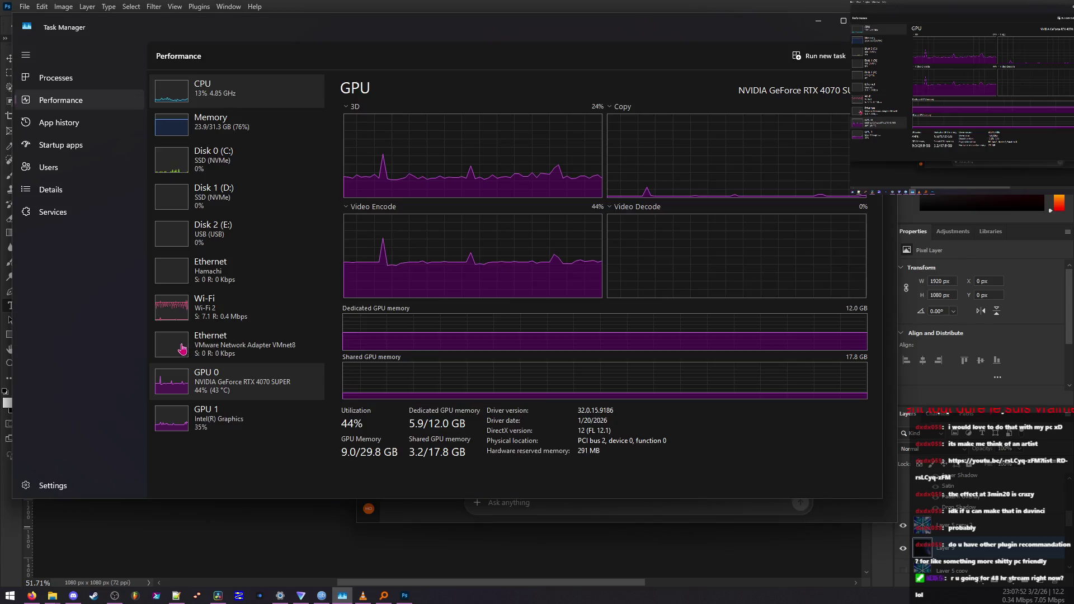
pyautogui.hotkey('alt', 'Tab')
pyautogui.click(643, 244)
pyautogui.click(604, 287)
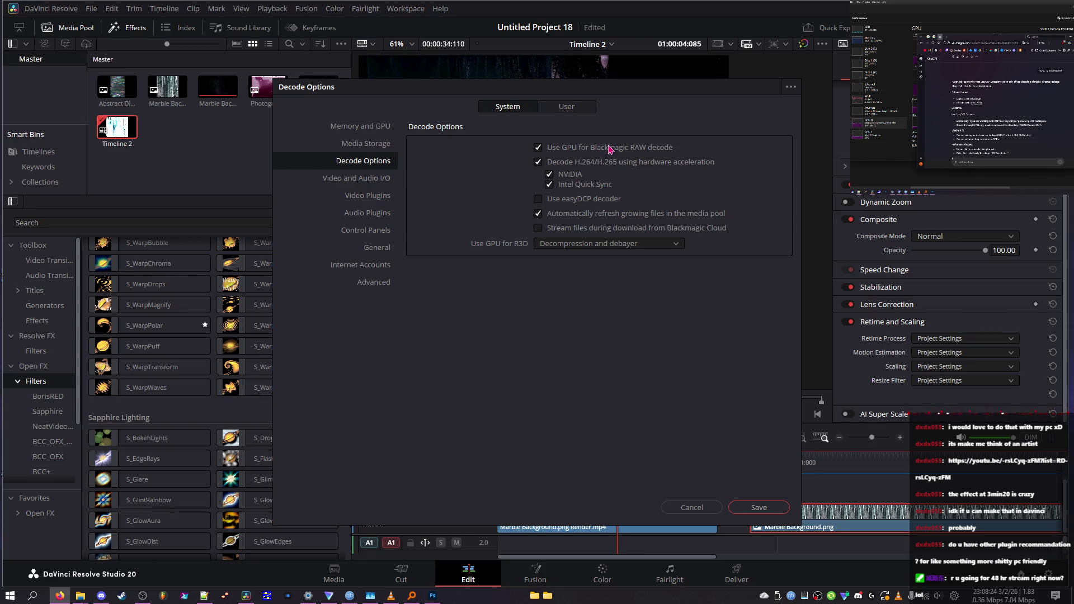
# - Keep the R3D GPU choice, save the preferences, acknowledge the update notice and minimise Resolve
pyautogui.click(609, 244)
pyautogui.click(601, 252)
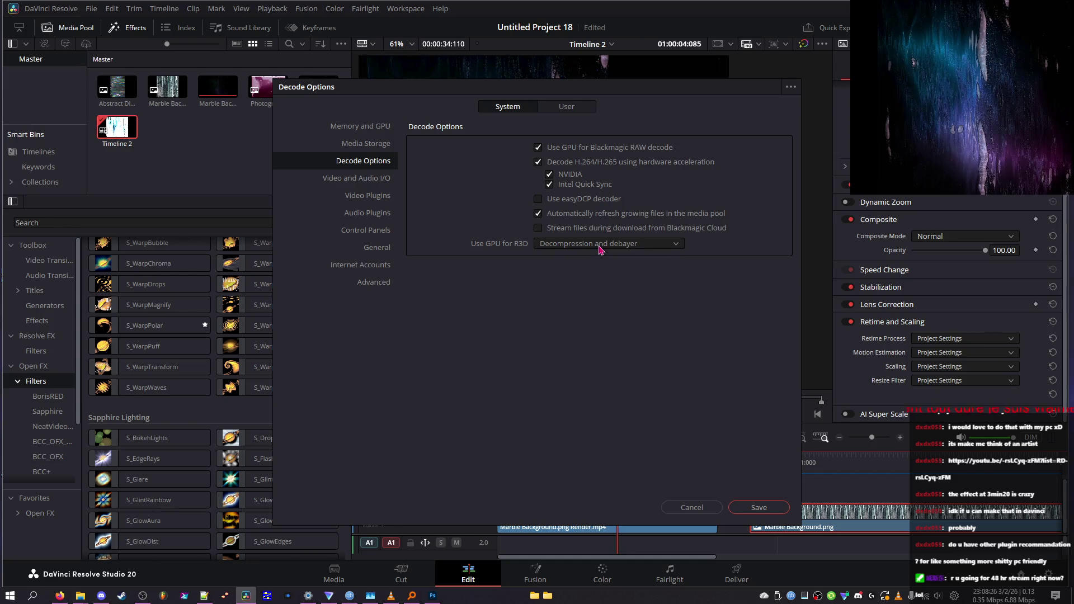
pyautogui.click(759, 508)
pyautogui.click(643, 343)
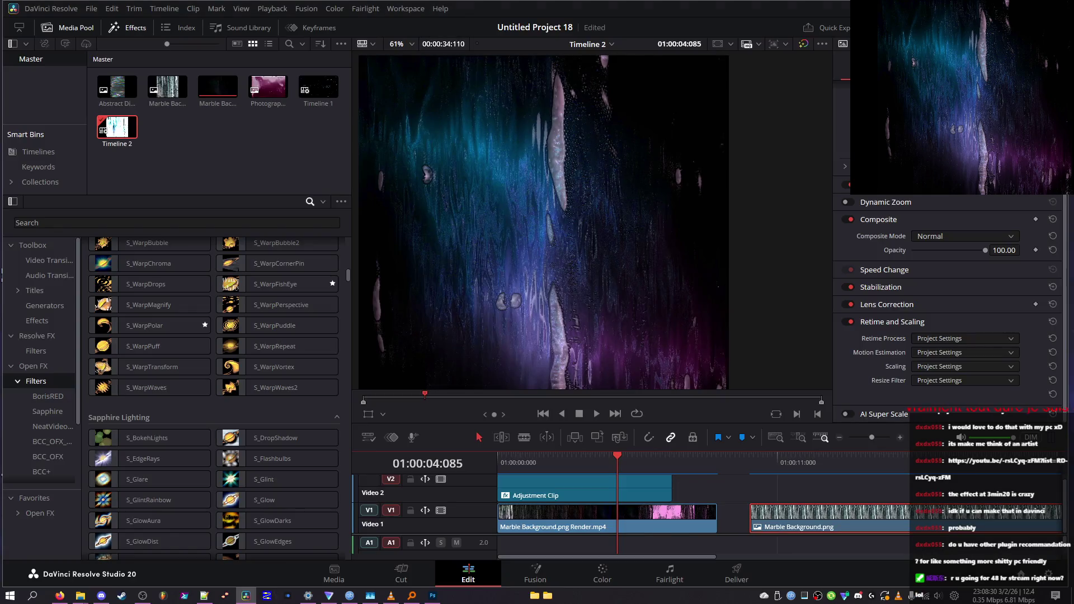
pyautogui.click(246, 595)
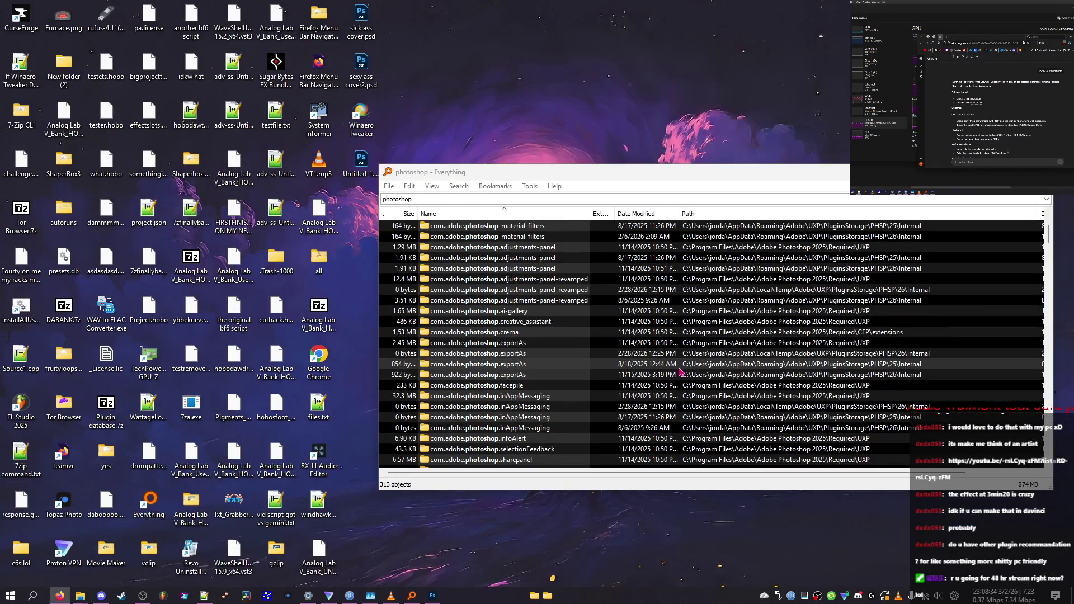
# - Open Task Manager and check the CPU performance graphs and process list
pyautogui.hotkey('ctrl', 'shift', 'Escape')
pyautogui.click(283, 82)
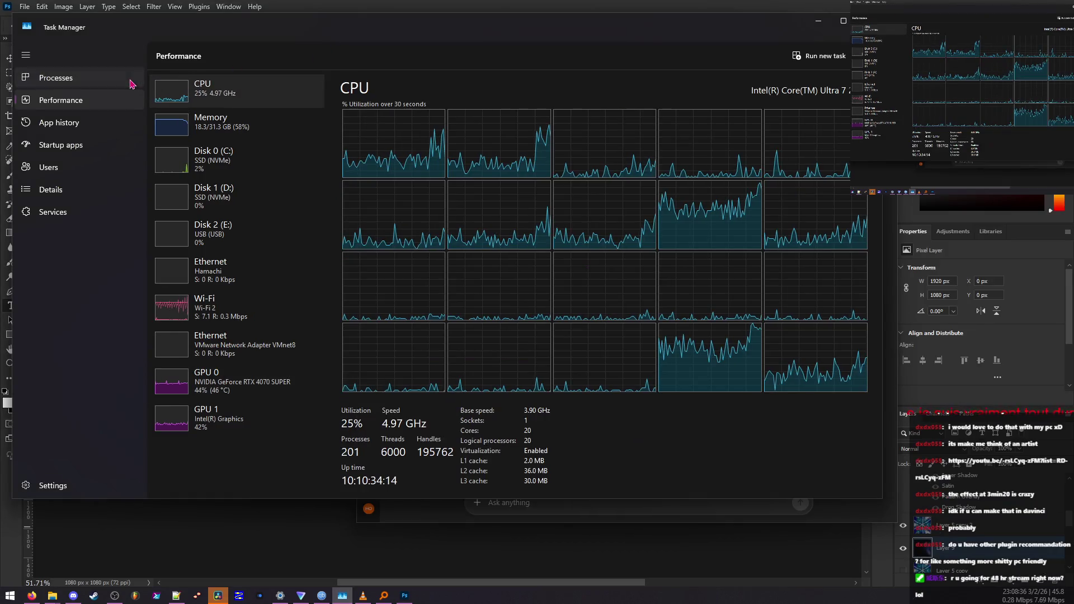
pyautogui.click(132, 84)
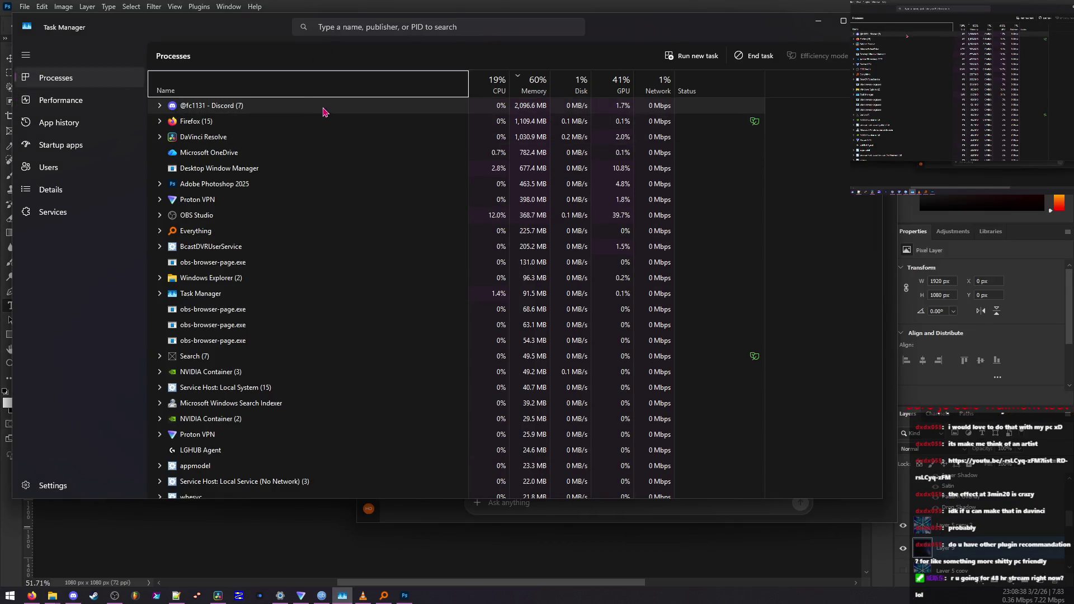
# - In Discord's User Settings, go to the Vencord page and open the QuickCSS editor
pyautogui.click(74, 595)
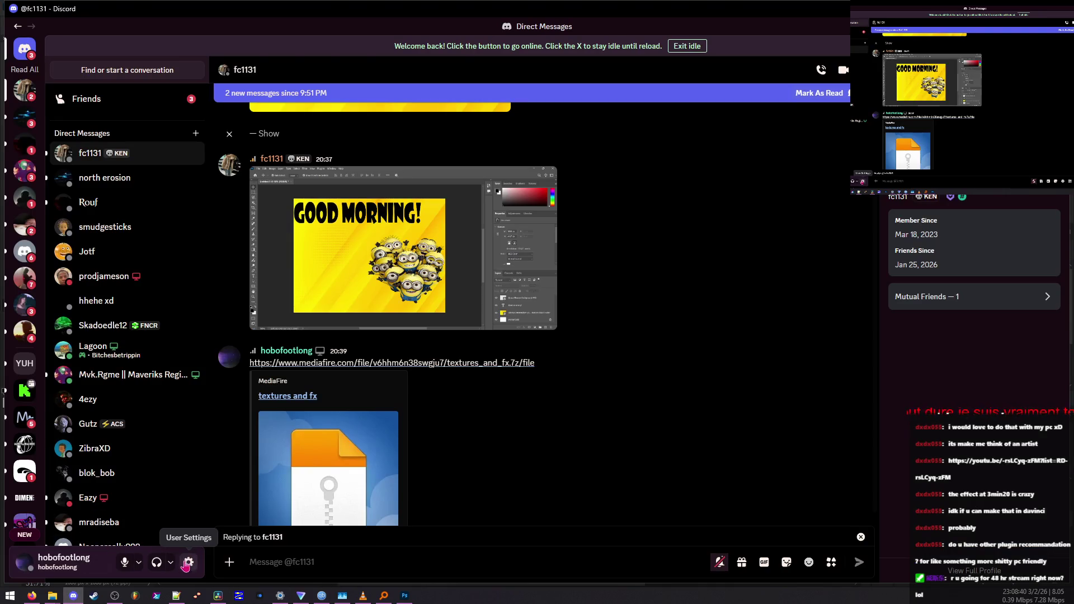
pyautogui.click(188, 561)
pyautogui.click(225, 568)
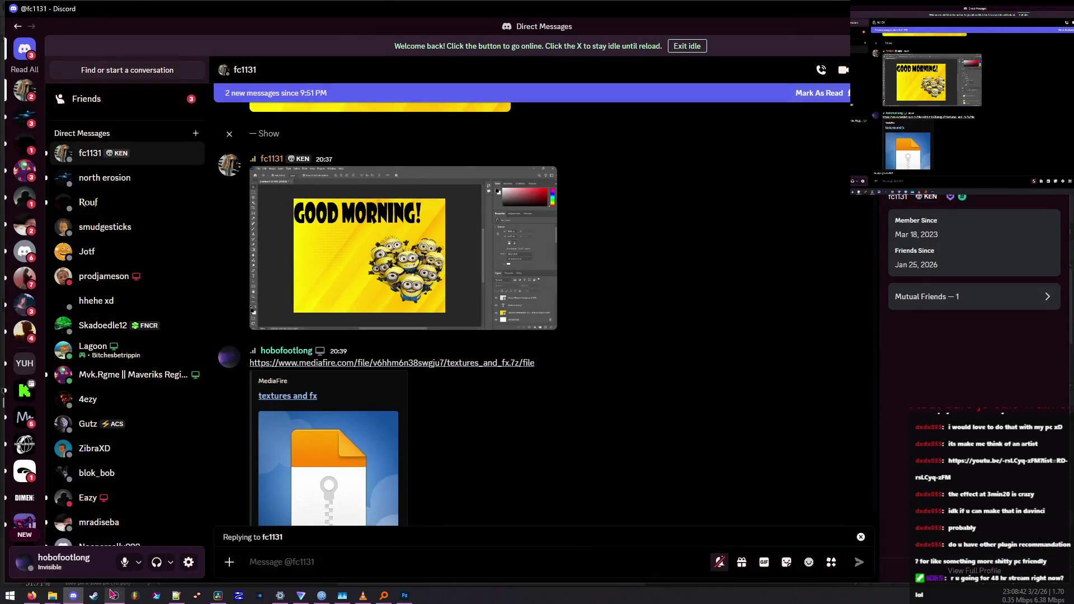
pyautogui.click(189, 562)
pyautogui.click(237, 166)
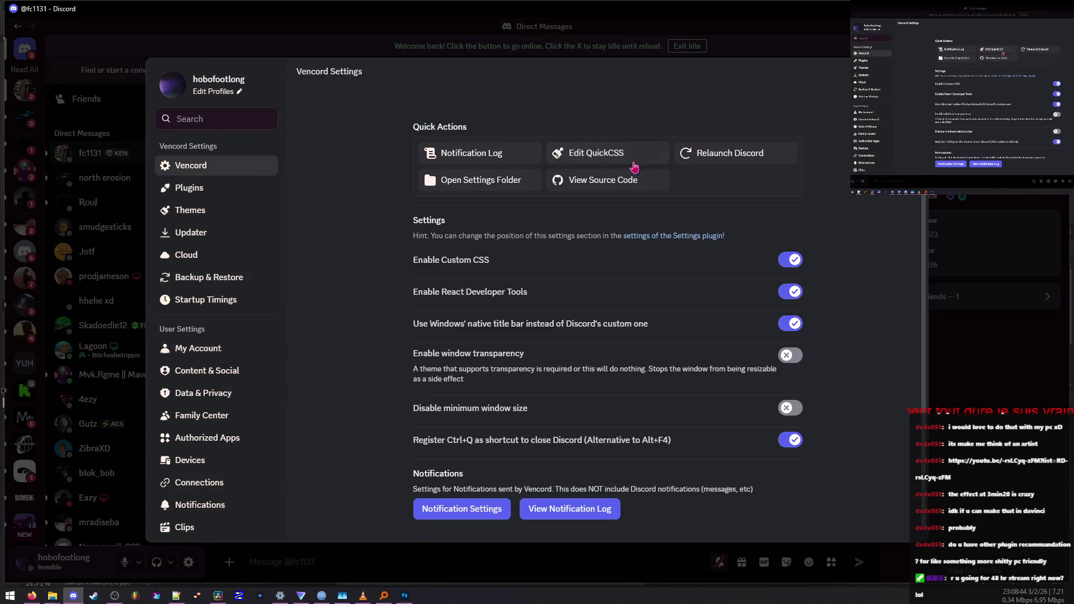
pyautogui.click(582, 151)
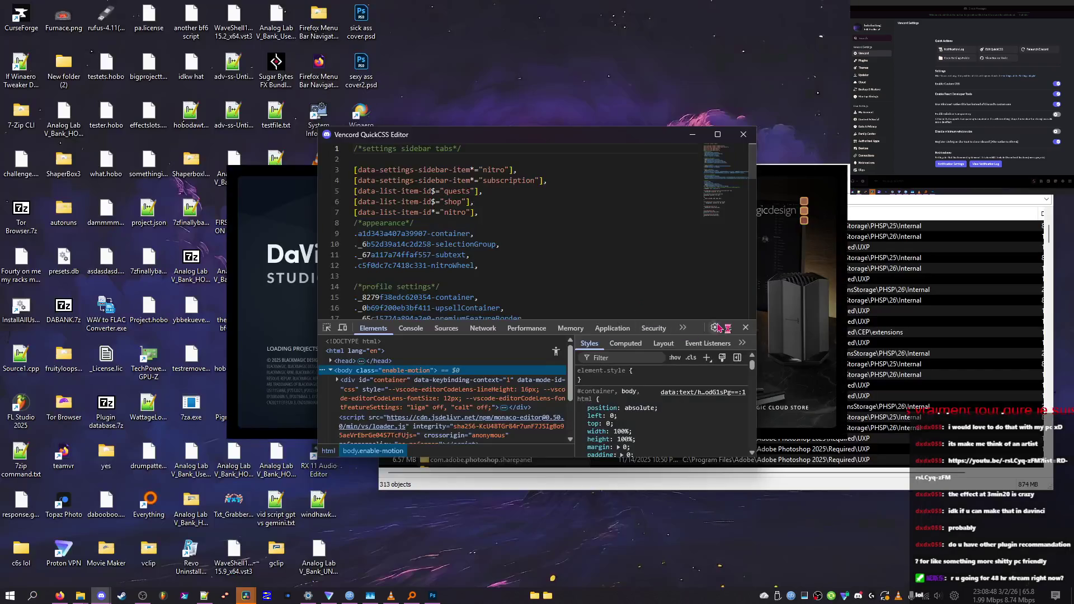
# - Open the developer tools and inspect the editor's line-number element
pyautogui.click(746, 329)
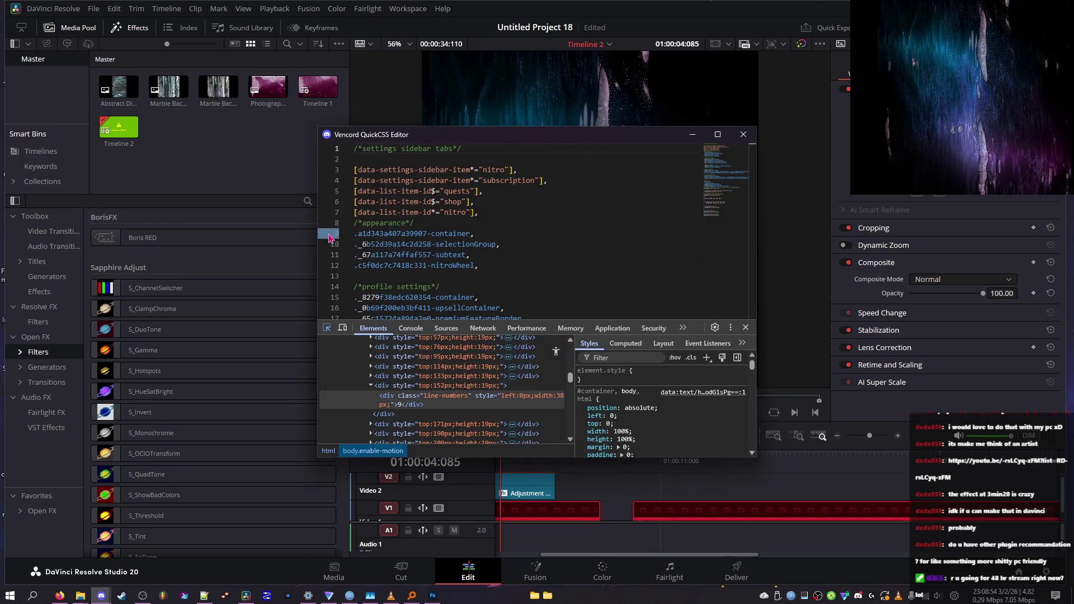
pyautogui.click(337, 212)
pyautogui.scroll(10, 420, 380)
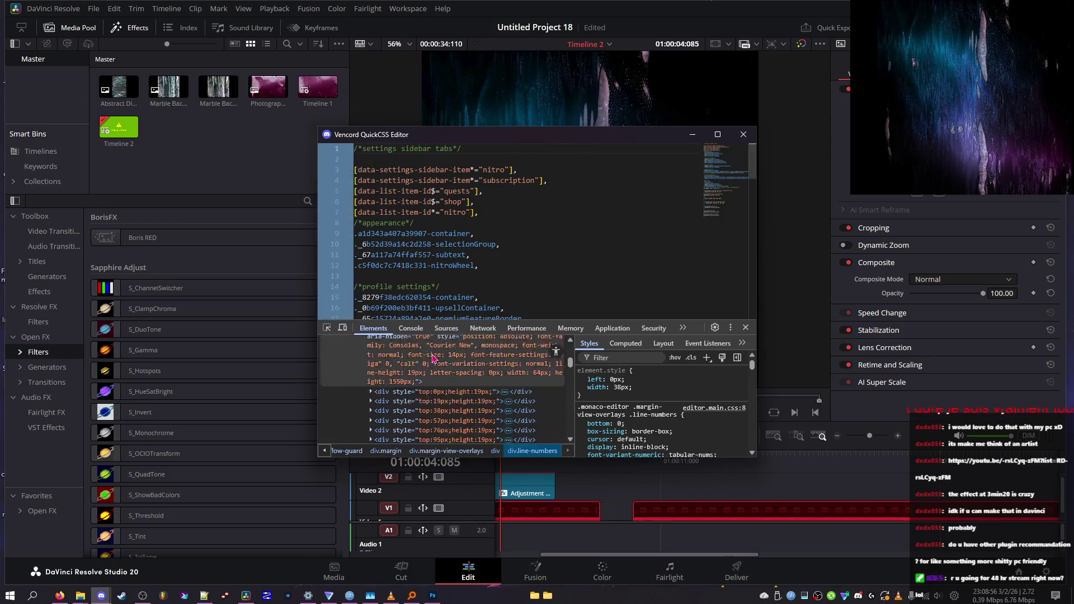
pyautogui.scroll(-10, 421, 381)
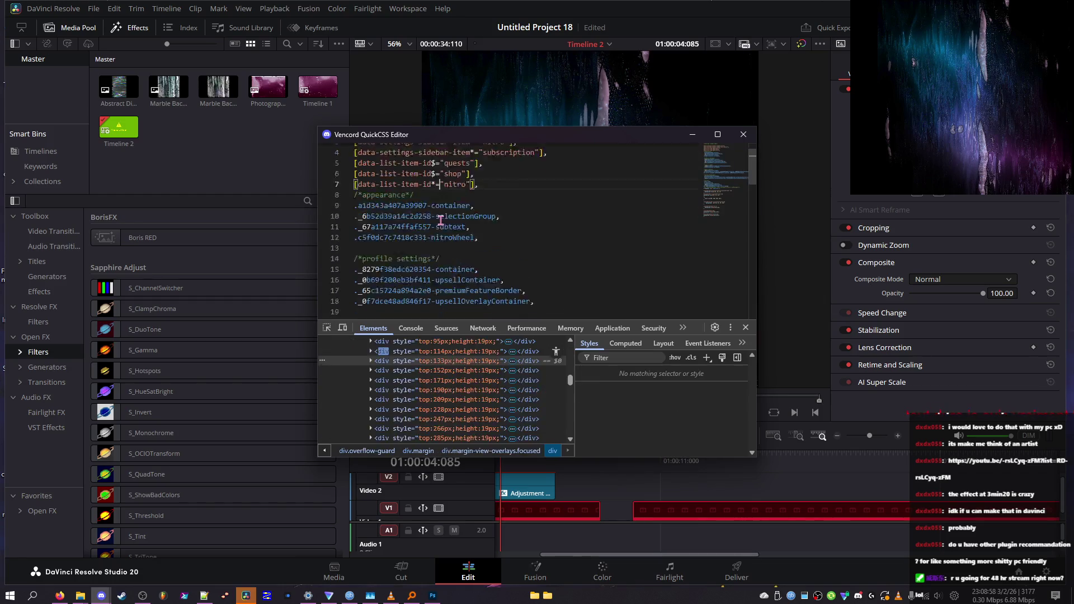
pyautogui.scroll(-10, 504, 235)
# - On line 61, add , [class*="line"i] after the [class*="panels"i] selector
pyautogui.click(432, 282)
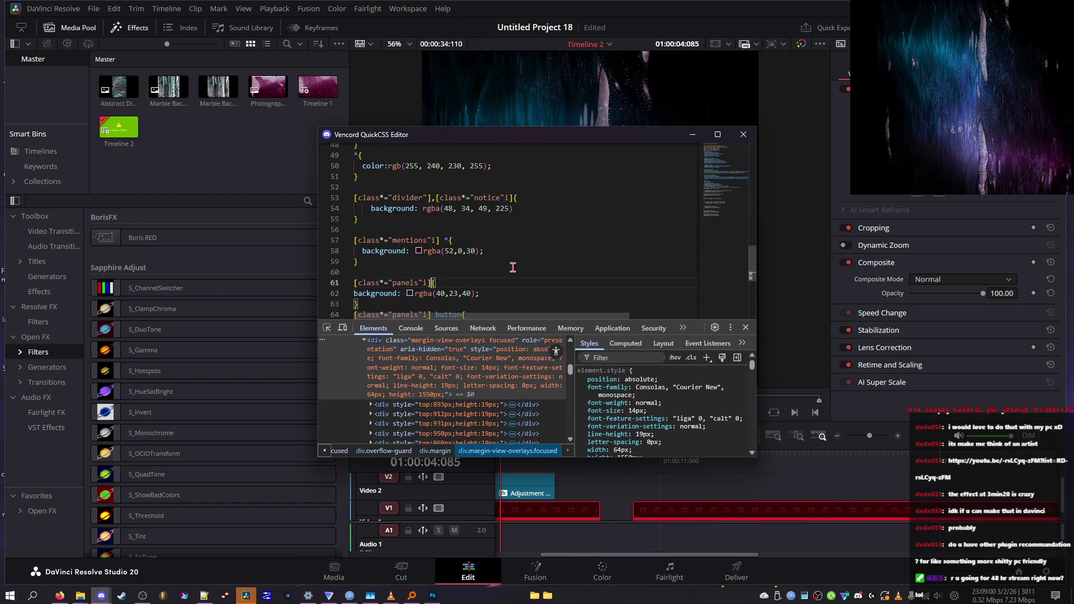
pyautogui.write('div')
pyautogui.press('BackSpace')
pyautogui.press('BackSpace')
pyautogui.press('BackSpace')
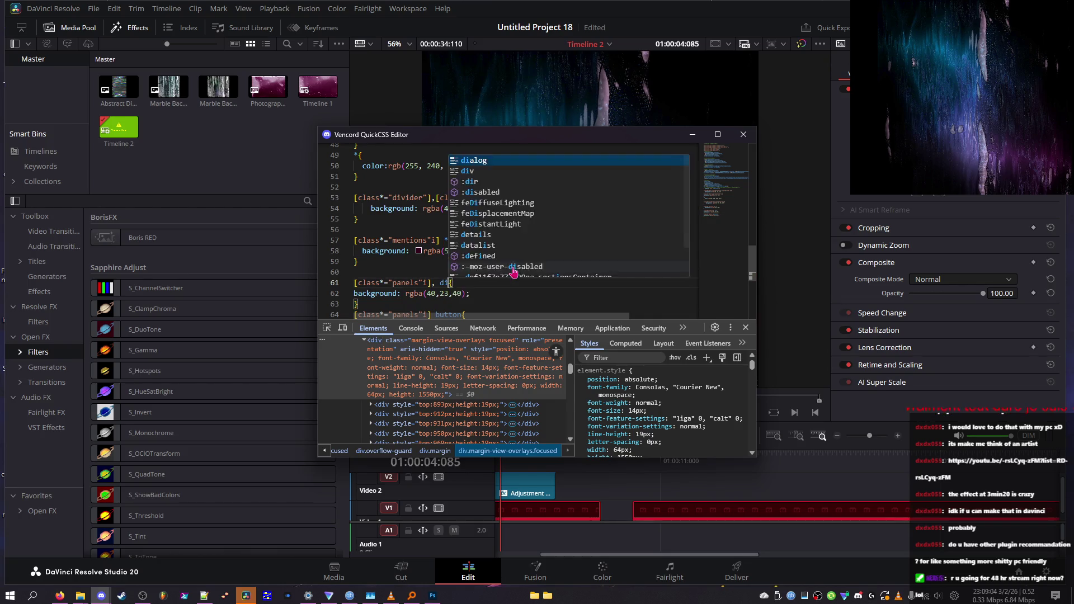
pyautogui.write('c')
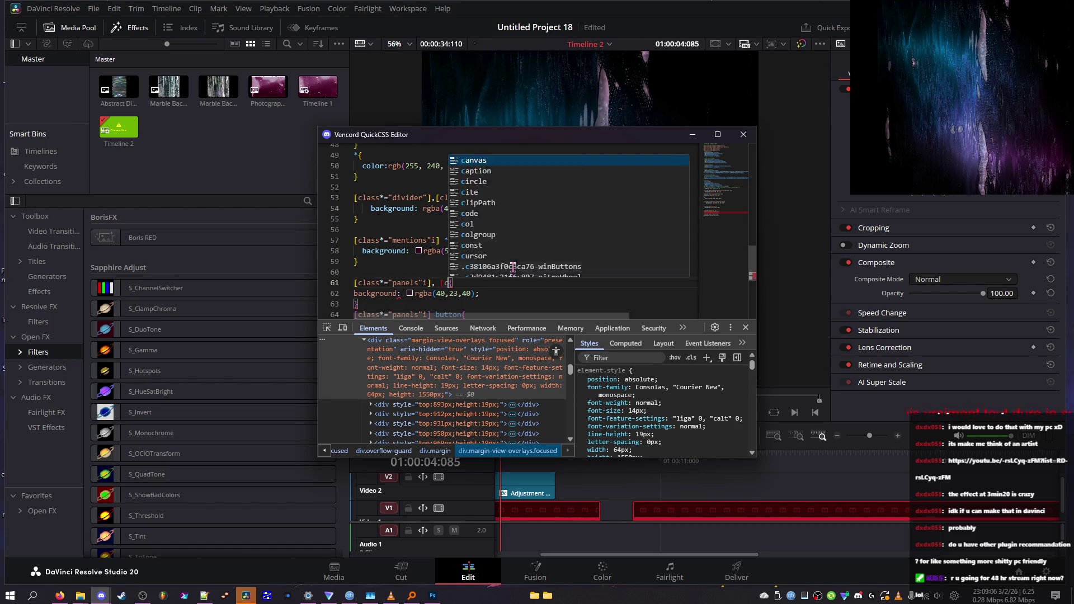
pyautogui.write(']')
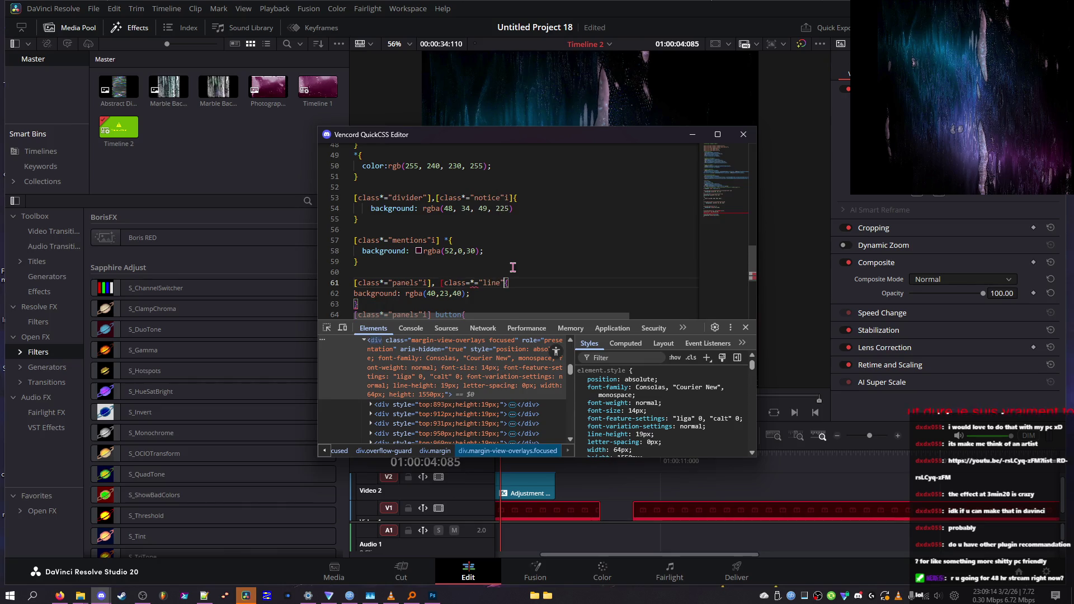
pyautogui.press('Left')
pyautogui.write('i')
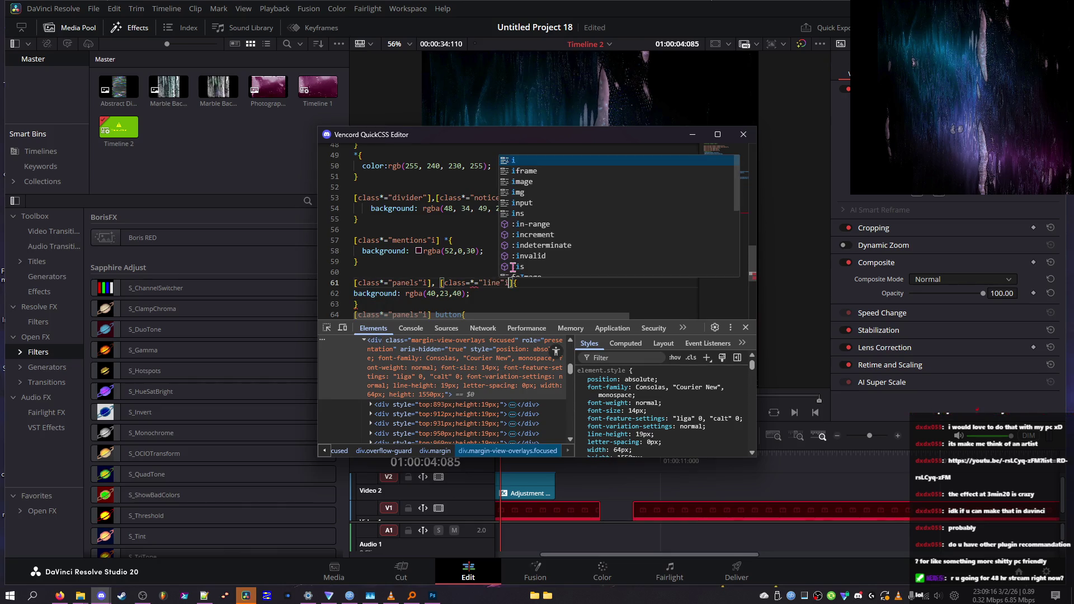
pyautogui.press('Left')
pyautogui.press('Left')
pyautogui.press('Left')
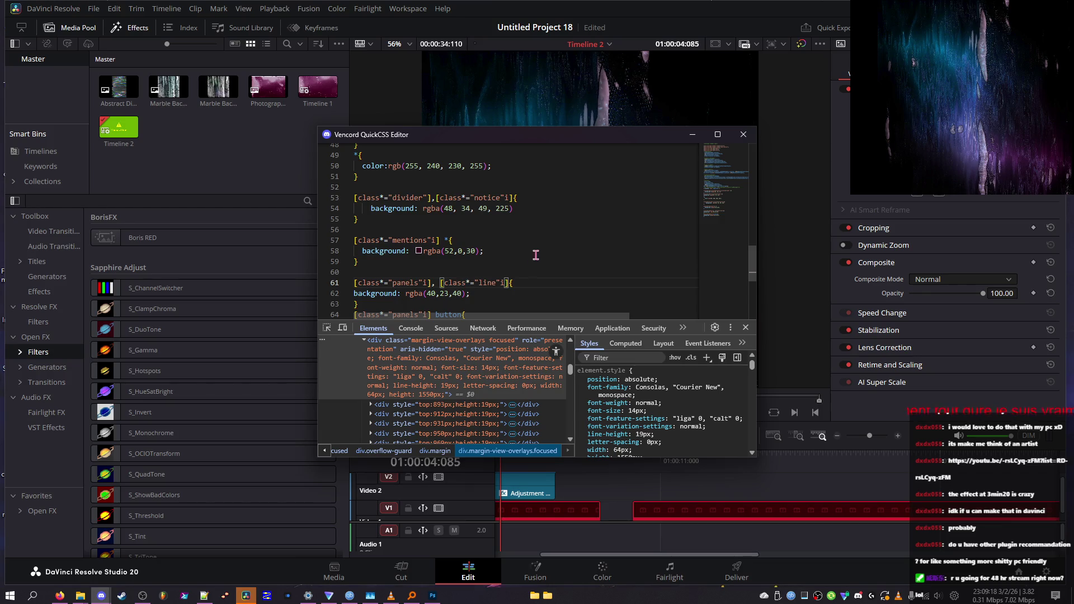
# - Inspect the view-overlays element and the new selector, then switch back to Resolve to preview the marble clip
pyautogui.click(327, 328)
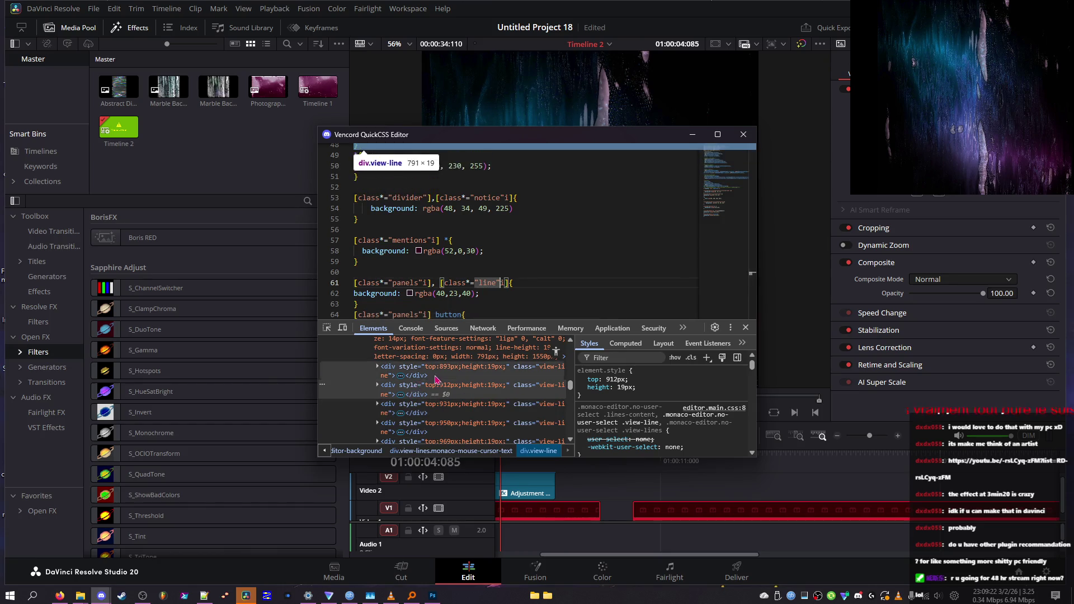
pyautogui.click(450, 373)
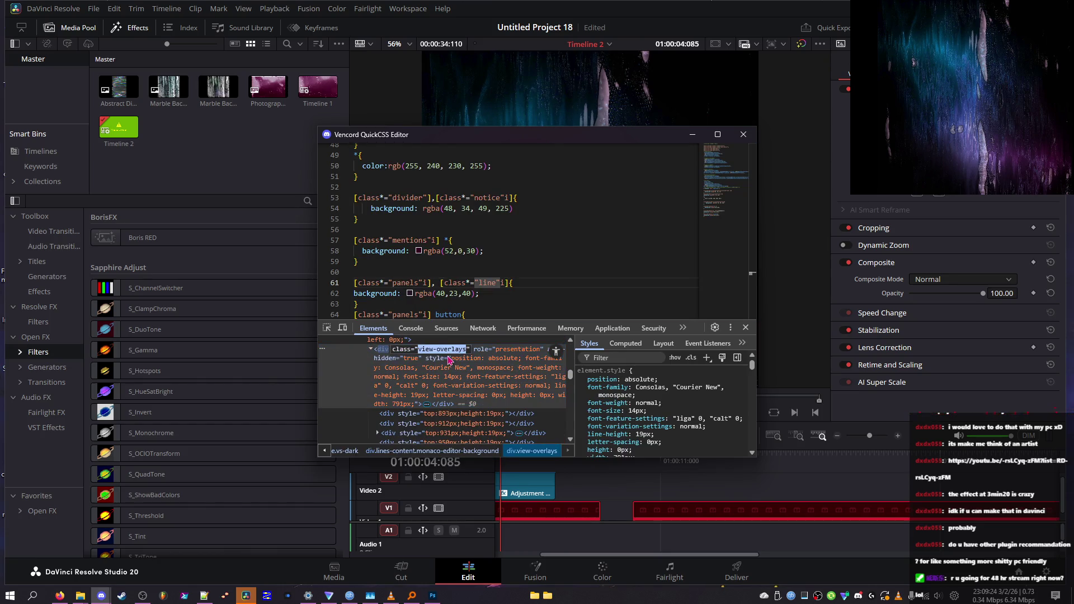
pyautogui.moveTo(509, 283); pyautogui.dragTo(449, 285)
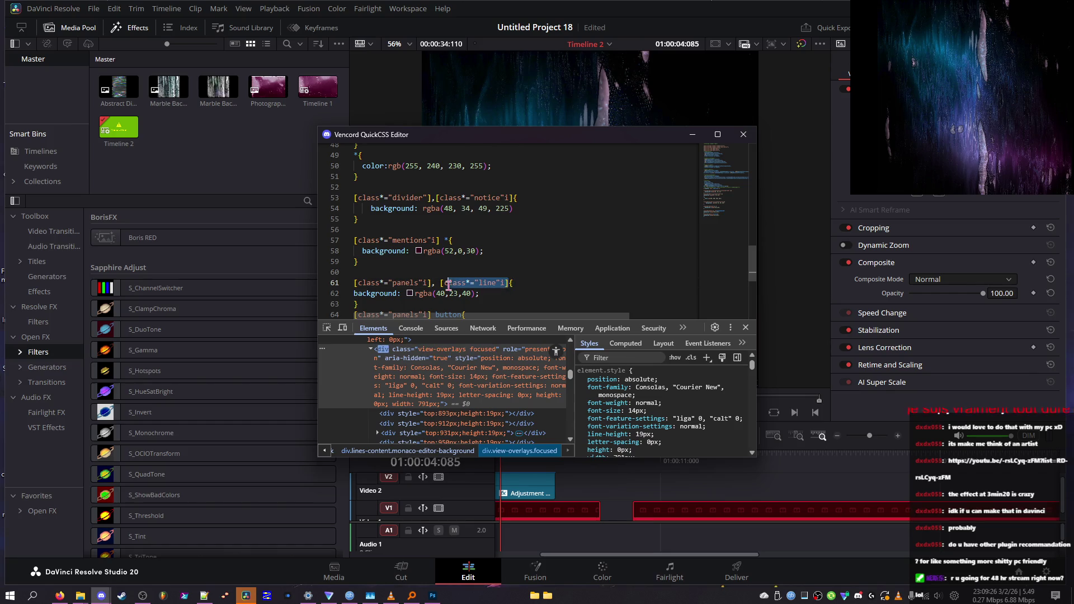
pyautogui.hotkey('alt', 'Tab')
pyautogui.moveTo(511, 460)
pyautogui.mouseDown()
pyautogui.moveTo(781, 467)
pyautogui.moveTo(708, 466)
pyautogui.mouseUp()
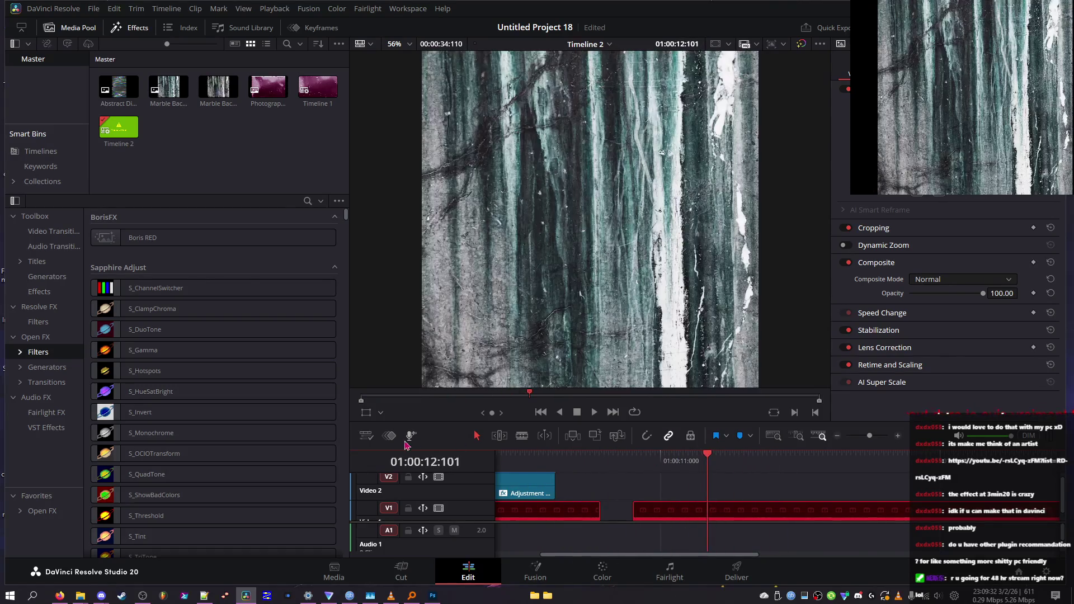
# - Make the video tracks taller and set the timeline Thumbnail View to Thumbnail
pyautogui.click(366, 436)
pyautogui.moveTo(431, 380)
pyautogui.mouseDown()
pyautogui.moveTo(472, 388)
pyautogui.moveTo(472, 378)
pyautogui.moveTo(426, 388)
pyautogui.mouseUp()
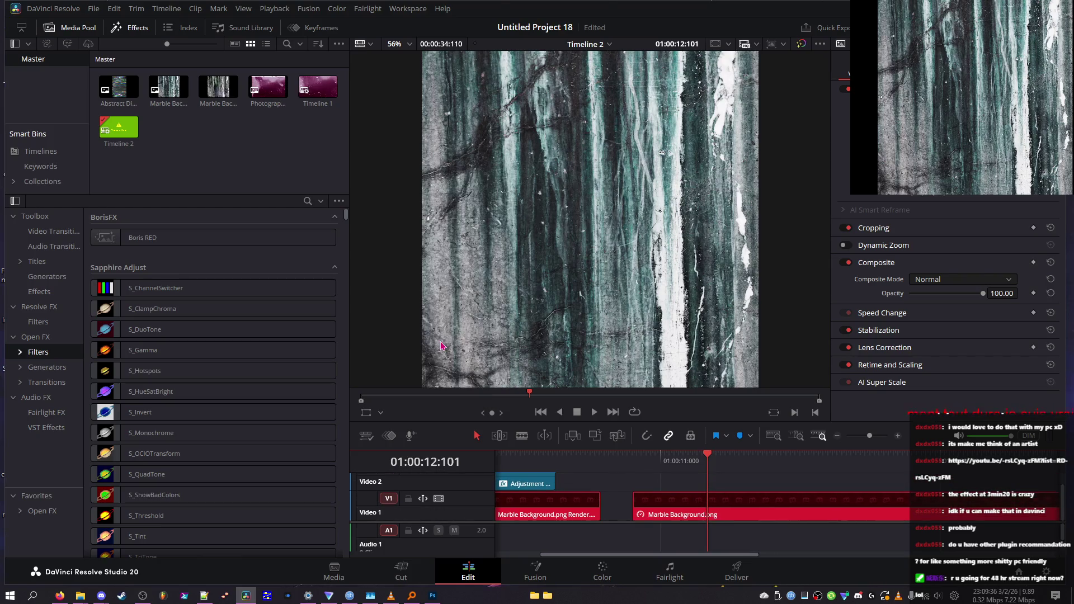
pyautogui.click(366, 436)
pyautogui.click(366, 436)
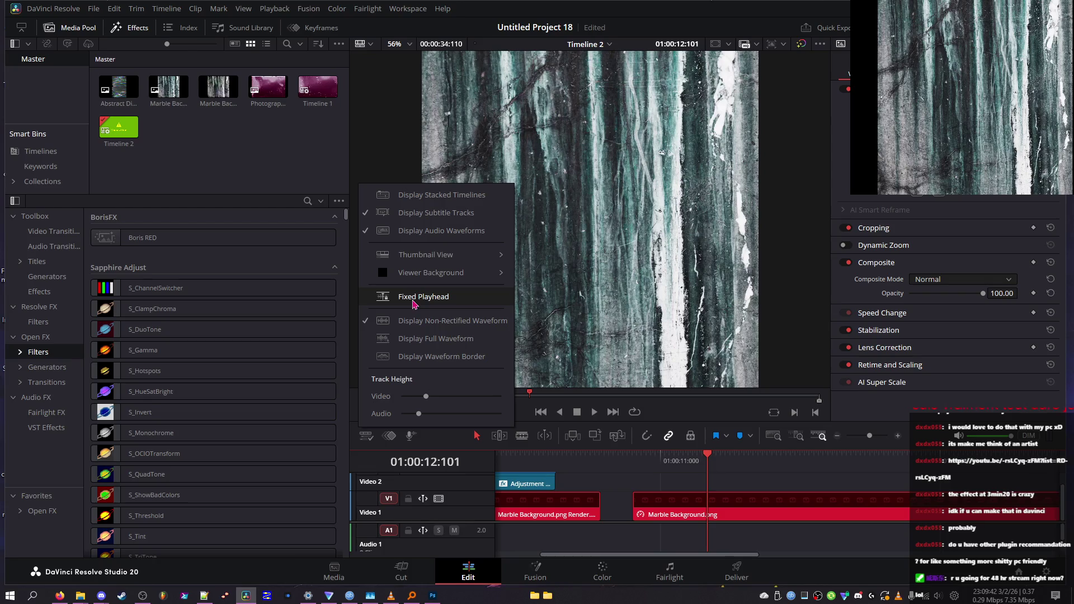
pyautogui.moveTo(431, 281)
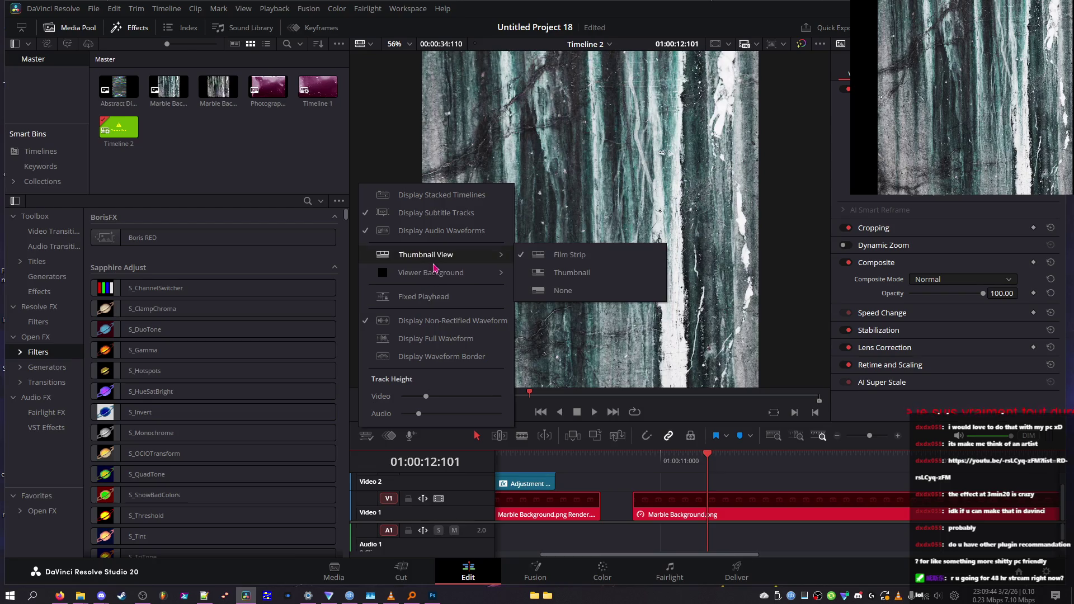
pyautogui.moveTo(472, 256)
pyautogui.click(562, 272)
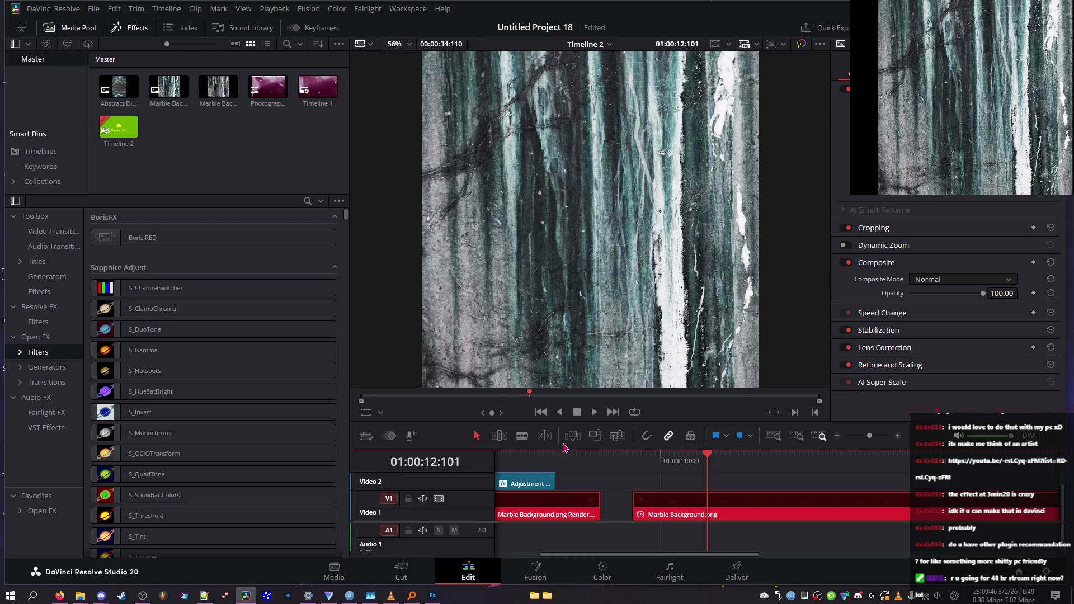
pyautogui.press('Home')
pyautogui.moveTo(561, 464)
pyautogui.mouseDown()
pyautogui.moveTo(553, 462)
pyautogui.moveTo(764, 461)
pyautogui.moveTo(750, 462)
pyautogui.mouseUp()
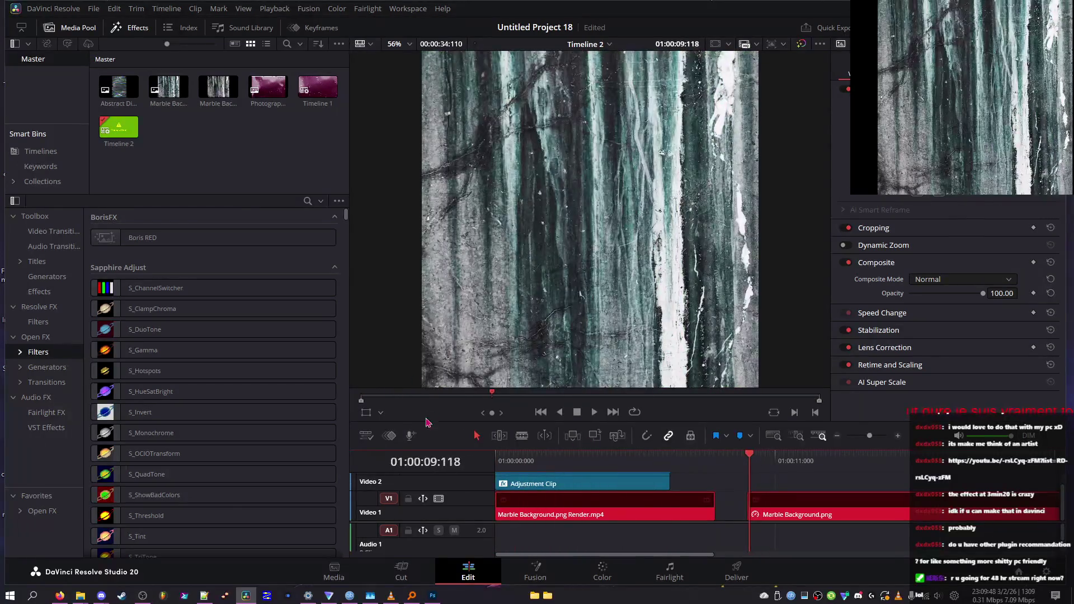
# - Switch the timeline clip display to Film Strip
pyautogui.click(366, 436)
pyautogui.moveTo(475, 255)
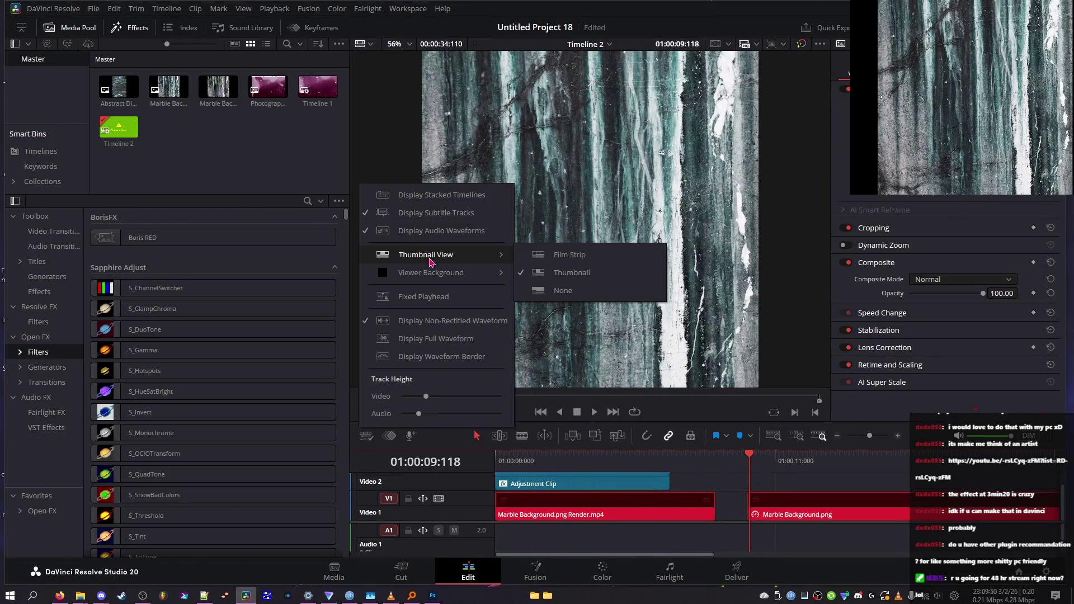
pyautogui.click(537, 256)
pyautogui.moveTo(783, 462)
pyautogui.mouseDown()
pyautogui.moveTo(700, 460)
pyautogui.moveTo(774, 462)
pyautogui.mouseUp()
# - Set Thumbnail View to None so clips show as plain coloured bars
pyautogui.click(366, 435)
pyautogui.moveTo(487, 254)
pyautogui.click(562, 292)
pyautogui.click(779, 459)
pyautogui.moveTo(780, 458); pyautogui.dragTo(757, 461)
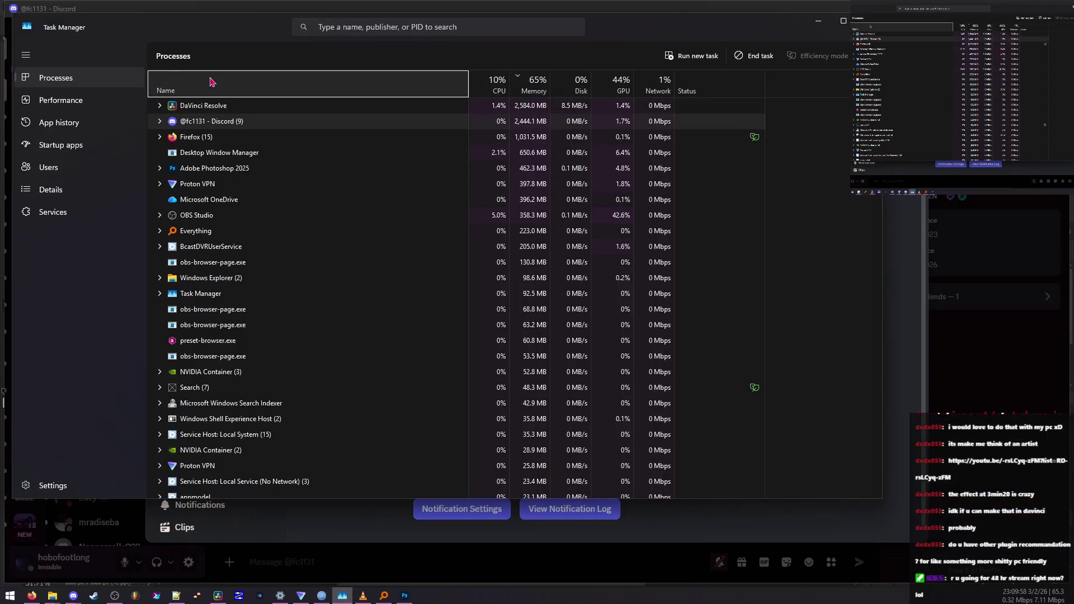
# - View the GPU 0 graphs in Task Manager's Performance tab, then replay Resolve's timeline from the start
pyautogui.click(110, 98)
pyautogui.click(235, 380)
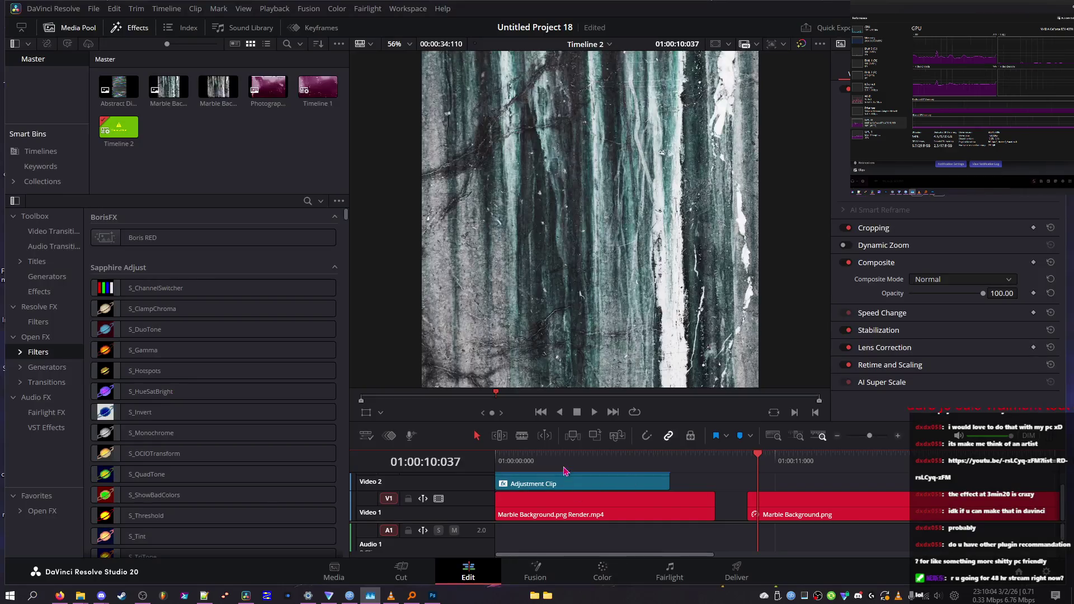
pyautogui.press('Home')
pyautogui.press('space')
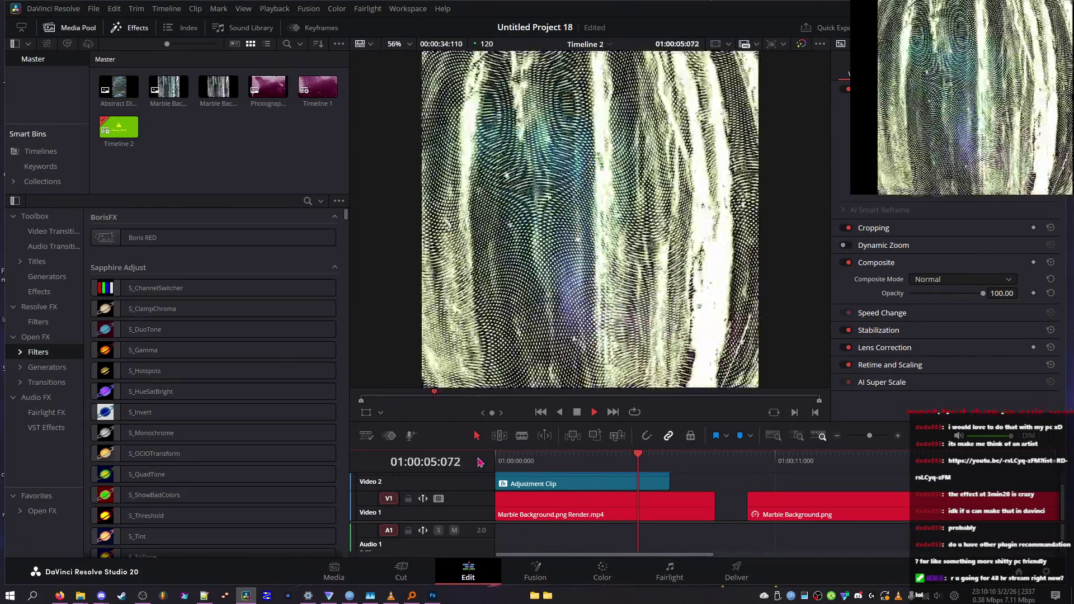
# - Stop playback near two seconds and check the marble and Adjustment clips' Render Cache options
pyautogui.click(610, 462)
pyautogui.press('space')
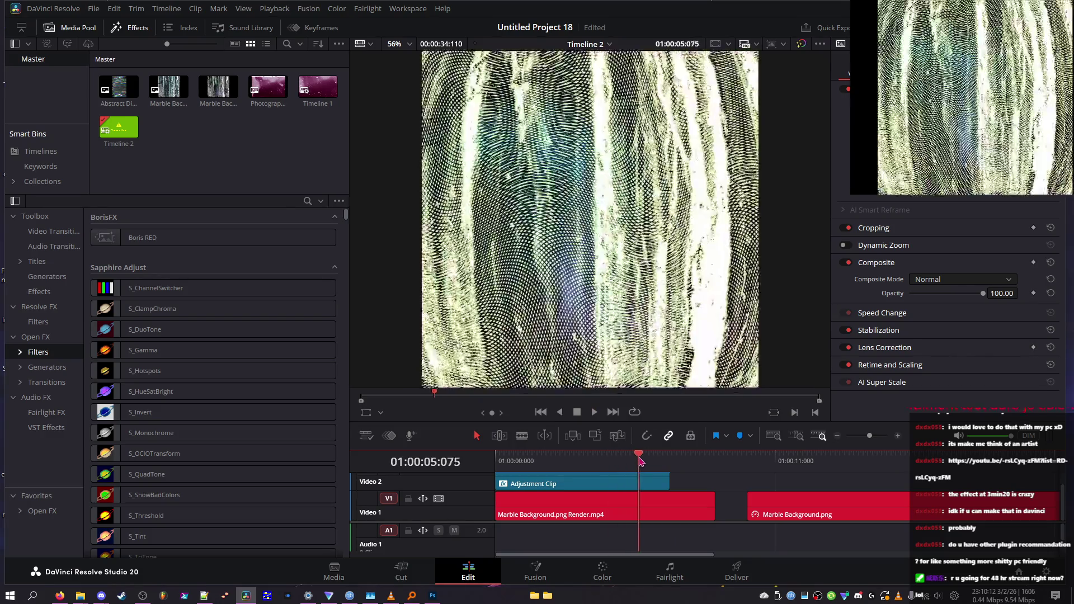
pyautogui.click(567, 459)
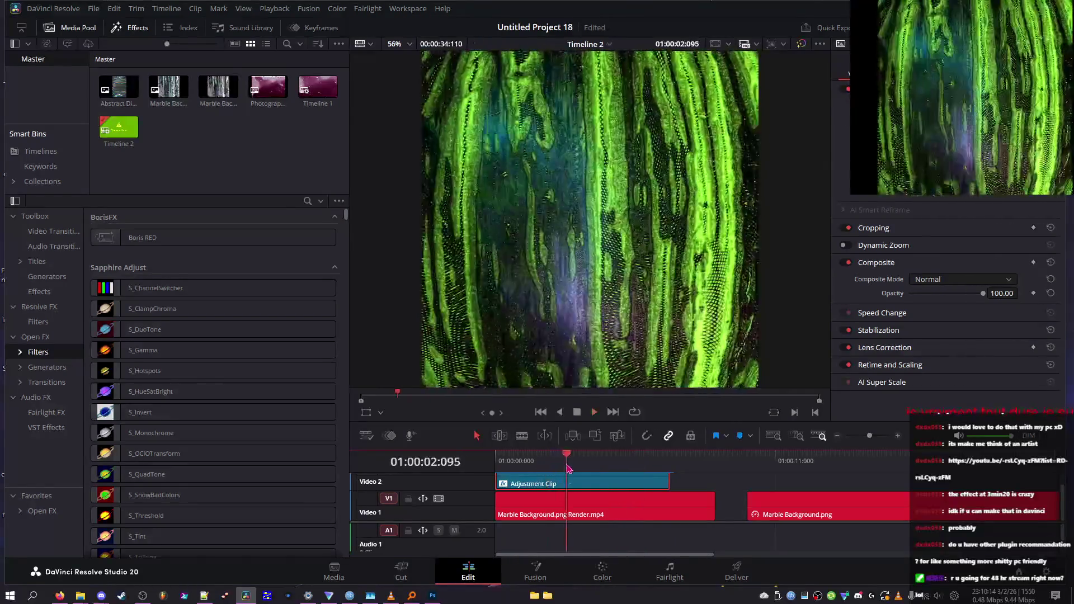
pyautogui.rightClick(567, 485)
pyautogui.moveTo(673, 429)
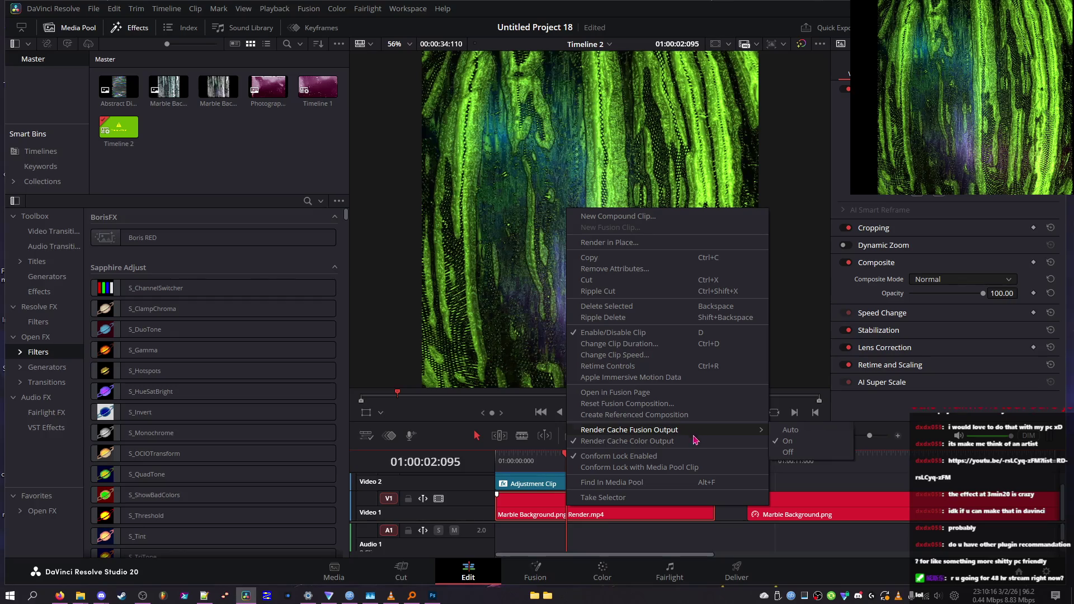
pyautogui.rightClick(517, 485)
pyautogui.moveTo(506, 462)
pyautogui.mouseDown()
pyautogui.moveTo(538, 474)
pyautogui.moveTo(727, 480)
pyautogui.moveTo(666, 482)
pyautogui.moveTo(721, 483)
pyautogui.moveTo(599, 461)
pyautogui.moveTo(635, 460)
pyautogui.mouseUp()
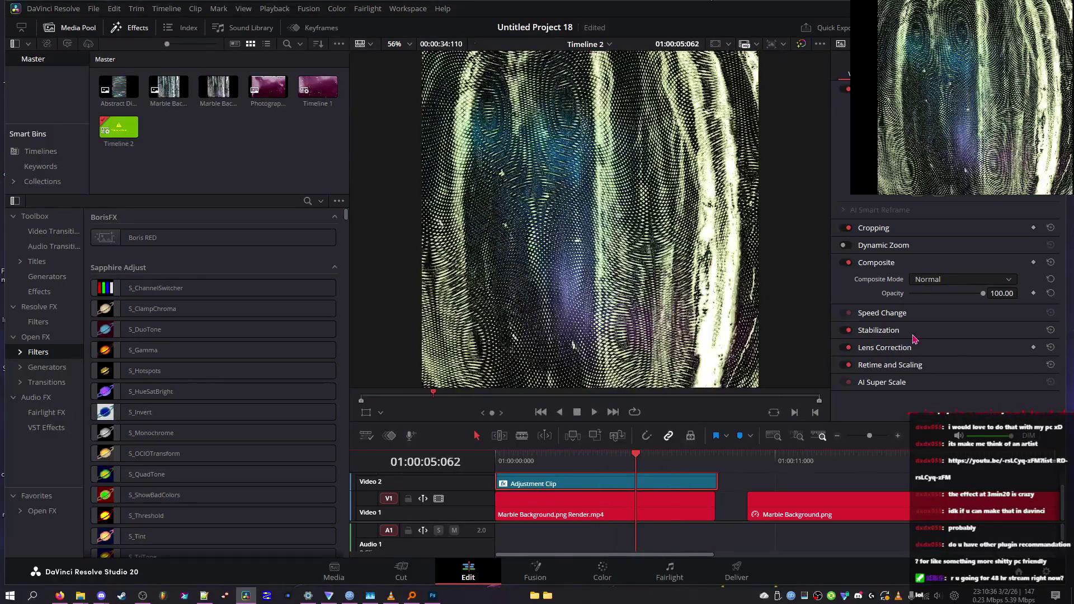
# - Try effect brightness 4.031 and Offset Darks -5 (undone to -0.628) while previewing
pyautogui.click(890, 74)
pyautogui.moveTo(980, 224); pyautogui.dragTo(970, 226)
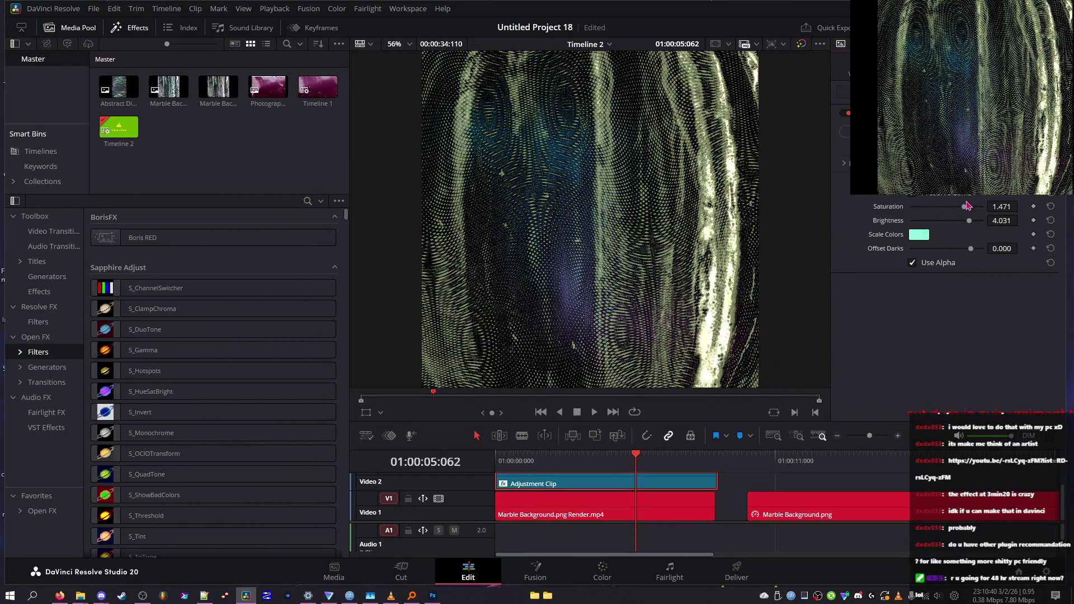
pyautogui.moveTo(615, 463)
pyautogui.mouseDown()
pyautogui.moveTo(604, 464)
pyautogui.moveTo(635, 464)
pyautogui.mouseUp()
pyautogui.press('space')
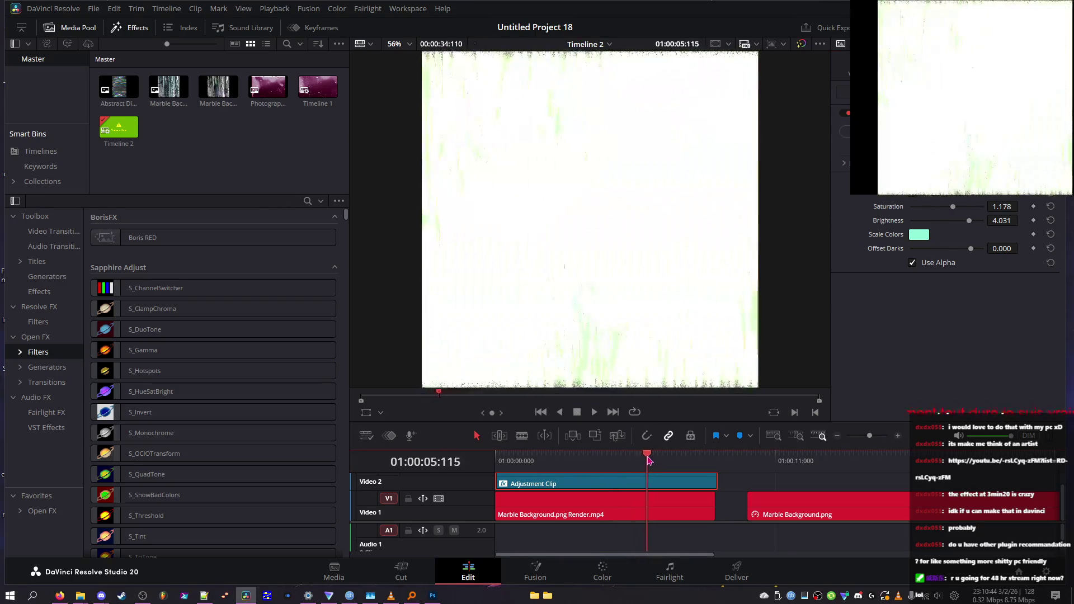
pyautogui.moveTo(971, 248); pyautogui.dragTo(905, 253)
pyautogui.hotkey('ctrl', 'z')
pyautogui.hotkey('ctrl', 'z')
pyautogui.hotkey('ctrl', 'z')
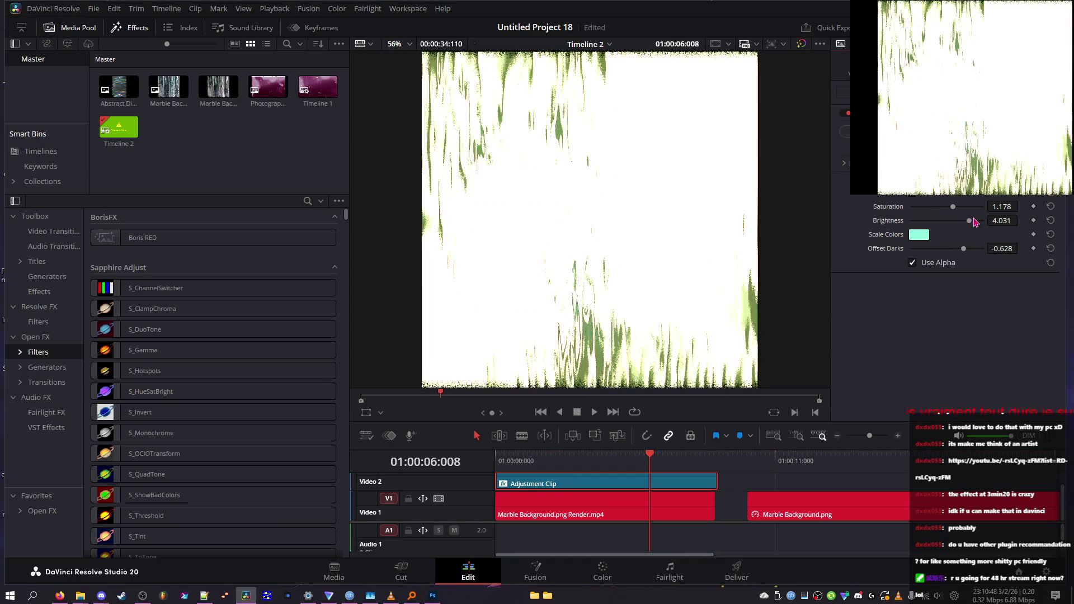
pyautogui.moveTo(711, 458)
pyautogui.mouseDown()
pyautogui.moveTo(523, 457)
pyautogui.moveTo(621, 457)
pyautogui.mouseUp()
# - Reset brightness, Offset Darks and saturation, then raise brightness to 1.705
pyautogui.click(1050, 220)
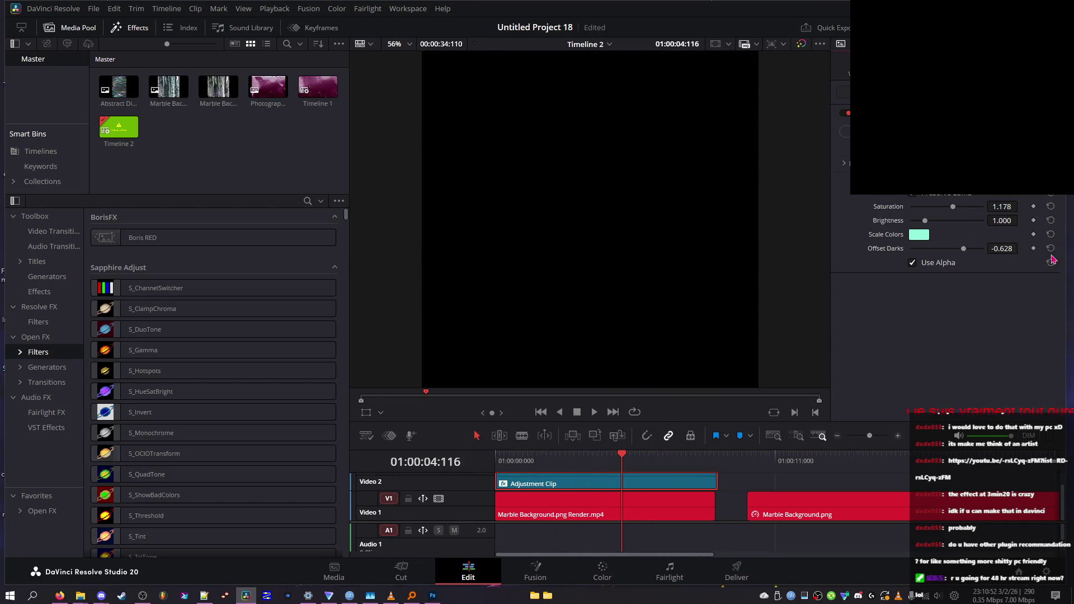
pyautogui.click(1050, 249)
pyautogui.click(1051, 207)
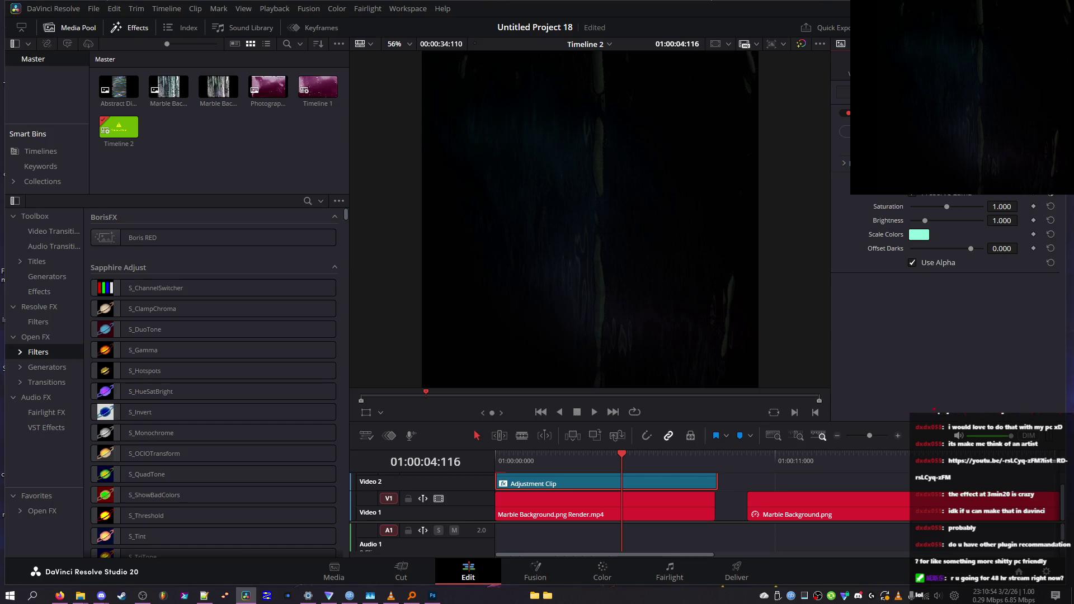
pyautogui.press('space')
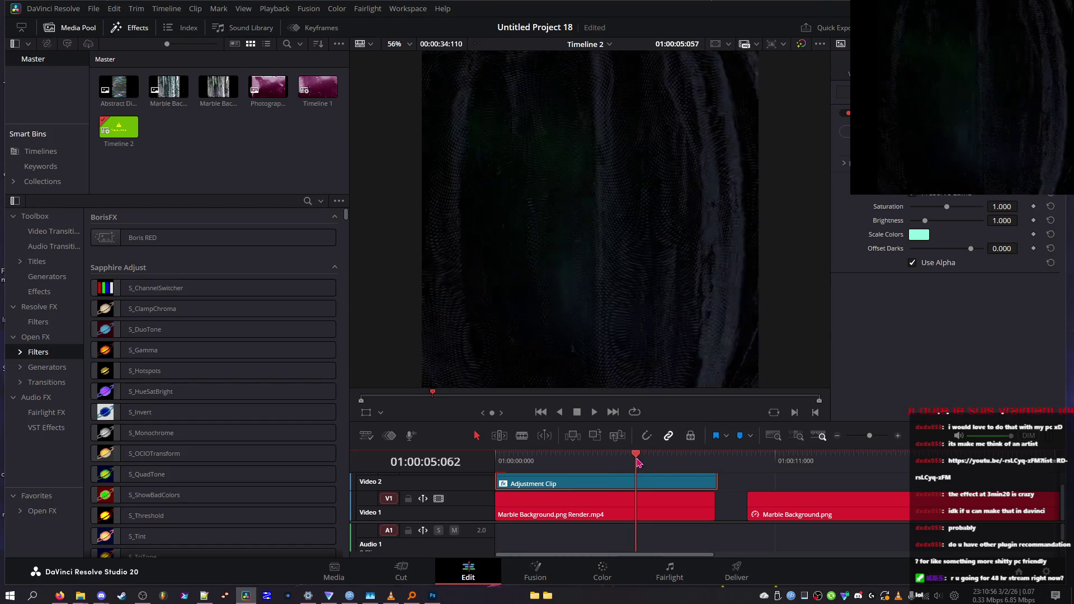
pyautogui.moveTo(924, 220); pyautogui.dragTo(936, 223)
pyautogui.moveTo(643, 455)
pyautogui.mouseDown()
pyautogui.moveTo(494, 448)
pyautogui.moveTo(683, 455)
pyautogui.moveTo(646, 468)
pyautogui.mouseUp()
# - Test saturation at 0 and 0.636, then reset saturation and brightness to 1.000
pyautogui.moveTo(945, 207); pyautogui.dragTo(839, 209)
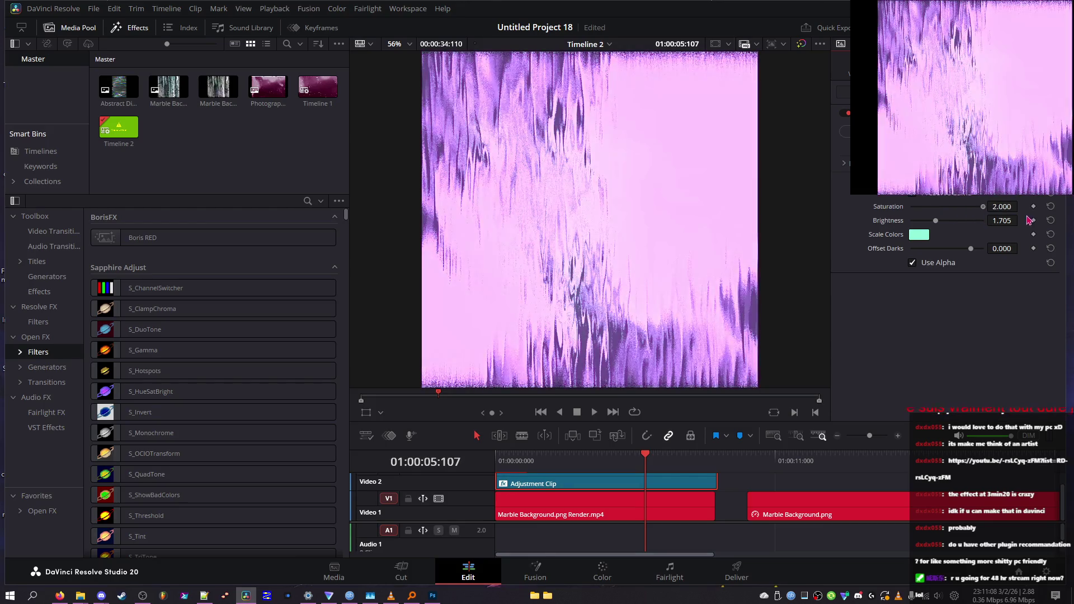
pyautogui.click(1050, 206)
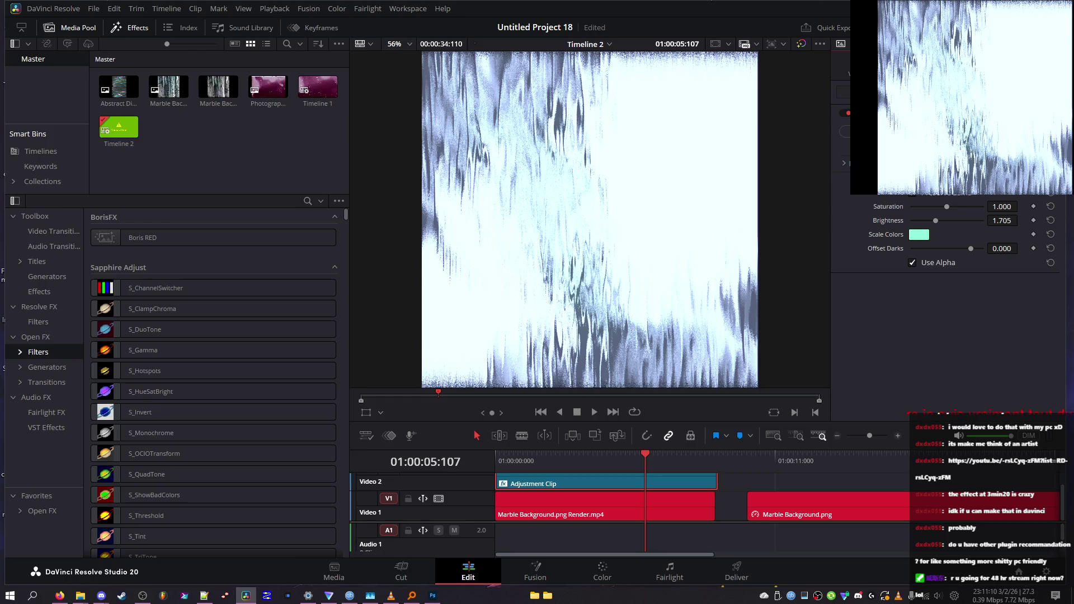
pyautogui.moveTo(946, 206)
pyautogui.mouseDown()
pyautogui.moveTo(912, 208)
pyautogui.moveTo(914, 217)
pyautogui.mouseUp()
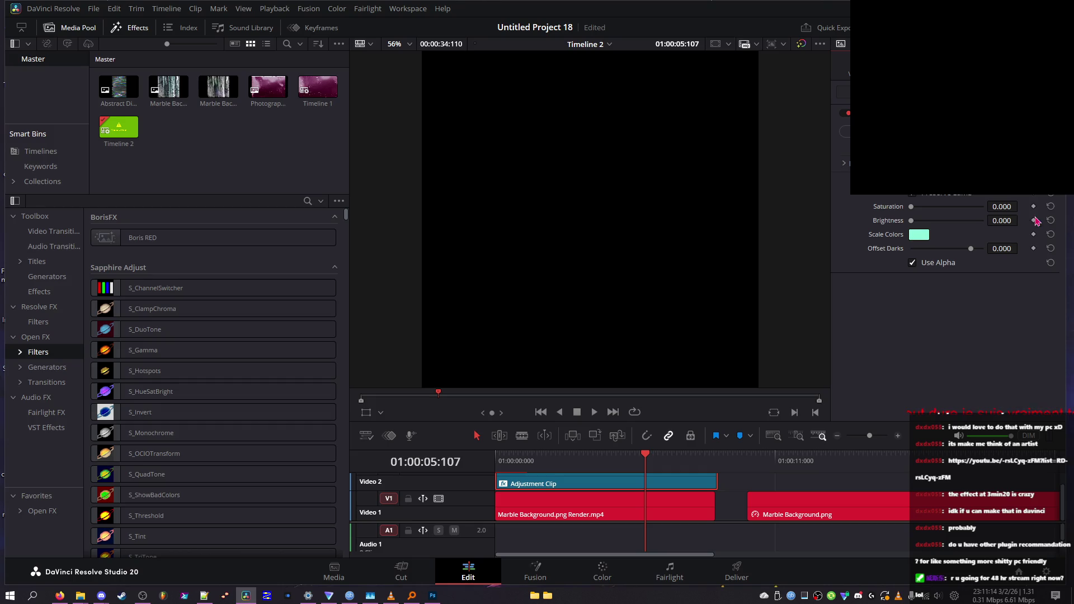
pyautogui.click(1050, 221)
pyautogui.click(1050, 206)
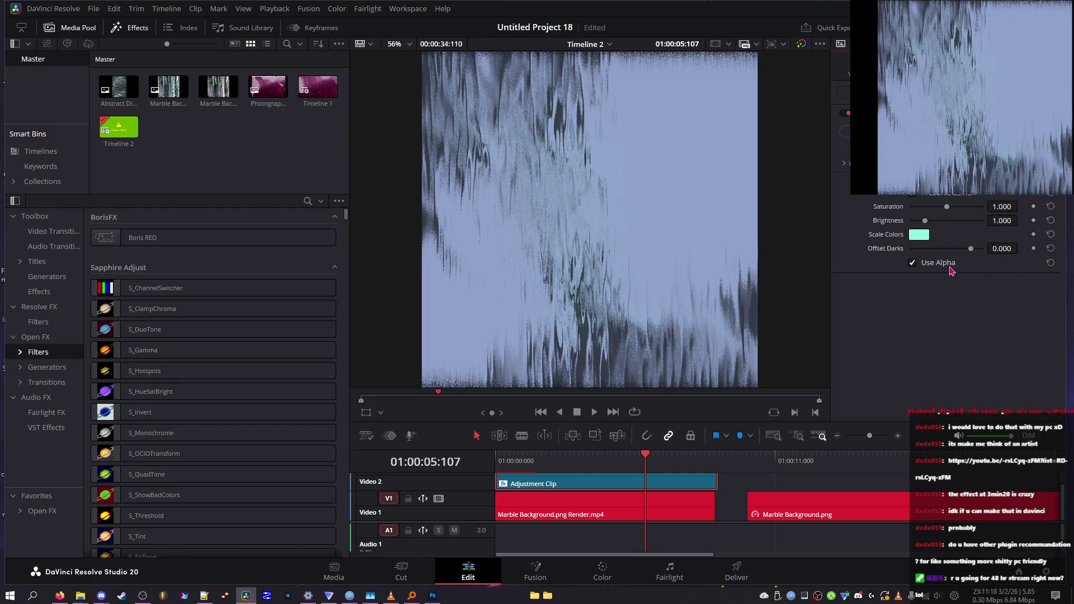
# - Toggle the effect off and on to compare, then expand the Mocha mask settings
pyautogui.click(845, 114)
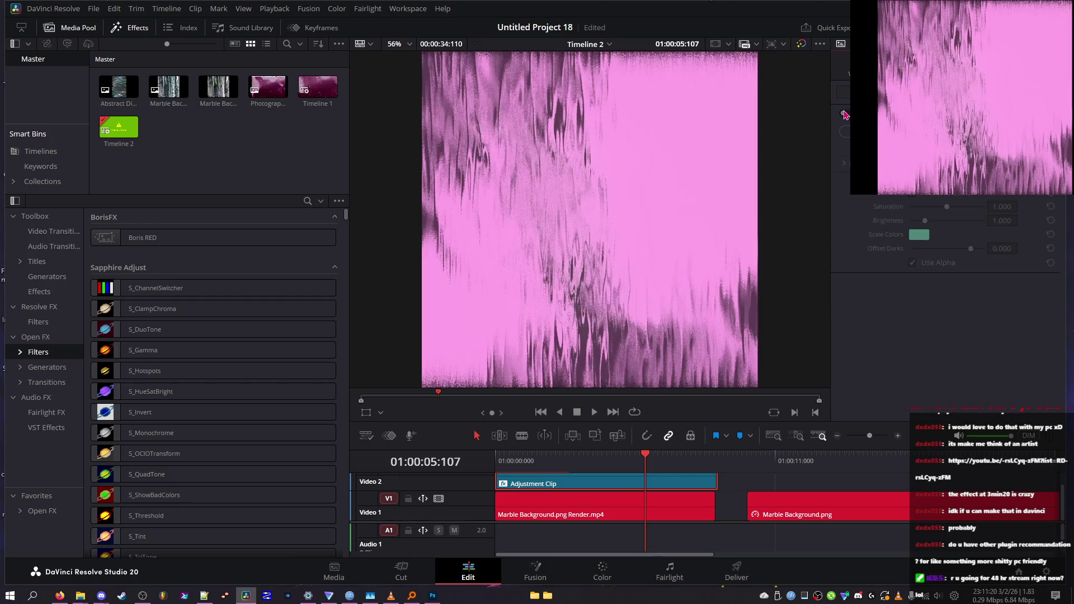
pyautogui.click(845, 114)
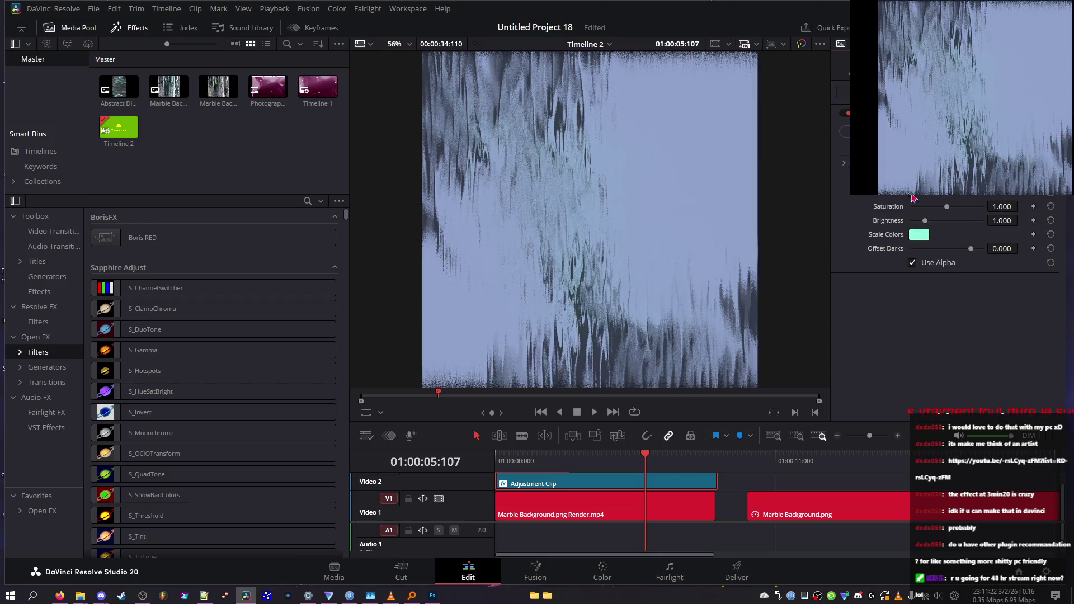
pyautogui.click(843, 163)
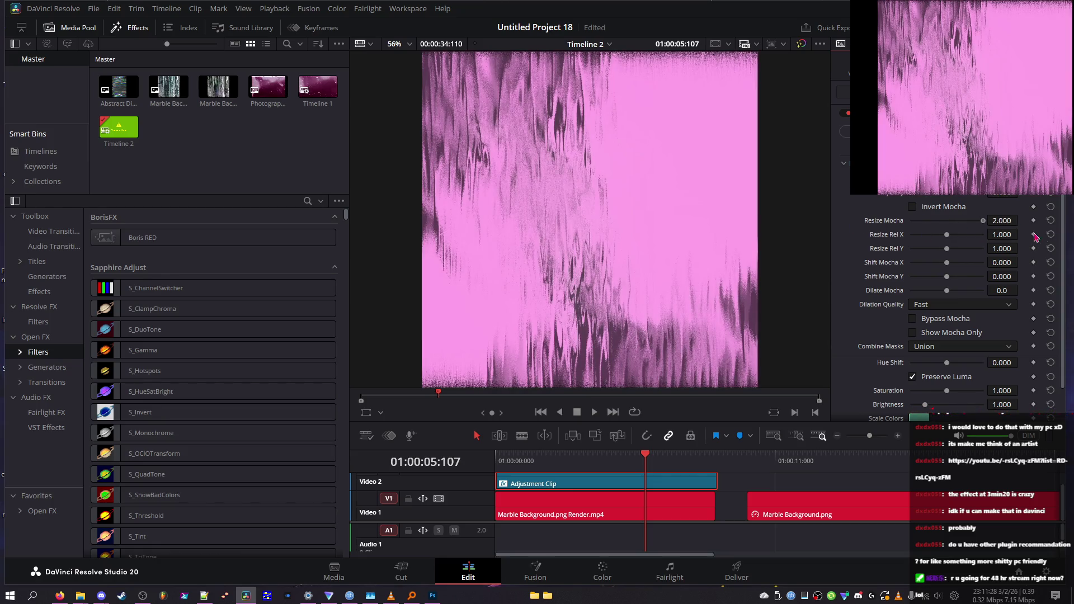
# - Invert the Mocha mask and enlarge Resize Mocha to 2.000 while previewing
pyautogui.click(949, 224)
pyautogui.click(949, 208)
pyautogui.moveTo(913, 221)
pyautogui.mouseDown()
pyautogui.moveTo(985, 222)
pyautogui.moveTo(886, 235)
pyautogui.mouseUp()
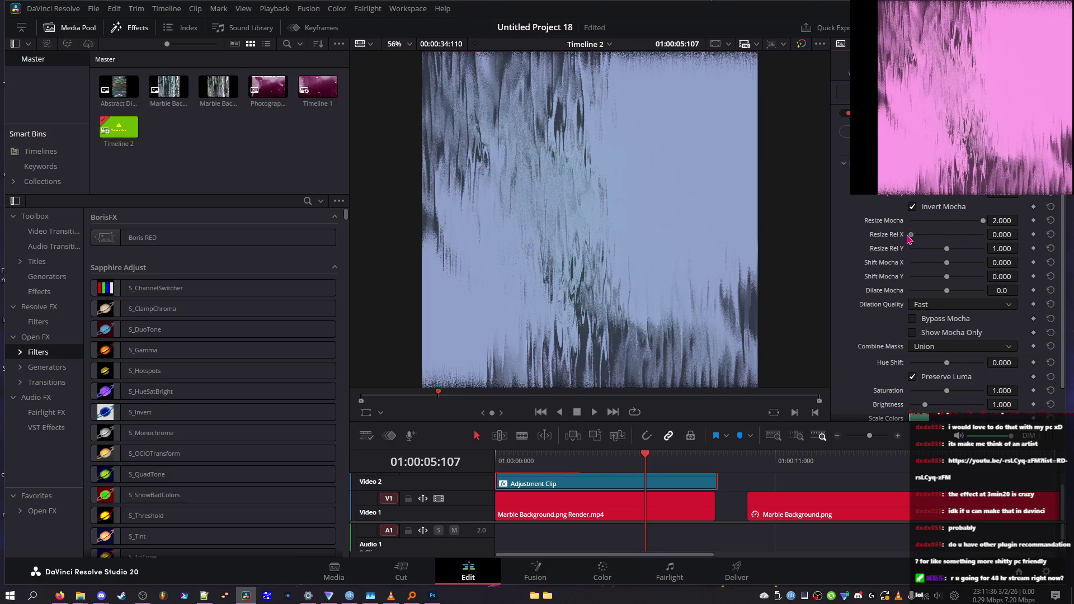
pyautogui.moveTo(559, 460)
pyautogui.mouseDown()
pyautogui.moveTo(548, 460)
pyautogui.moveTo(643, 481)
pyautogui.mouseUp()
pyautogui.click(947, 221)
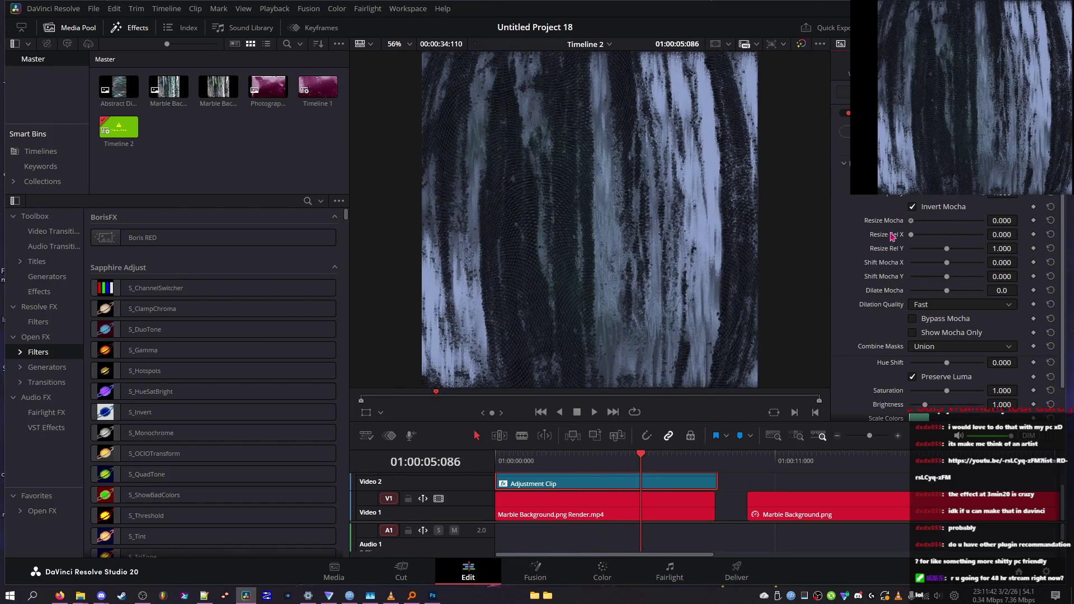
# - Adjust Resize Rel X to 0.093, turn inversion off, and shrink Resize Mocha to 0.186
pyautogui.moveTo(942, 235); pyautogui.dragTo(1005, 242)
pyautogui.moveTo(908, 242); pyautogui.dragTo(999, 249)
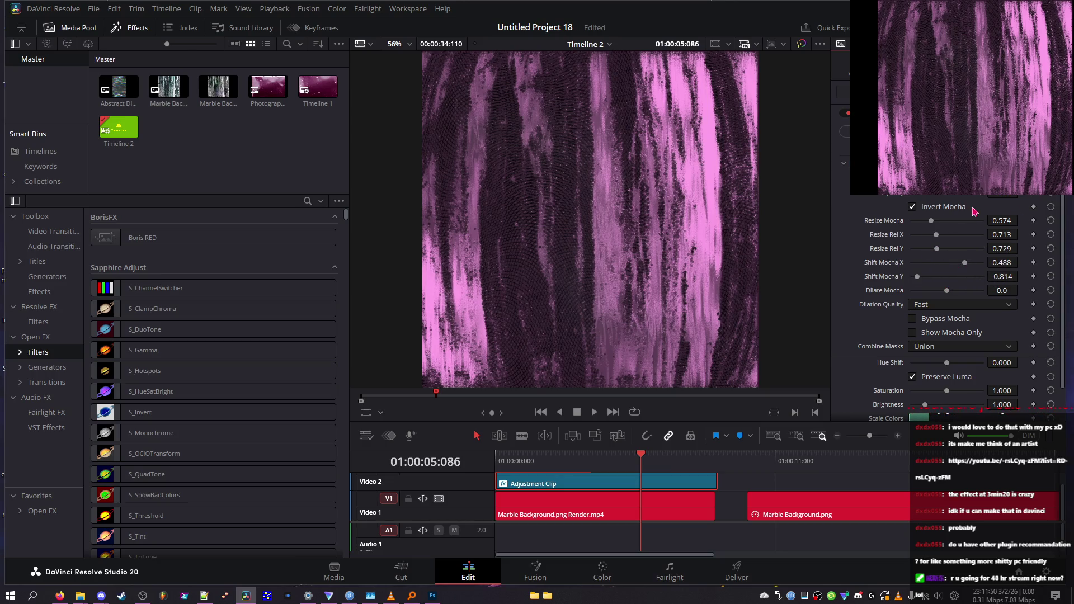
pyautogui.click(933, 209)
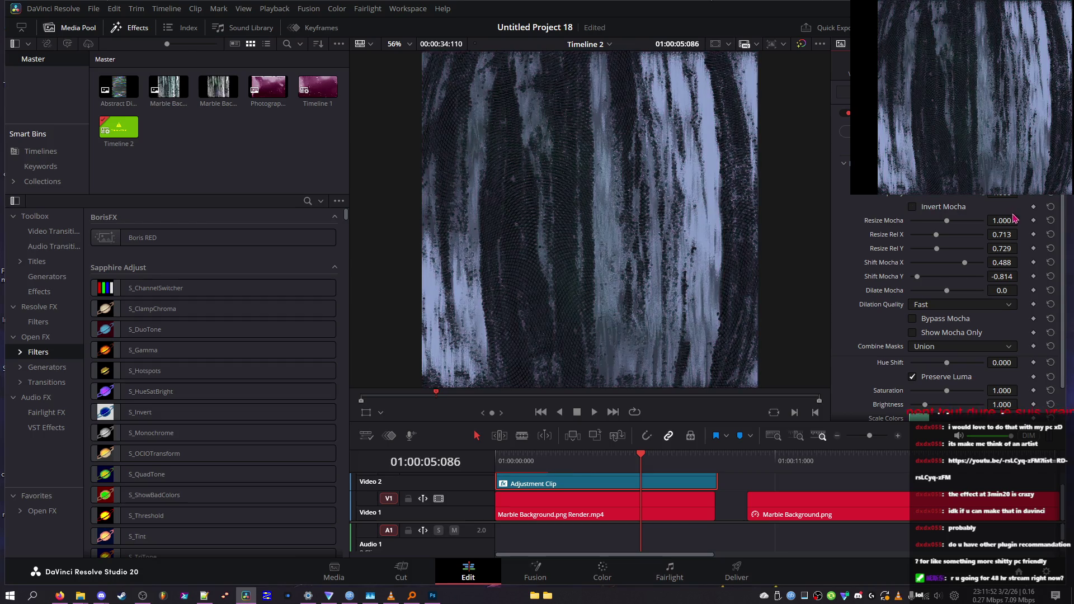
pyautogui.moveTo(929, 241); pyautogui.dragTo(915, 234)
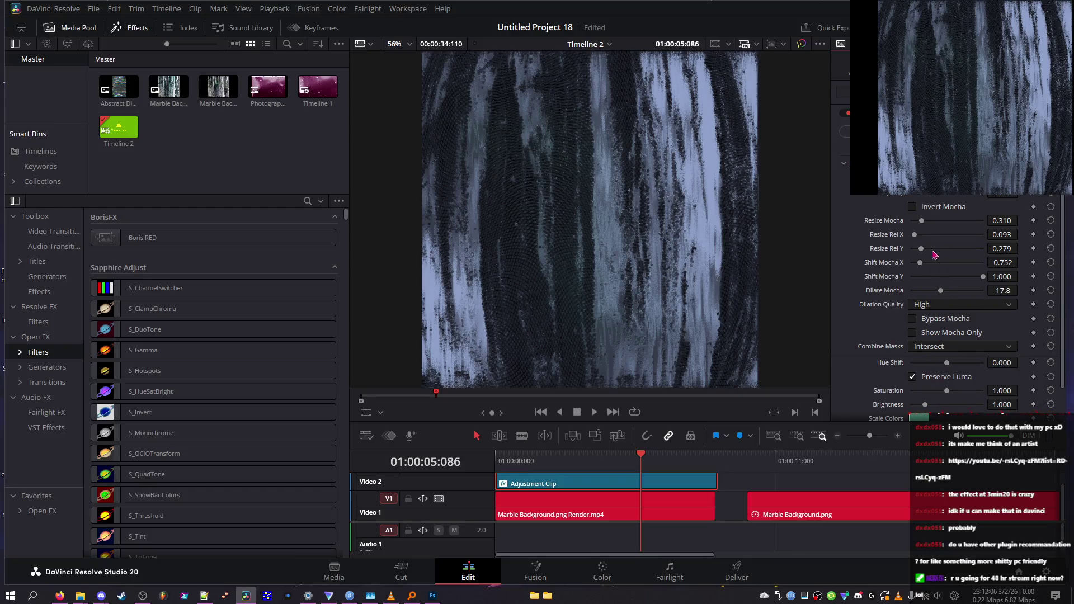
pyautogui.moveTo(926, 223); pyautogui.dragTo(922, 222)
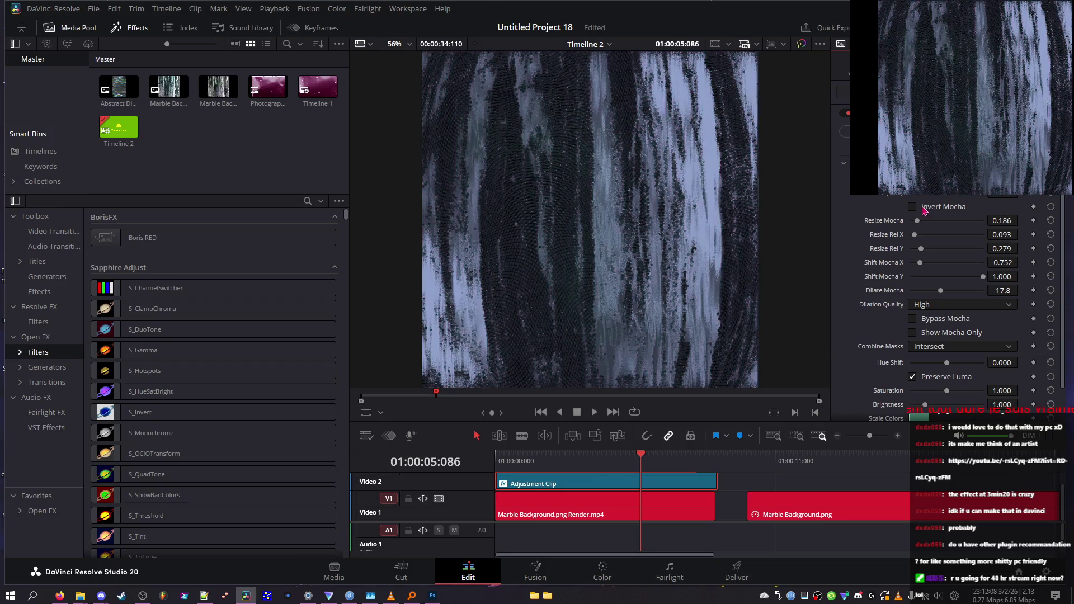
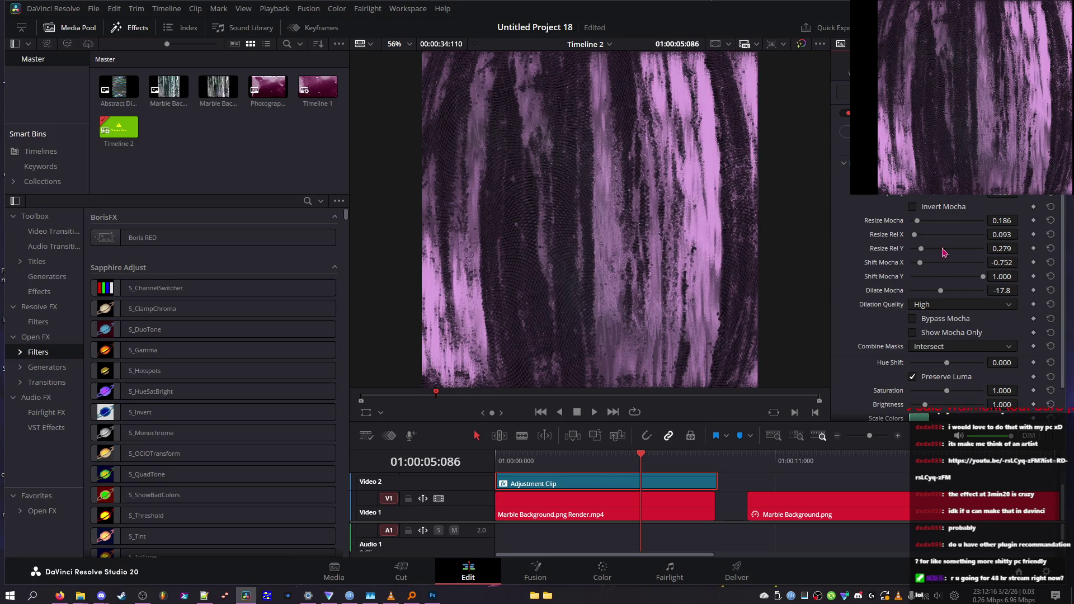
# - Minimize DaVinci Resolve with Win+D to reveal the desktop
pyautogui.press('super+d')
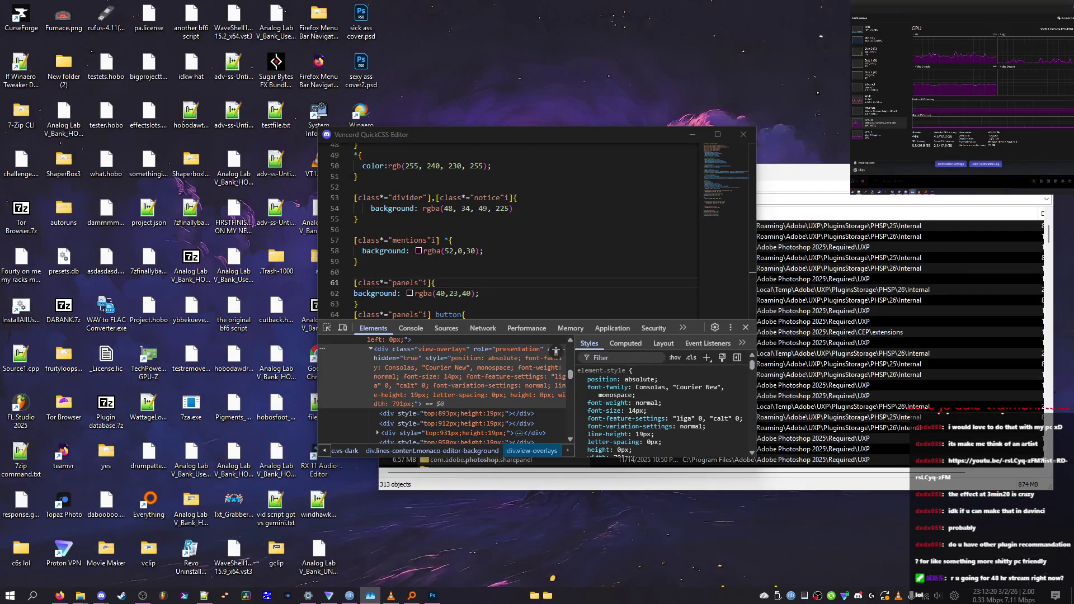
# - Open Task Manager and check the integrated and NVIDIA GPU usage graphs
pyautogui.click(369, 596)
pyautogui.click(246, 404)
pyautogui.click(245, 391)
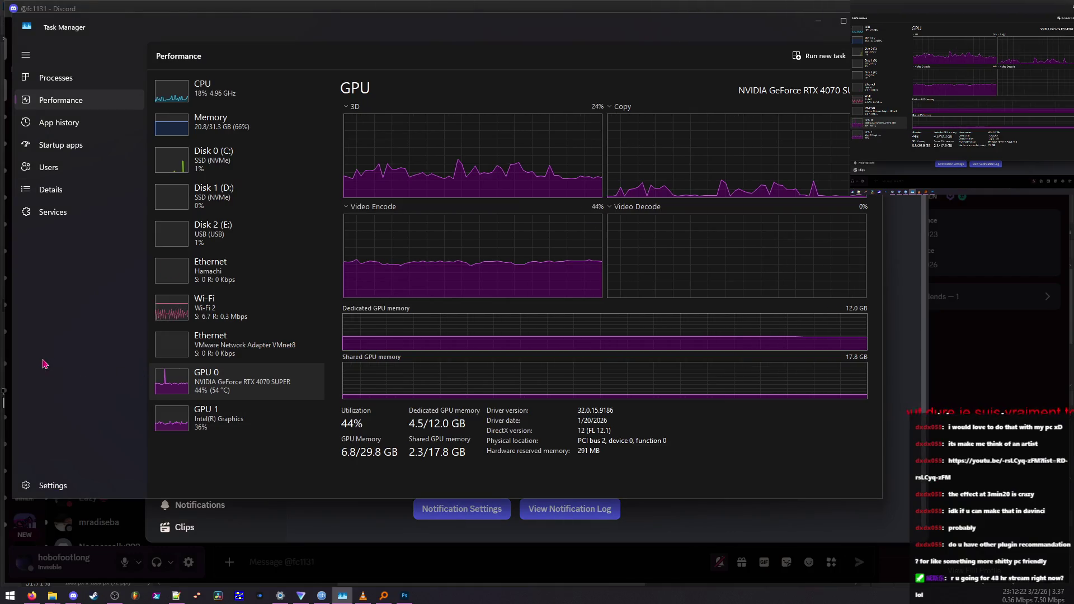
pyautogui.press('super+d')
pyautogui.press('super+d')
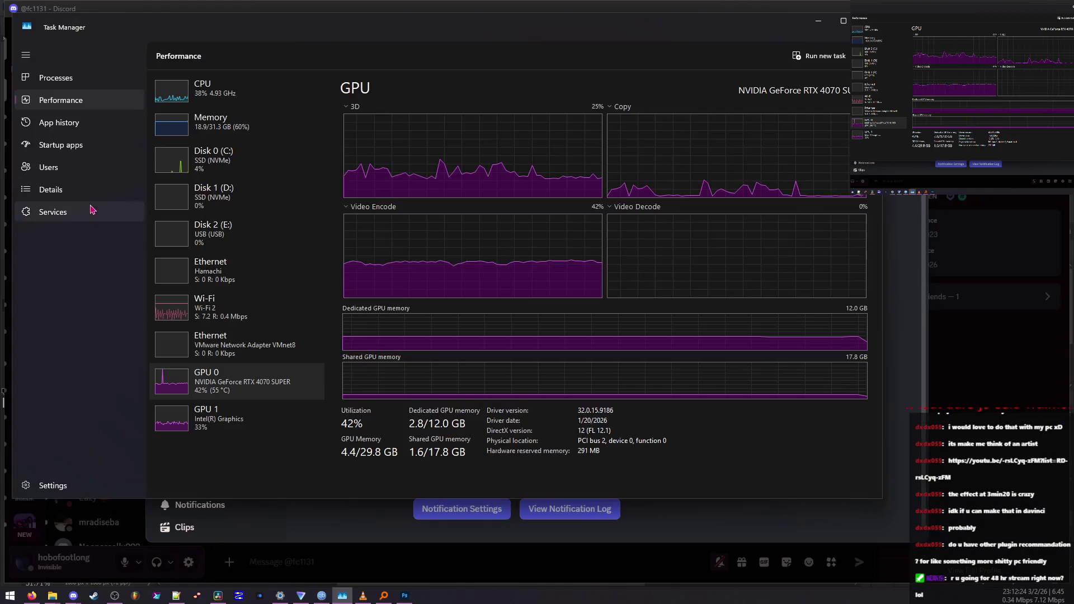
# - Sort processes by name, end LMIGuardianSvc, and reopen Untitled Project 18
pyautogui.click(72, 79)
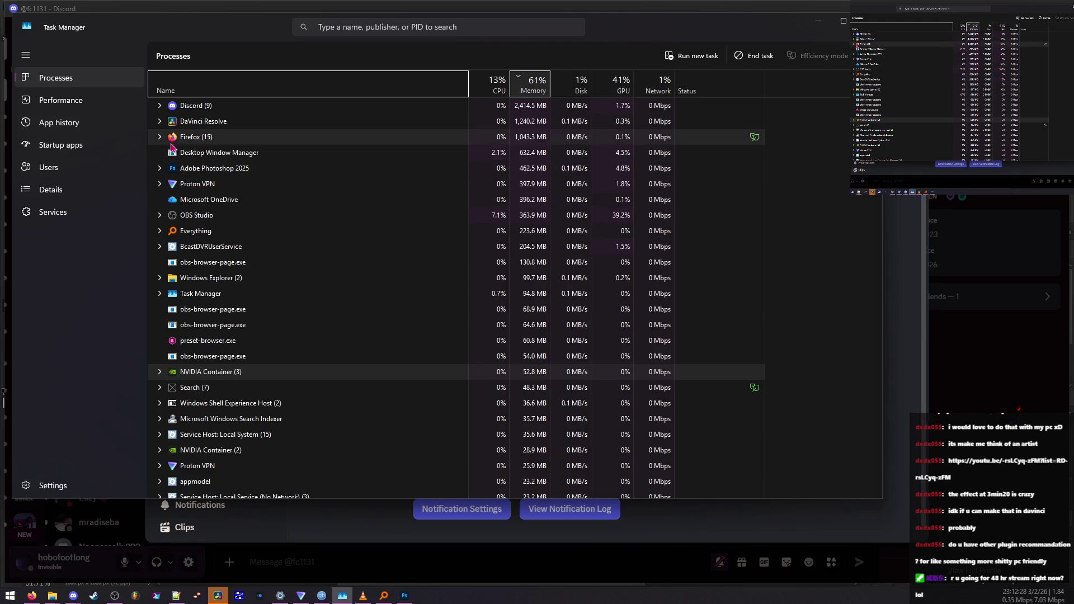
pyautogui.scroll(-1, 184, 251)
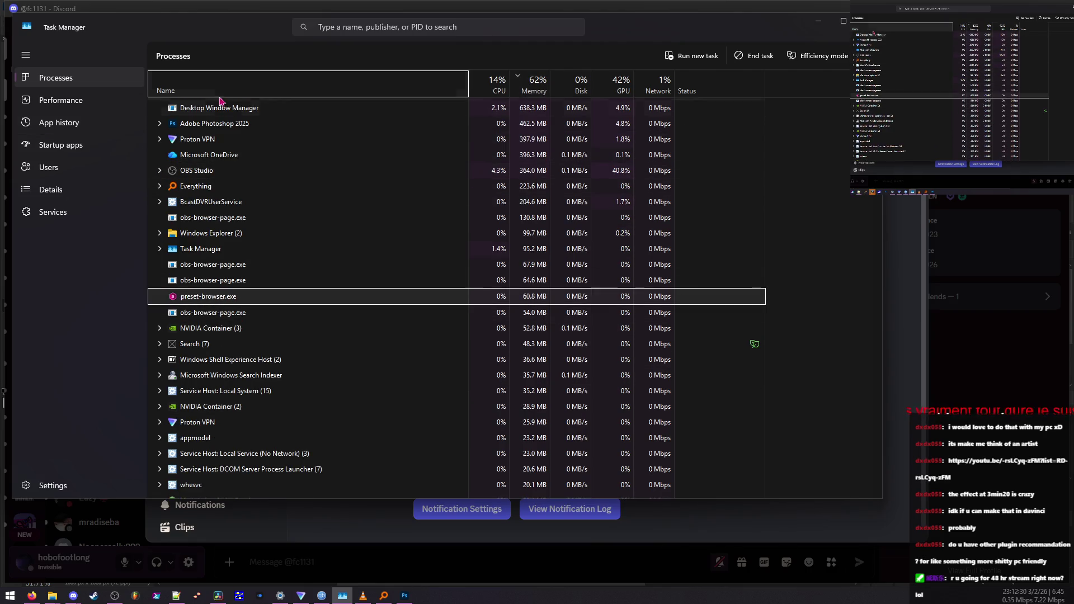
pyautogui.click(224, 84)
pyautogui.scroll(-10, 219, 336)
pyautogui.scroll(3, 217, 371)
pyautogui.scroll(-6, 209, 305)
pyautogui.rightClick(204, 307)
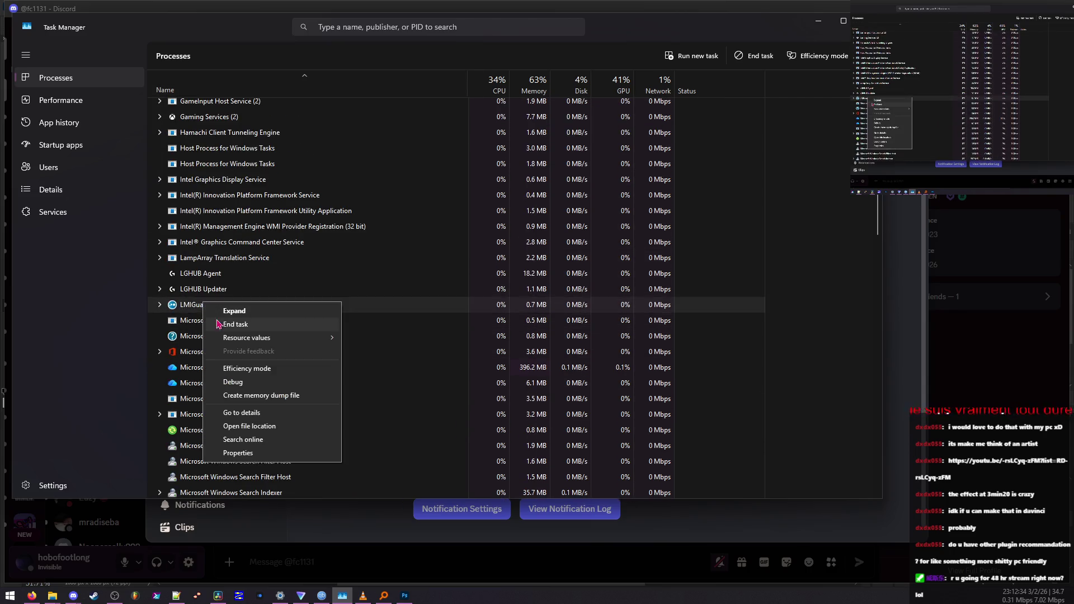
pyautogui.click(224, 324)
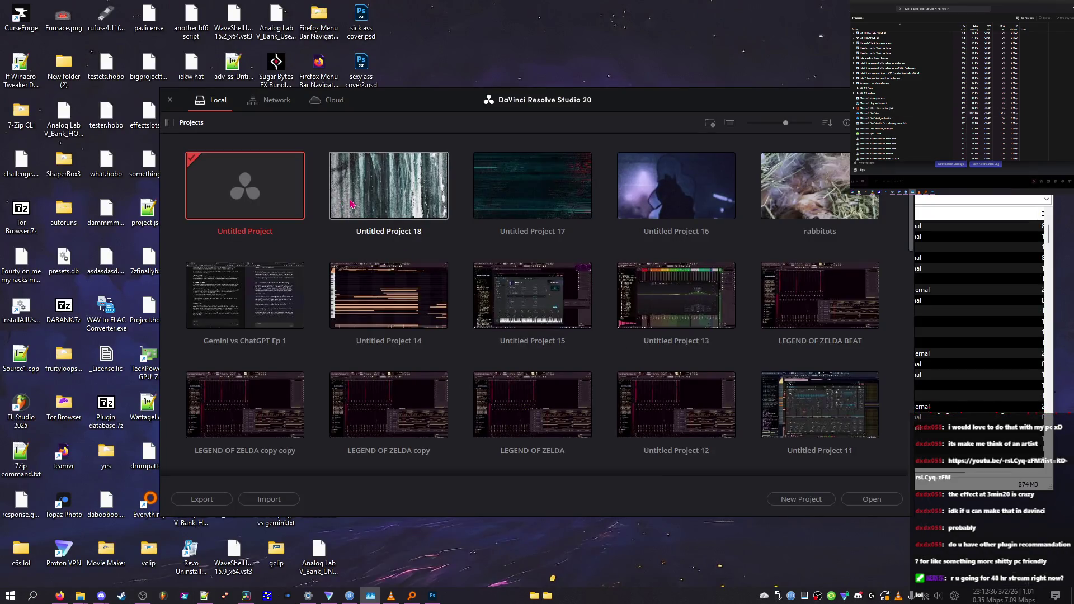
pyautogui.doubleClick(351, 203)
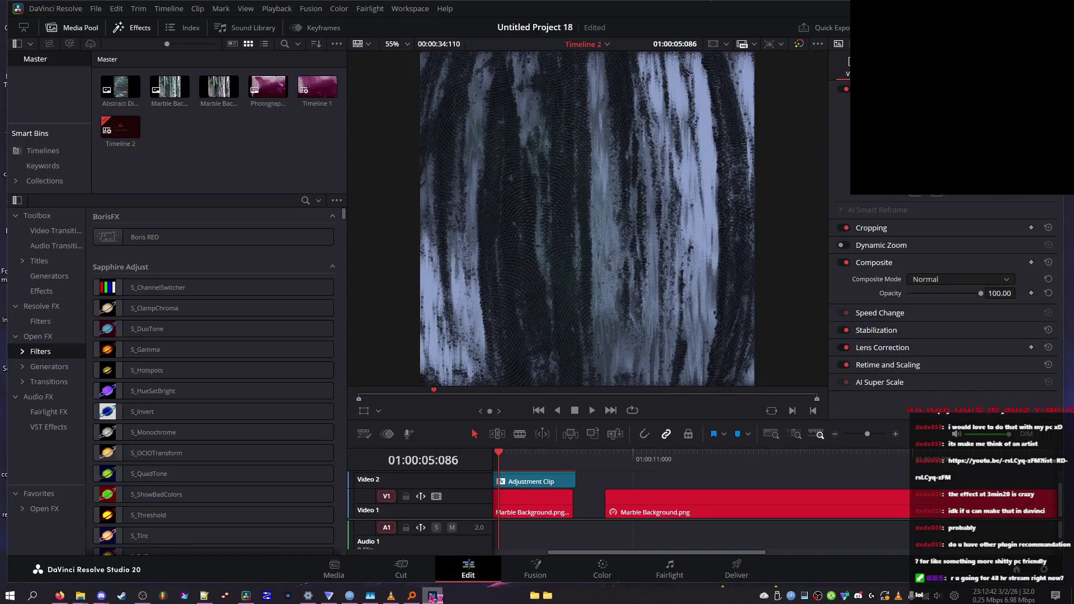
# - Scrub the timeline, select the Adjustment Clip on Video 2, and expand Retime and Scaling
pyautogui.moveTo(511, 456)
pyautogui.mouseDown()
pyautogui.moveTo(683, 460)
pyautogui.moveTo(611, 459)
pyautogui.moveTo(627, 459)
pyautogui.mouseUp()
pyautogui.click(666, 486)
pyautogui.click(872, 365)
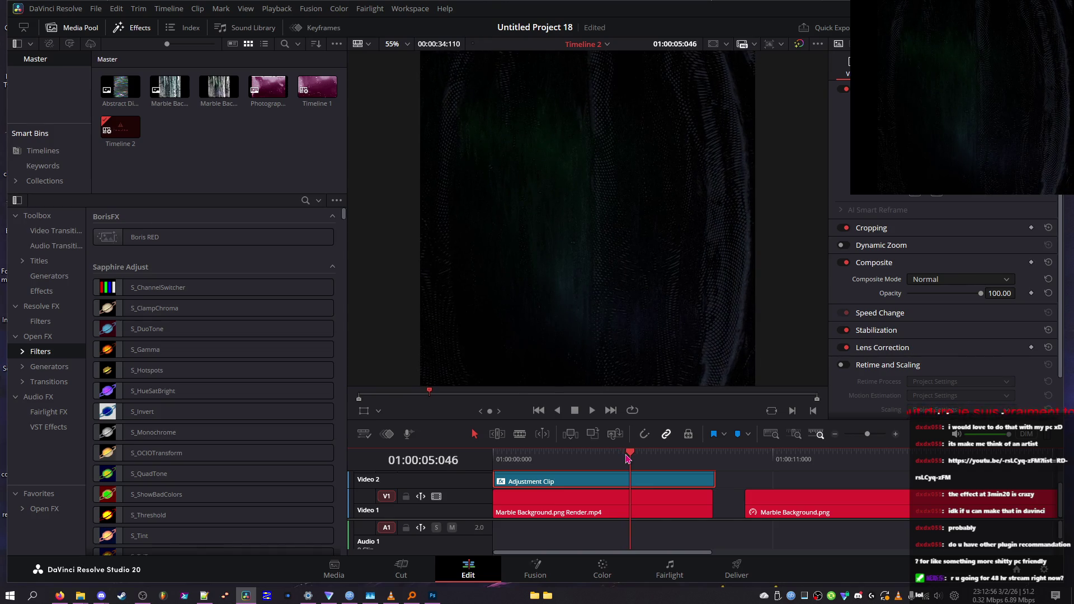
# - Play Timeline 2 from the start repeatedly, then select the Marble Background render in the pool
pyautogui.moveTo(628, 458); pyautogui.dragTo(518, 459)
pyautogui.click(592, 411)
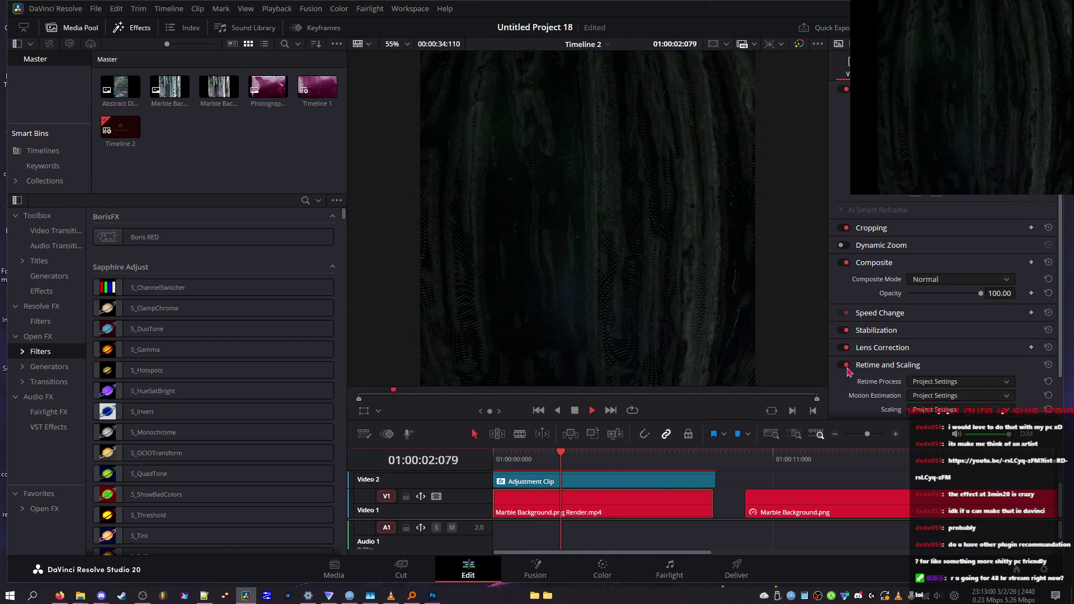
pyautogui.press('Home')
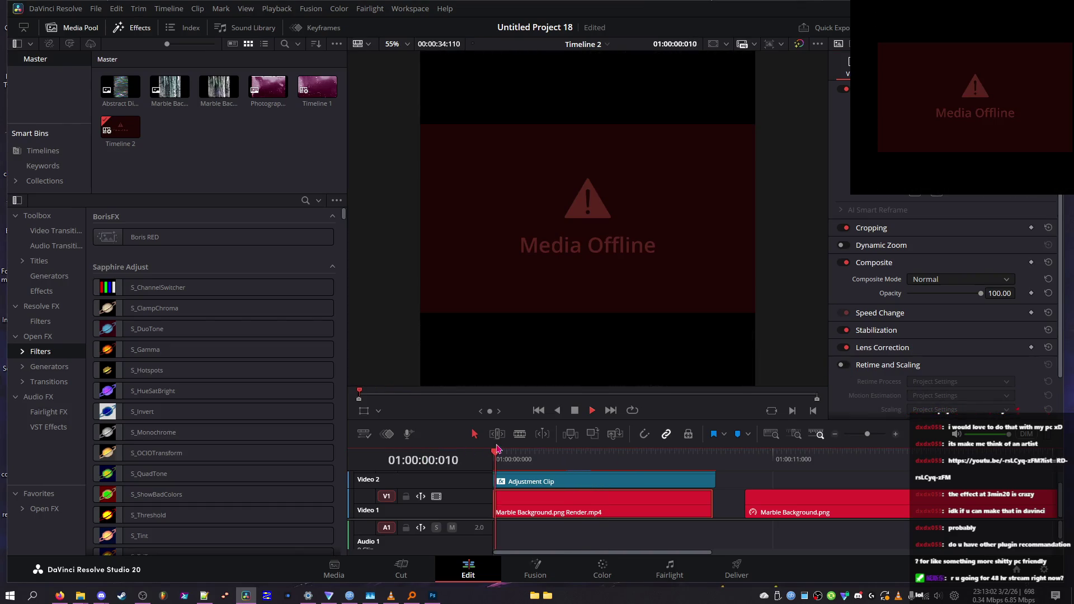
pyautogui.press('Home')
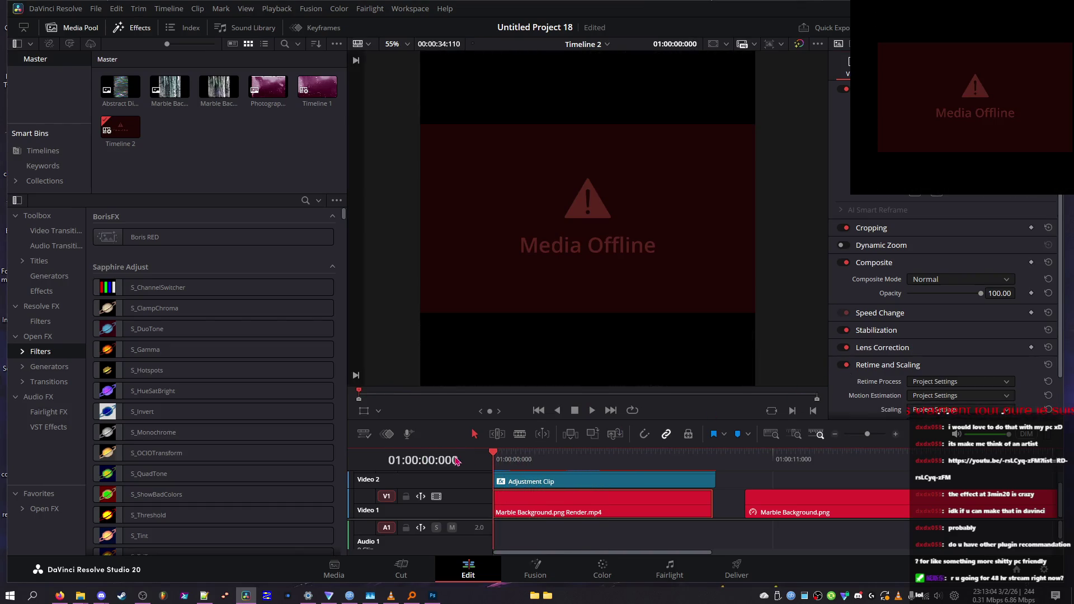
pyautogui.click(767, 454)
pyautogui.press('Home')
pyautogui.press('space')
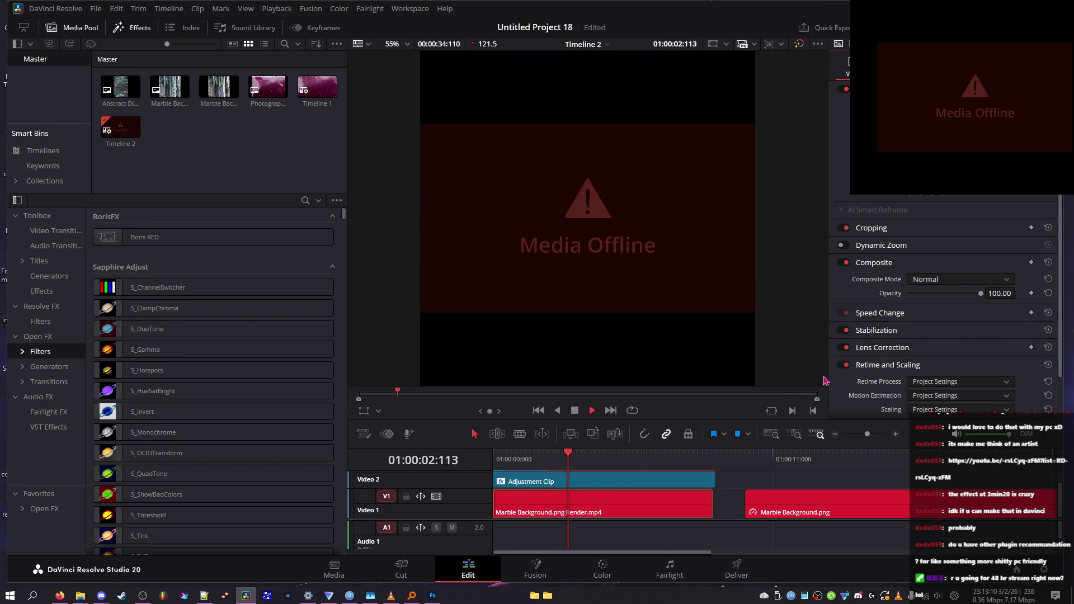
pyautogui.press('space')
pyautogui.press('Home')
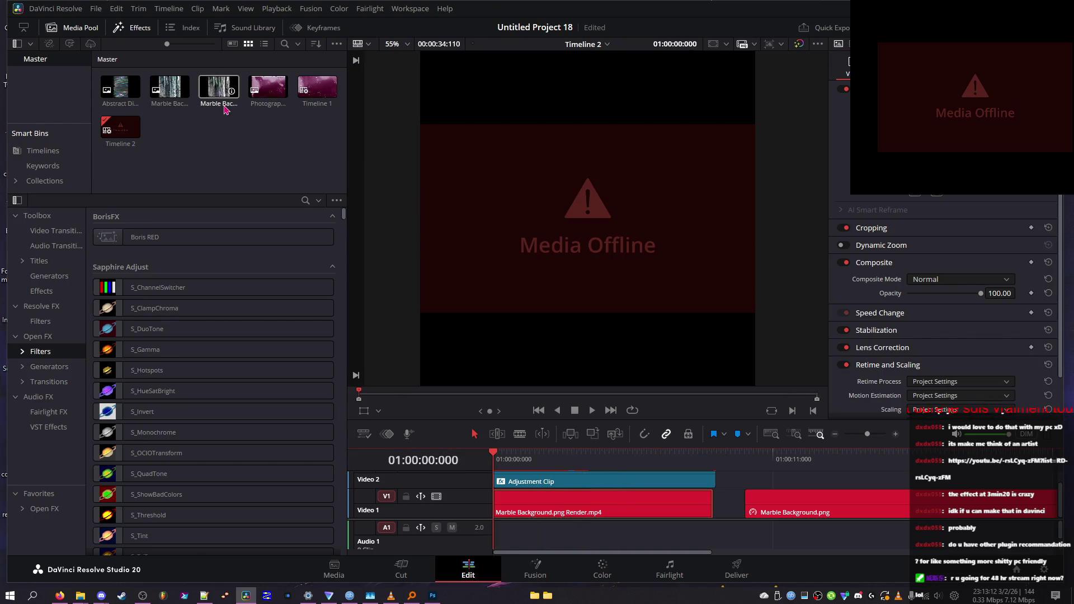
pyautogui.click(231, 96)
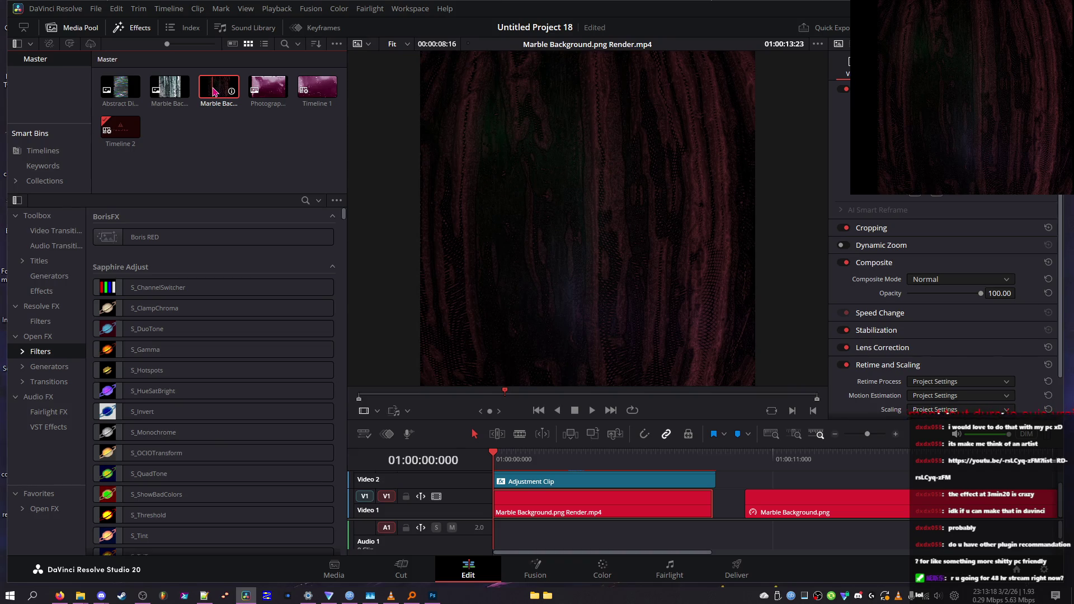
# - Place Marble Background.png Render.mp4 on Video 2 after the Adjustment Clip, undoing the Video 1 trial
pyautogui.press('Right')
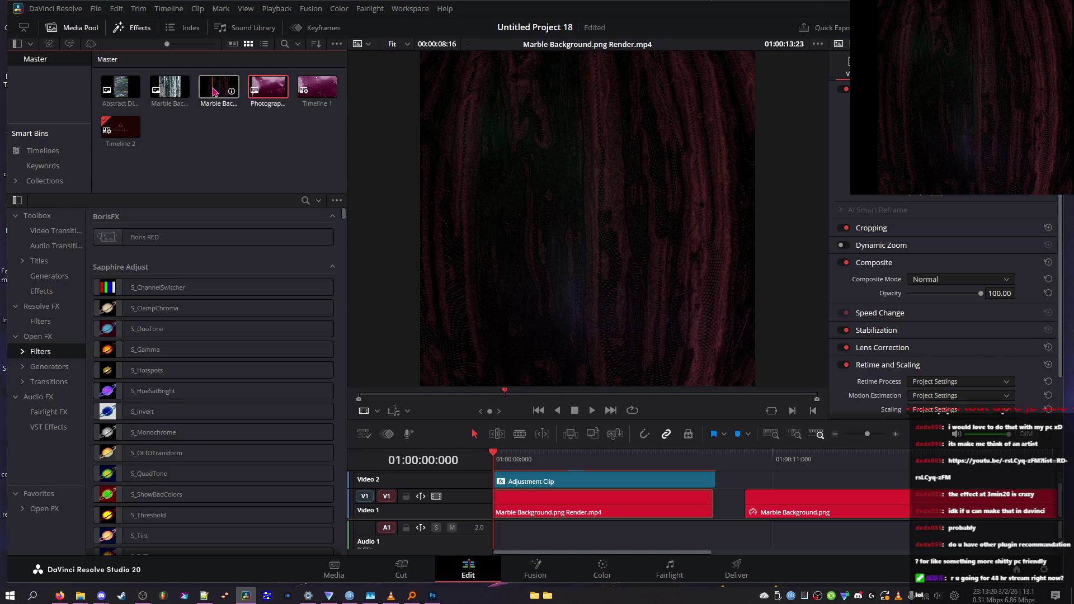
pyautogui.moveTo(225, 91)
pyautogui.mouseDown()
pyautogui.moveTo(477, 283)
pyautogui.moveTo(698, 498)
pyautogui.moveTo(731, 483)
pyautogui.mouseUp()
pyautogui.moveTo(518, 456); pyautogui.dragTo(580, 456)
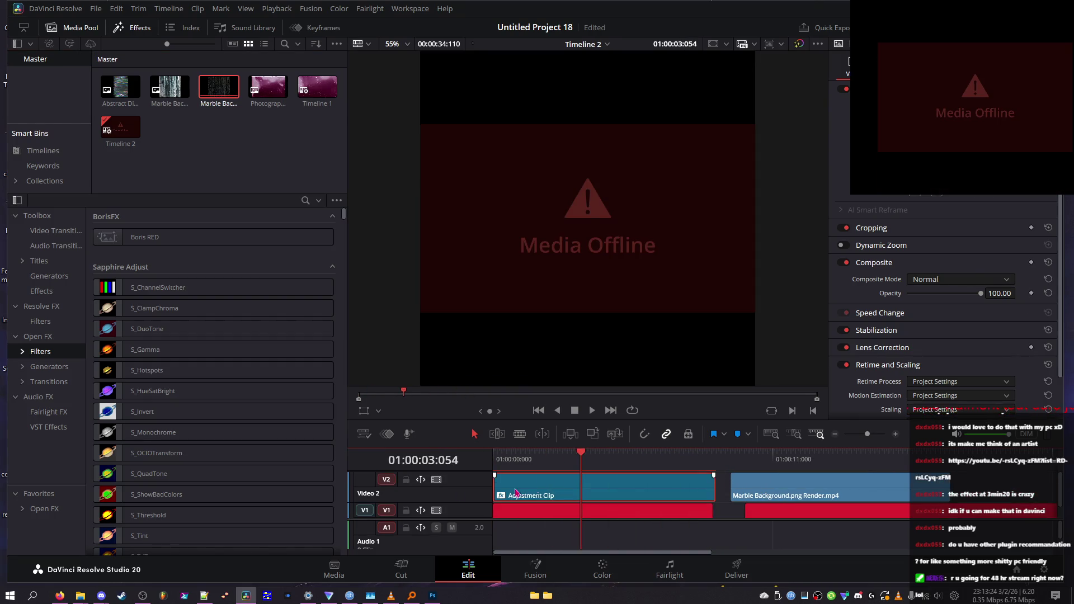
pyautogui.press('Home')
pyautogui.click(538, 514)
pyautogui.moveTo(819, 487)
pyautogui.mouseDown()
pyautogui.moveTo(789, 512)
pyautogui.moveTo(566, 512)
pyautogui.moveTo(672, 509)
pyautogui.moveTo(584, 510)
pyautogui.mouseUp()
pyautogui.moveTo(498, 458)
pyautogui.mouseDown()
pyautogui.moveTo(580, 458)
pyautogui.moveTo(547, 458)
pyautogui.mouseUp()
pyautogui.hotkey('ctrl', 'z')
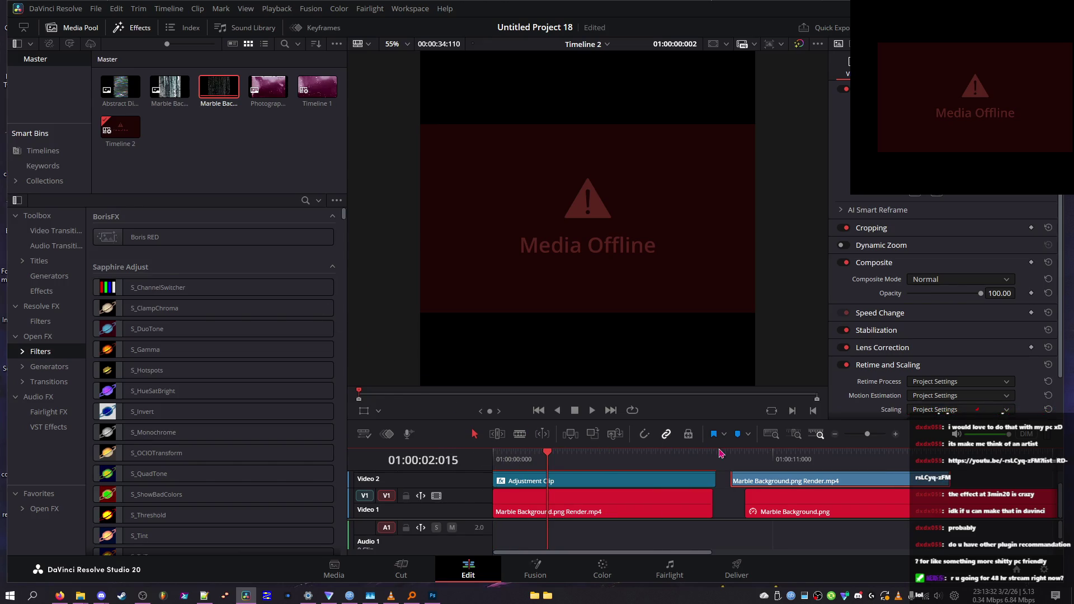
# - Turn on clip thumbnails for video clips in the timeline display options
pyautogui.click(364, 434)
pyautogui.moveTo(512, 235)
pyautogui.click(547, 253)
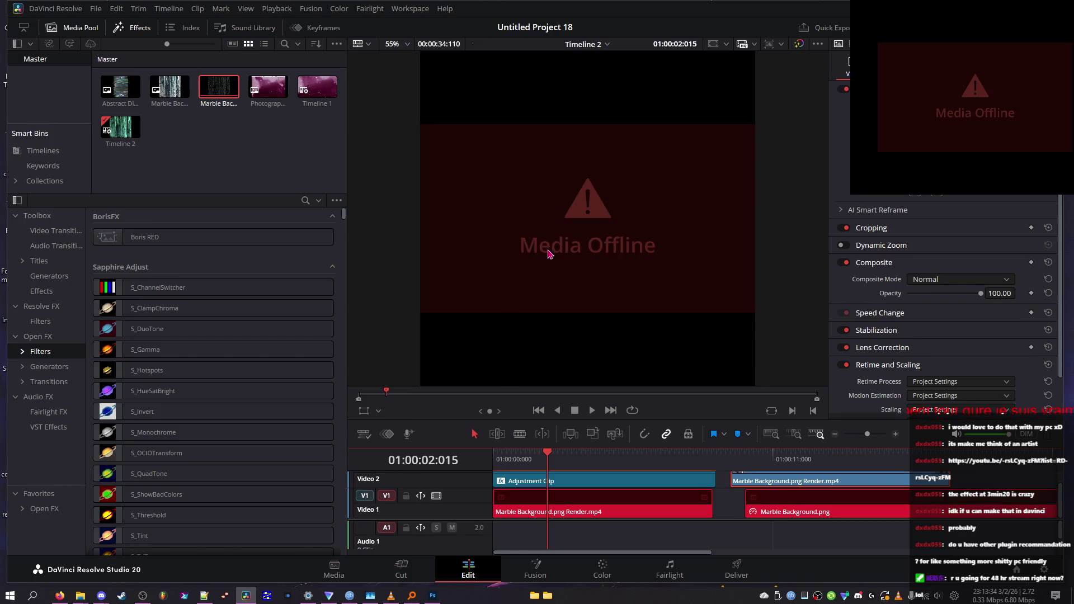
pyautogui.click(364, 433)
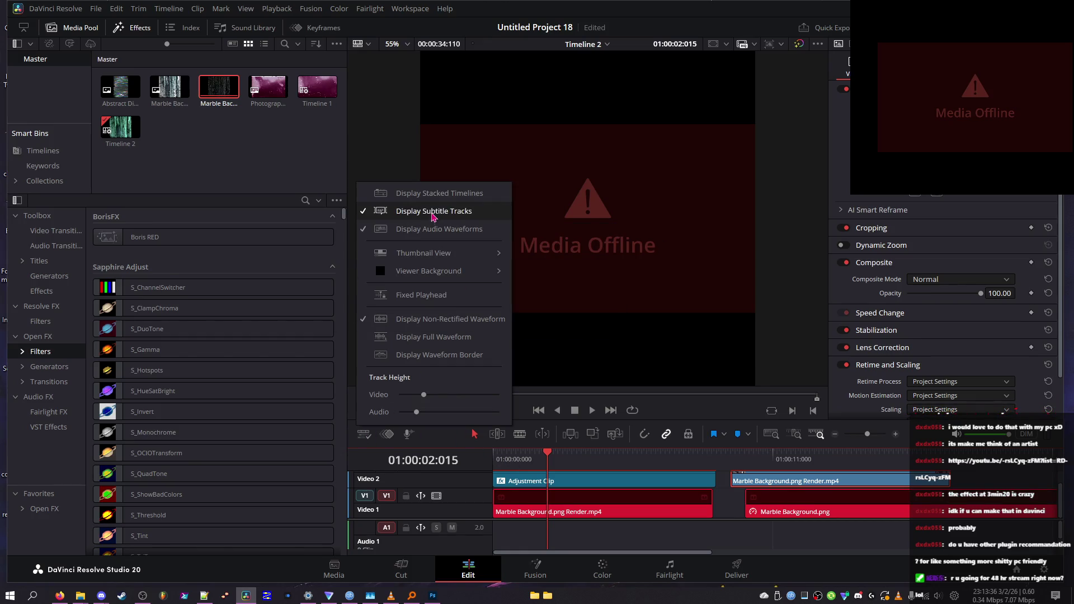
# - Enable stacked timelines and full audio waveforms, minimize video track height, and narrow the Media Pool
pyautogui.click(445, 217)
pyautogui.click(364, 434)
pyautogui.click(439, 193)
pyautogui.click(363, 435)
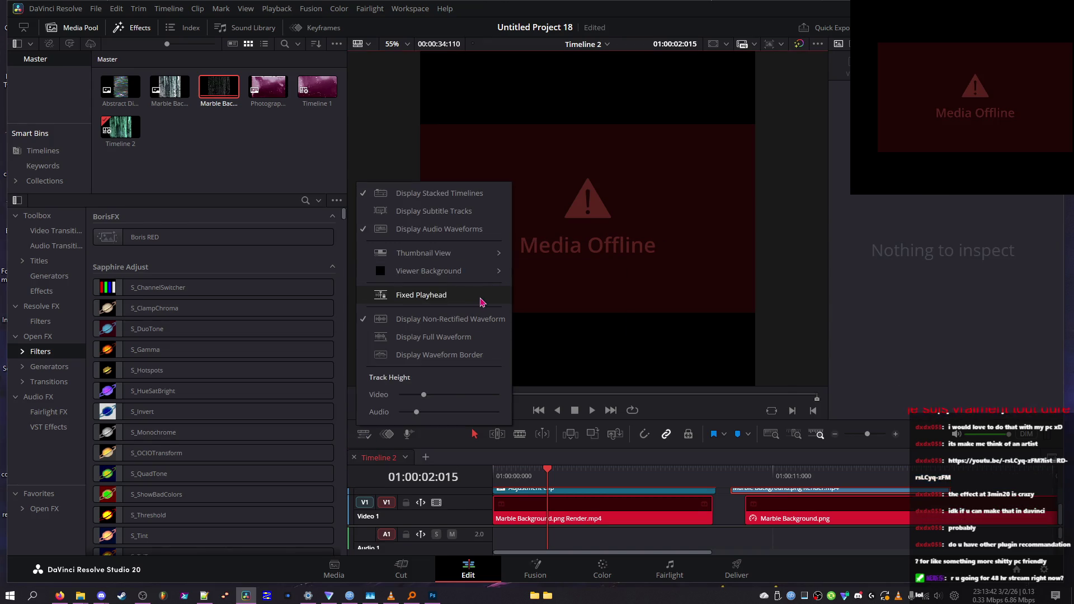
pyautogui.click(479, 342)
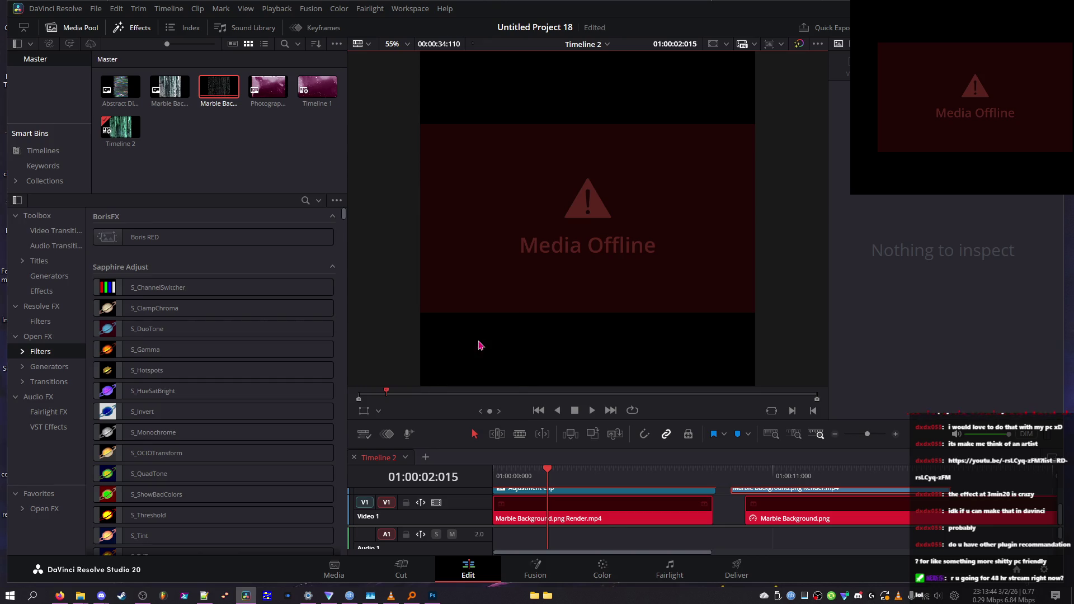
pyautogui.click(368, 434)
pyautogui.moveTo(427, 396); pyautogui.dragTo(339, 412)
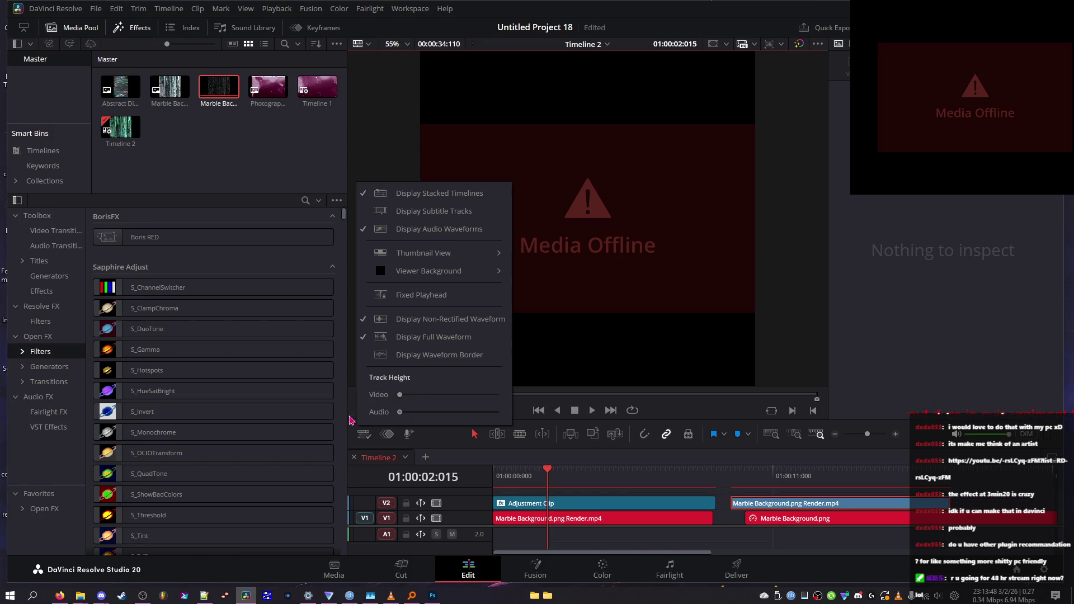
pyautogui.click(386, 552)
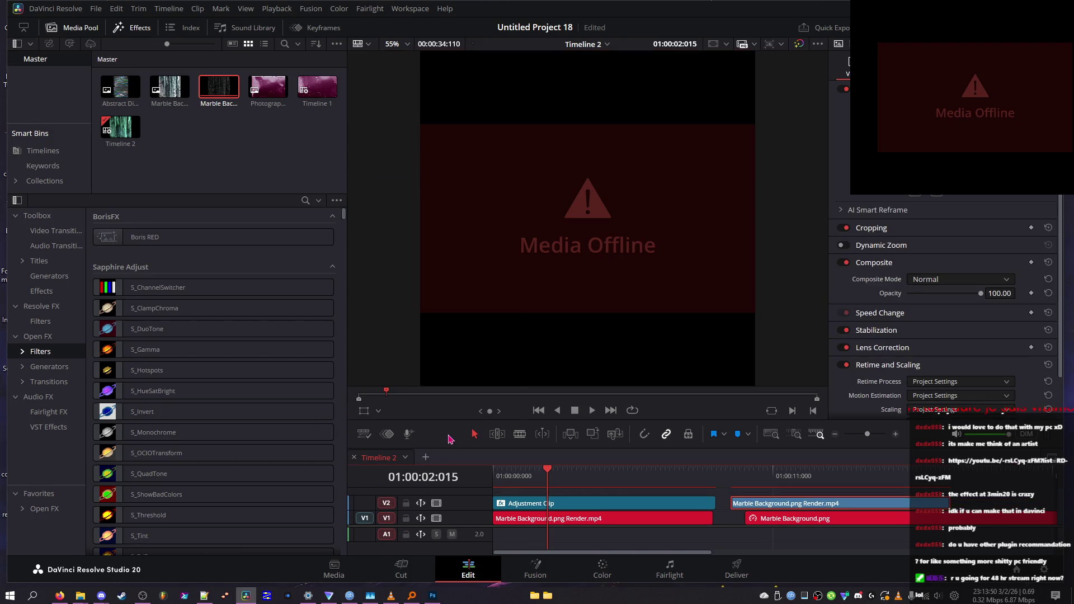
pyautogui.moveTo(347, 382); pyautogui.dragTo(170, 374)
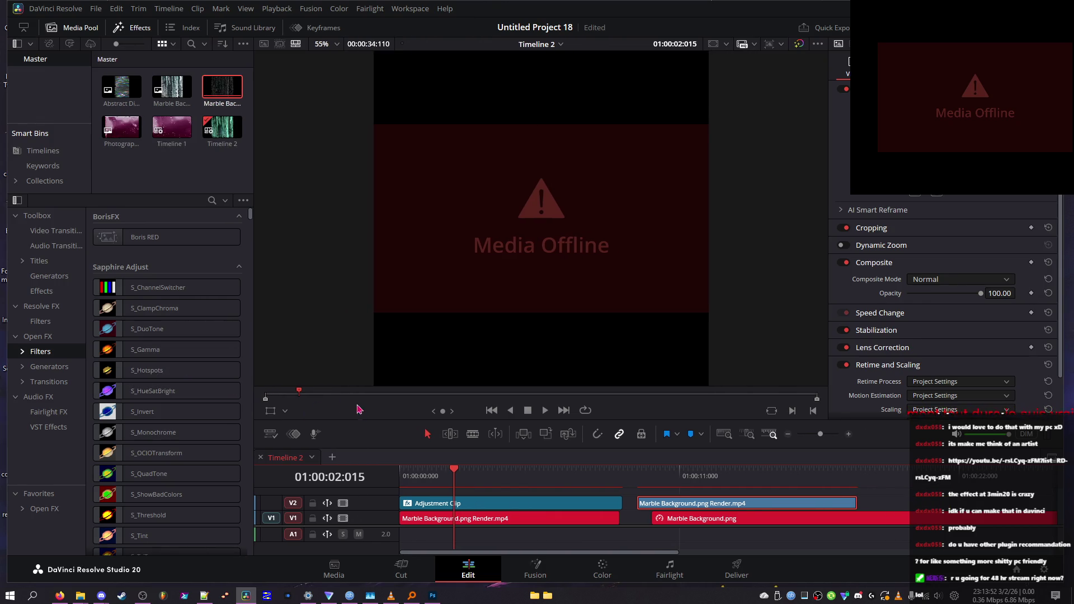
# - Enlarge the timeline and preview the marble render around ten seconds, stepping frames
pyautogui.moveTo(374, 419); pyautogui.dragTo(373, 286)
pyautogui.moveTo(643, 359)
pyautogui.mouseDown()
pyautogui.moveTo(659, 366)
pyautogui.moveTo(643, 347)
pyautogui.moveTo(708, 358)
pyautogui.mouseUp()
pyautogui.press('space')
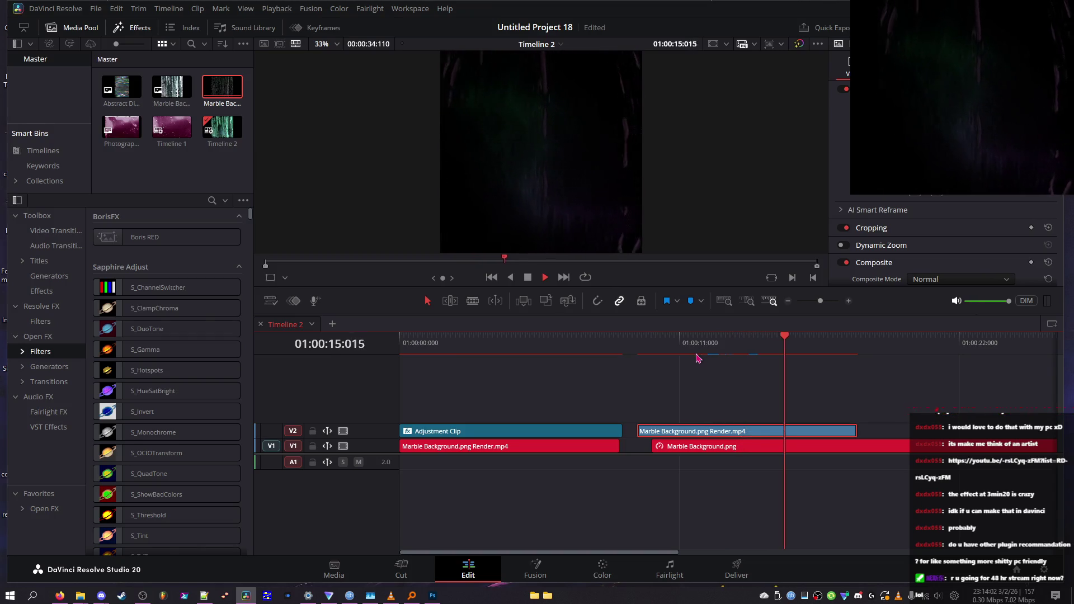
pyautogui.press('space')
pyautogui.press('j')
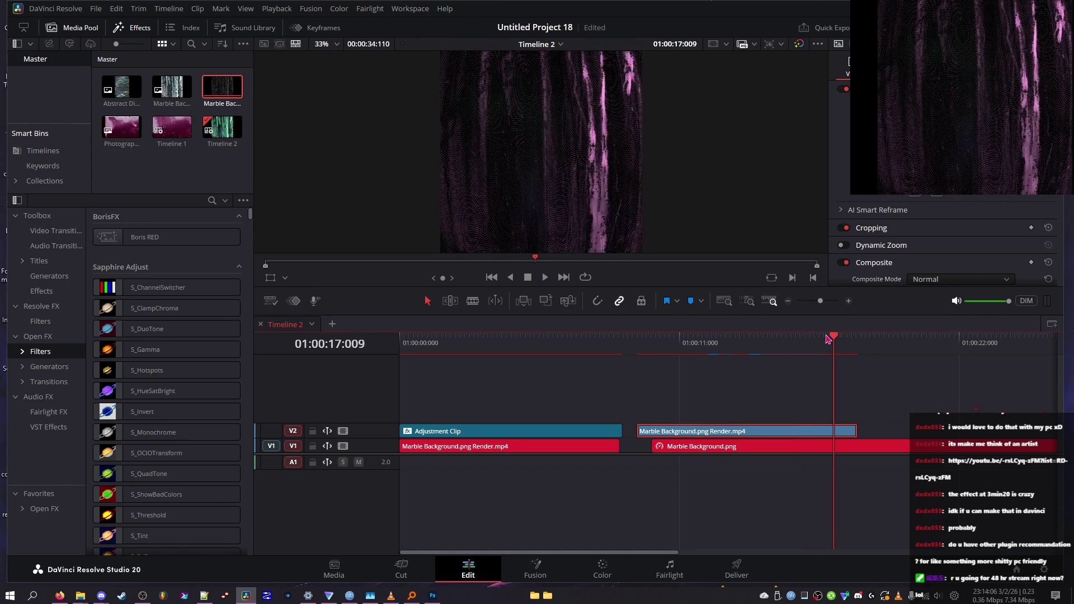
pyautogui.press('Left')
pyautogui.press('Left')
pyautogui.press('Left')
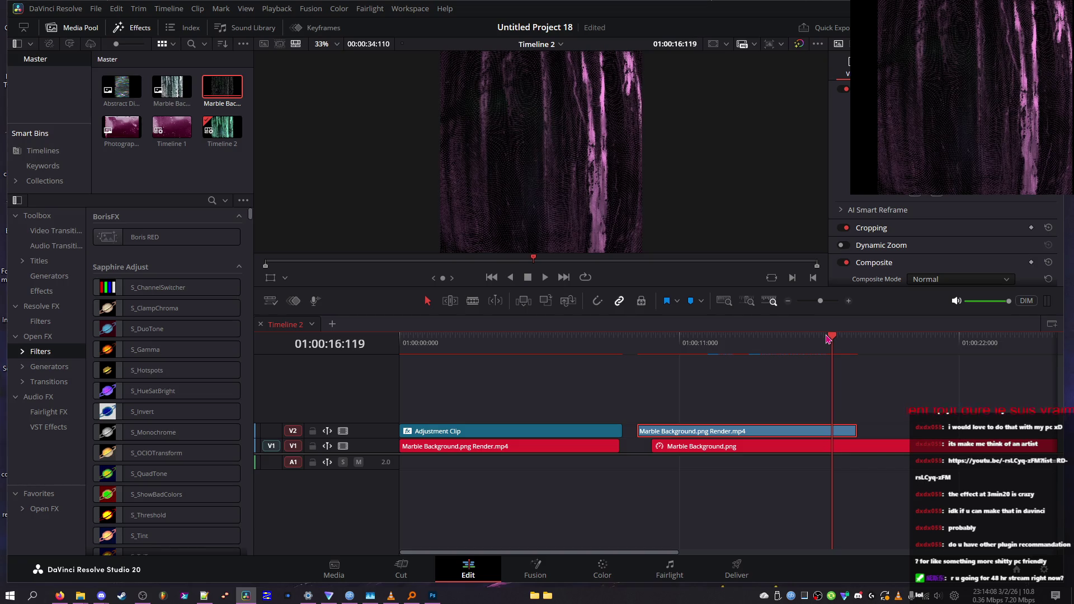
pyautogui.press('Right')
pyautogui.press('Right')
pyautogui.press('Right')
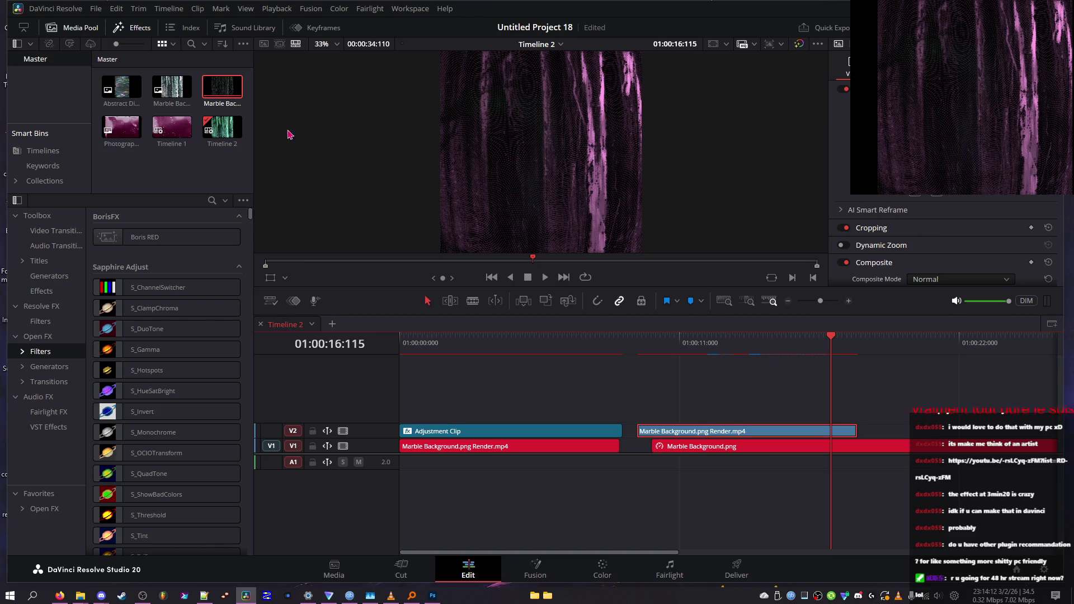
pyautogui.rightClick(708, 435)
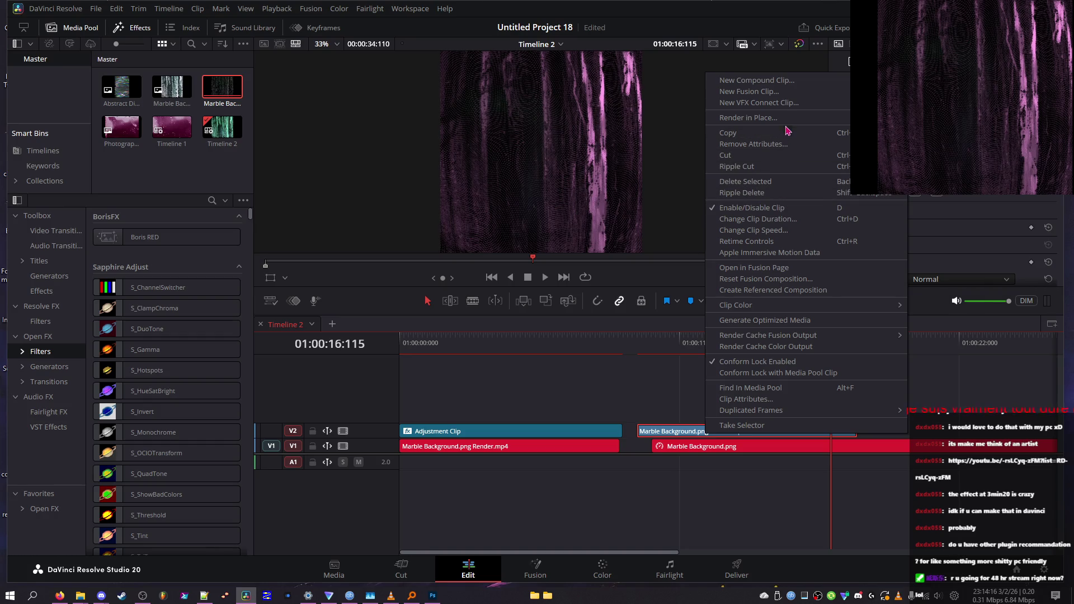
pyautogui.moveTo(654, 343); pyautogui.dragTo(642, 351)
# - Move the Adjustment Clip to a new V3 track and align the V2 render at 01:00:00:000
pyautogui.moveTo(566, 434); pyautogui.dragTo(562, 417)
pyautogui.moveTo(667, 425); pyautogui.dragTo(430, 431)
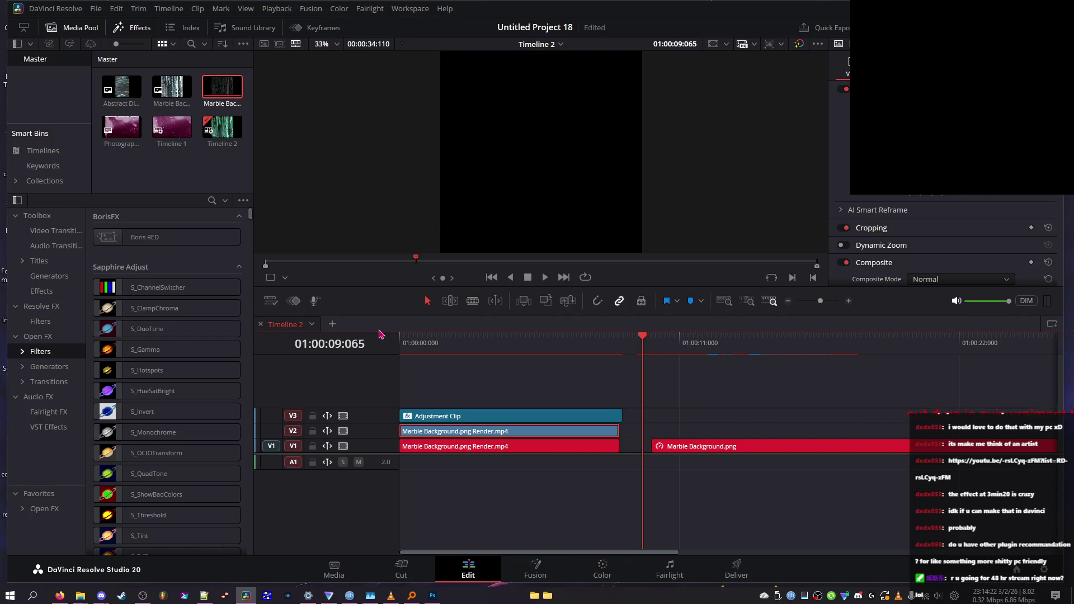
pyautogui.click(401, 336)
pyautogui.click(463, 416)
pyautogui.moveTo(401, 340); pyautogui.dragTo(408, 348)
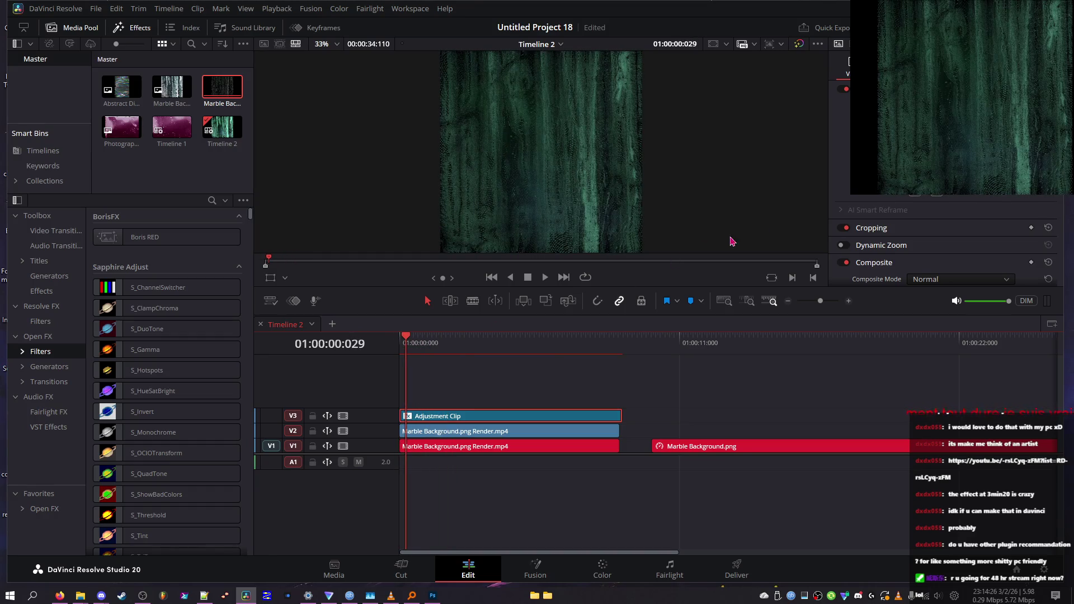
# - Raise the Sapphire effect's Brightness to 5 and Saturation to 2, then try Scale Colors tints
pyautogui.scroll(-5, 945, 235)
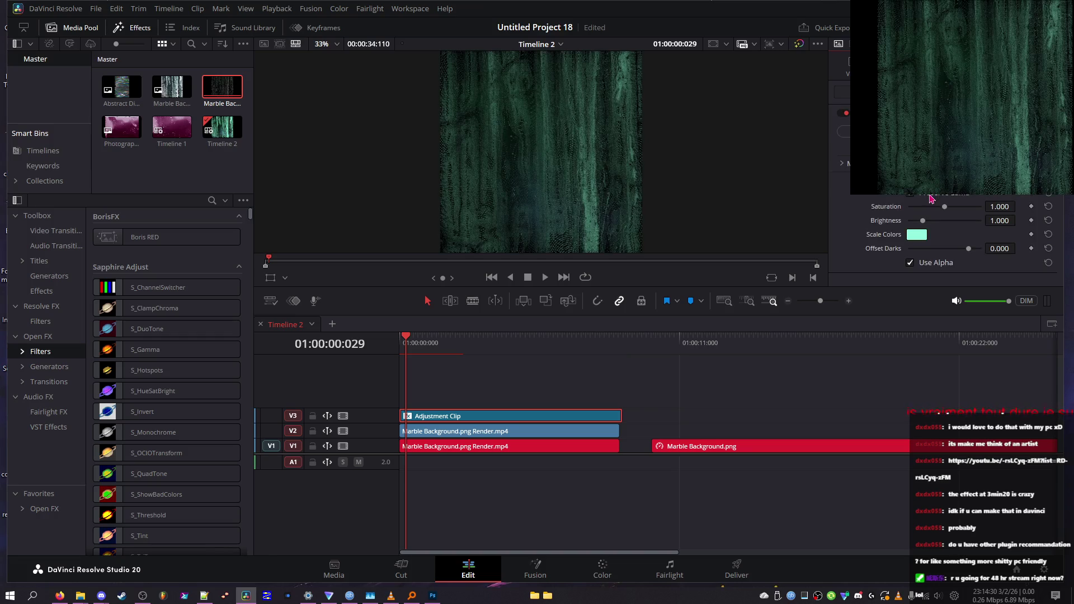
pyautogui.scroll(-3, 946, 241)
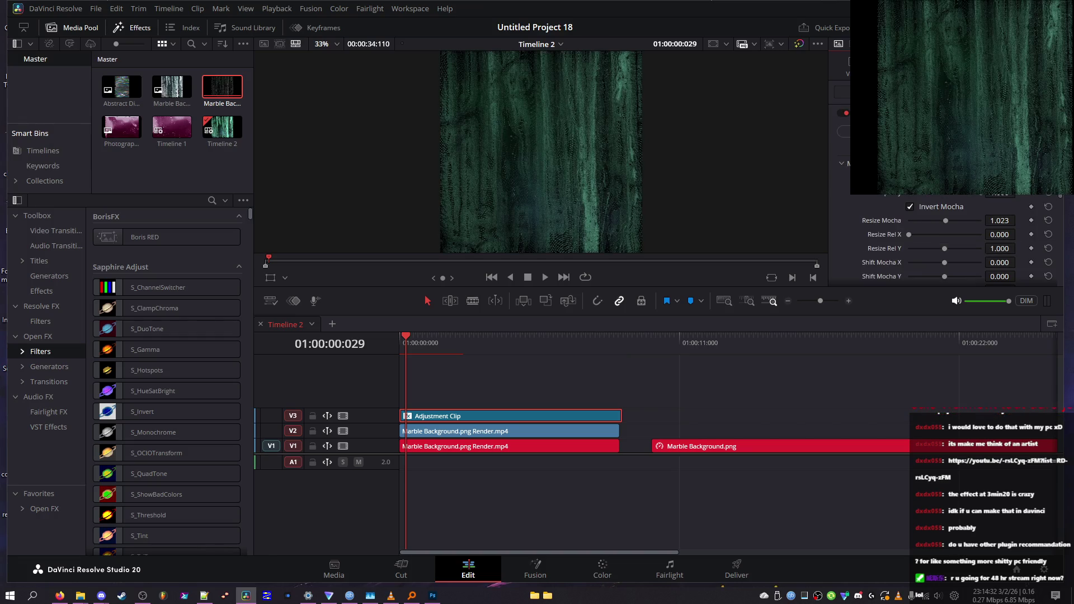
pyautogui.scroll(-2, 951, 240)
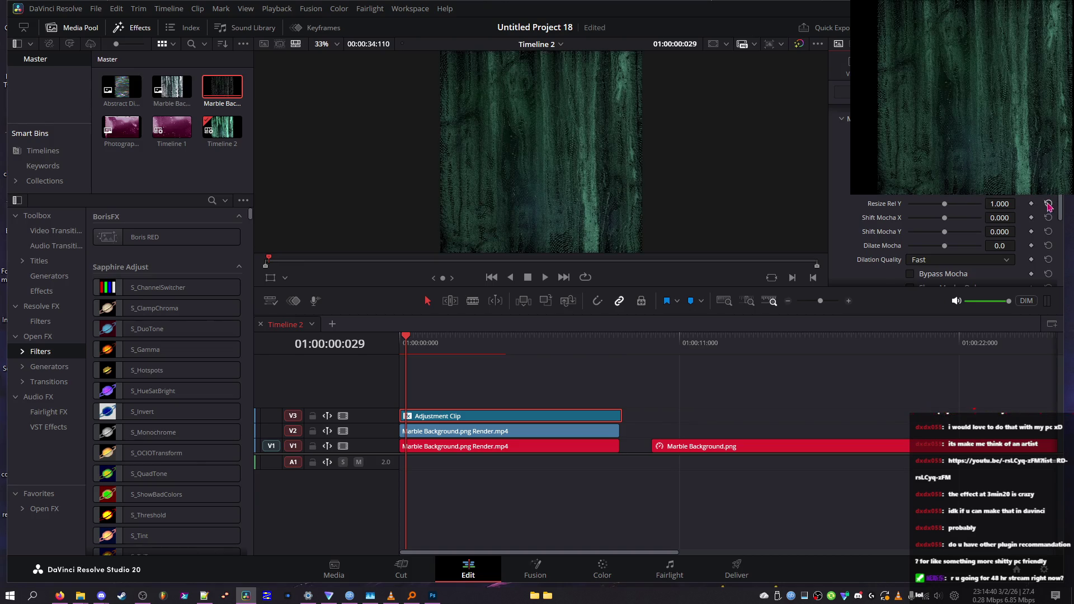
pyautogui.scroll(2, 978, 215)
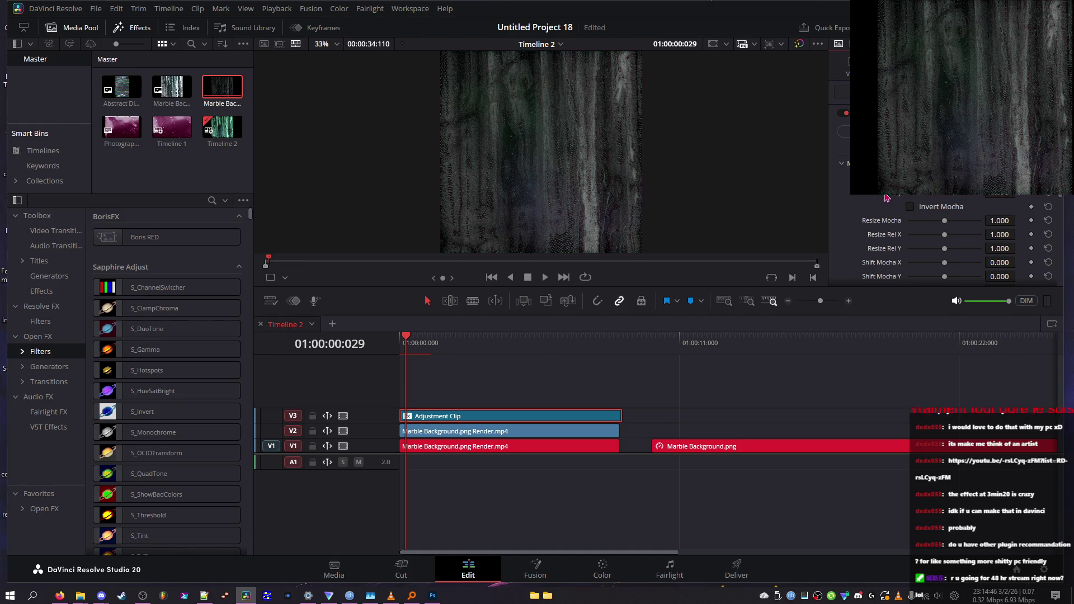
pyautogui.scroll(-3, 955, 227)
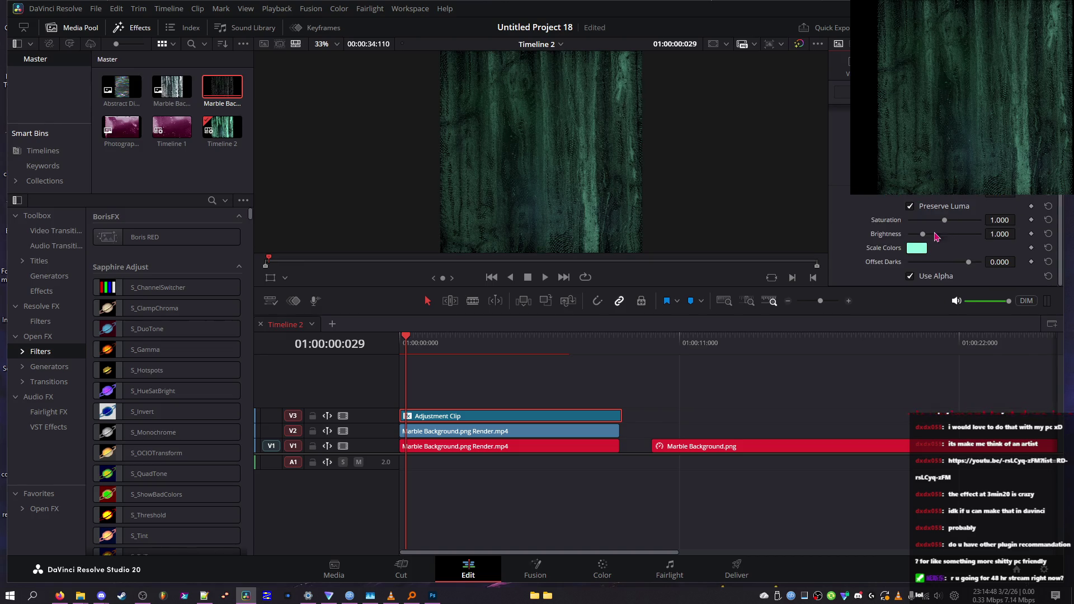
pyautogui.moveTo(937, 234); pyautogui.dragTo(1028, 237)
pyautogui.moveTo(944, 220); pyautogui.dragTo(983, 220)
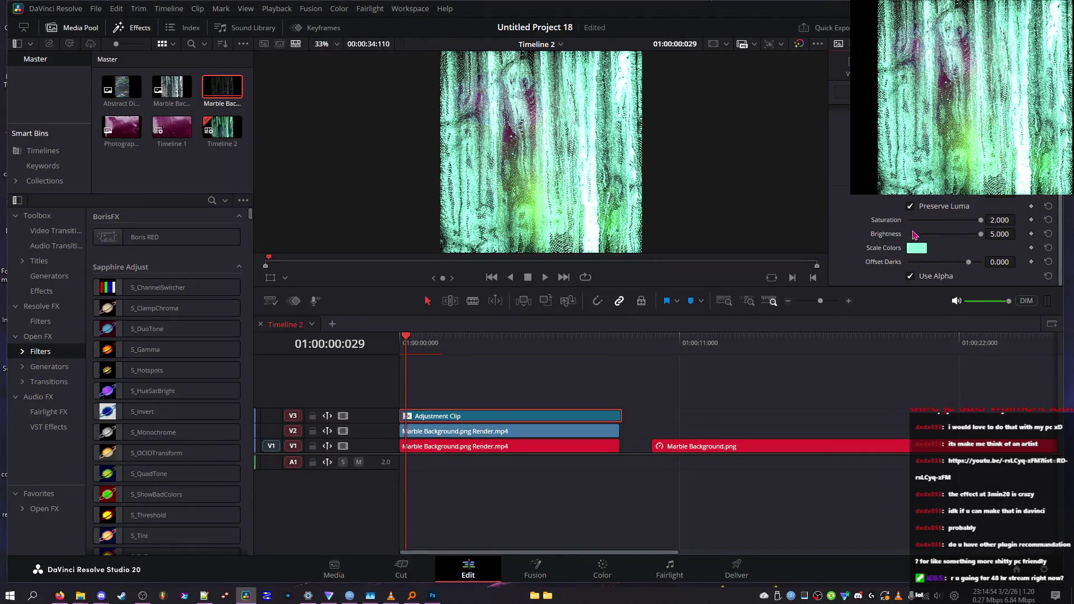
pyautogui.click(916, 248)
pyautogui.moveTo(585, 222)
pyautogui.mouseDown()
pyautogui.moveTo(640, 196)
pyautogui.moveTo(601, 254)
pyautogui.moveTo(604, 271)
pyautogui.moveTo(555, 168)
pyautogui.moveTo(574, 140)
pyautogui.moveTo(546, 106)
pyautogui.moveTo(559, 163)
pyautogui.moveTo(606, 179)
pyautogui.moveTo(636, 174)
pyautogui.moveTo(636, 269)
pyautogui.moveTo(623, 251)
pyautogui.moveTo(610, 334)
pyautogui.moveTo(553, 273)
pyautogui.moveTo(550, 371)
pyautogui.mouseUp()
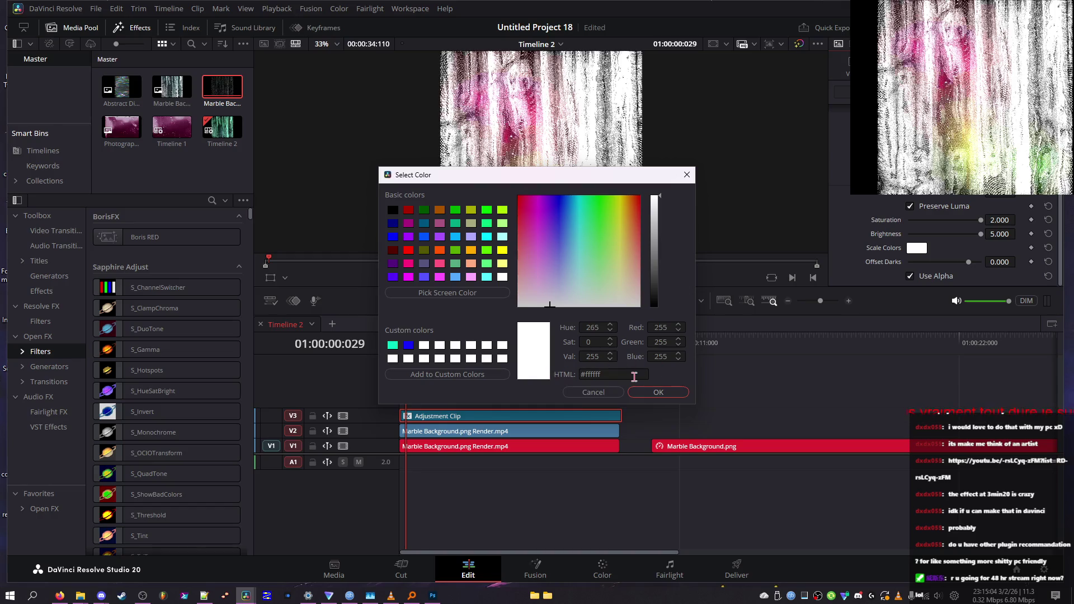
# - Confirm white Scale Colors, reset Saturation and Brightness to 1, and turn off Preserve Luma
pyautogui.click(658, 392)
pyautogui.moveTo(927, 220); pyautogui.dragTo(785, 207)
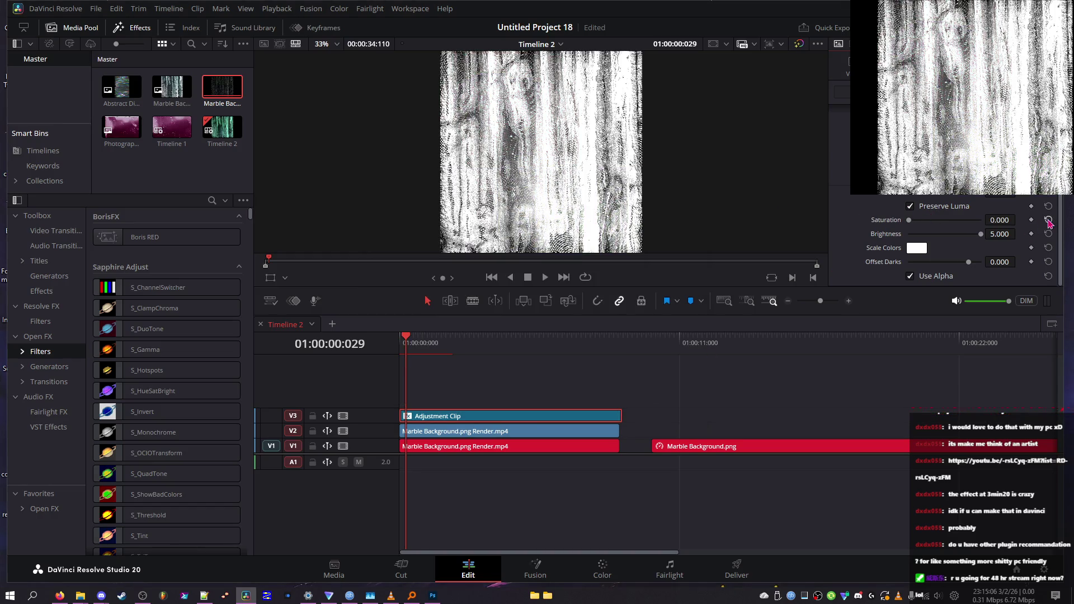
pyautogui.click(1048, 220)
pyautogui.click(1049, 235)
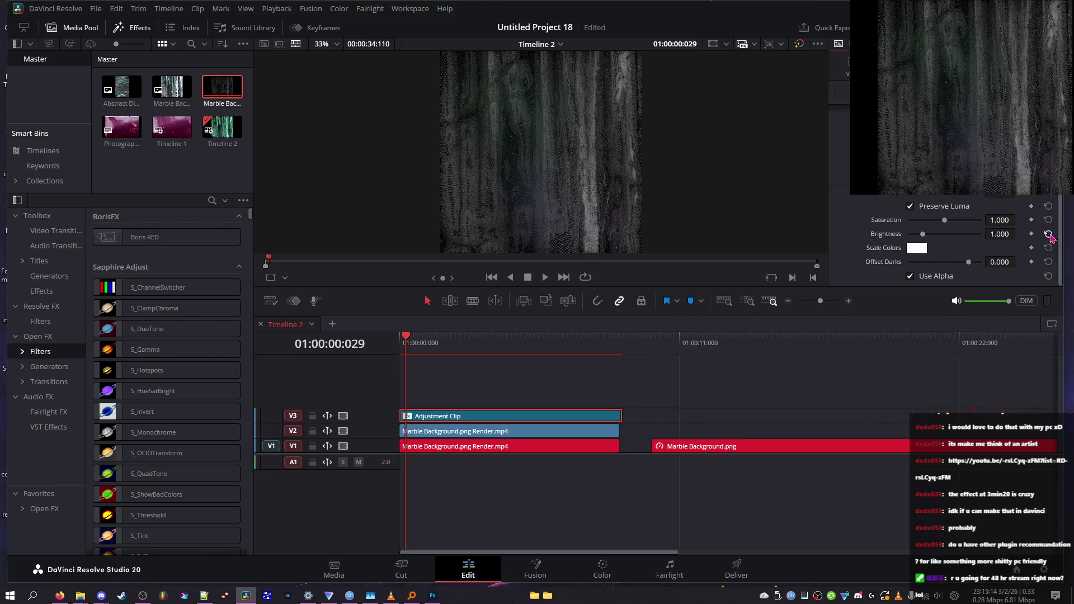
pyautogui.click(1049, 206)
# - Reset Brightness and Saturation again and set Scale Colors to pale blue #eaf0ff
pyautogui.click(964, 235)
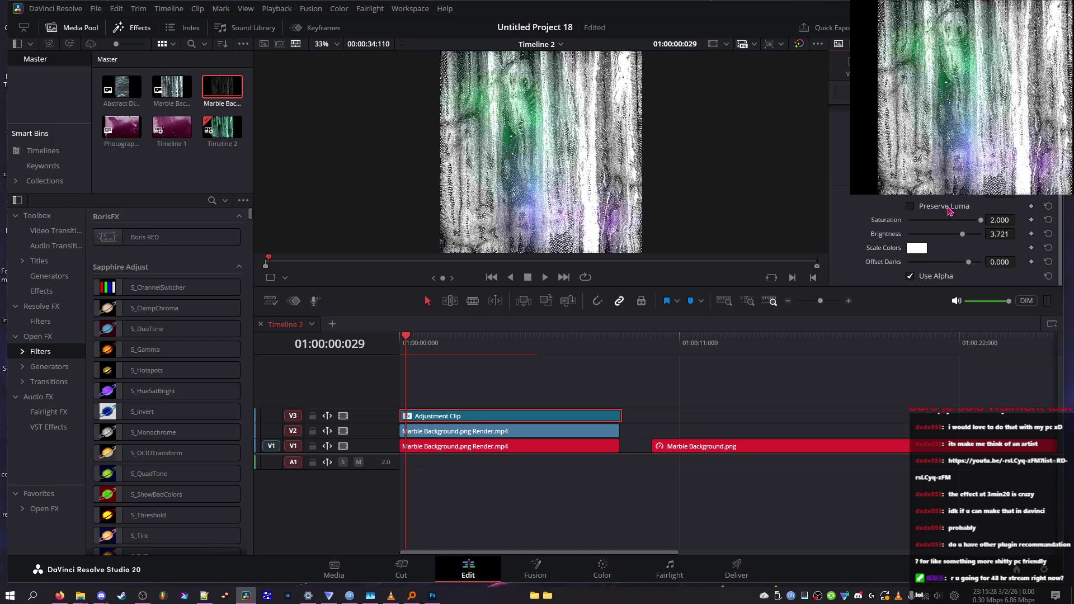
pyautogui.click(1048, 220)
pyautogui.click(1049, 234)
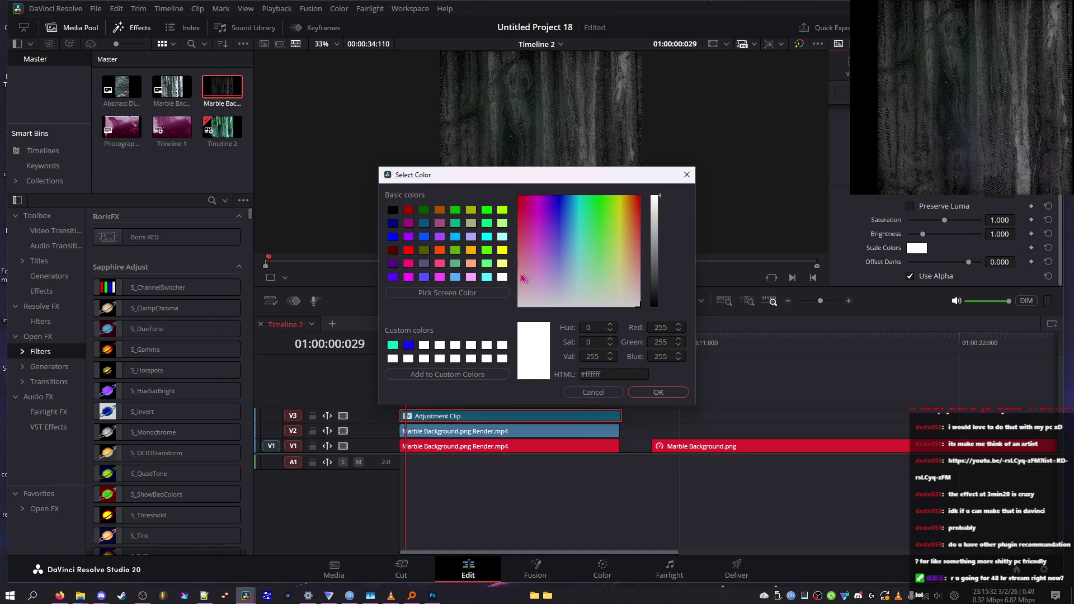
pyautogui.moveTo(529, 280)
pyautogui.mouseDown()
pyautogui.moveTo(571, 325)
pyautogui.moveTo(520, 298)
pyautogui.moveTo(525, 307)
pyautogui.moveTo(576, 304)
pyautogui.mouseUp()
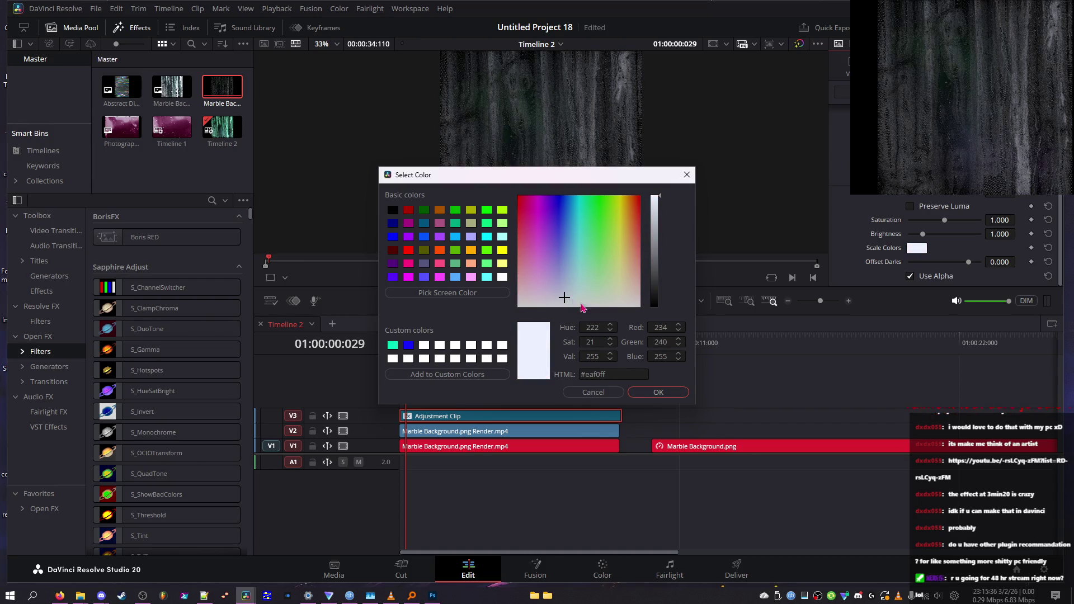
pyautogui.click(637, 394)
# - Set the Scale Colors tint to white and try Offset Darks before resetting it to 0
pyautogui.moveTo(424, 352); pyautogui.dragTo(507, 343)
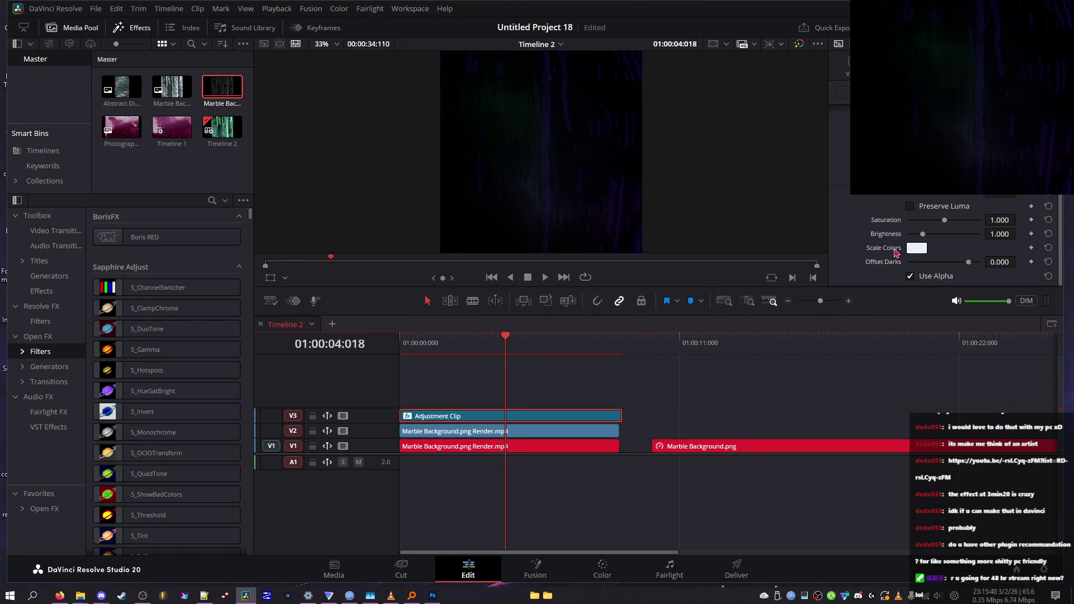
pyautogui.click(956, 233)
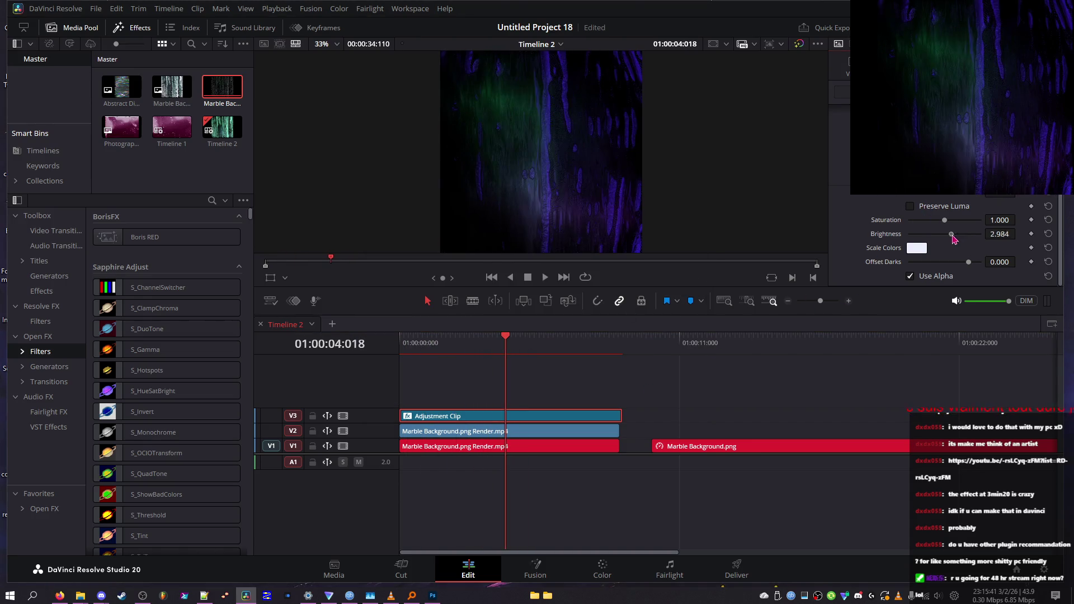
pyautogui.click(916, 248)
pyautogui.moveTo(618, 305)
pyautogui.mouseDown()
pyautogui.moveTo(598, 207)
pyautogui.moveTo(579, 497)
pyautogui.mouseUp()
pyautogui.click(658, 393)
pyautogui.moveTo(978, 262); pyautogui.dragTo(972, 263)
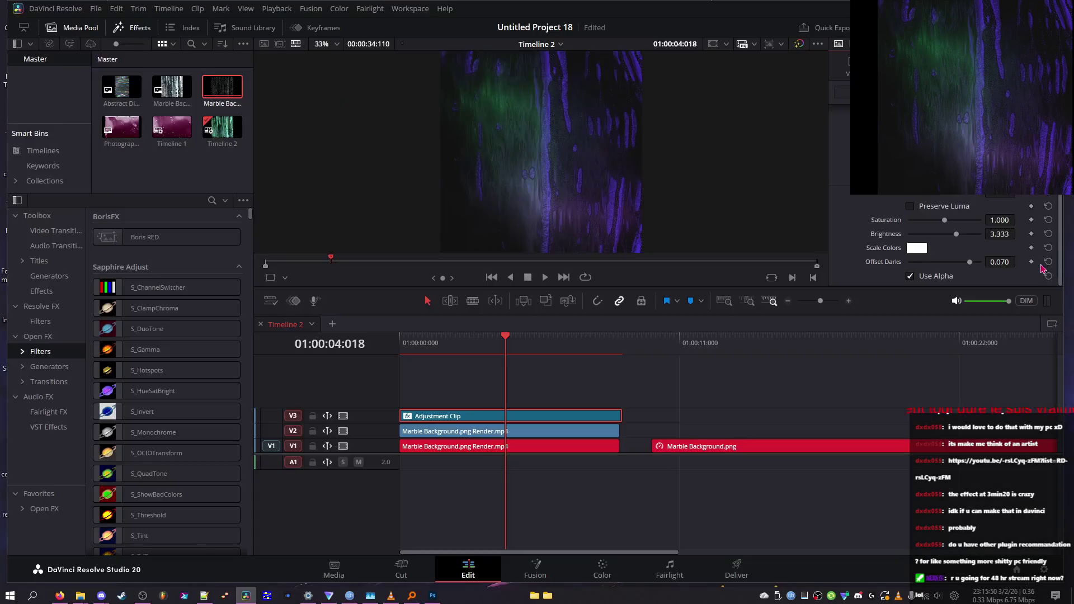
pyautogui.click(1047, 262)
# - Raise Brightness to 5 and Saturation to 2, then drop Saturation to 0 for greyscale
pyautogui.moveTo(956, 233); pyautogui.dragTo(981, 238)
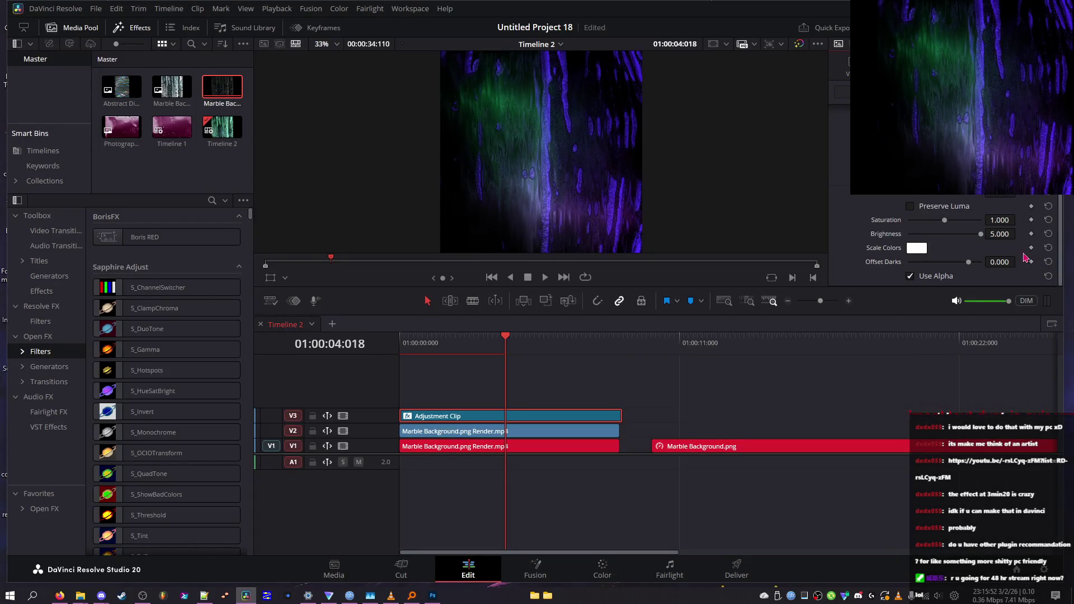
pyautogui.moveTo(525, 354)
pyautogui.mouseDown()
pyautogui.moveTo(444, 338)
pyautogui.moveTo(563, 338)
pyautogui.moveTo(513, 336)
pyautogui.moveTo(552, 336)
pyautogui.moveTo(540, 336)
pyautogui.mouseUp()
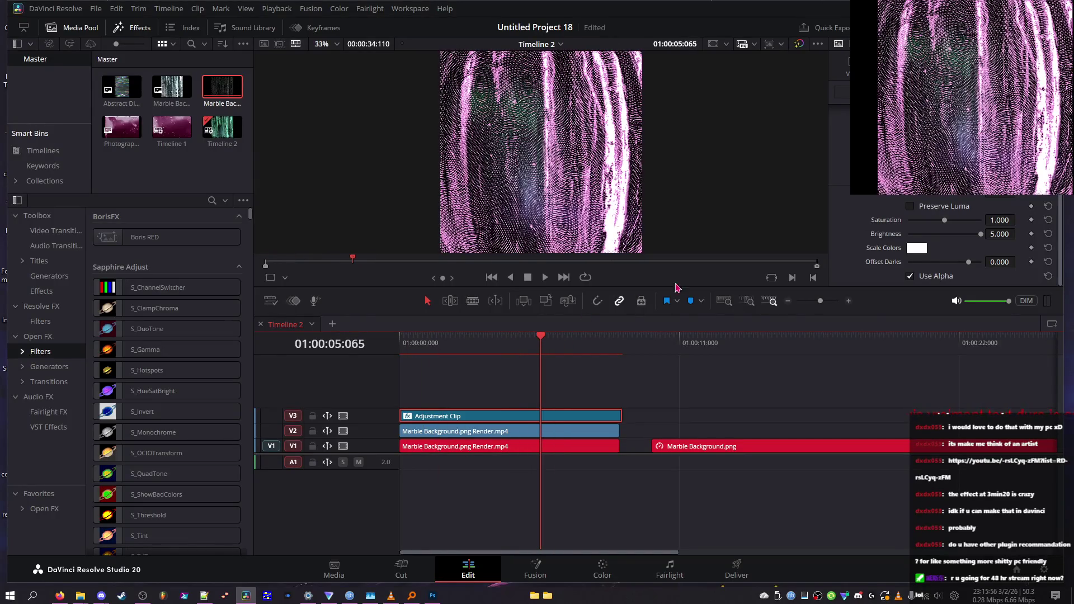
pyautogui.moveTo(944, 220)
pyautogui.mouseDown()
pyautogui.moveTo(909, 219)
pyautogui.moveTo(1047, 220)
pyautogui.mouseUp()
pyautogui.click(1048, 219)
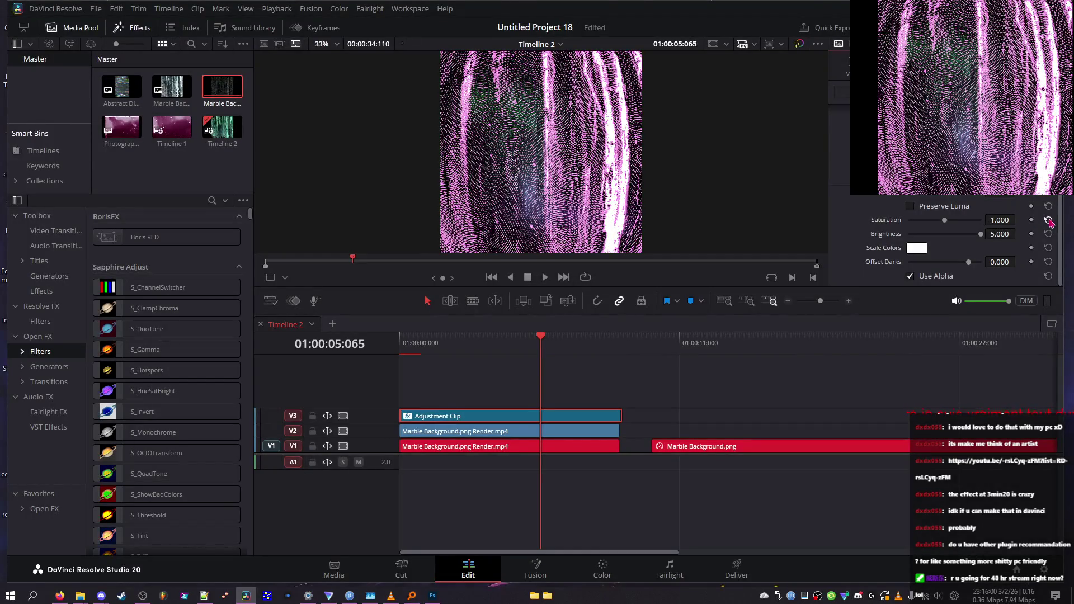
pyautogui.hotkey('ctrl', 'z')
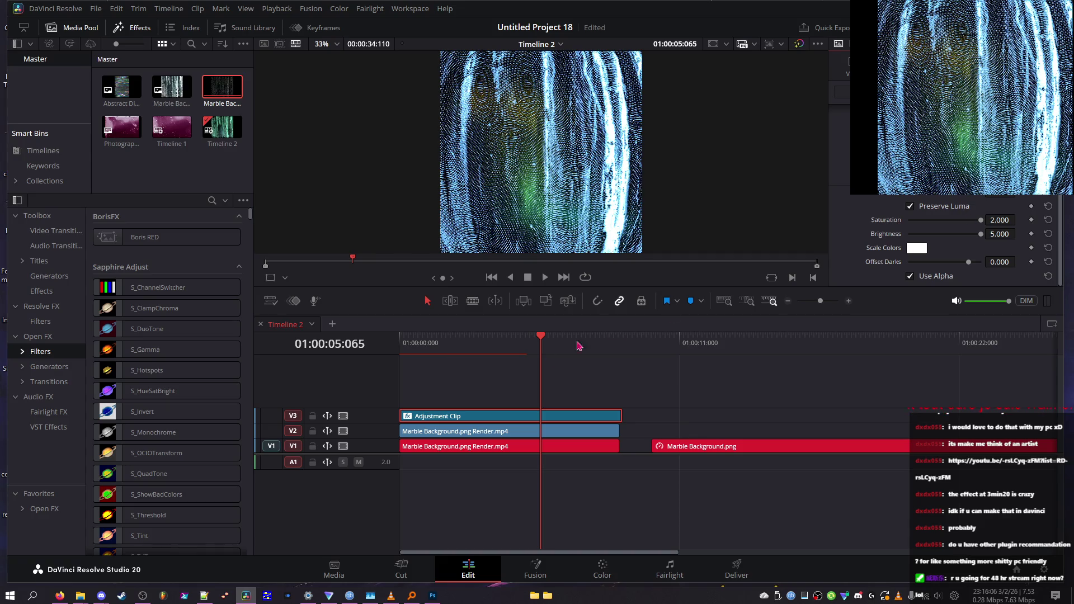
pyautogui.moveTo(537, 361)
pyautogui.mouseDown()
pyautogui.moveTo(648, 344)
pyautogui.moveTo(595, 339)
pyautogui.moveTo(610, 337)
pyautogui.mouseUp()
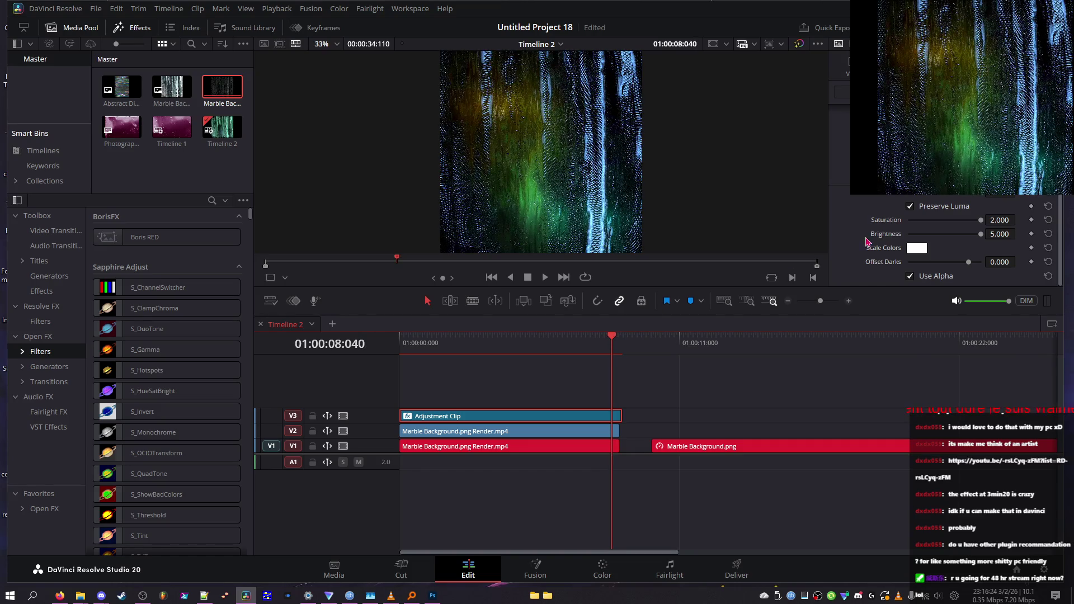
pyautogui.moveTo(981, 220); pyautogui.dragTo(906, 220)
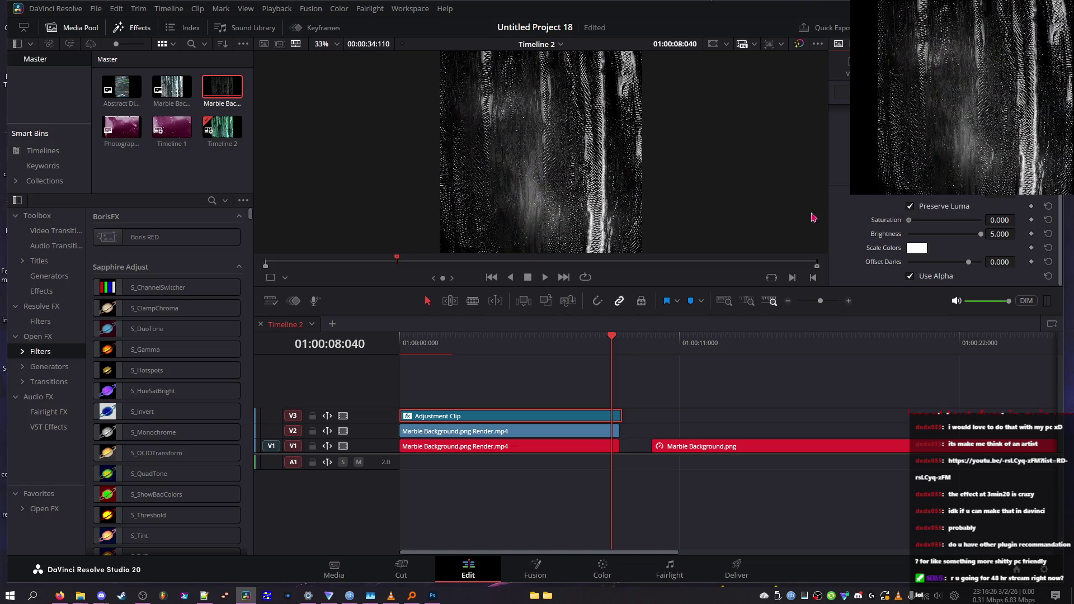
# - Reset Offset Darks and Brightness, then raise Brightness to about 2.3 and Saturation to 2
pyautogui.moveTo(969, 262)
pyautogui.mouseDown()
pyautogui.moveTo(945, 266)
pyautogui.moveTo(964, 263)
pyautogui.mouseUp()
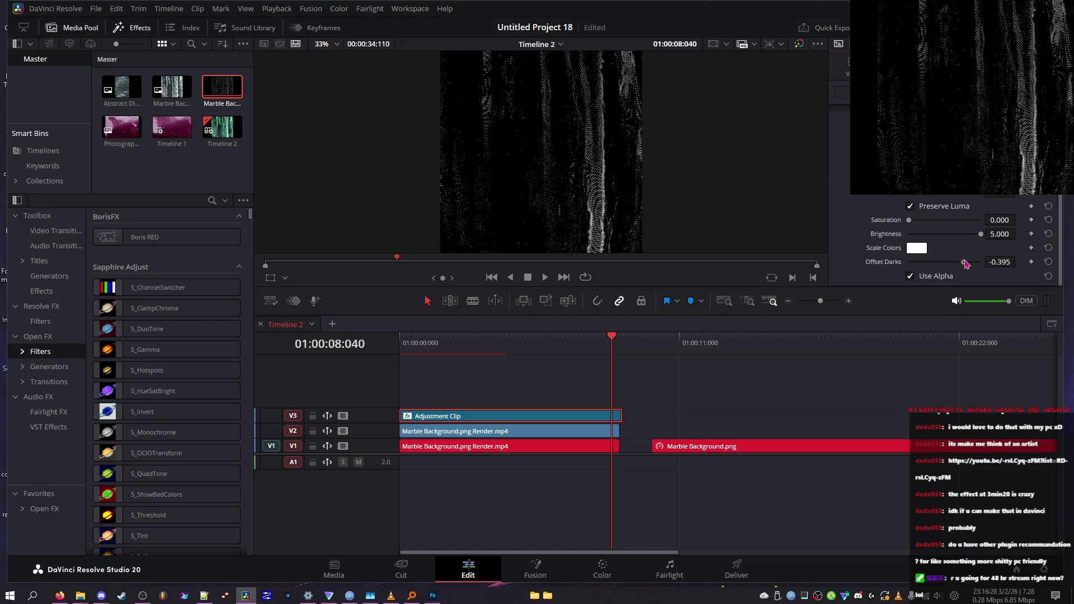
pyautogui.click(1049, 262)
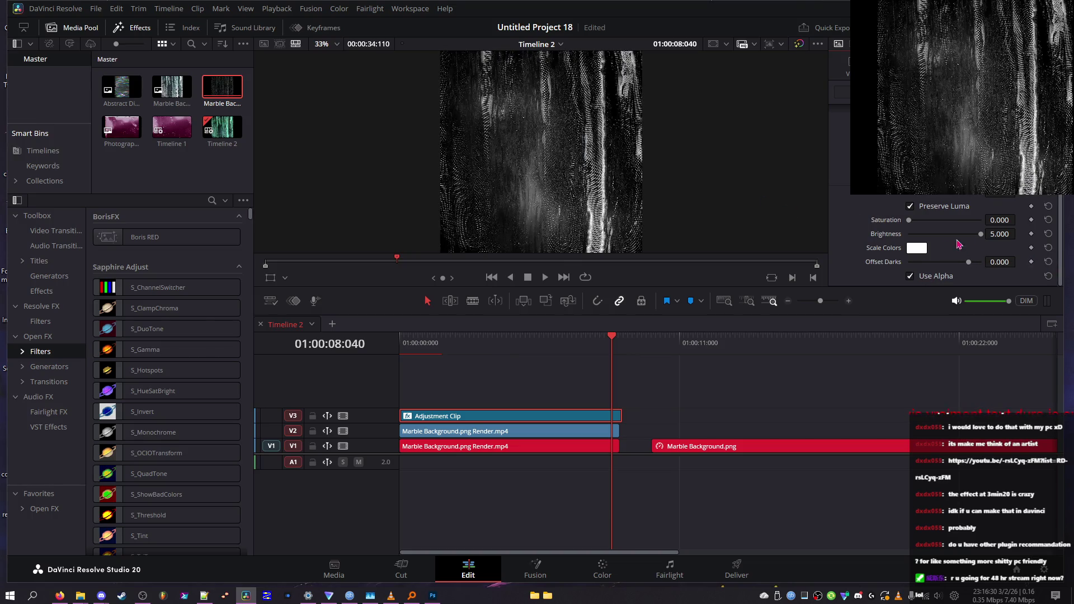
pyautogui.click(1049, 234)
pyautogui.click(942, 234)
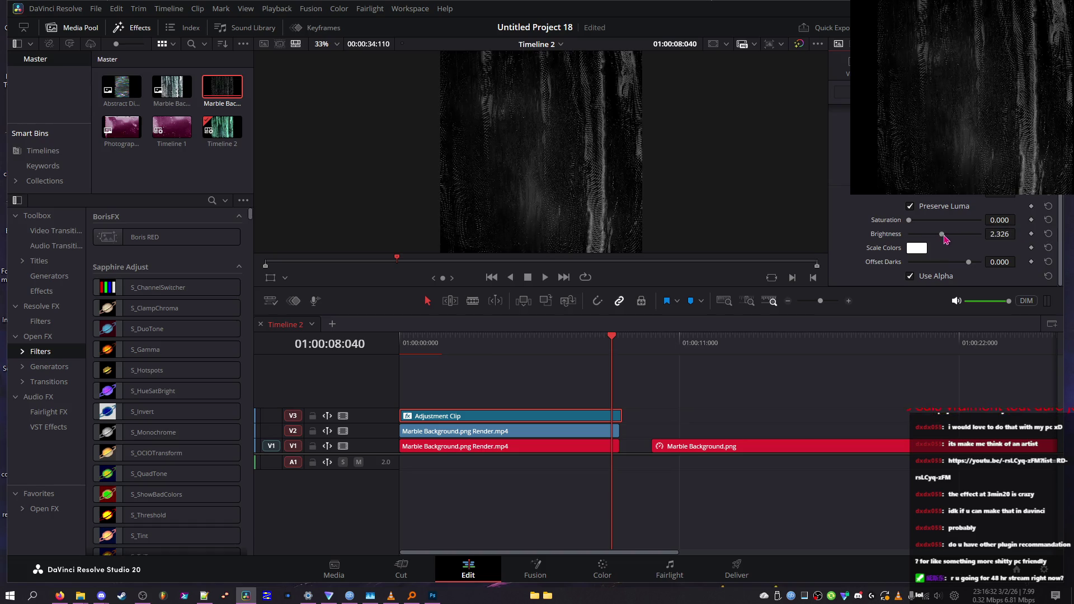
pyautogui.moveTo(944, 223); pyautogui.dragTo(1011, 235)
# - Try several Brightness values, return to the start, and settle Brightness at 1.163
pyautogui.moveTo(943, 235); pyautogui.dragTo(952, 236)
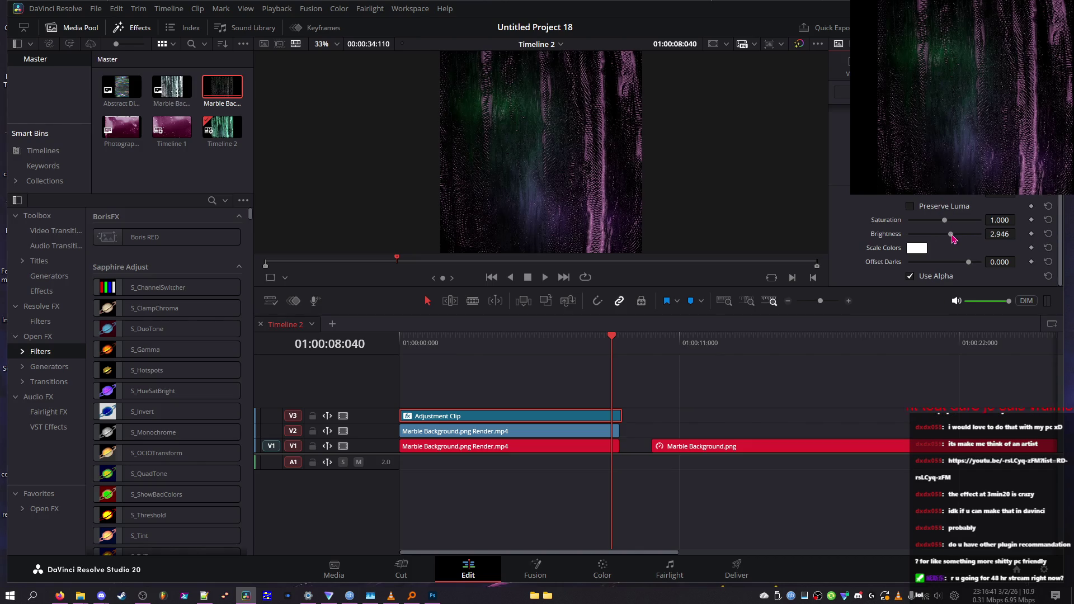
pyautogui.click(1048, 234)
pyautogui.moveTo(943, 235)
pyautogui.mouseDown()
pyautogui.moveTo(927, 239)
pyautogui.moveTo(952, 237)
pyautogui.moveTo(922, 235)
pyautogui.mouseUp()
pyautogui.click(571, 337)
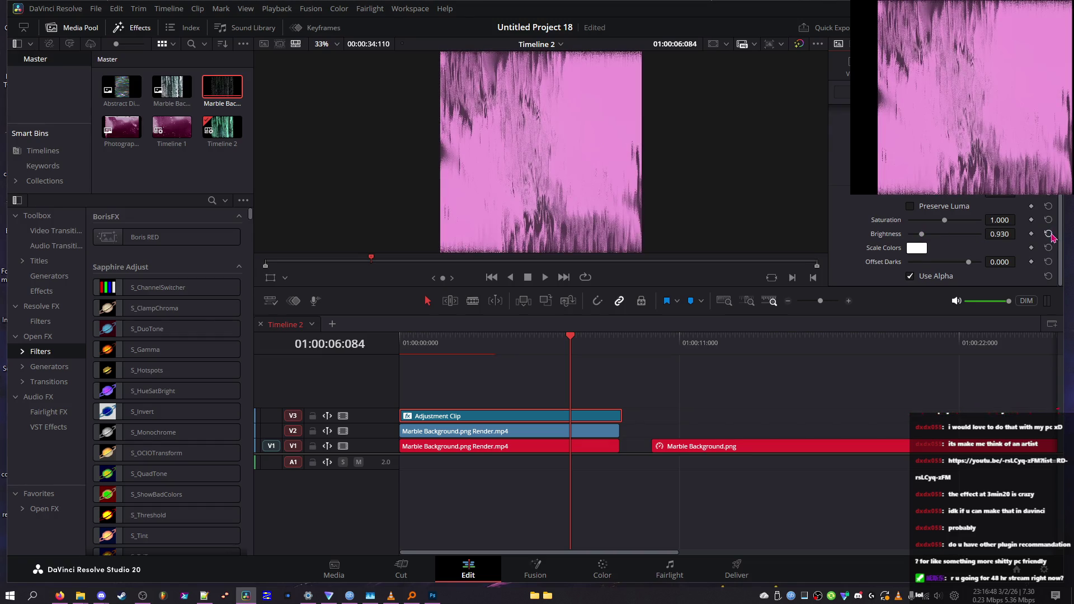
pyautogui.click(1049, 234)
pyautogui.moveTo(577, 351); pyautogui.dragTo(400, 352)
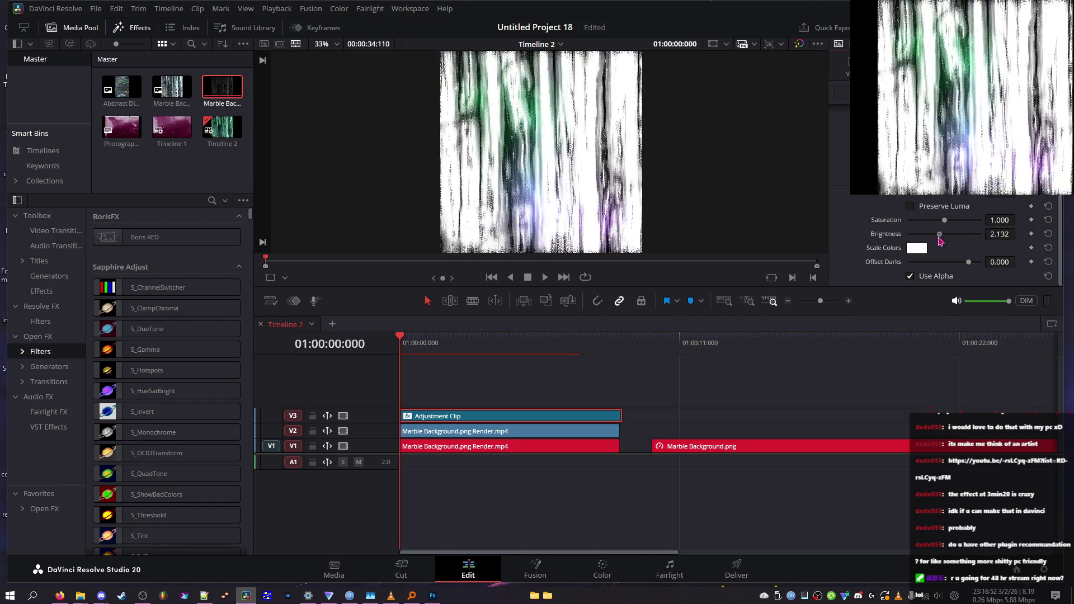
pyautogui.moveTo(923, 235); pyautogui.dragTo(926, 238)
# - Keyframe Brightness at about 1.8 and 2.225 along the clip, with 1.150 at the start
pyautogui.click(1032, 234)
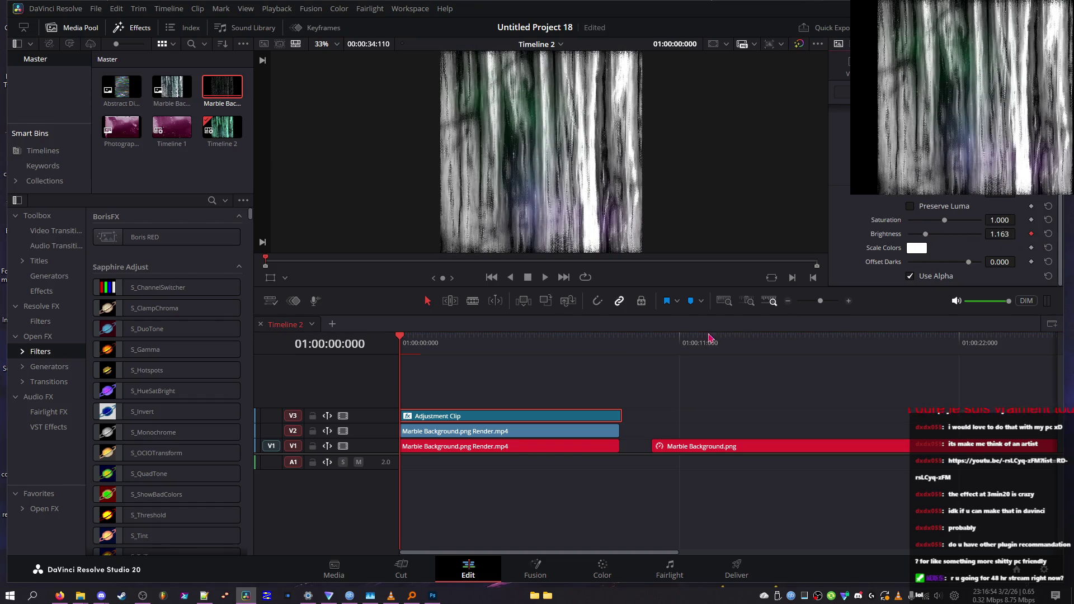
pyautogui.moveTo(1000, 234); pyautogui.dragTo(1020, 234)
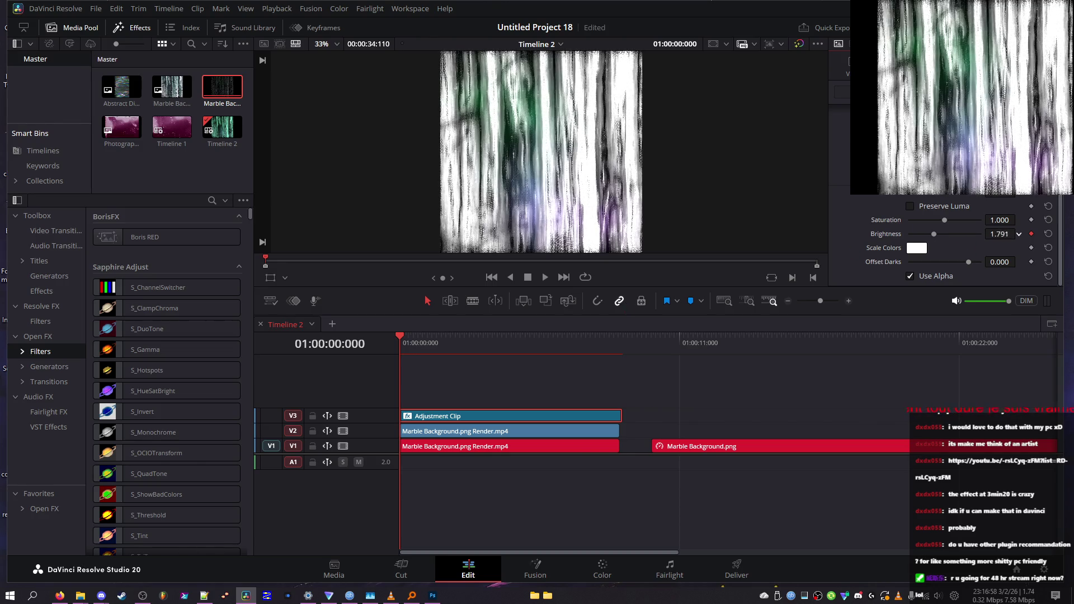
pyautogui.press('space')
pyautogui.press('space')
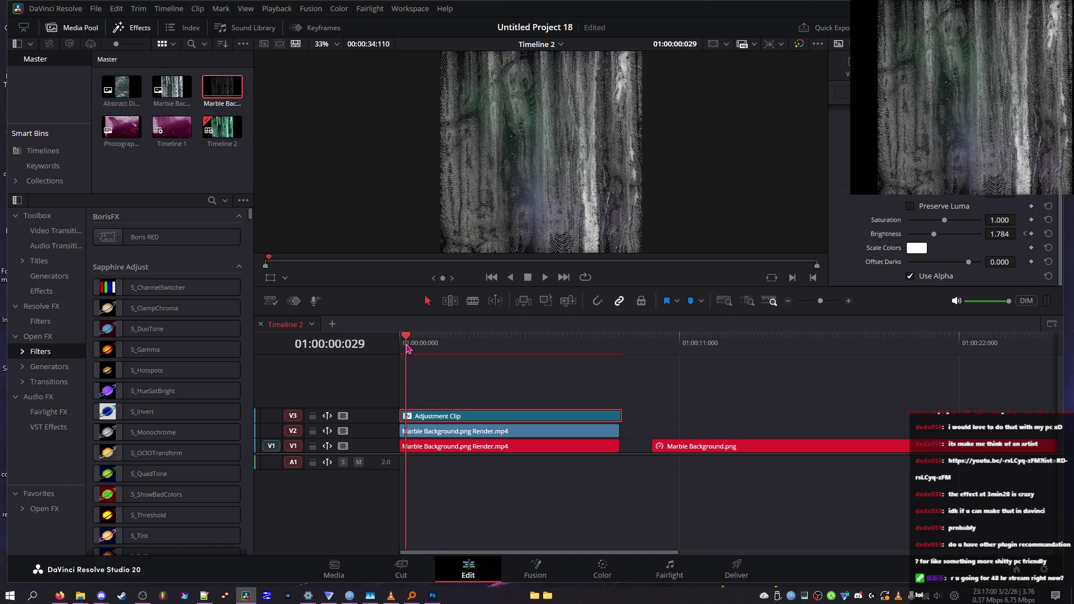
pyautogui.click(1030, 233)
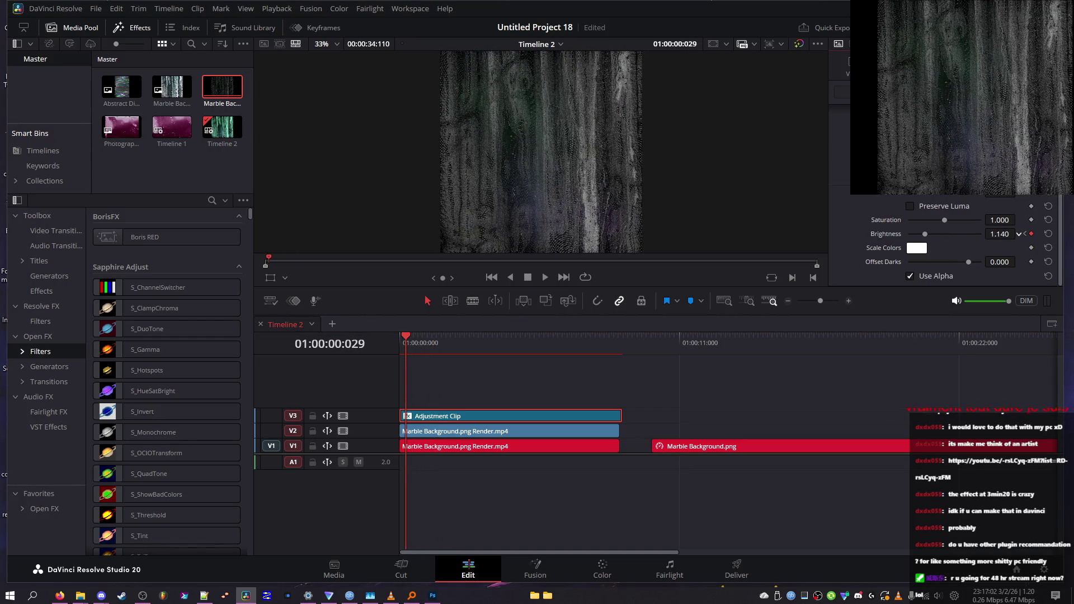
pyautogui.moveTo(992, 230); pyautogui.dragTo(1009, 230)
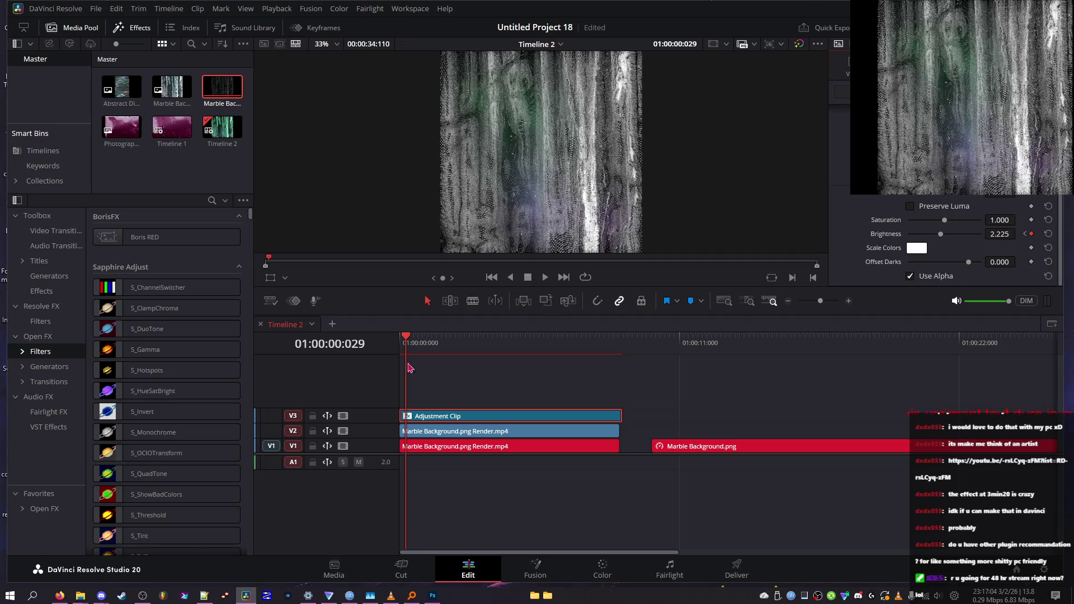
pyautogui.moveTo(400, 342); pyautogui.dragTo(401, 343)
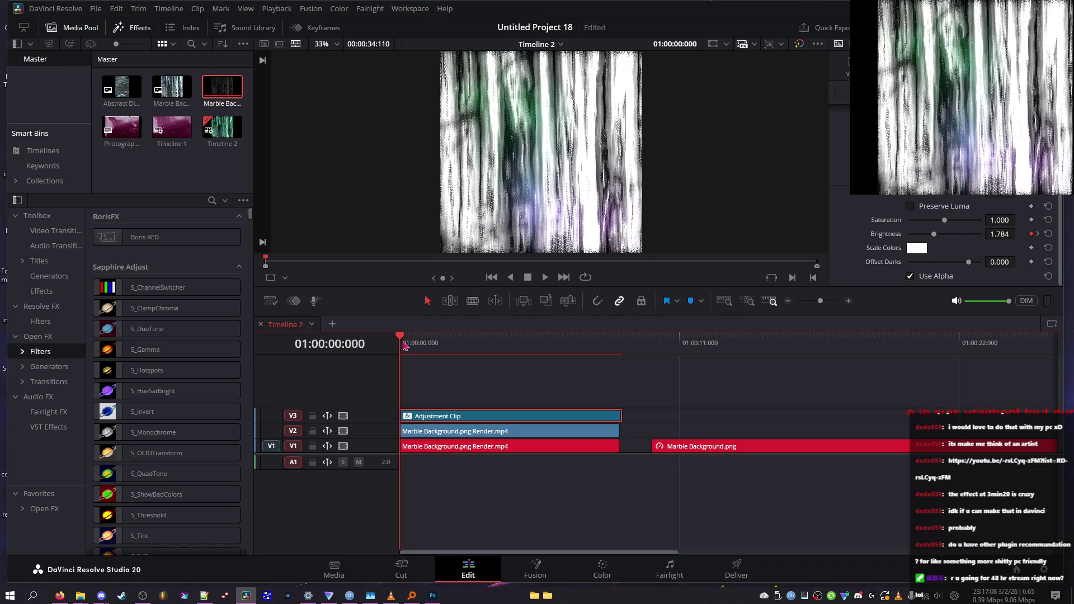
pyautogui.moveTo(1012, 231); pyautogui.dragTo(1019, 233)
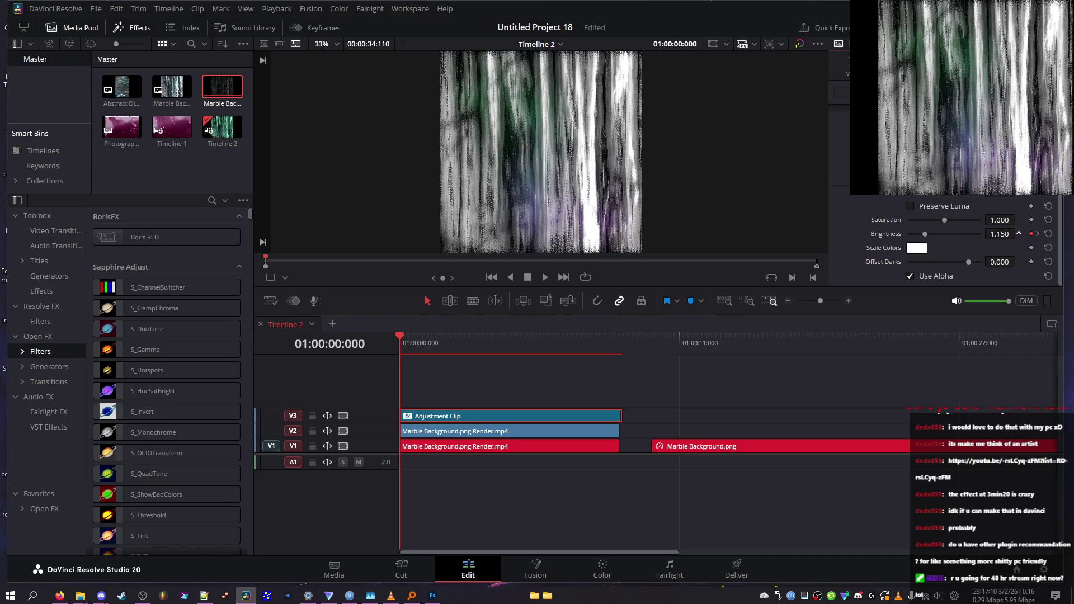
pyautogui.moveTo(417, 339)
pyautogui.mouseDown()
pyautogui.moveTo(401, 342)
pyautogui.moveTo(426, 346)
pyautogui.moveTo(399, 351)
pyautogui.mouseUp()
# - Turn on Preserve Luma and compare the animated look with it toggled
pyautogui.click(951, 212)
pyautogui.click(543, 278)
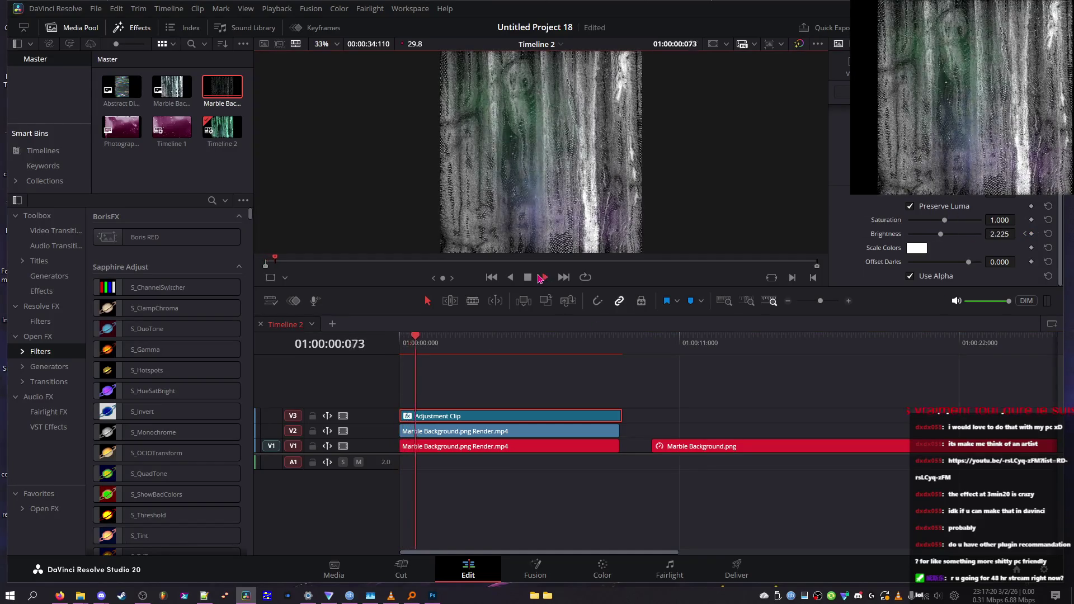
pyautogui.moveTo(413, 342); pyautogui.dragTo(405, 343)
pyautogui.click(967, 210)
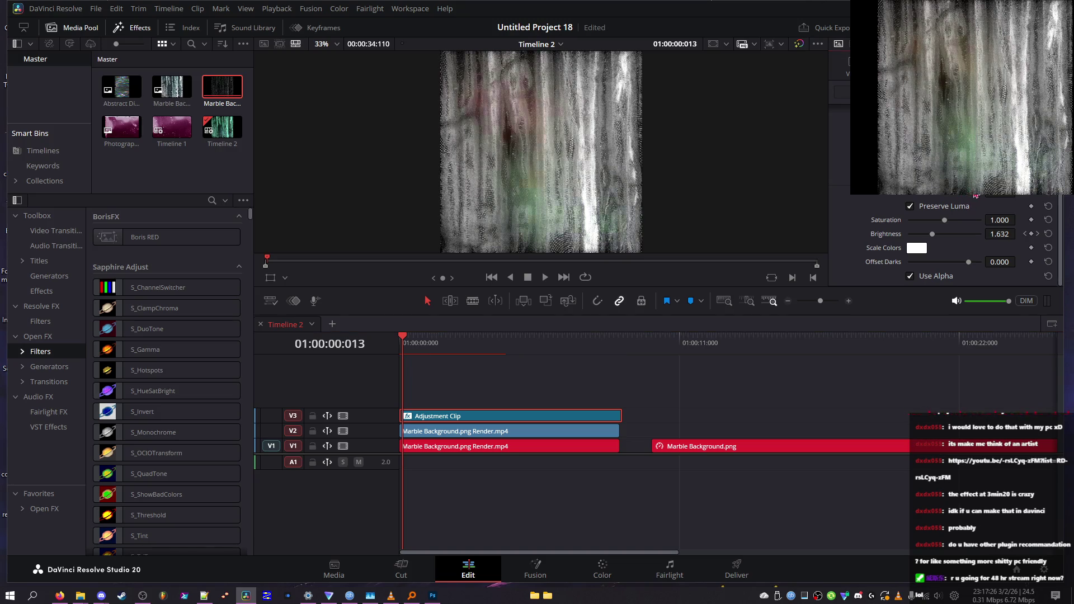
pyautogui.moveTo(434, 351)
pyautogui.mouseDown()
pyautogui.moveTo(409, 347)
pyautogui.moveTo(427, 349)
pyautogui.mouseUp()
# - Try Saturation values 1.27, 1.9 and 0.9 and Offset Darks -0.070, then restore both to defaults
pyautogui.click(1050, 204)
pyautogui.click(956, 222)
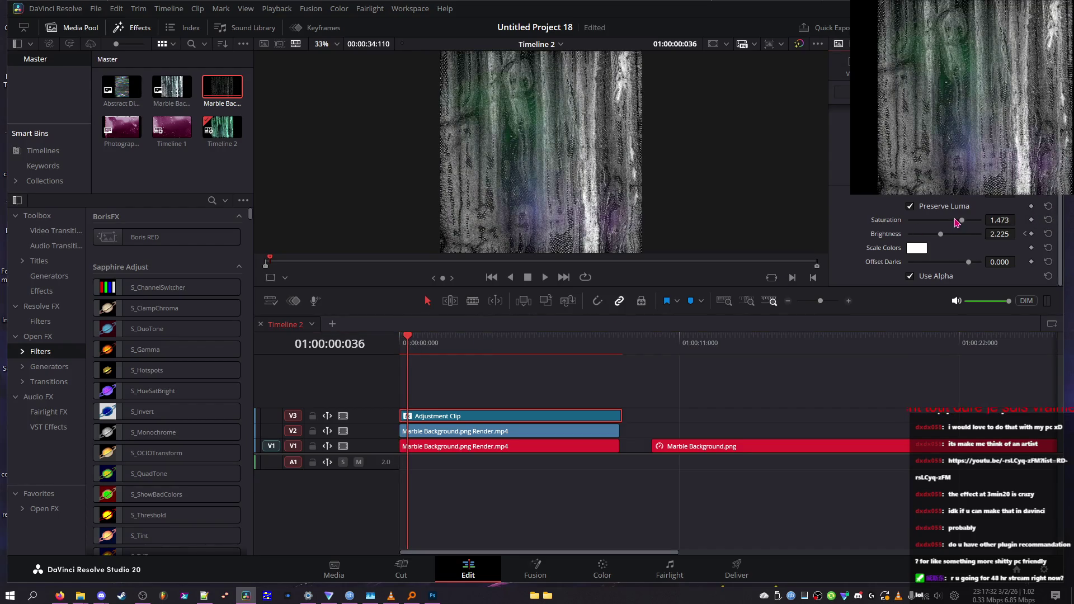
pyautogui.moveTo(957, 218); pyautogui.dragTo(974, 226)
pyautogui.click(941, 220)
pyautogui.click(1048, 220)
pyautogui.click(967, 261)
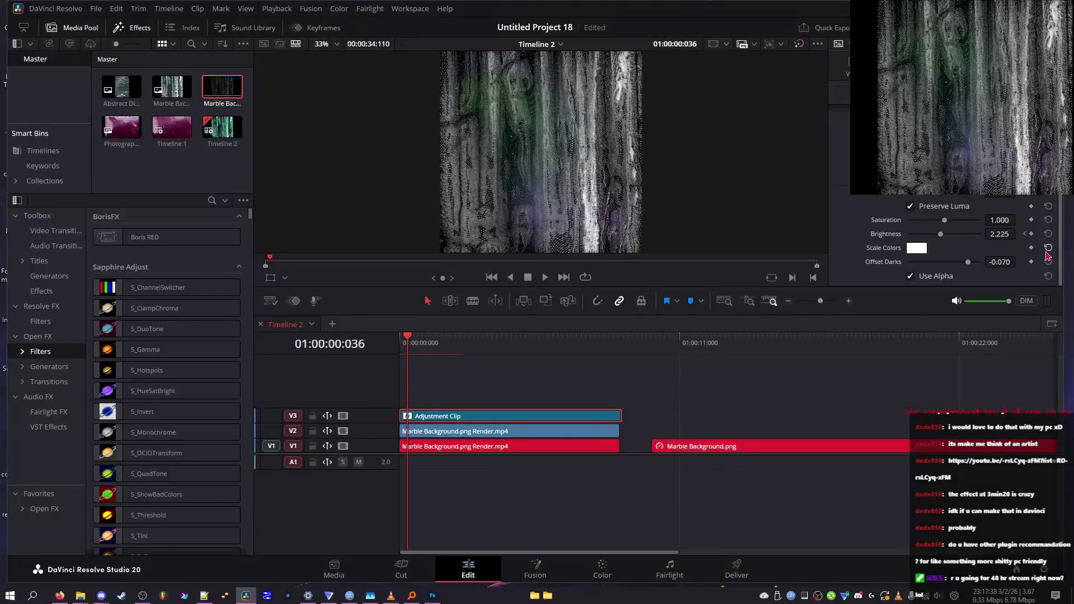
pyautogui.click(1048, 262)
# - Raise Brightness to about 3.18 one second into the clip
pyautogui.moveTo(415, 345); pyautogui.dragTo(448, 353)
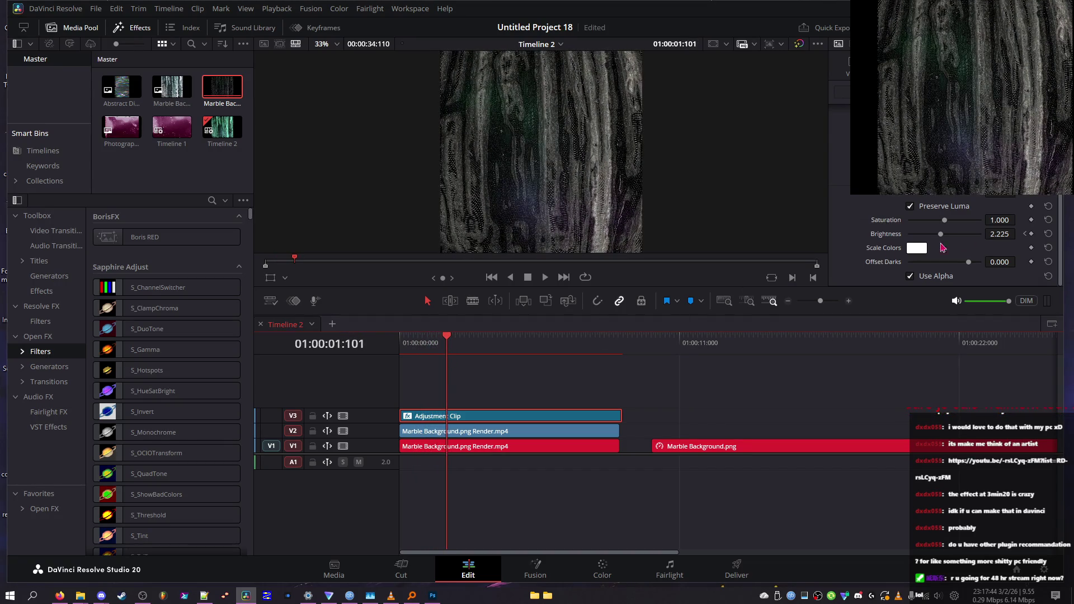
pyautogui.moveTo(1002, 234); pyautogui.dragTo(1018, 233)
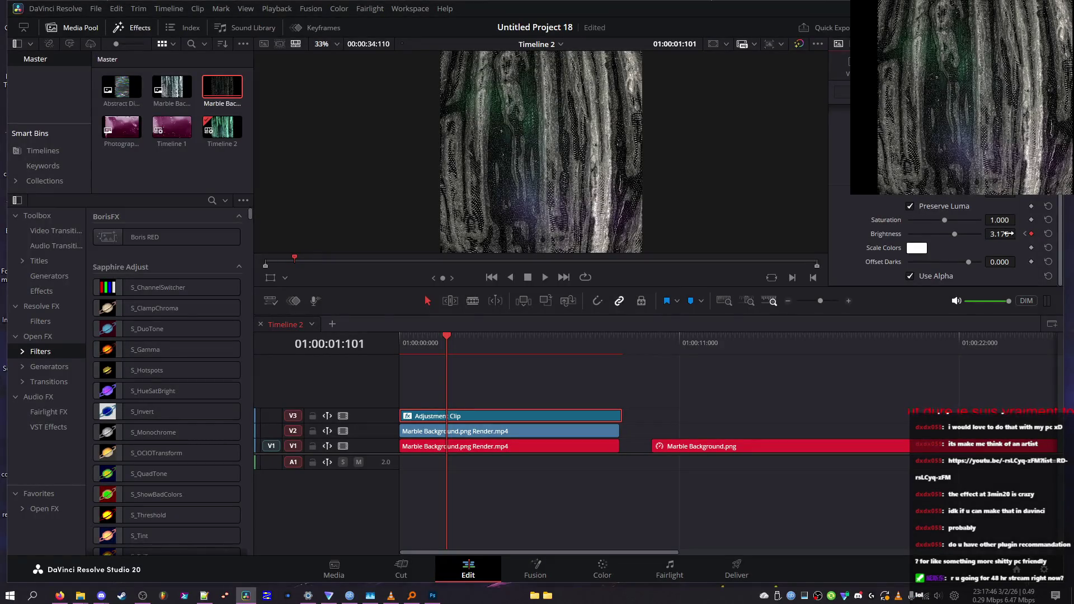
pyautogui.click(485, 343)
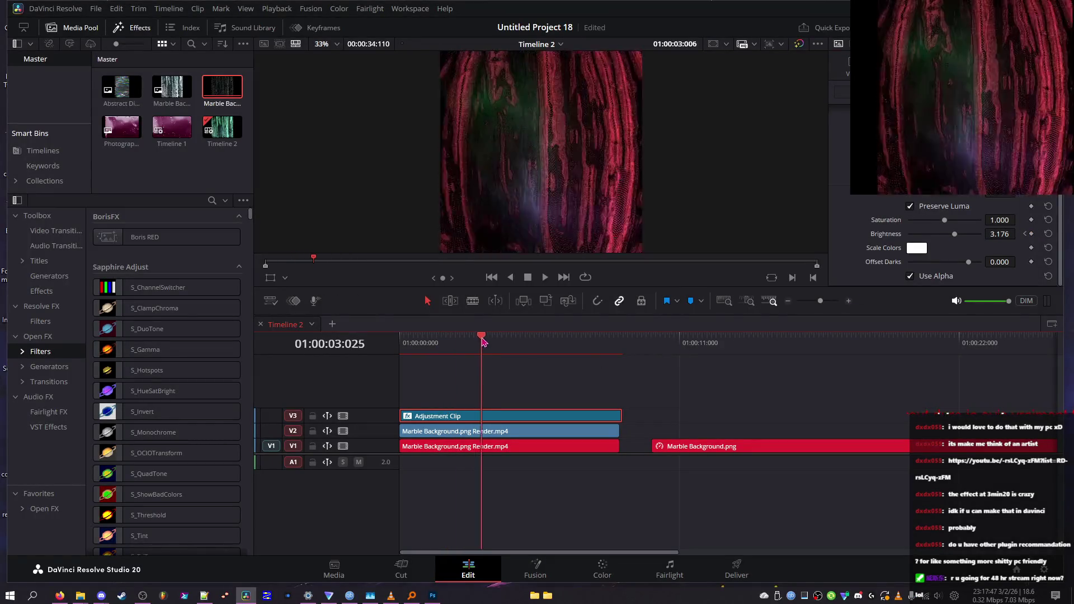
# - Move the Brightness keyframe later, raise it to about 3.58, and preview the animation
pyautogui.click(316, 28)
pyautogui.moveTo(166, 85)
pyautogui.mouseDown()
pyautogui.moveTo(229, 84)
pyautogui.moveTo(154, 61)
pyautogui.moveTo(205, 63)
pyautogui.moveTo(214, 86)
pyautogui.moveTo(175, 91)
pyautogui.mouseUp()
pyautogui.moveTo(998, 233); pyautogui.dragTo(1018, 234)
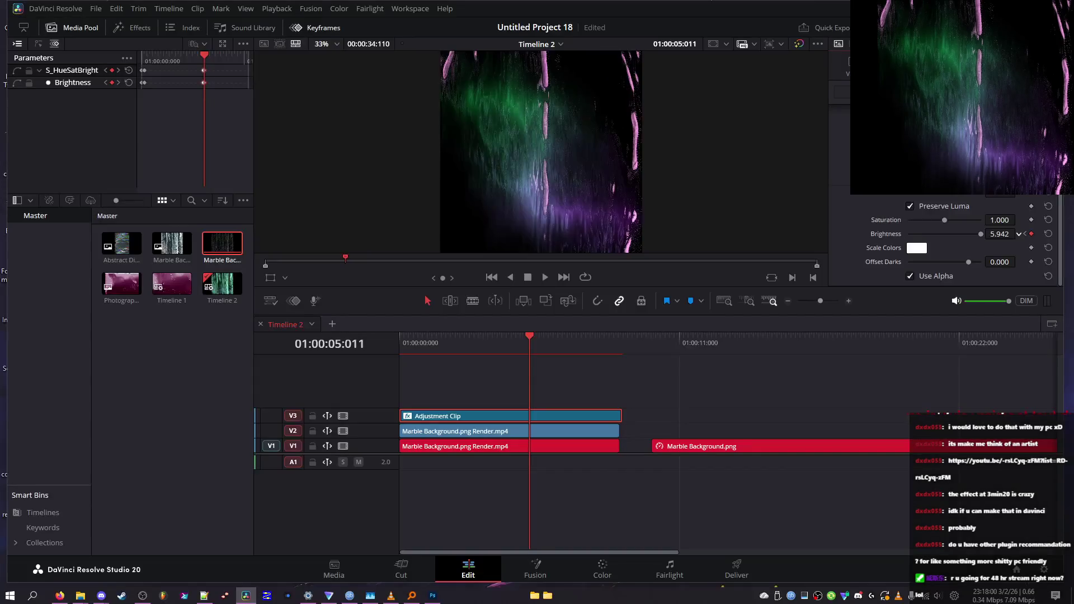
pyautogui.moveTo(179, 59)
pyautogui.mouseDown()
pyautogui.moveTo(149, 69)
pyautogui.moveTo(221, 62)
pyautogui.moveTo(210, 65)
pyautogui.mouseUp()
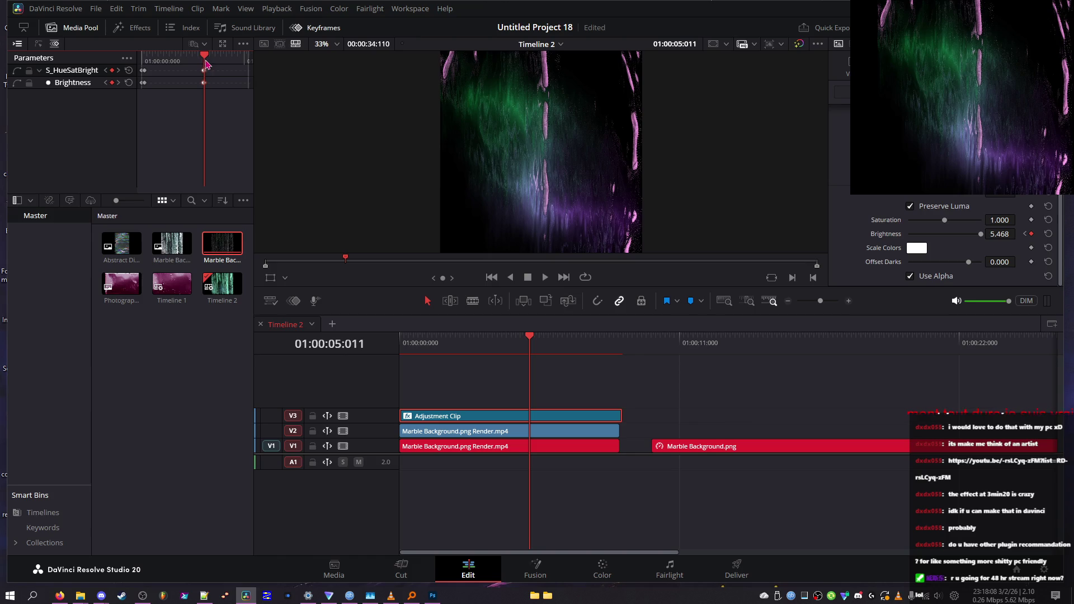
pyautogui.press('space')
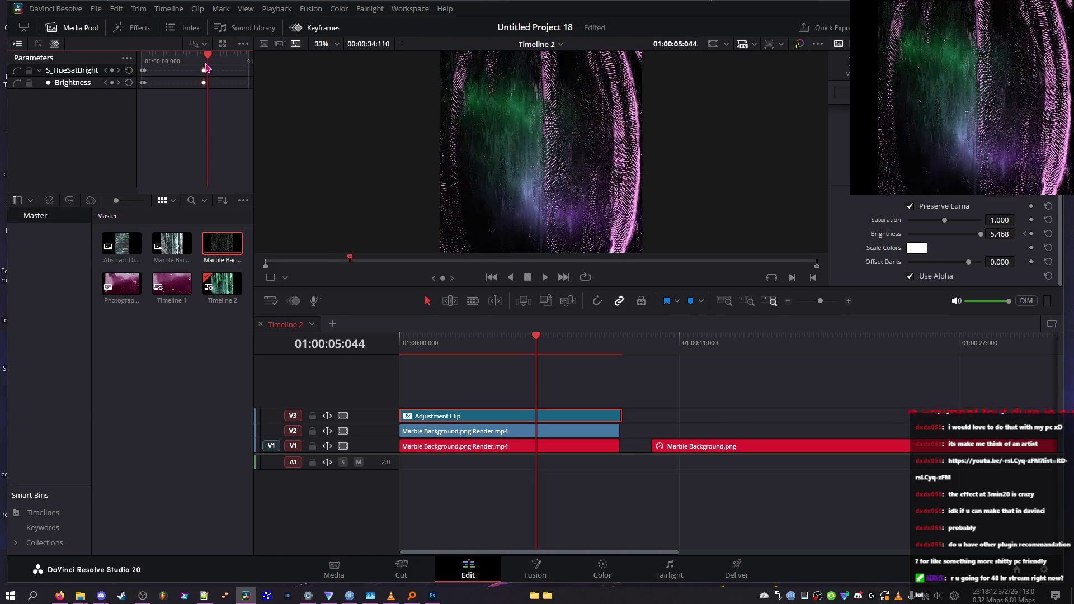
pyautogui.scroll(-5, 1018, 233)
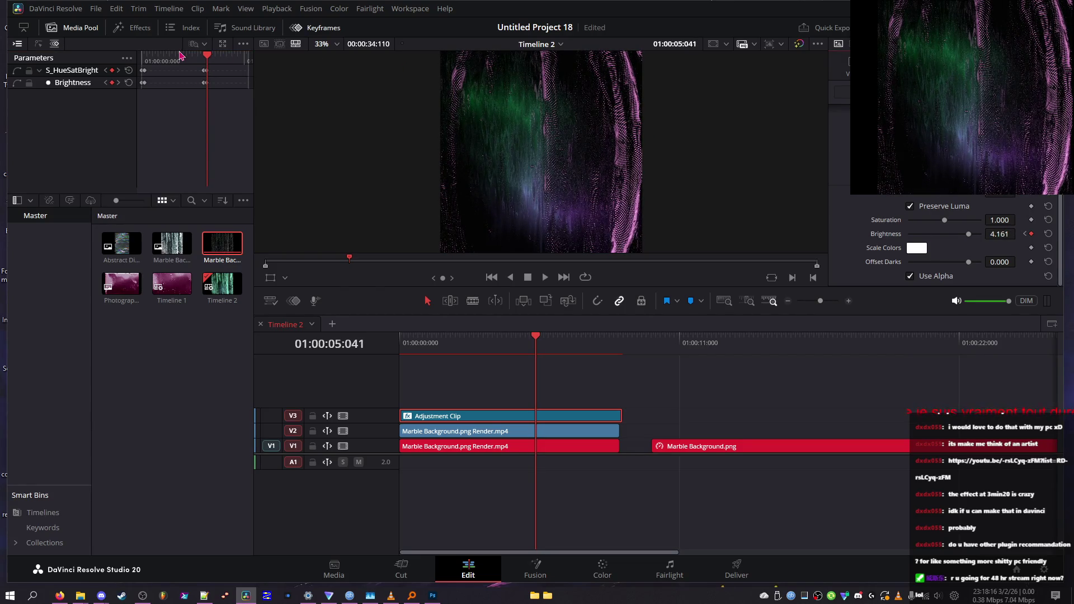
pyautogui.click(203, 56)
pyautogui.press('space')
pyautogui.moveTo(203, 61); pyautogui.dragTo(219, 63)
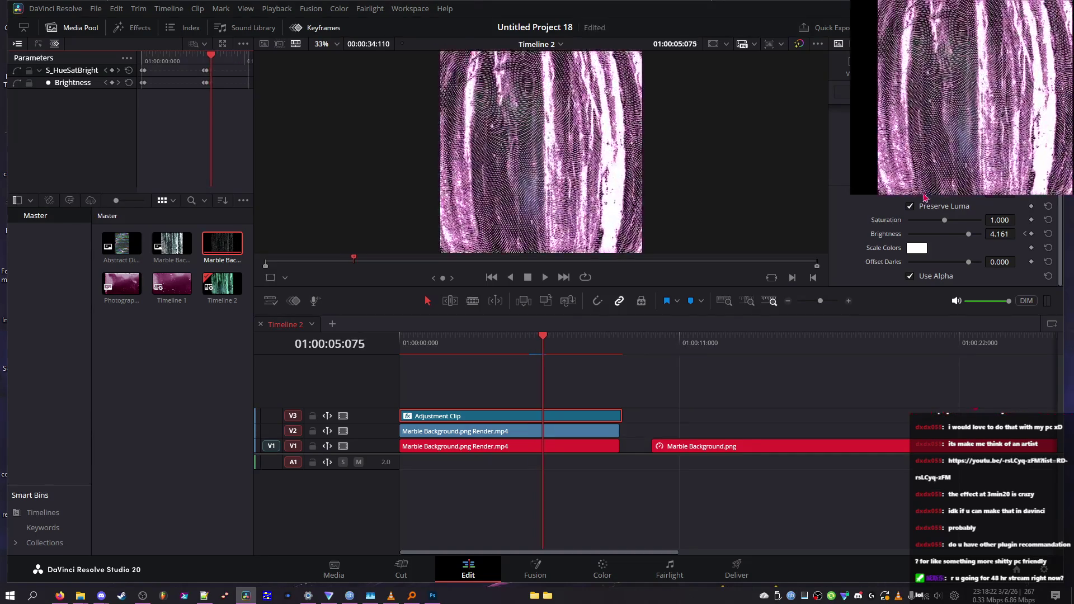
# - Key Brightness to 0.75 at frame 05:091, then set it to 1 after undoing a reset
pyautogui.moveTo(1000, 234)
pyautogui.mouseDown()
pyautogui.moveTo(965, 234)
pyautogui.moveTo(1025, 233)
pyautogui.mouseUp()
pyautogui.press('Left')
pyautogui.press('Left')
pyautogui.press('Left')
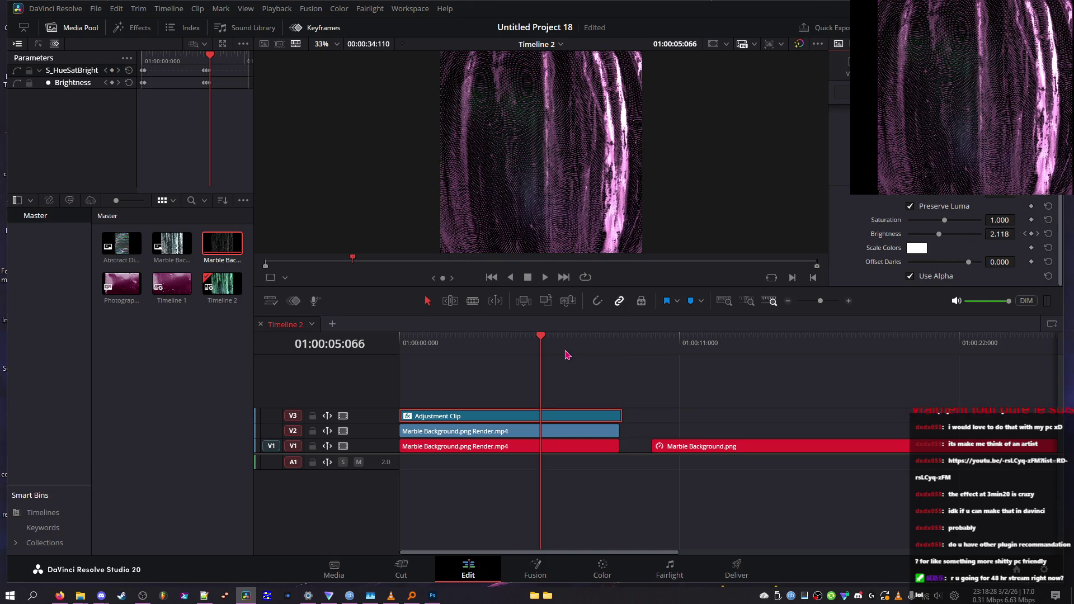
pyautogui.press('Right')
pyautogui.press('Right')
pyautogui.press('Right')
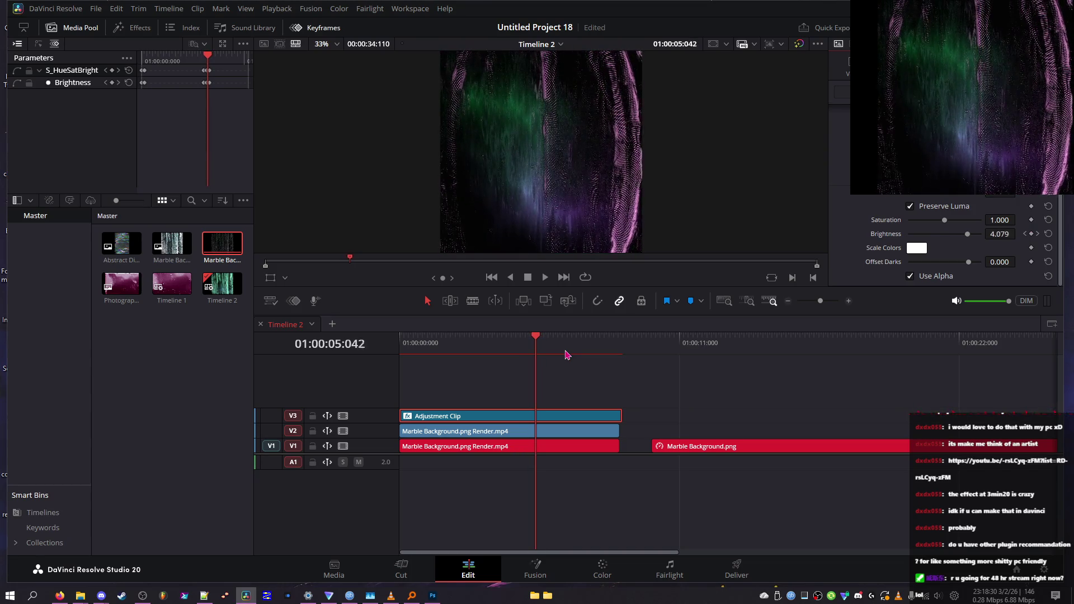
pyautogui.press('Right')
pyautogui.press('Right')
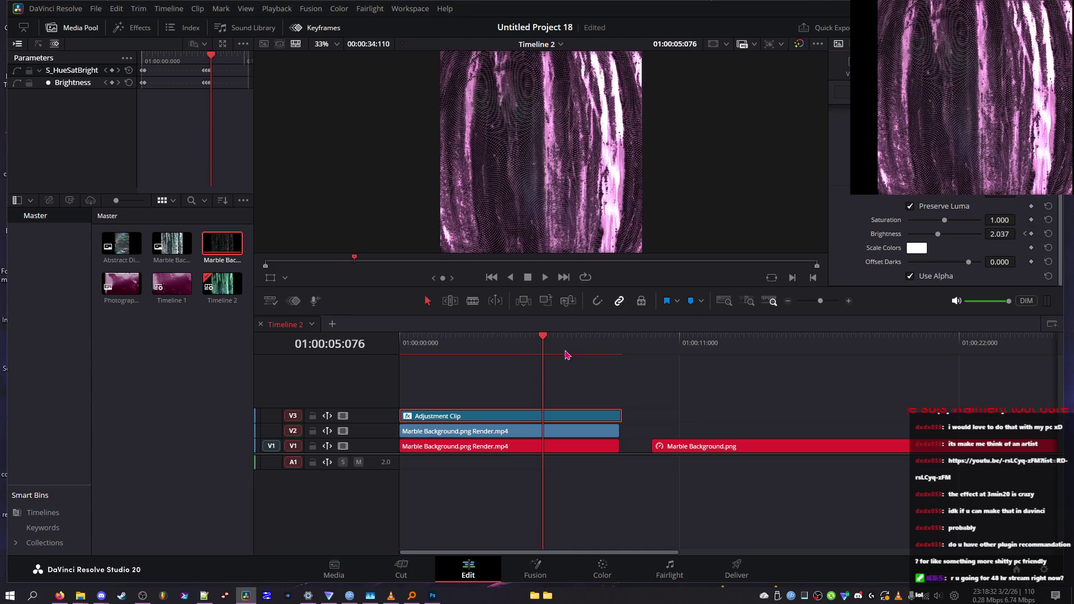
pyautogui.press('Right')
pyautogui.press('Right')
pyautogui.press('Right')
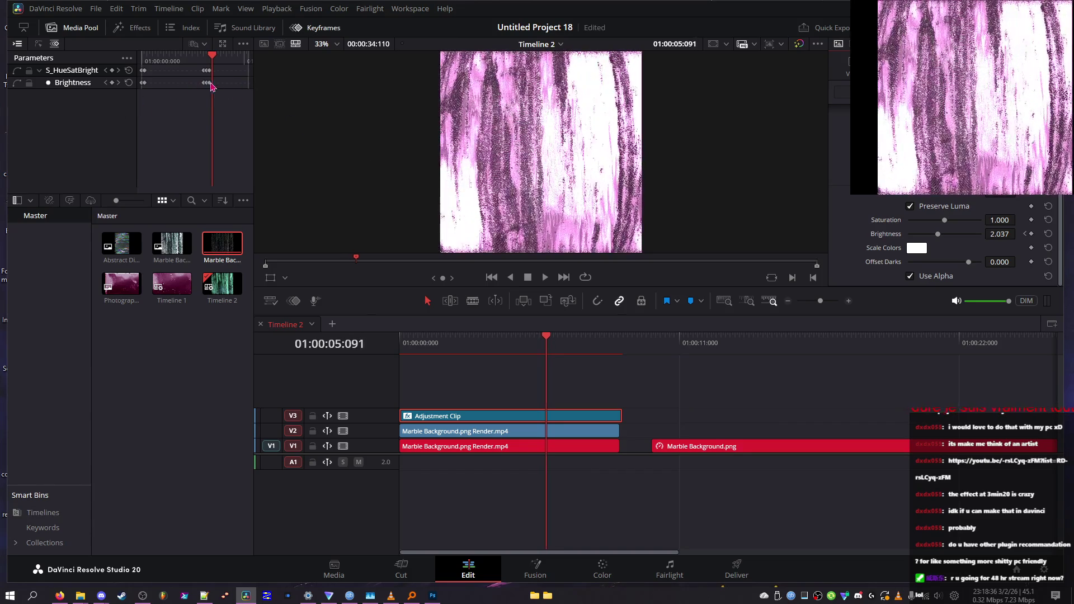
pyautogui.doubleClick(1005, 234)
pyautogui.write('0.75')
pyautogui.press('Return')
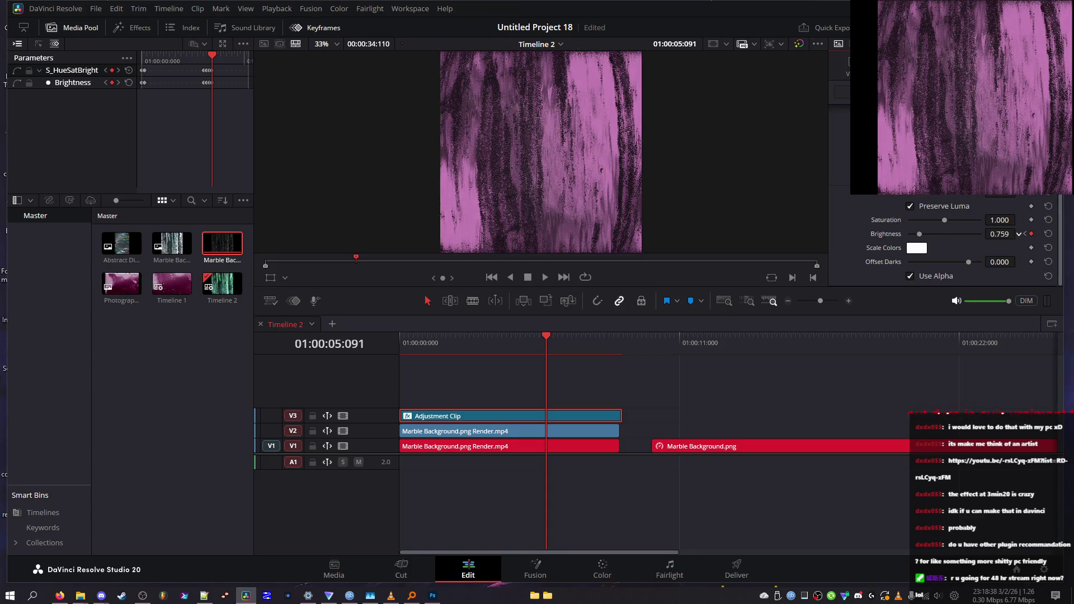
pyautogui.click(1047, 237)
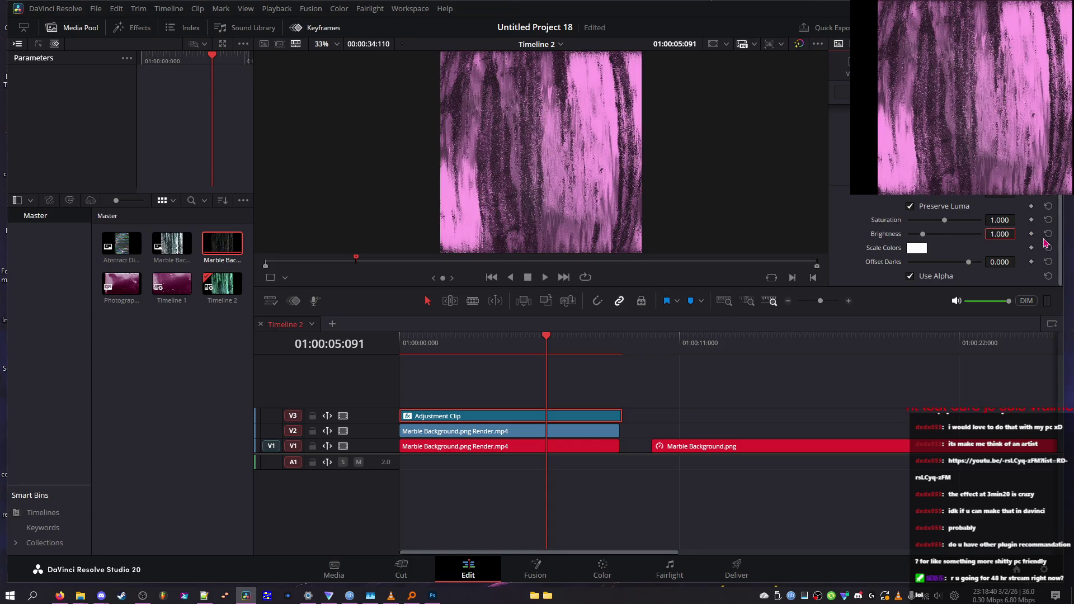
pyautogui.hotkey('ctrl', 'z')
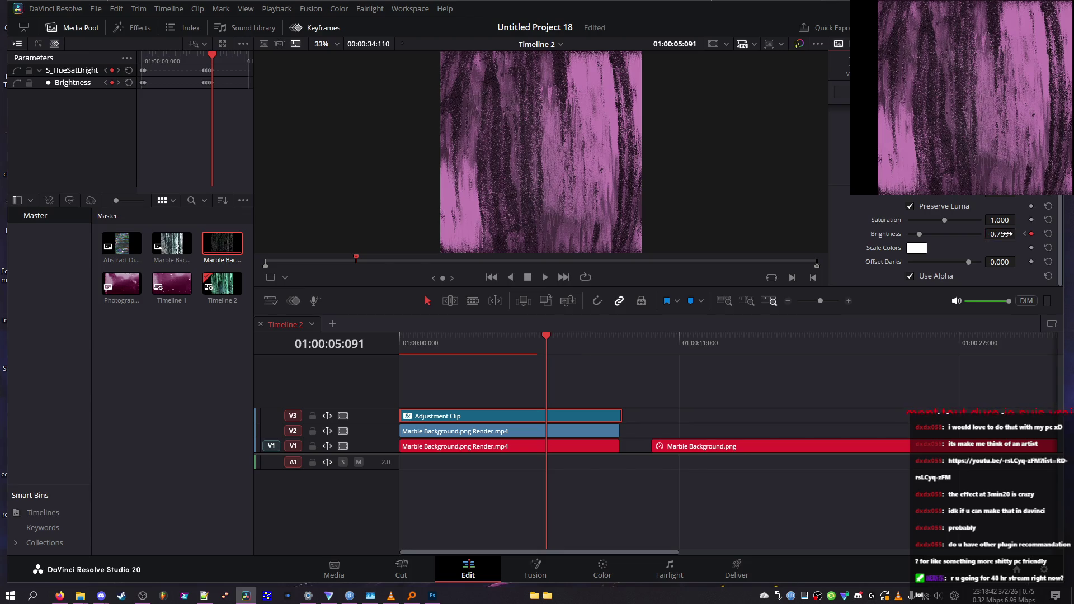
pyautogui.write('1.000')
pyautogui.press('Return')
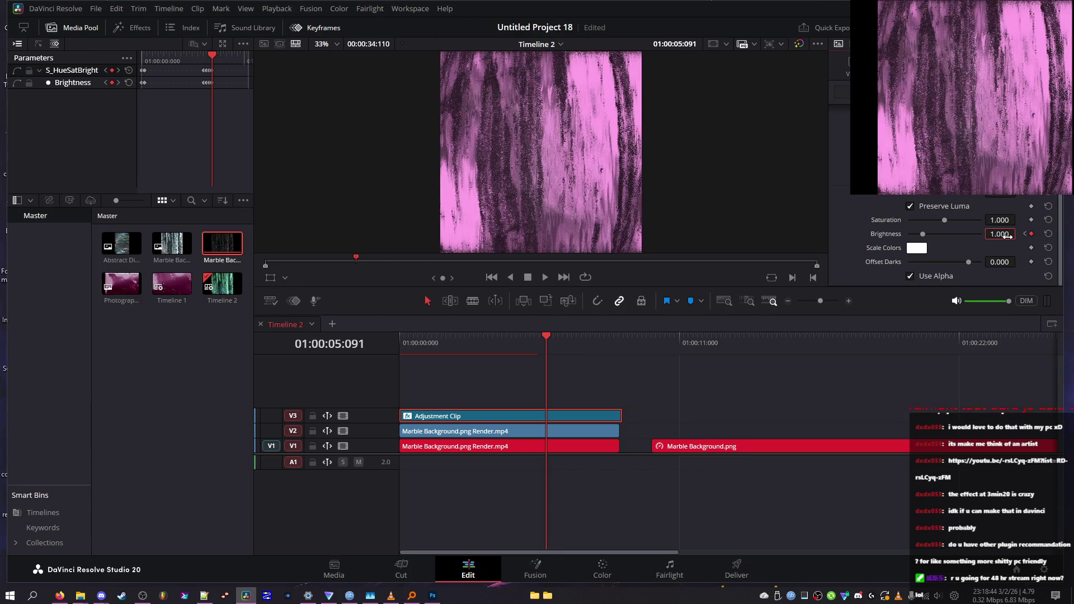
# - Add Brightness keyframes around 01:00:07, pushing Brightness much higher for a flash
pyautogui.moveTo(550, 341); pyautogui.dragTo(544, 343)
pyautogui.press('space')
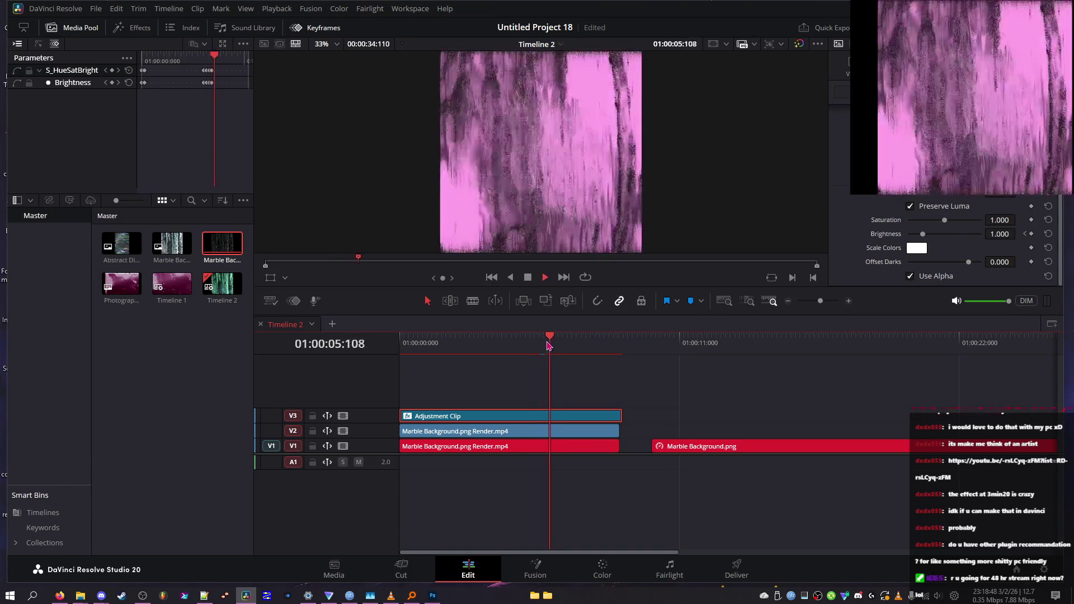
pyautogui.press('space')
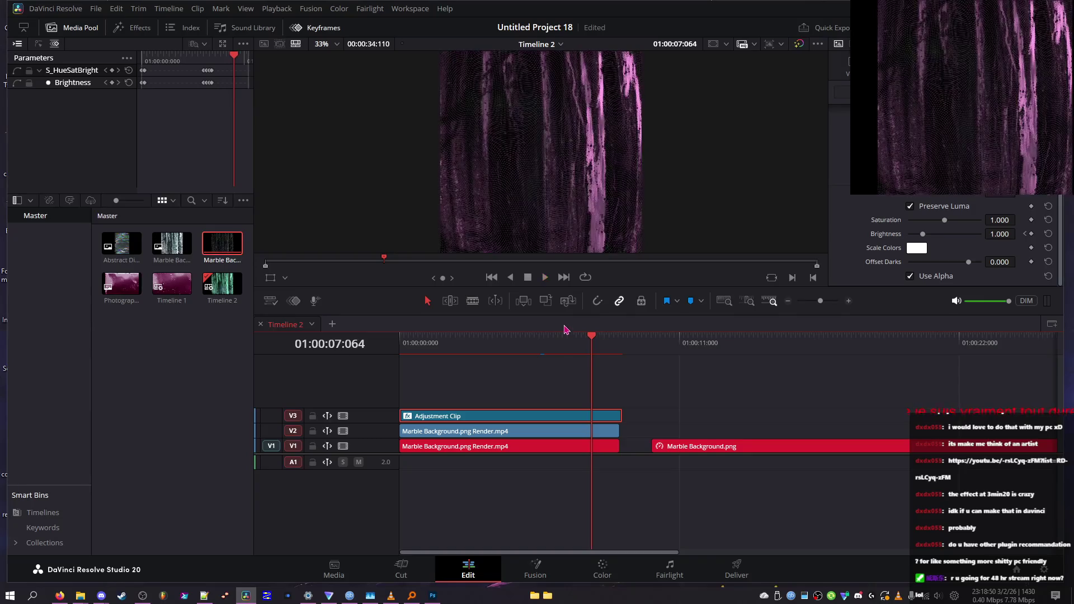
pyautogui.click(591, 339)
pyautogui.moveTo(578, 340)
pyautogui.mouseDown()
pyautogui.moveTo(602, 339)
pyautogui.moveTo(590, 340)
pyautogui.mouseUp()
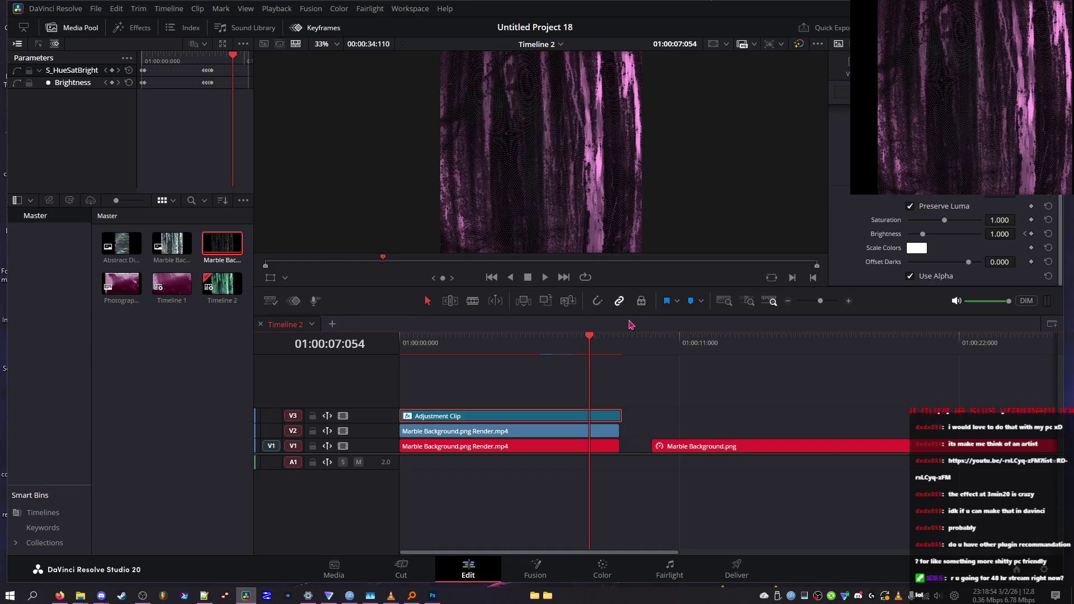
pyautogui.moveTo(1010, 231); pyautogui.dragTo(1006, 231)
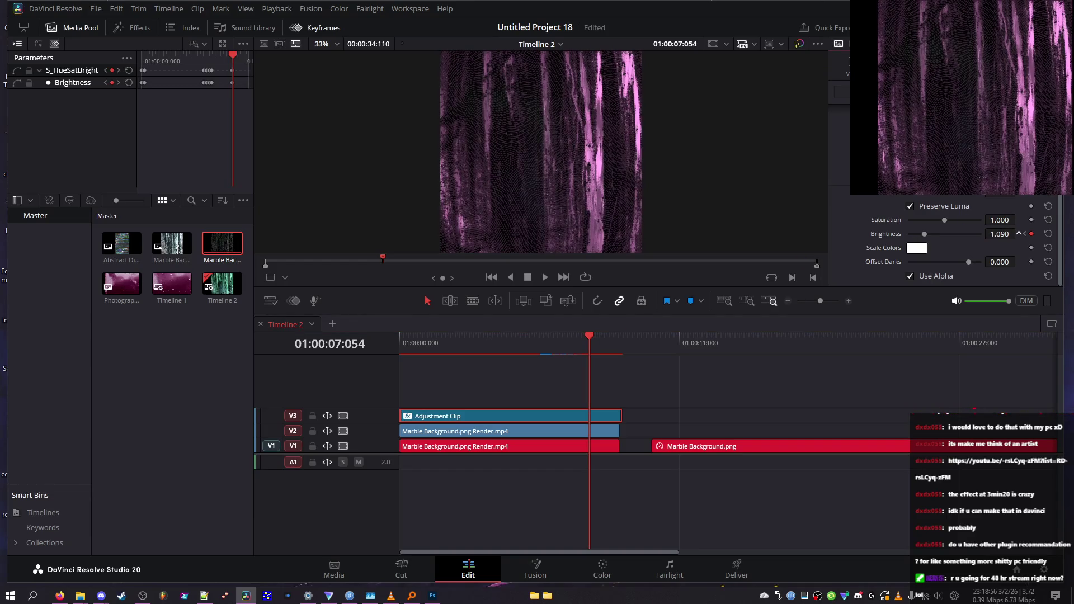
pyautogui.moveTo(572, 339); pyautogui.dragTo(598, 348)
pyautogui.moveTo(877, 234); pyautogui.dragTo(876, 235)
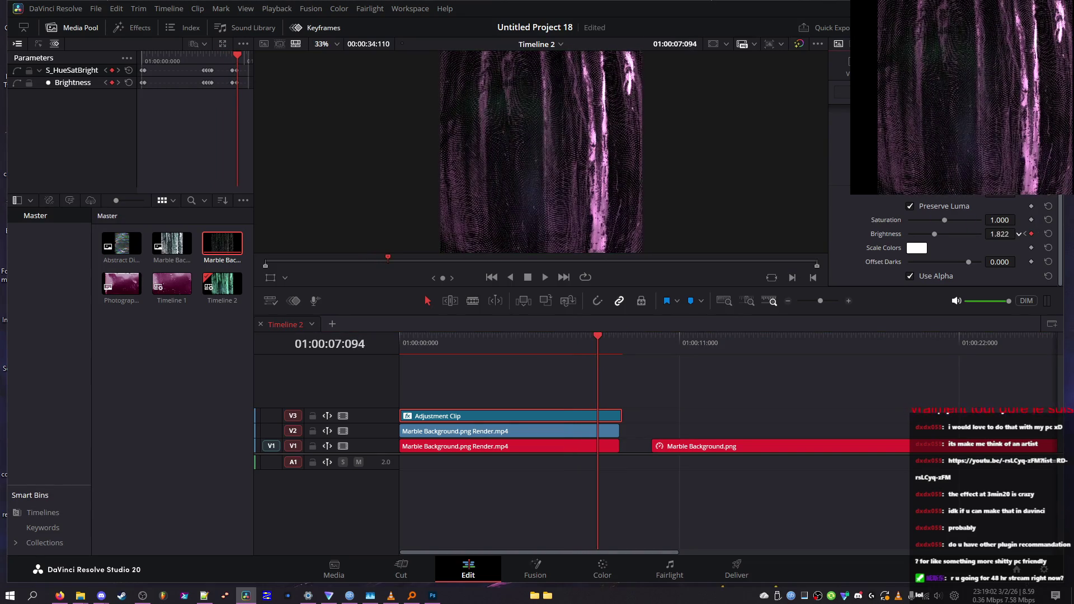
pyautogui.moveTo(576, 342); pyautogui.dragTo(613, 344)
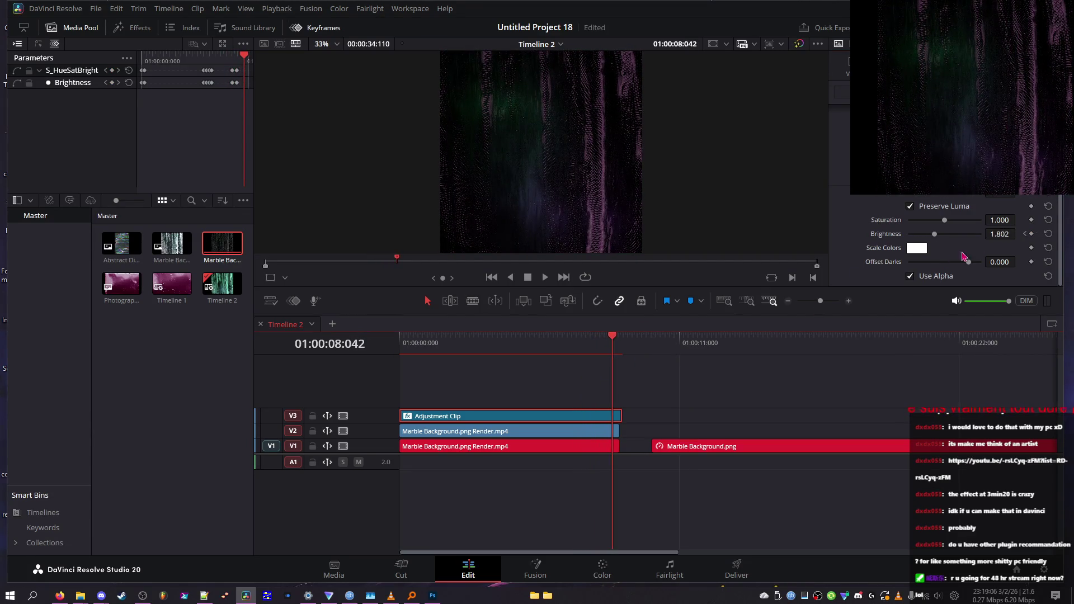
pyautogui.moveTo(1000, 231)
pyautogui.mouseDown()
pyautogui.moveTo(1019, 234)
pyautogui.moveTo(989, 231)
pyautogui.mouseUp()
pyautogui.moveTo(609, 331)
pyautogui.mouseDown()
pyautogui.moveTo(590, 339)
pyautogui.moveTo(621, 348)
pyautogui.moveTo(611, 339)
pyautogui.mouseUp()
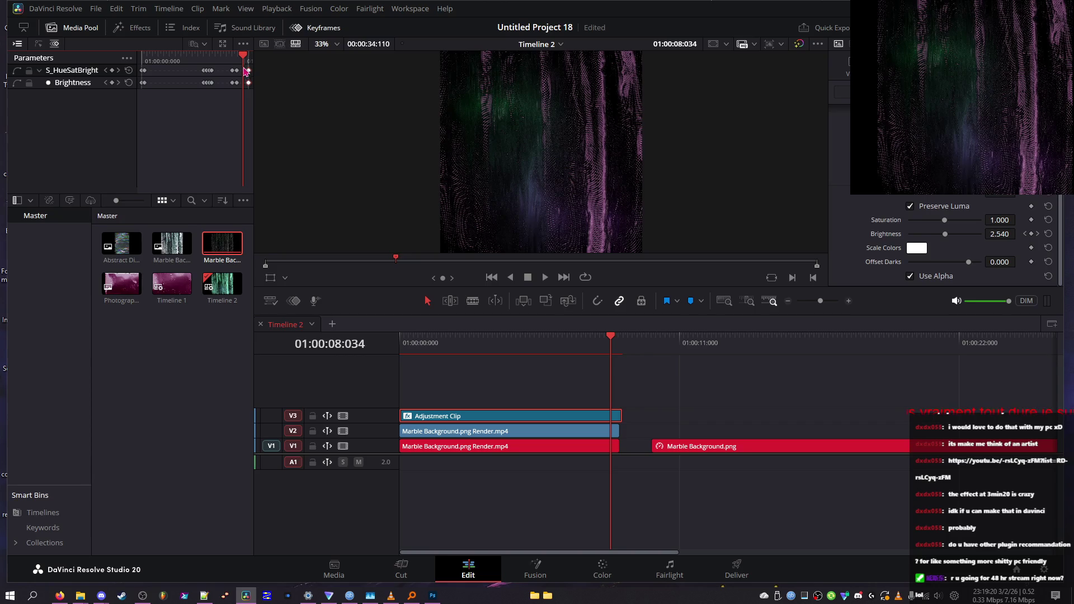
# - Undo the keyframe move and drop Brightness back near 1 after the flash
pyautogui.hotkey('ctrl', 'z')
pyautogui.press('space')
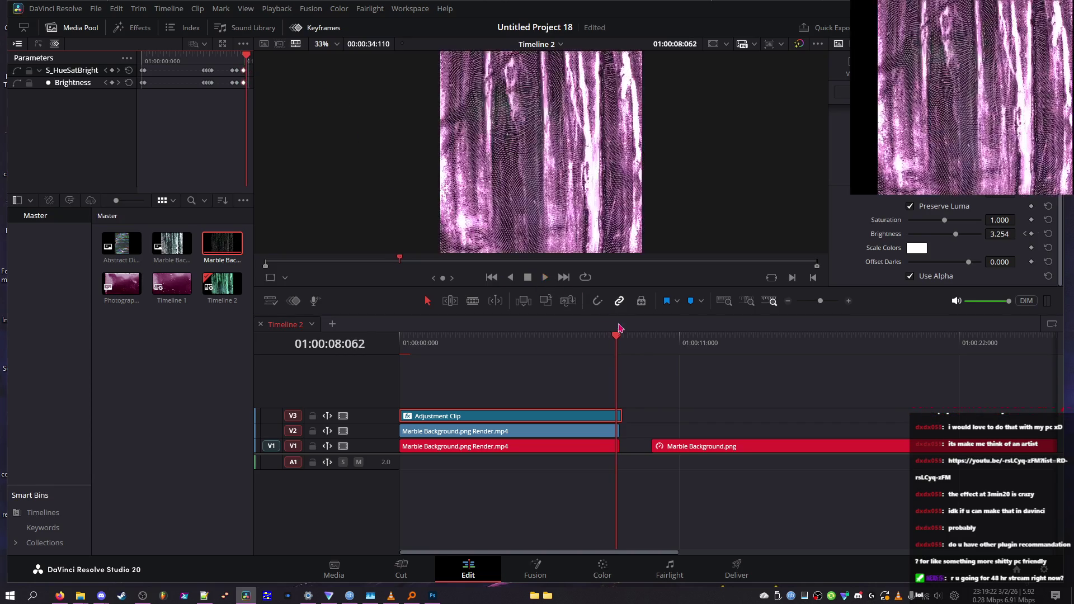
pyautogui.moveTo(617, 342); pyautogui.dragTo(617, 340)
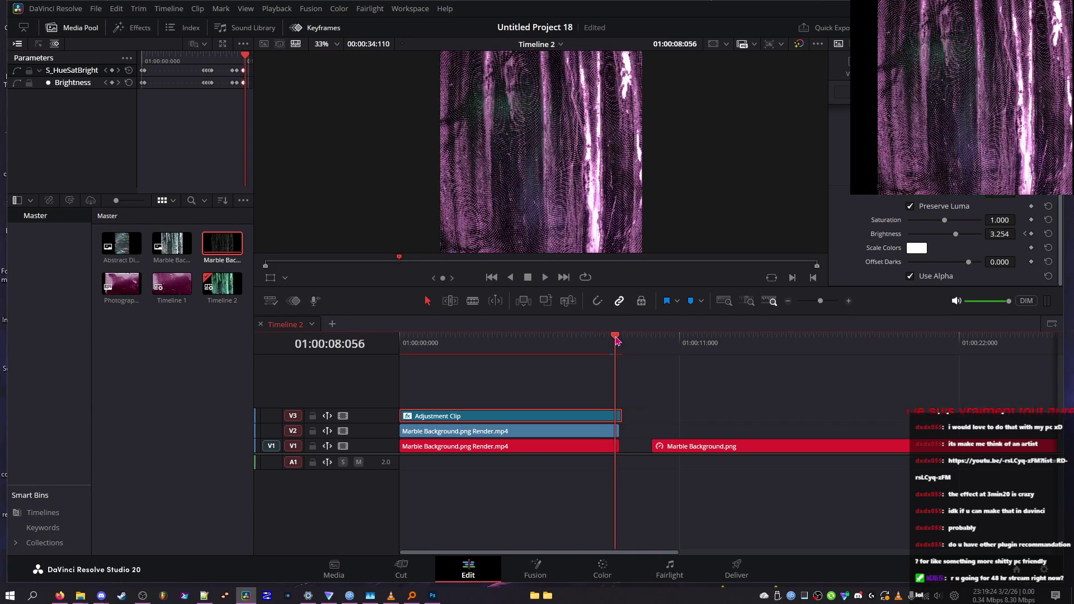
pyautogui.moveTo(1012, 232); pyautogui.dragTo(985, 233)
pyautogui.press('space')
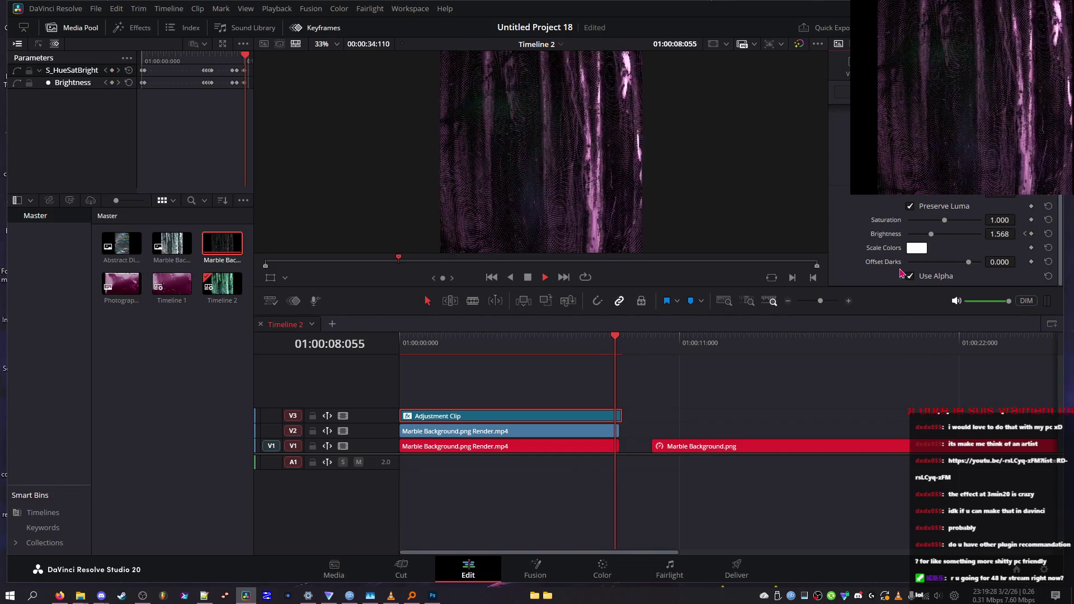
# - Replay the brightness flash several times, stopping at 01:00:08:061
pyautogui.click(599, 342)
pyautogui.press('space')
pyautogui.click(593, 346)
pyautogui.click(587, 348)
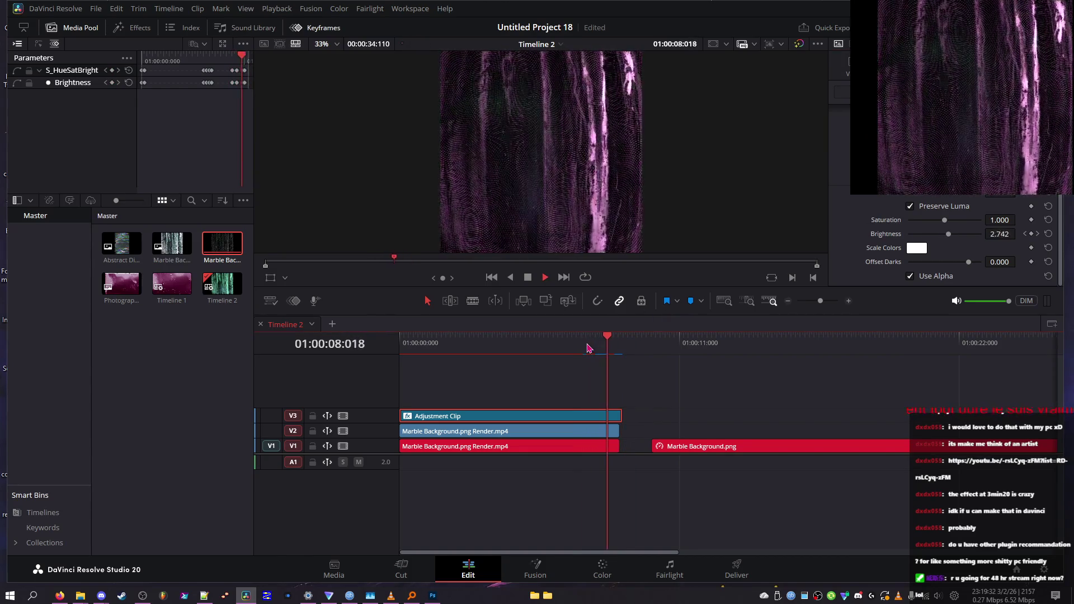
pyautogui.click(610, 347)
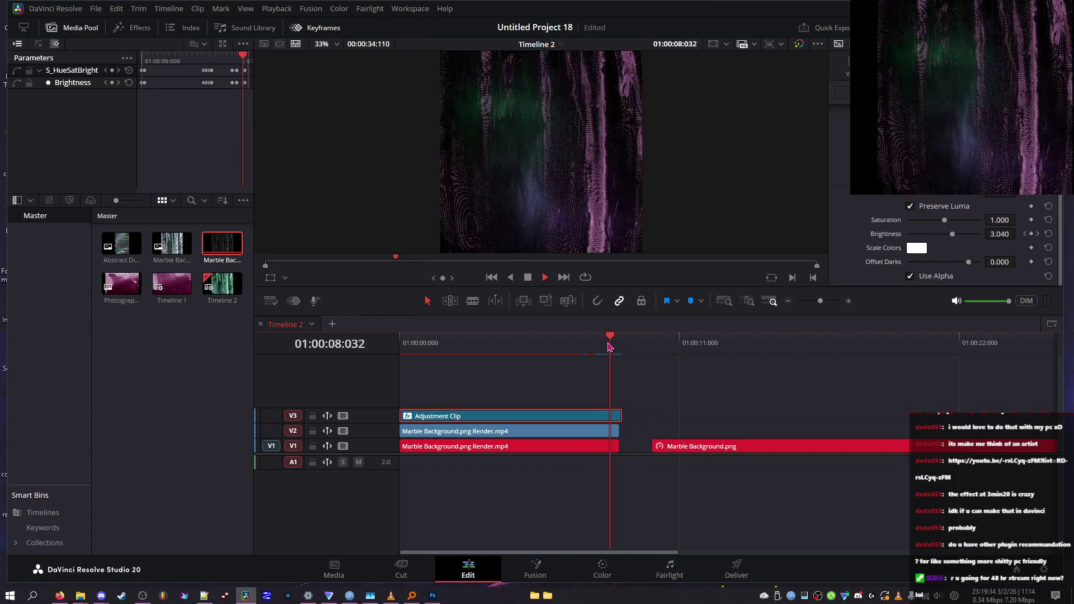
pyautogui.click(604, 347)
pyautogui.click(603, 346)
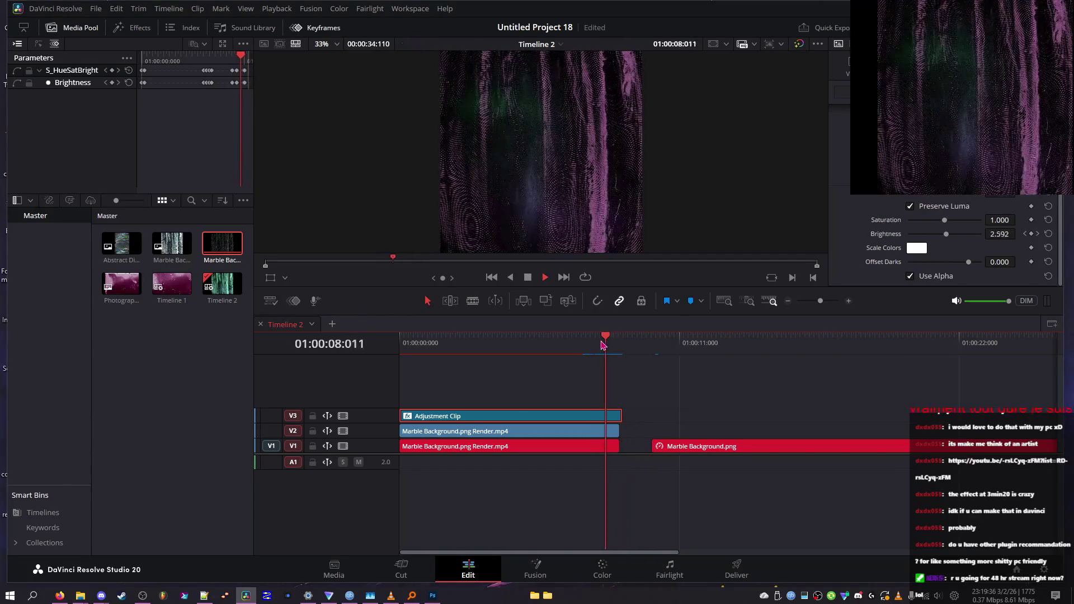
pyautogui.click(604, 347)
pyautogui.press('space')
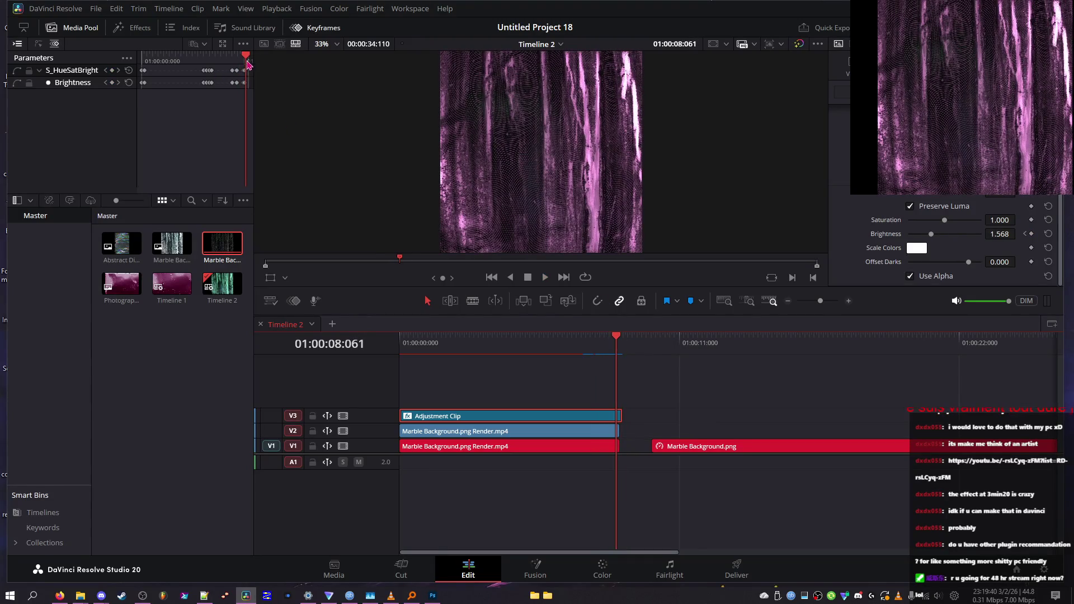
# - Set the brighter Brightness keyframe near 01:00:08 to 1.000
pyautogui.scroll(5, 245, 72)
pyautogui.scroll(-3, 210, 78)
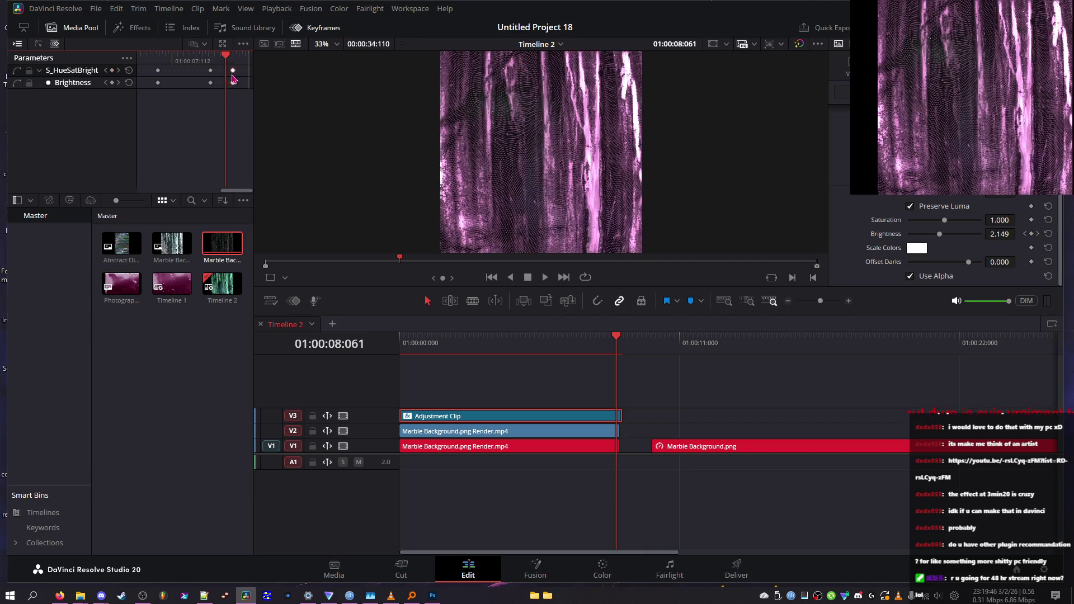
pyautogui.click(213, 58)
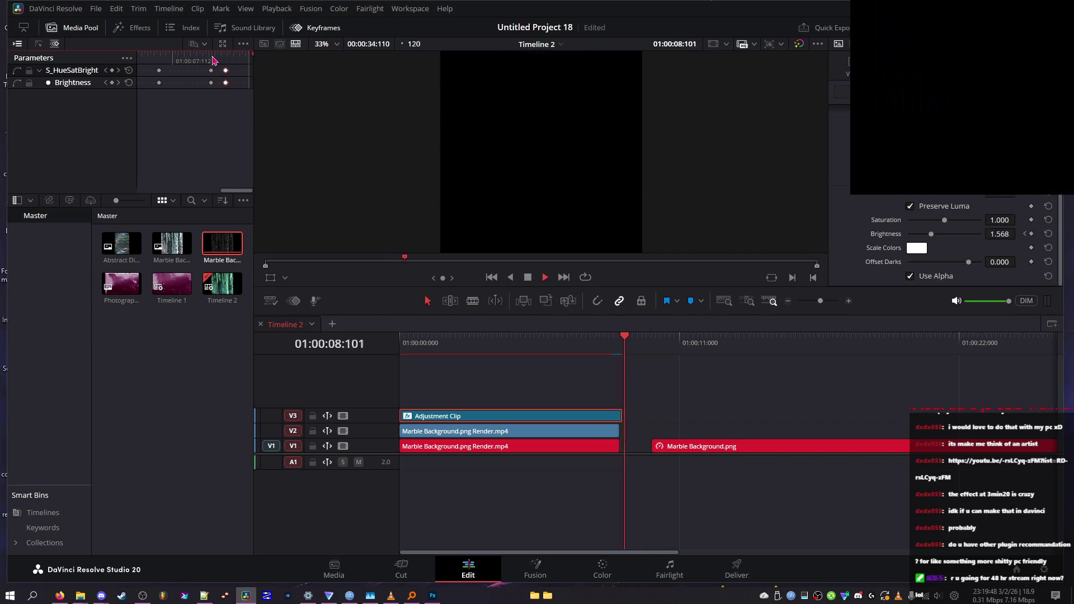
pyautogui.moveTo(213, 58); pyautogui.dragTo(218, 58)
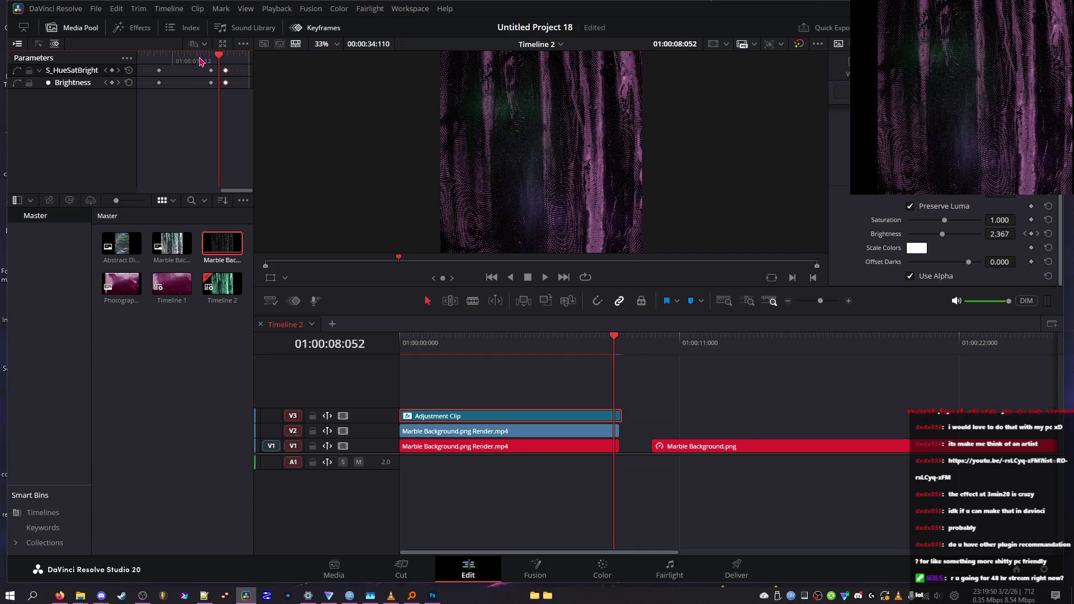
pyautogui.click(211, 58)
pyautogui.moveTo(956, 234); pyautogui.dragTo(949, 234)
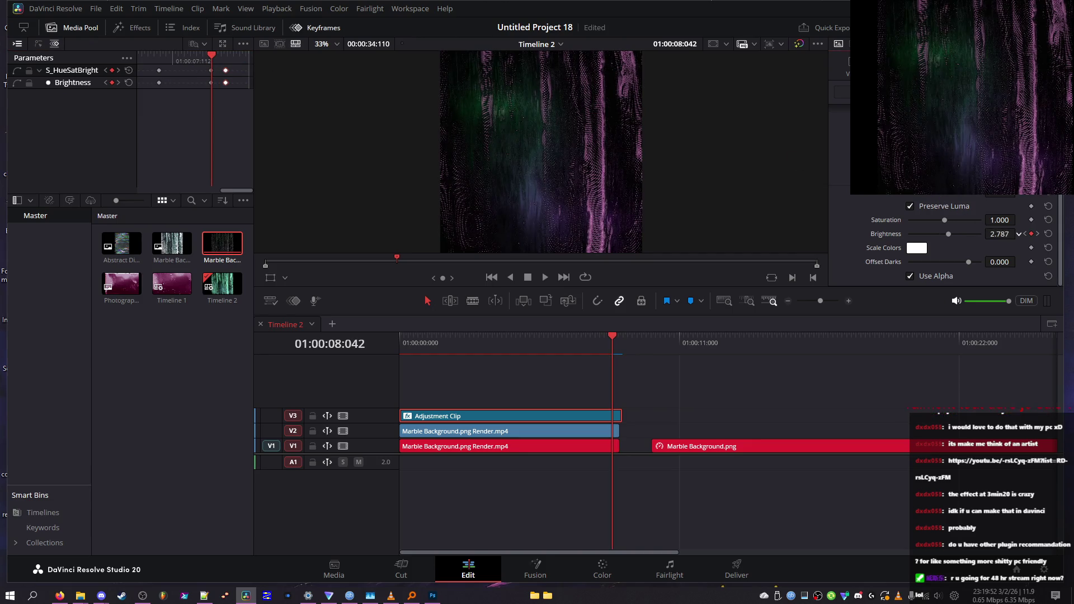
pyautogui.moveTo(214, 63)
pyautogui.mouseDown()
pyautogui.moveTo(250, 62)
pyautogui.moveTo(228, 74)
pyautogui.mouseUp()
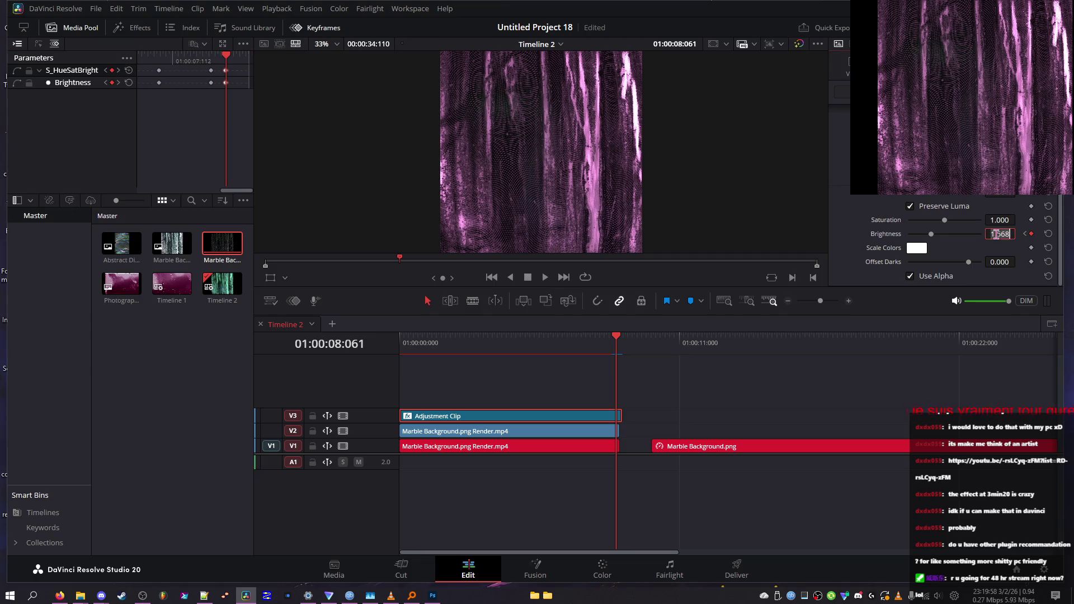
pyautogui.press('Return')
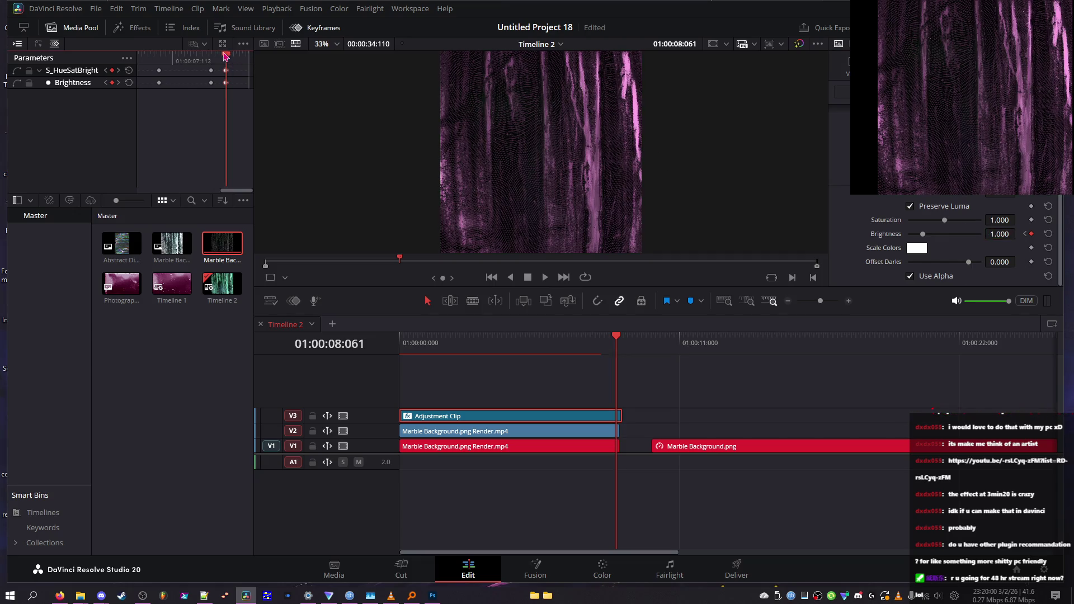
# - Replay the animation and raise Saturation to 2.000
pyautogui.press('space')
pyautogui.moveTo(630, 364)
pyautogui.mouseDown()
pyautogui.moveTo(310, 380)
pyautogui.moveTo(513, 376)
pyautogui.moveTo(419, 366)
pyautogui.mouseUp()
pyautogui.moveTo(944, 220); pyautogui.dragTo(961, 222)
pyautogui.moveTo(457, 338); pyautogui.dragTo(571, 364)
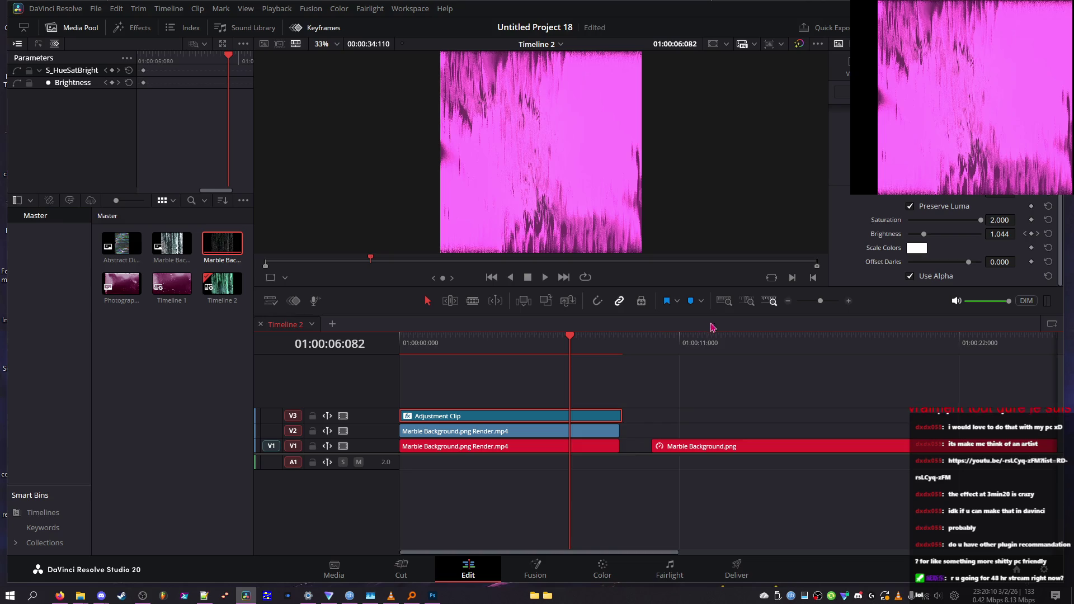
# - Reset Saturation to 1.000 and play from about three seconds
pyautogui.doubleClick(944, 218)
pyautogui.click(477, 366)
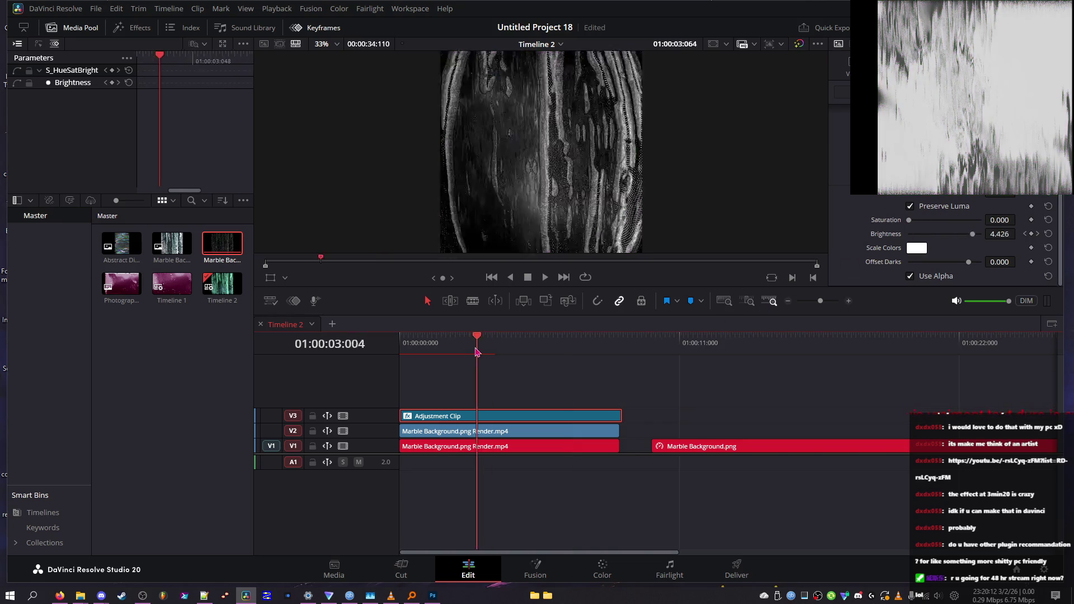
pyautogui.press('space')
# - Lower Resize Rel X to 0.930 and shrink Resize Mocha to 0.140
pyautogui.scroll(-3, 979, 226)
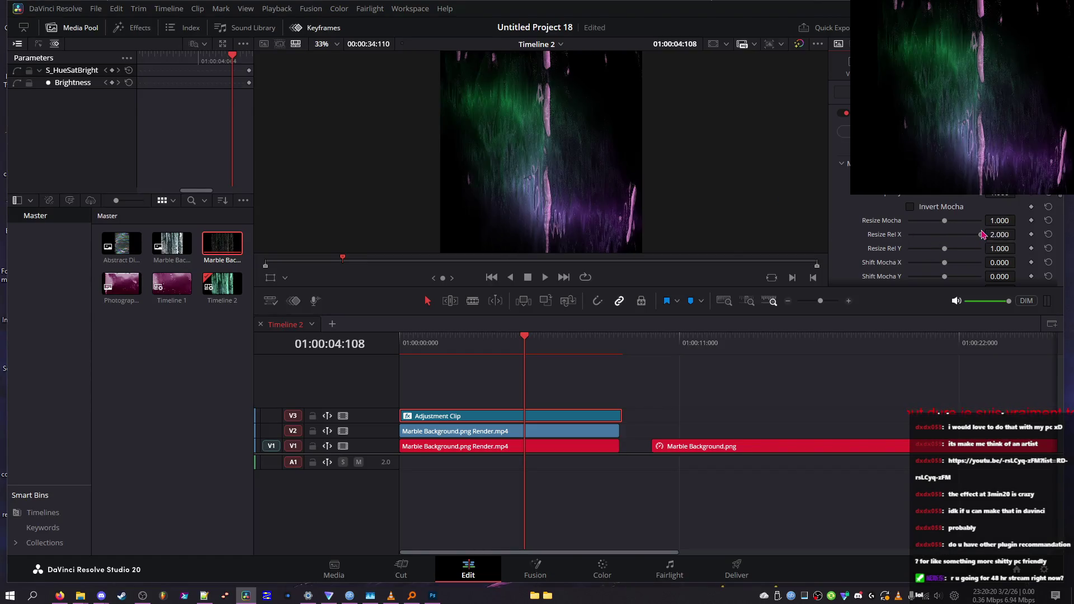
pyautogui.click(928, 235)
pyautogui.moveTo(946, 220); pyautogui.dragTo(913, 224)
pyautogui.scroll(-3, 945, 273)
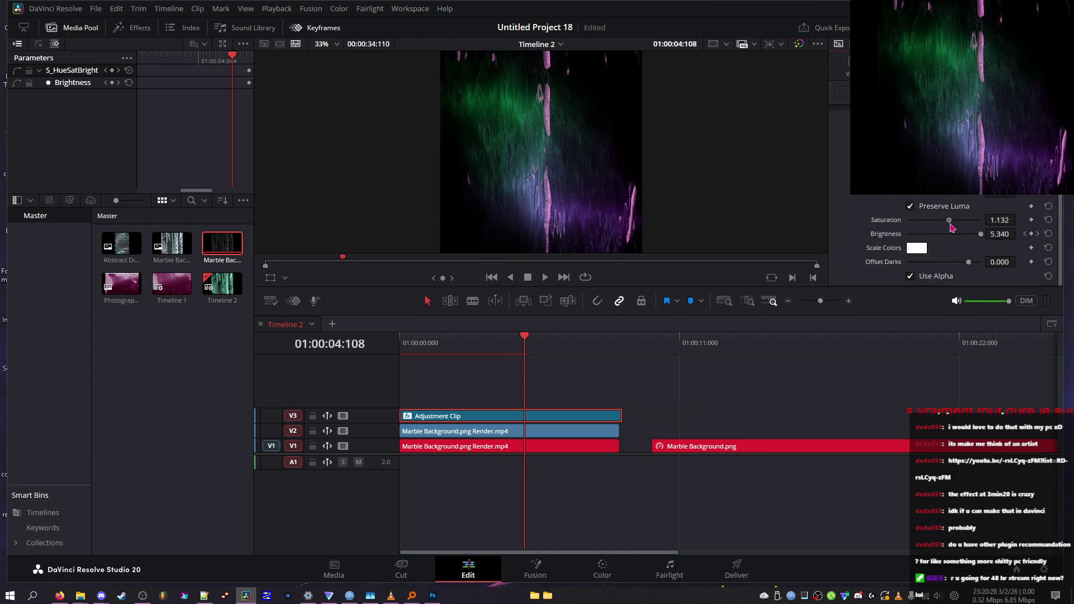
pyautogui.scroll(3, 958, 217)
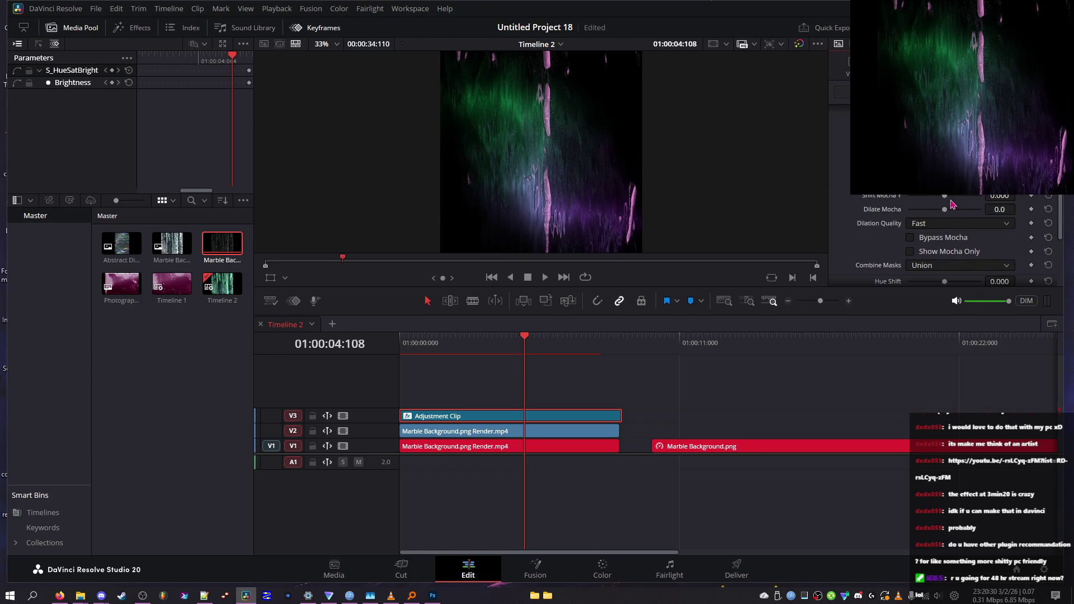
pyautogui.scroll(2, 1048, 205)
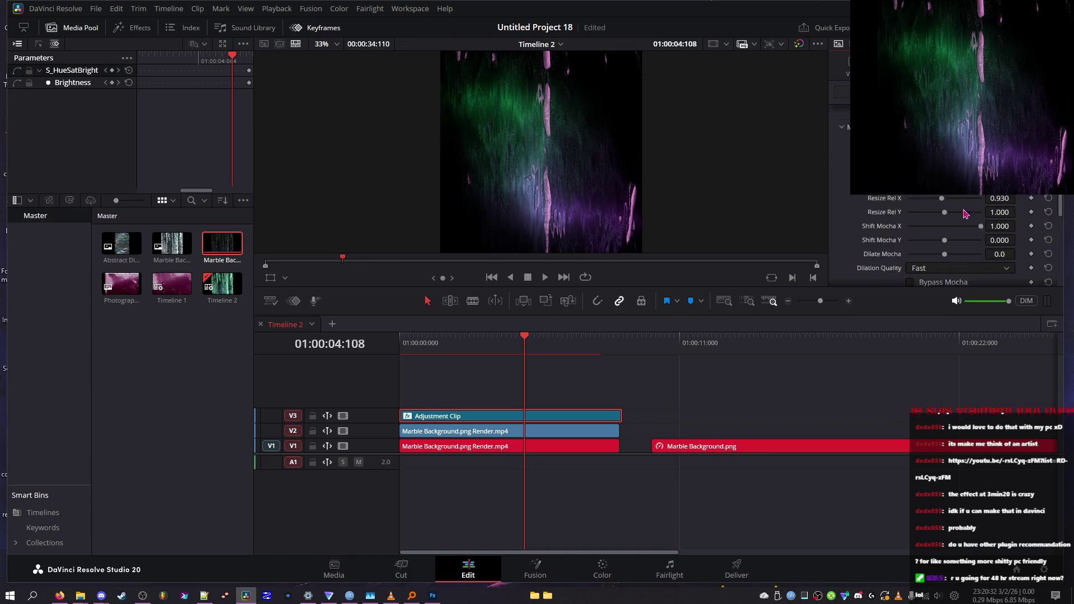
# - Select the V2 marble render clip with the Adjustment Clip and preview frames near six seconds
pyautogui.click(555, 341)
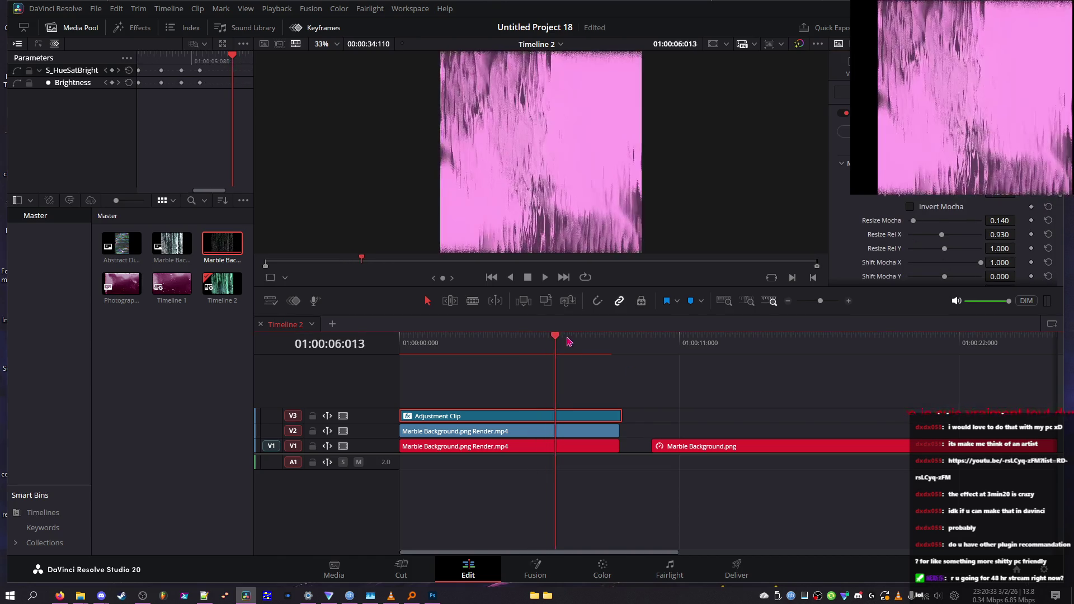
pyautogui.rightClick(574, 422)
pyautogui.click(595, 265)
pyautogui.click(616, 432)
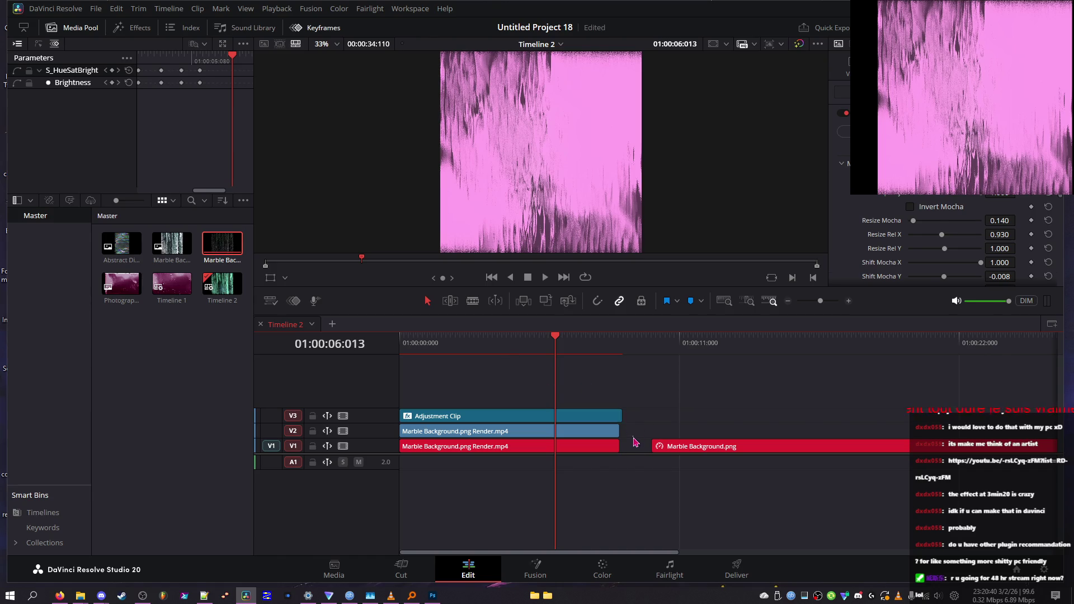
pyautogui.moveTo(492, 352)
pyautogui.mouseDown()
pyautogui.moveTo(400, 357)
pyautogui.moveTo(539, 363)
pyautogui.mouseUp()
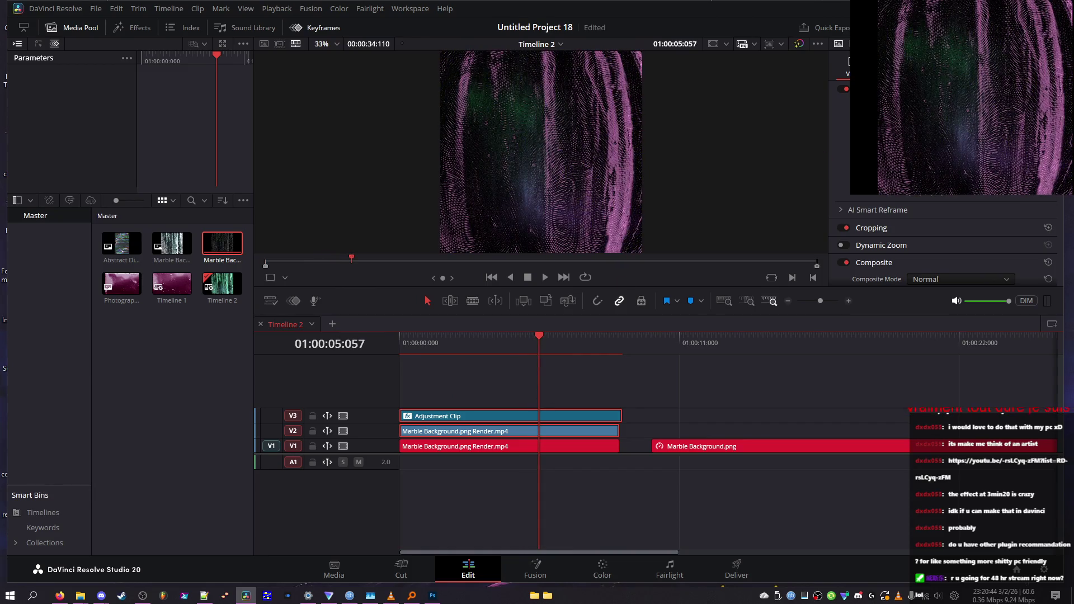
# - Set up Render in Place for the V1 and V2 marble clips with MKV format and H.264 codec
pyautogui.click(596, 418)
pyautogui.moveTo(643, 389); pyautogui.dragTo(550, 433)
pyautogui.rightClick(550, 434)
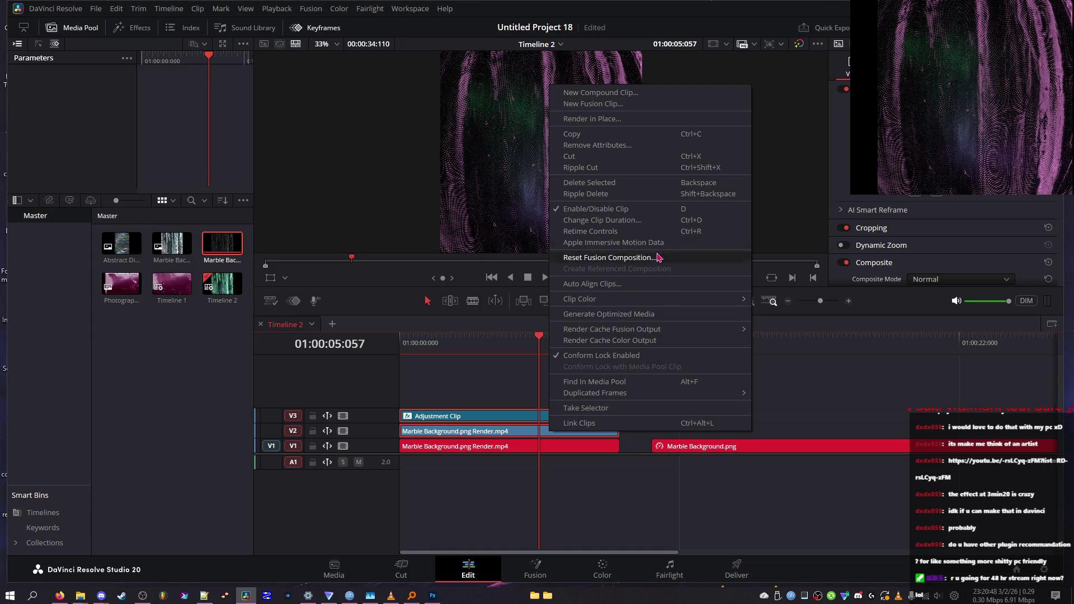
pyautogui.click(666, 119)
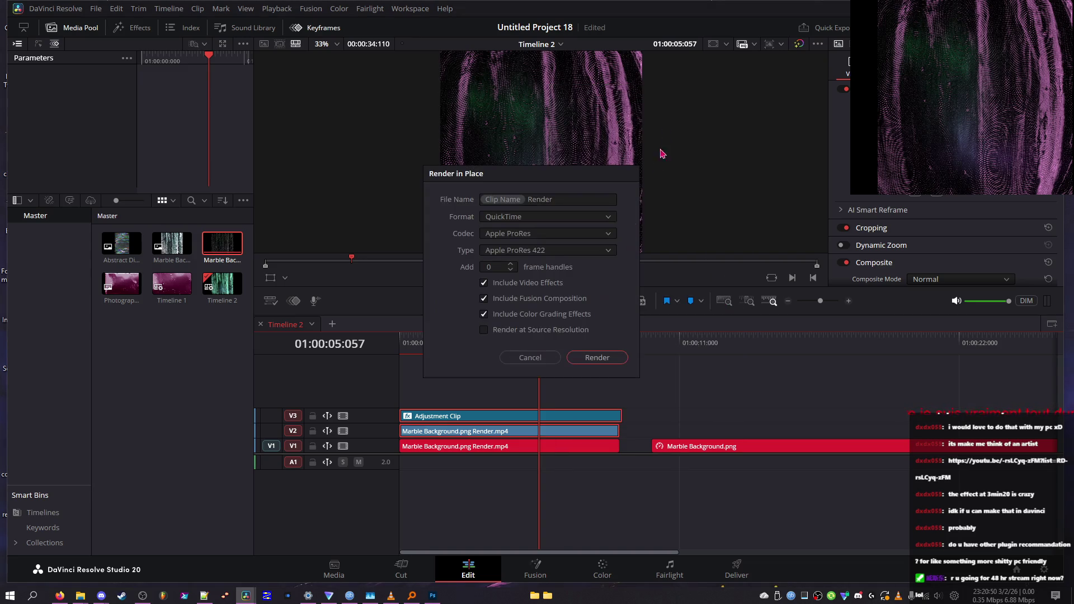
pyautogui.click(565, 217)
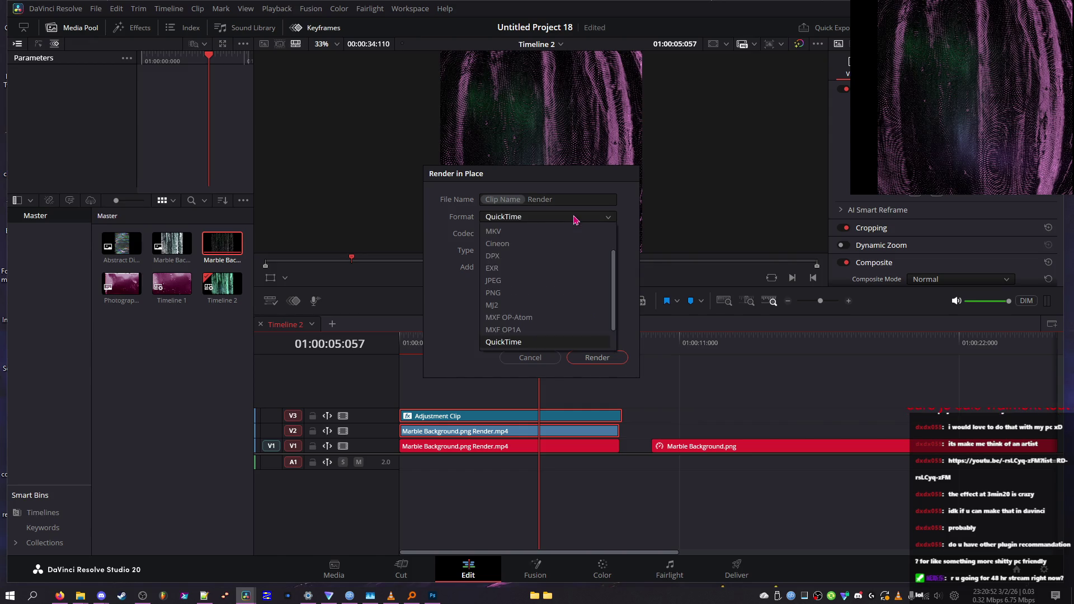
pyautogui.click(539, 268)
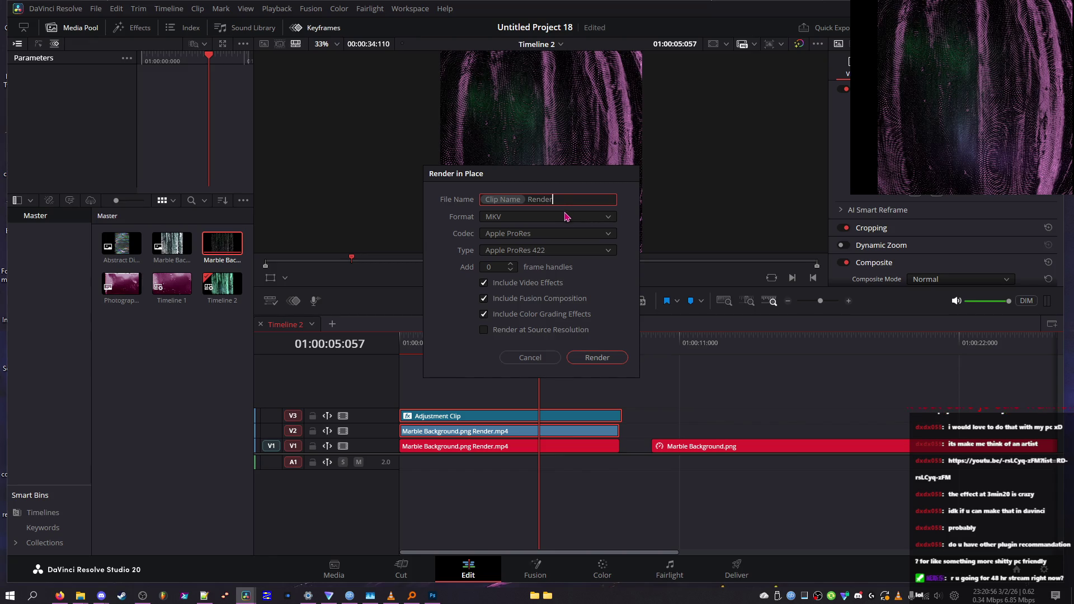
pyautogui.click(566, 233)
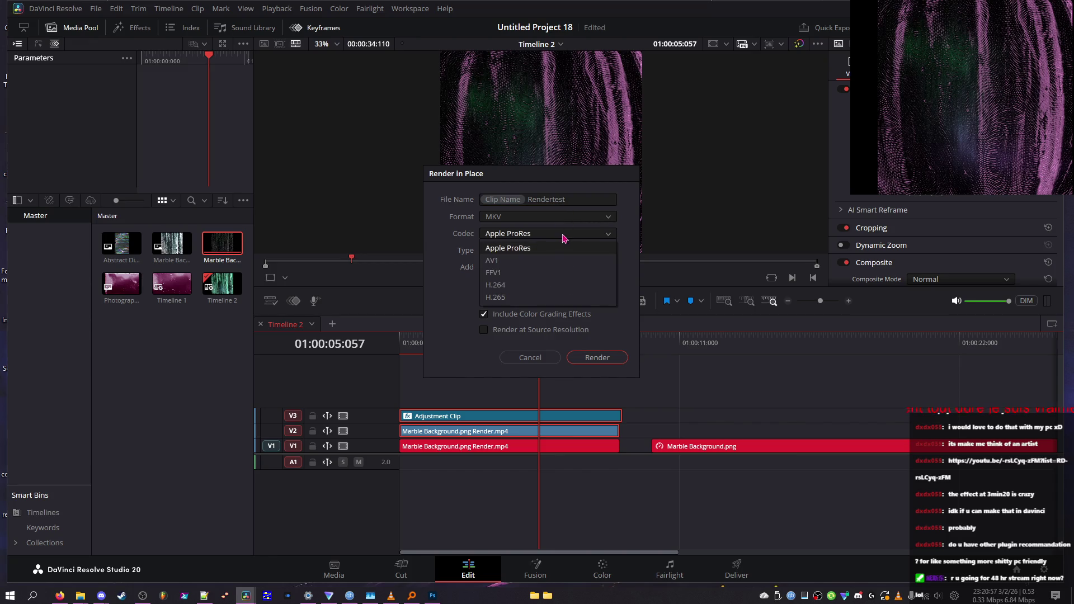
pyautogui.click(542, 284)
# - Choose the NVIDIA encoder and High profile, keeping MKV and H.264
pyautogui.click(547, 251)
pyautogui.click(549, 250)
pyautogui.click(551, 267)
pyautogui.click(539, 319)
pyautogui.click(555, 268)
pyautogui.click(552, 271)
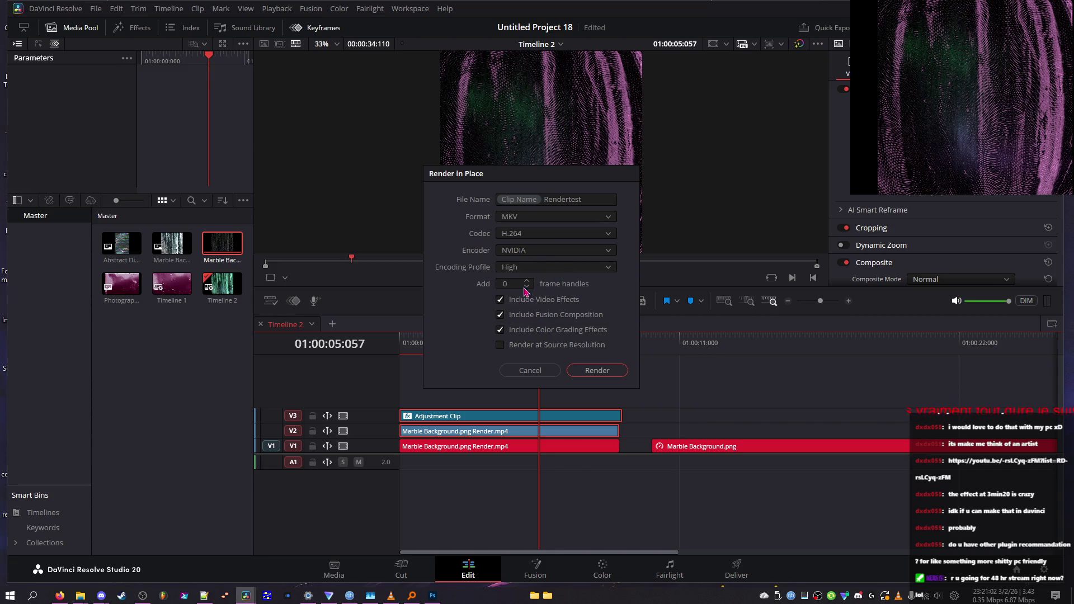
pyautogui.click(561, 230)
pyautogui.click(563, 228)
pyautogui.click(570, 219)
pyautogui.click(569, 221)
# - Render the clip in place as Rendertest into the confirmed destination folder
pyautogui.click(596, 371)
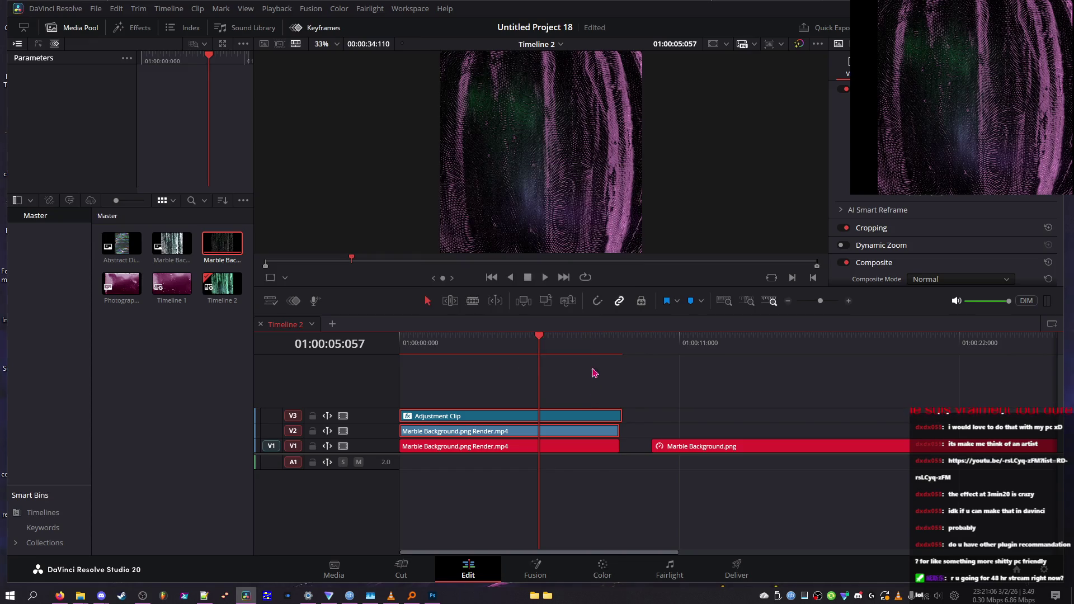
pyautogui.click(453, 278)
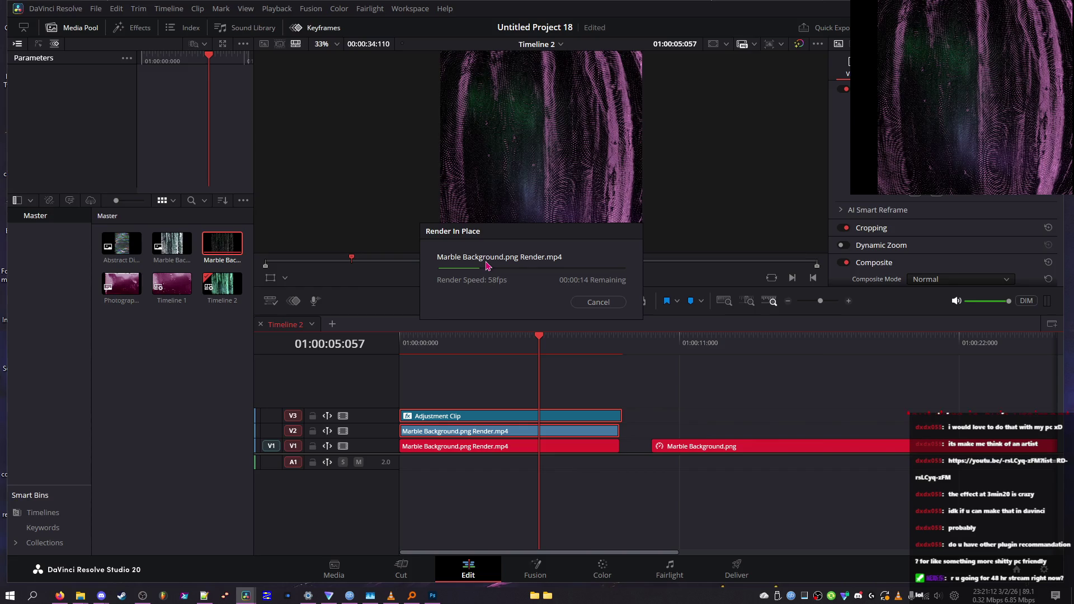
pyautogui.click(411, 595)
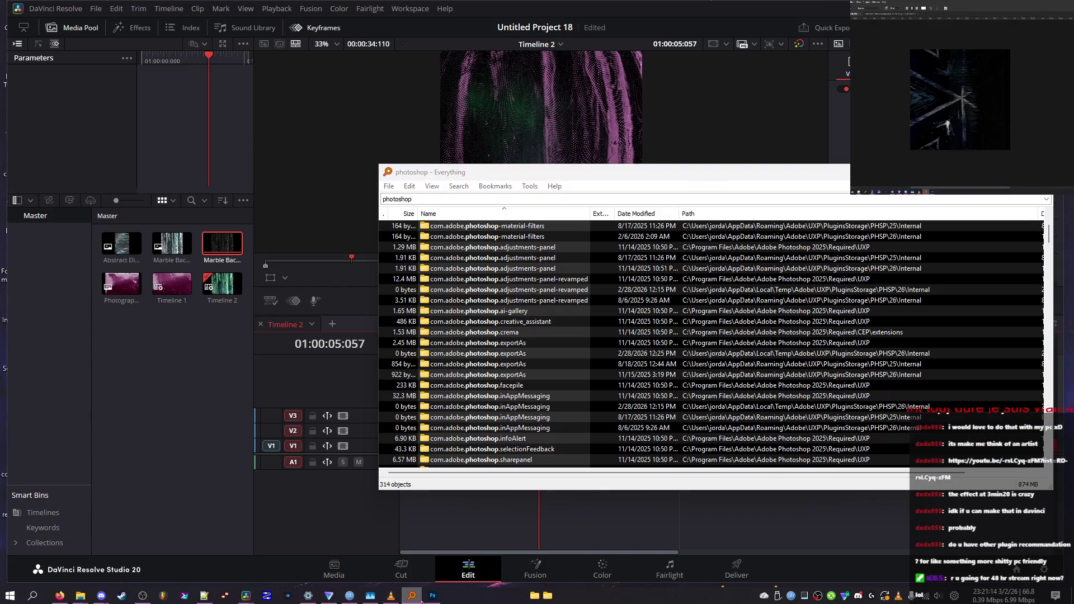
# - Close Everything, preview Photoshop's layer blend modes, then replay Resolve's timeline from the start
pyautogui.rightClick(414, 594)
pyautogui.click(403, 577)
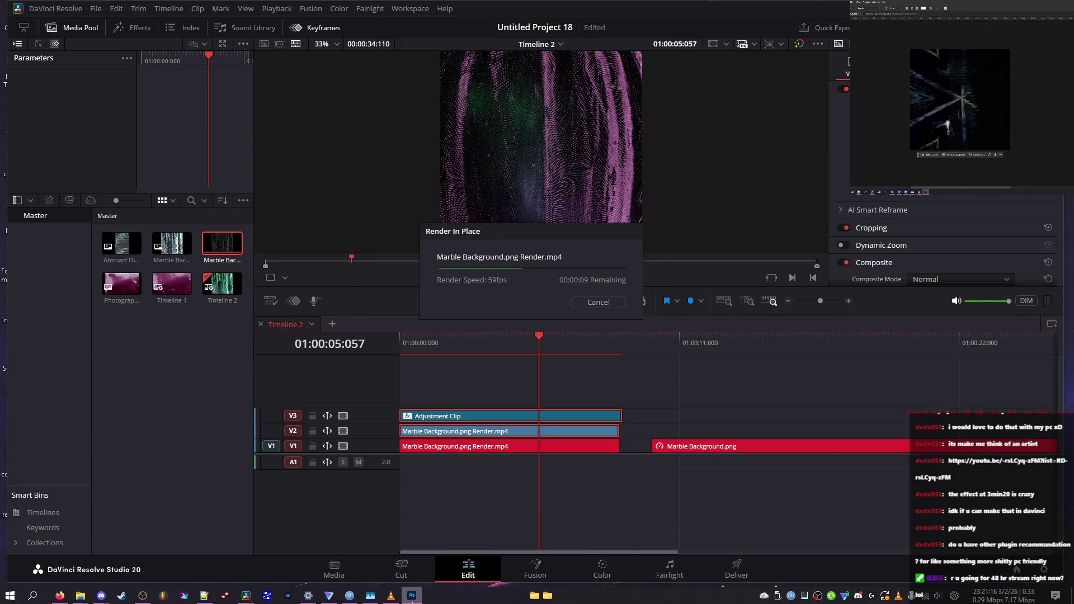
pyautogui.hotkey('alt', 'Tab')
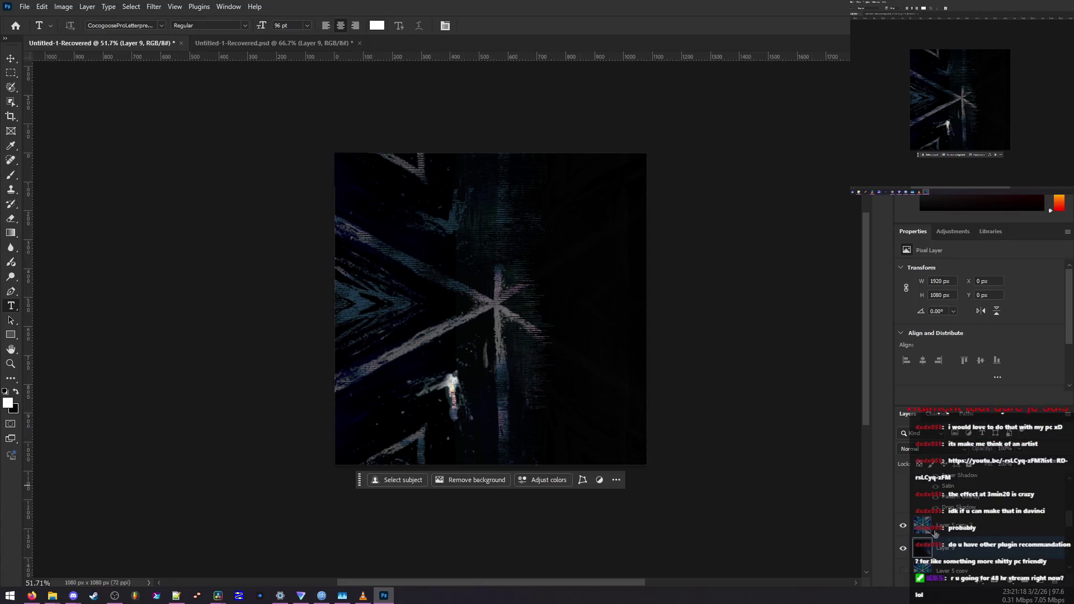
pyautogui.click(923, 448)
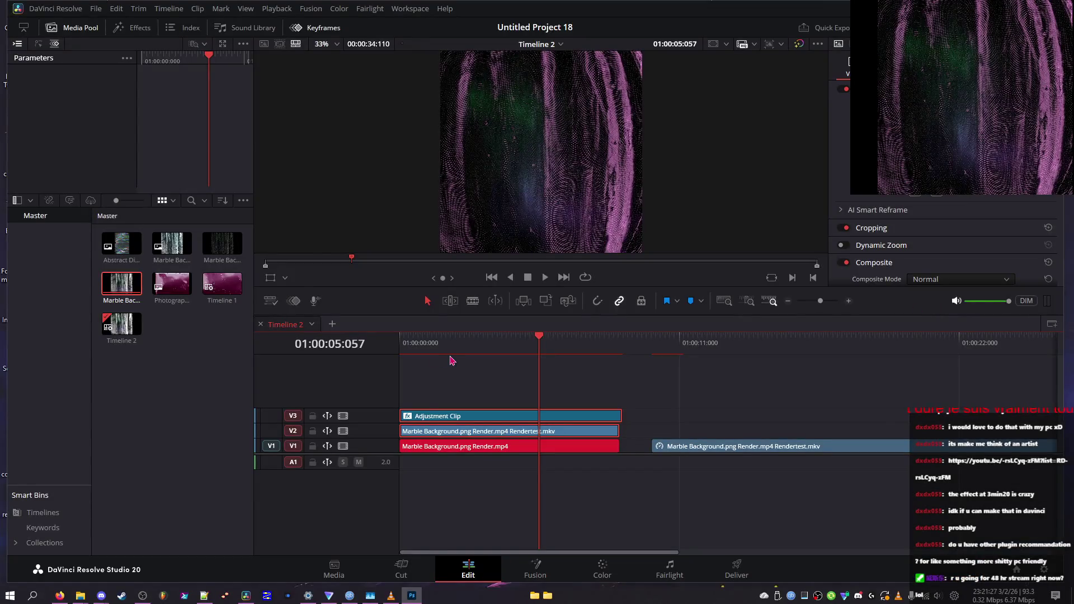
pyautogui.press('Home')
pyautogui.press('space')
# - Disable adjustment track V3 and check the V2 Rendertest clip's 120 fps attributes
pyautogui.click(343, 415)
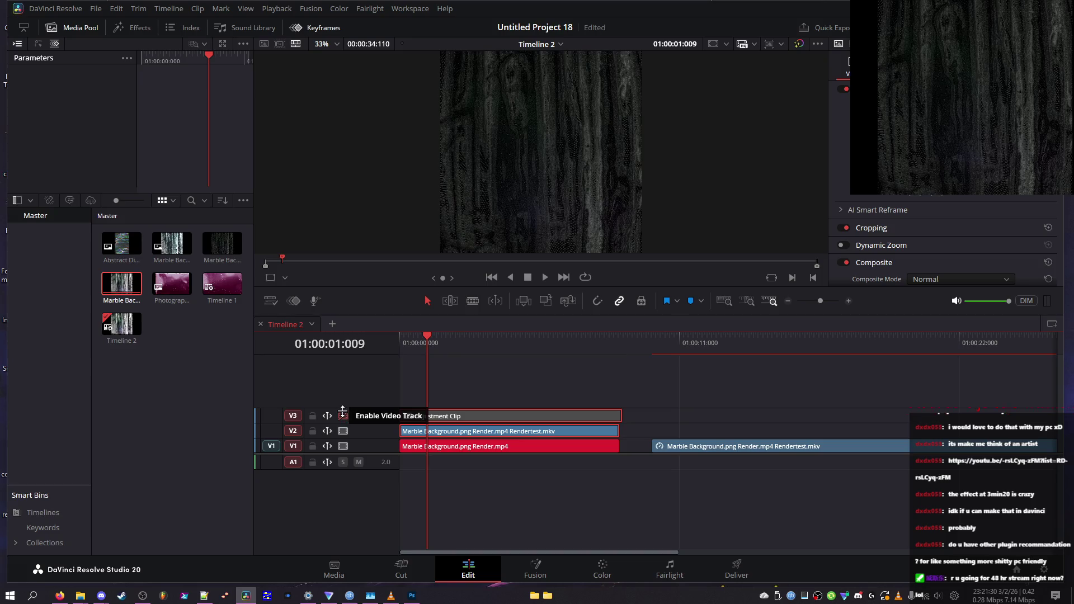
pyautogui.click(343, 414)
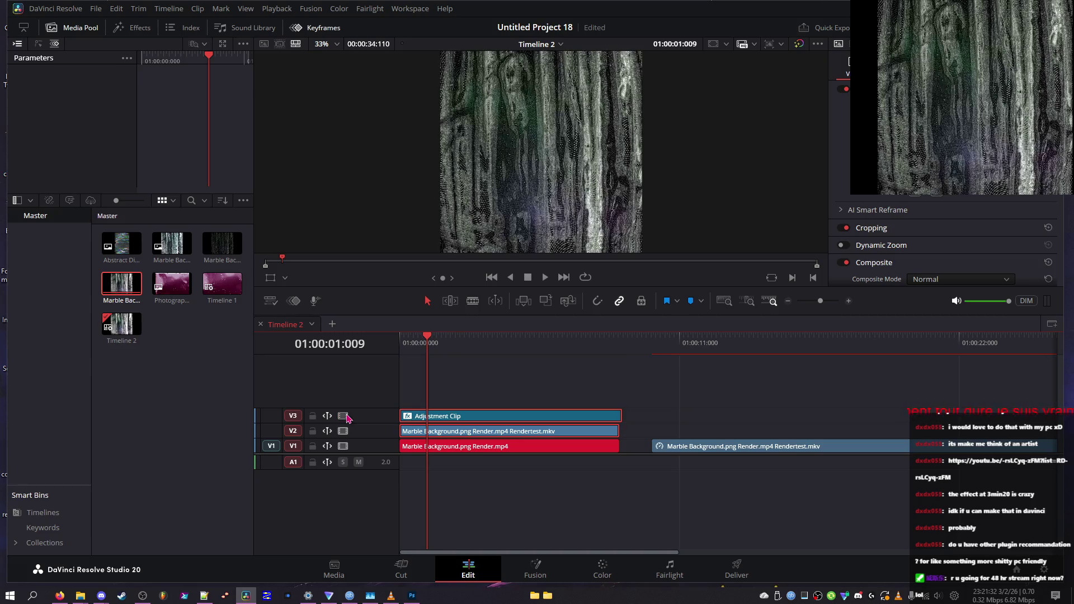
pyautogui.click(343, 415)
pyautogui.click(566, 437)
pyautogui.rightClick(566, 436)
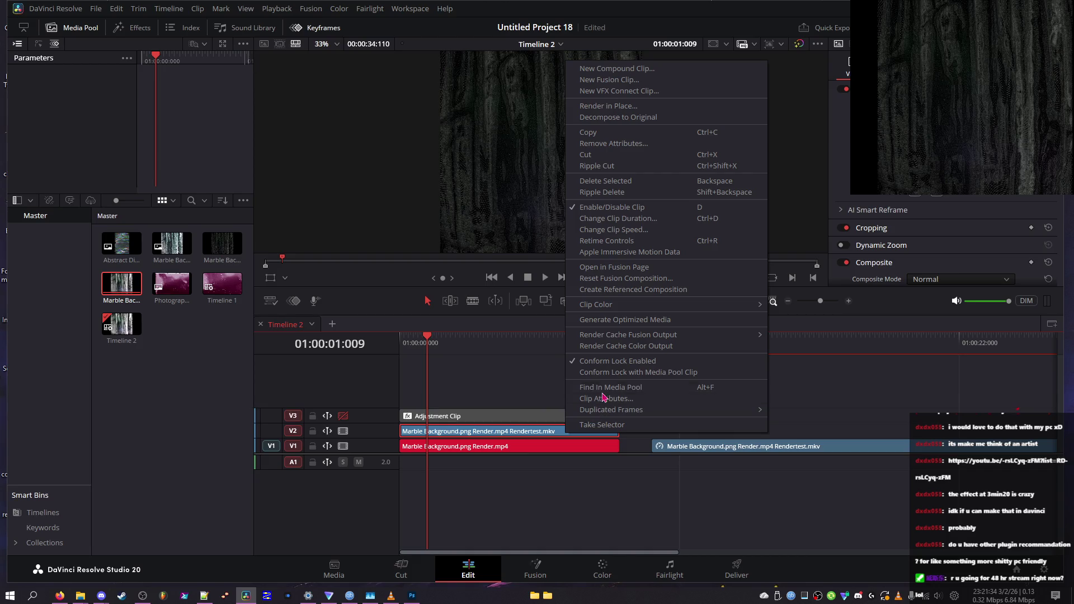
pyautogui.click(616, 398)
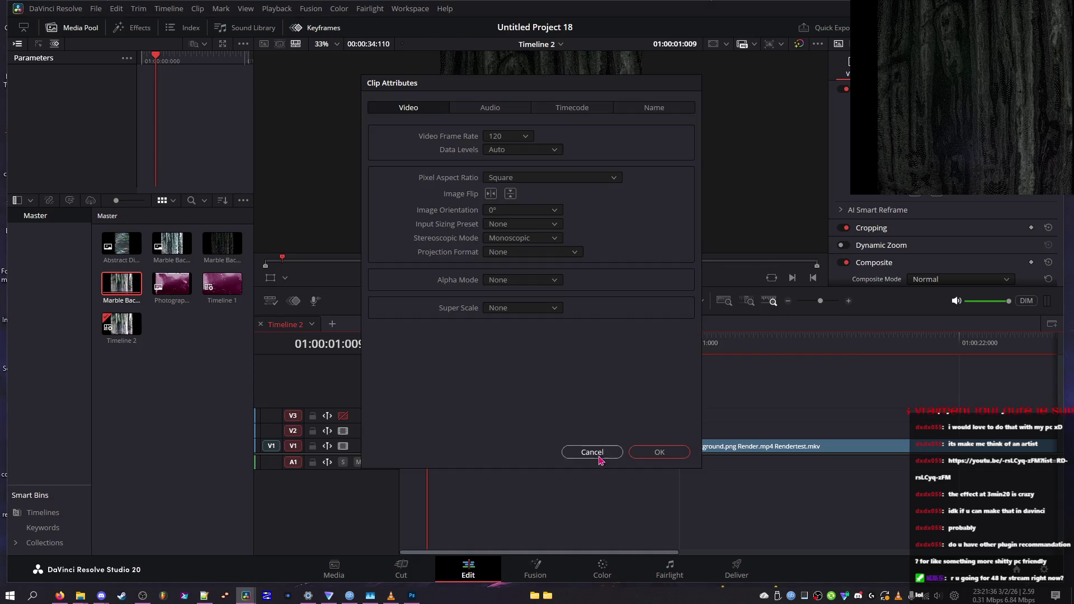
pyautogui.click(593, 452)
# - Play the timeline from the start to watch the rendered MKV alone
pyautogui.moveTo(427, 338)
pyautogui.mouseDown()
pyautogui.moveTo(468, 338)
pyautogui.moveTo(406, 364)
pyautogui.mouseUp()
pyautogui.press('space')
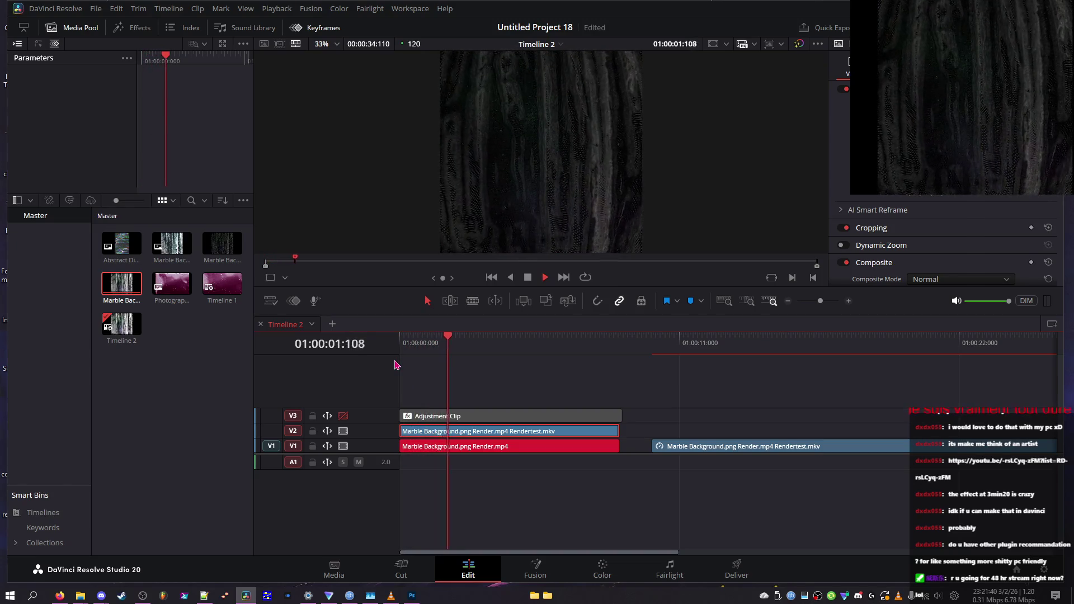
pyautogui.press('space')
pyautogui.scroll(-2, 915, 226)
pyautogui.scroll(-4, 914, 226)
pyautogui.scroll(3, 945, 235)
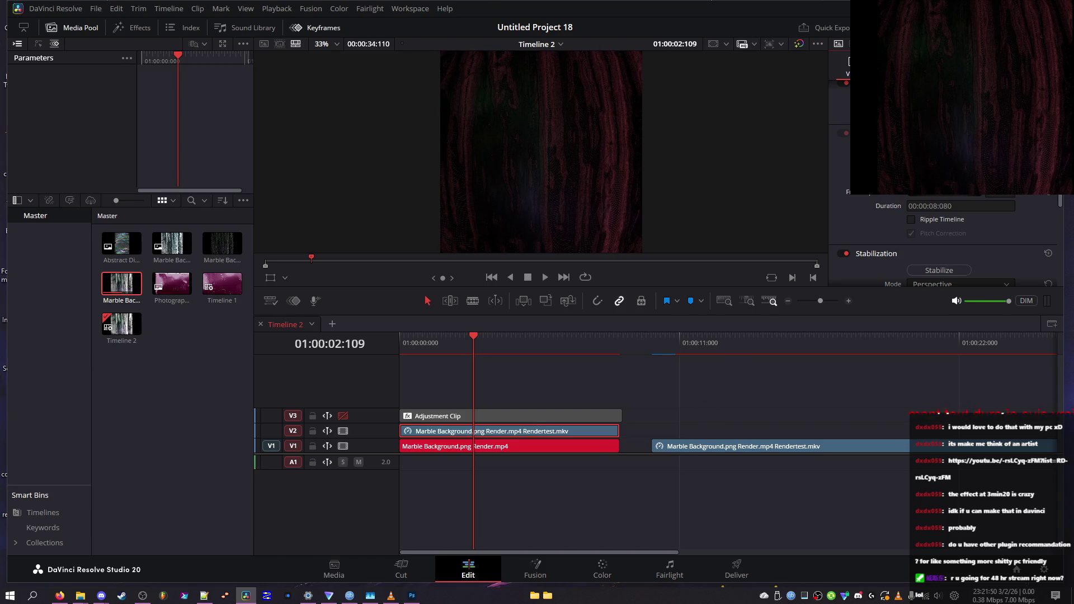
# - Play the timeline from the start and lengthen the Rendertest MKV clip on V2
pyautogui.moveTo(406, 336); pyautogui.dragTo(359, 356)
pyautogui.press('space')
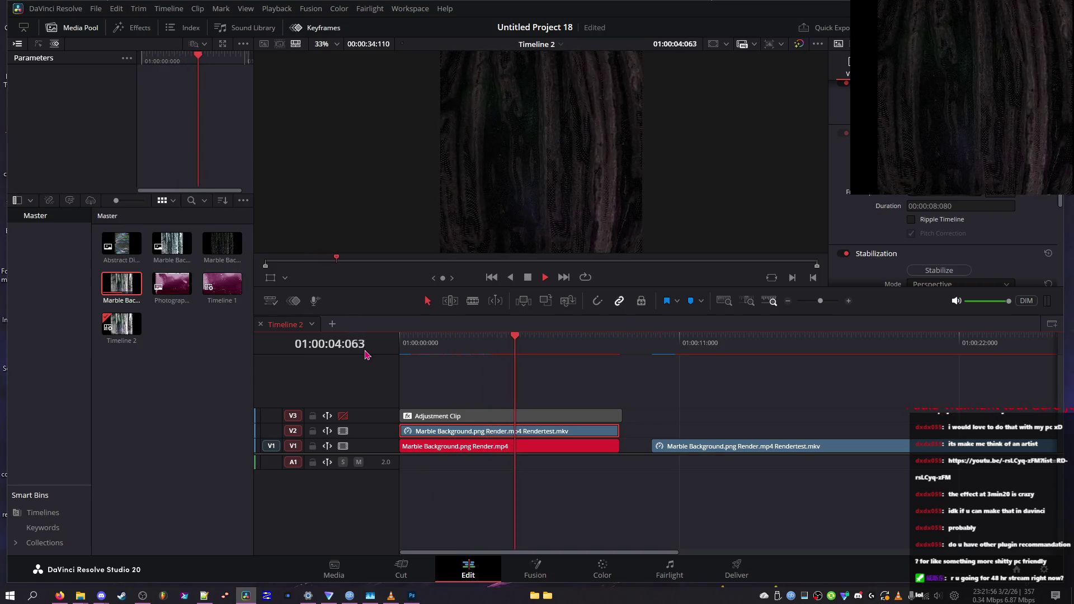
pyautogui.moveTo(619, 430); pyautogui.dragTo(839, 431)
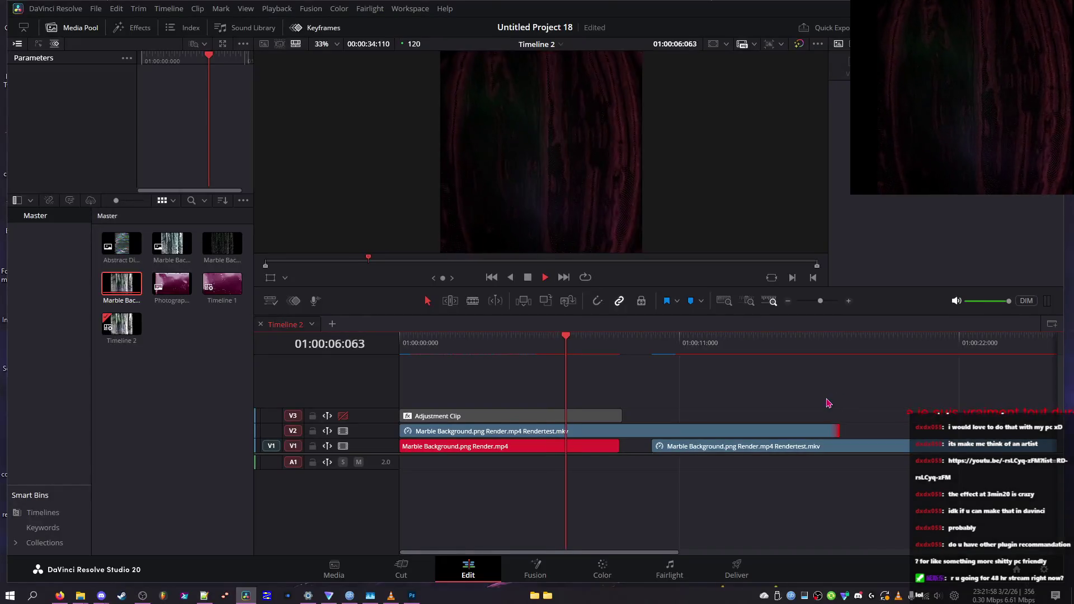
# - Re-enable track V3 and stretch the Adjustment Clip to end with the V2 MKV clip
pyautogui.click(343, 415)
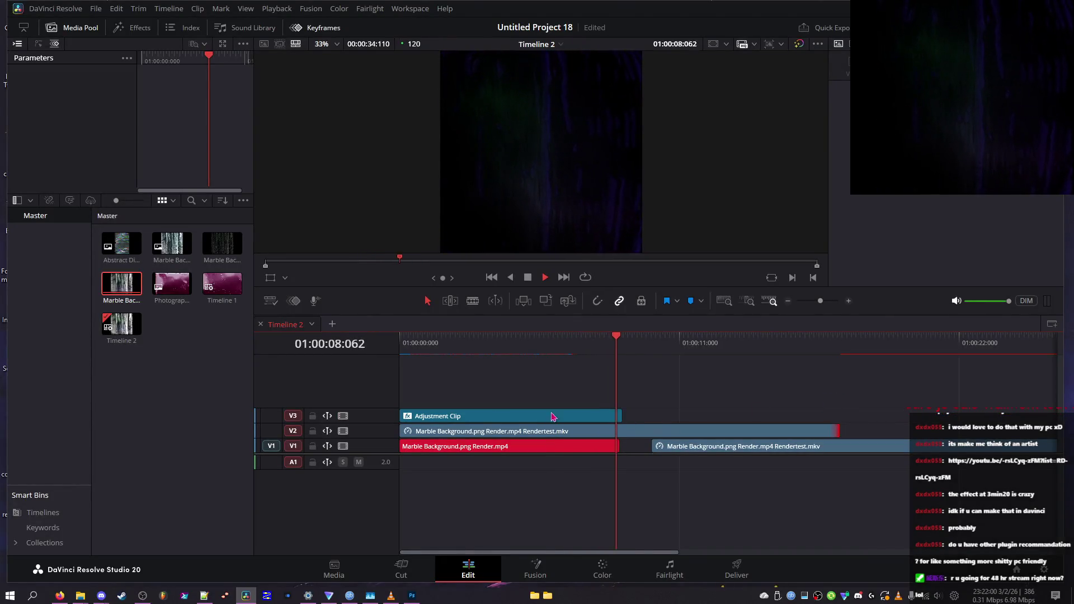
pyautogui.moveTo(621, 416)
pyautogui.mouseDown()
pyautogui.moveTo(901, 414)
pyautogui.moveTo(839, 414)
pyautogui.mouseUp()
pyautogui.click(811, 415)
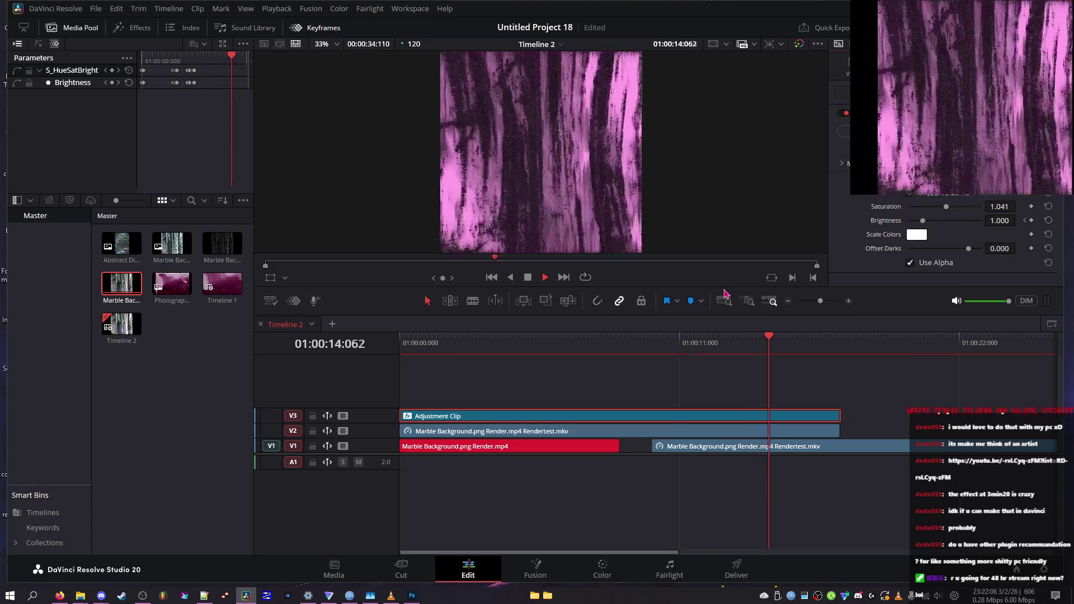
pyautogui.click(544, 349)
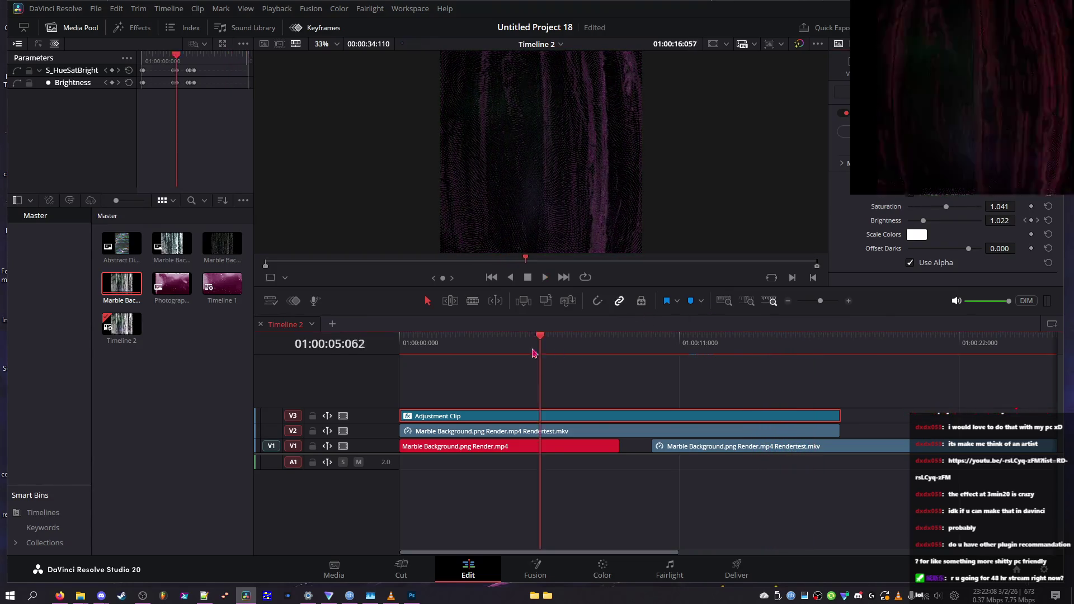
pyautogui.moveTo(544, 352); pyautogui.dragTo(405, 350)
pyautogui.click(453, 434)
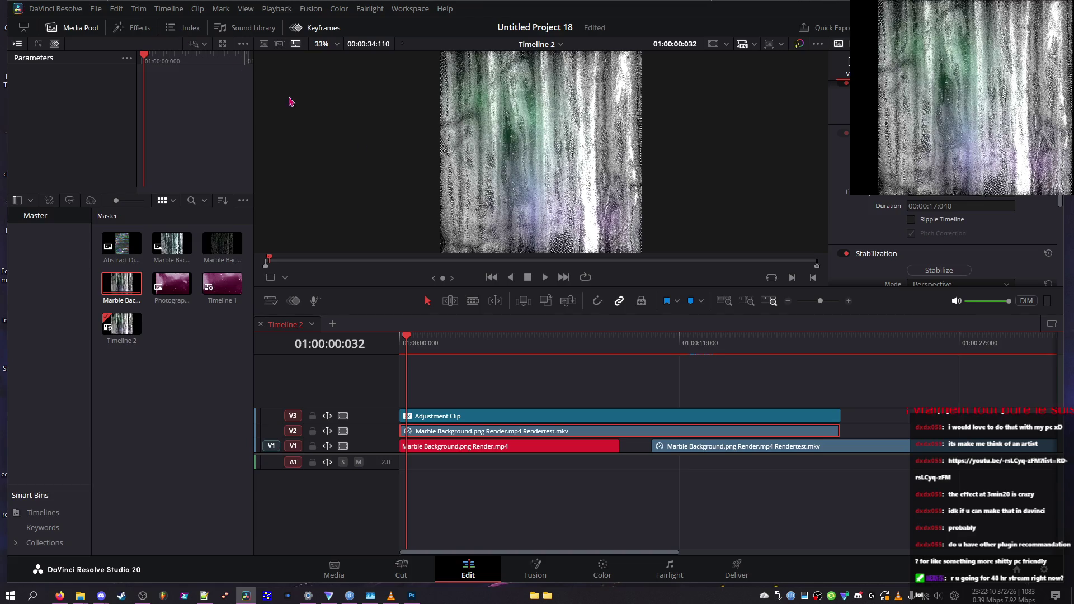
# - Show the Effects library, then open Timeline 1 and scrub through its clips
pyautogui.click(112, 31)
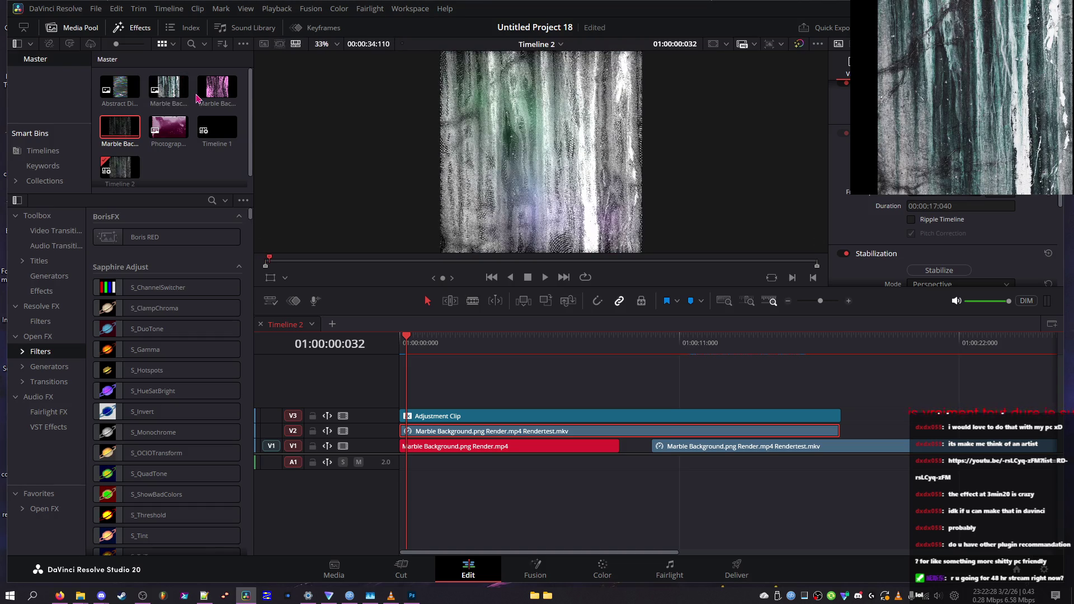
pyautogui.doubleClick(215, 135)
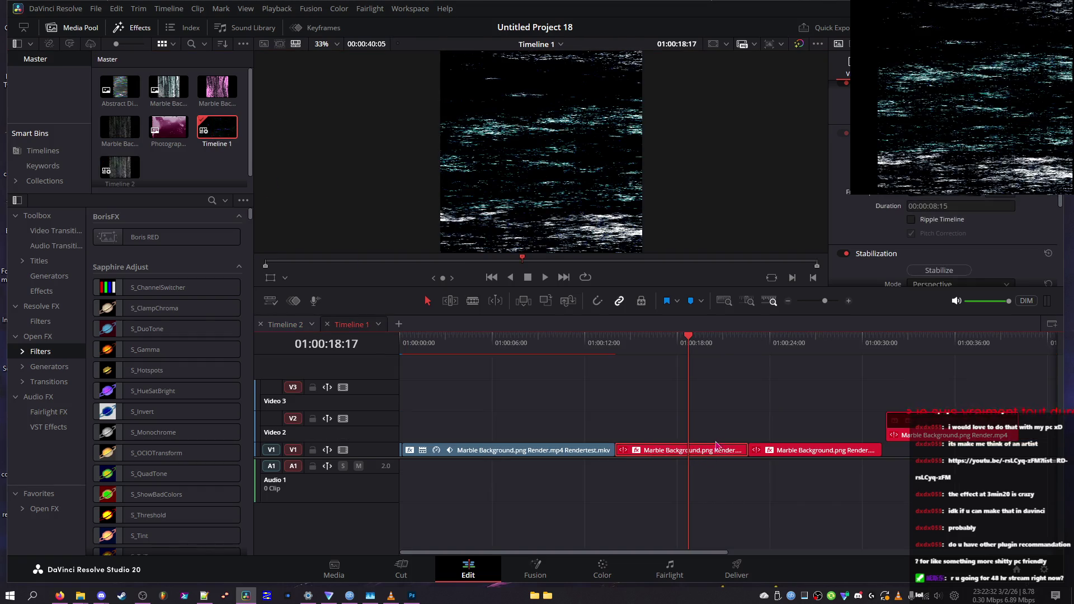
pyautogui.moveTo(669, 340)
pyautogui.mouseDown()
pyautogui.moveTo(628, 352)
pyautogui.moveTo(704, 353)
pyautogui.moveTo(625, 360)
pyautogui.moveTo(638, 348)
pyautogui.mouseUp()
pyautogui.scroll(-10, 946, 241)
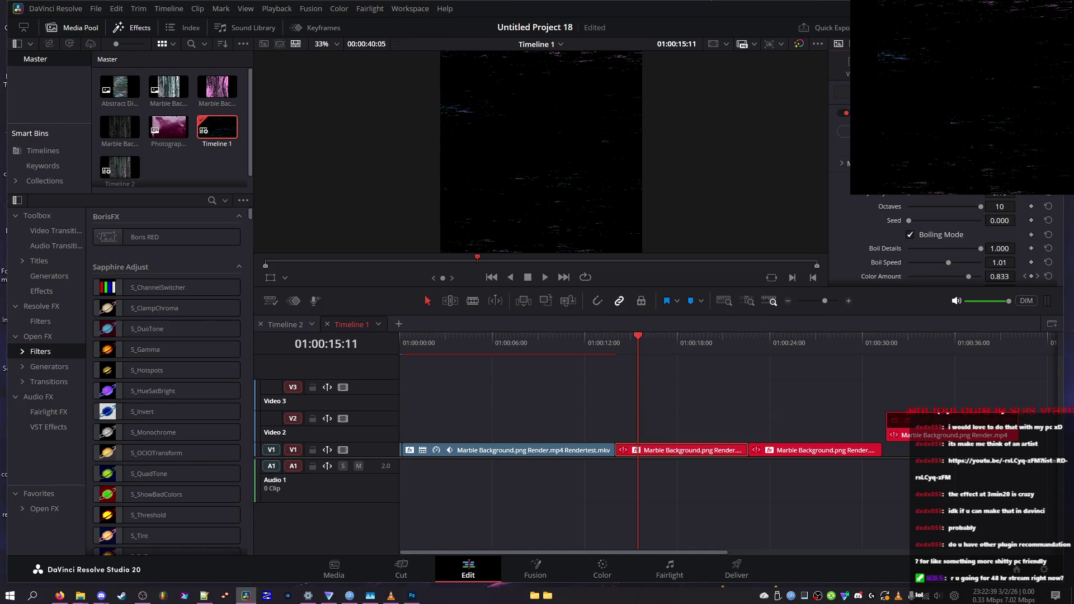
# - Copy the red V1 clip in Timeline 1 and return to Timeline 2
pyautogui.rightClick(671, 452)
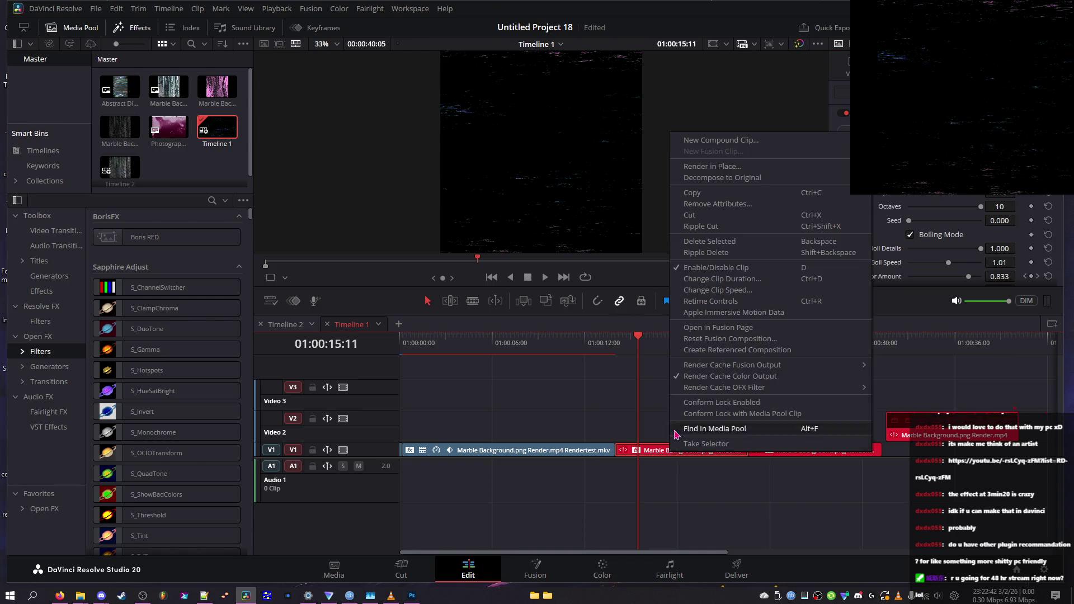
pyautogui.click(725, 196)
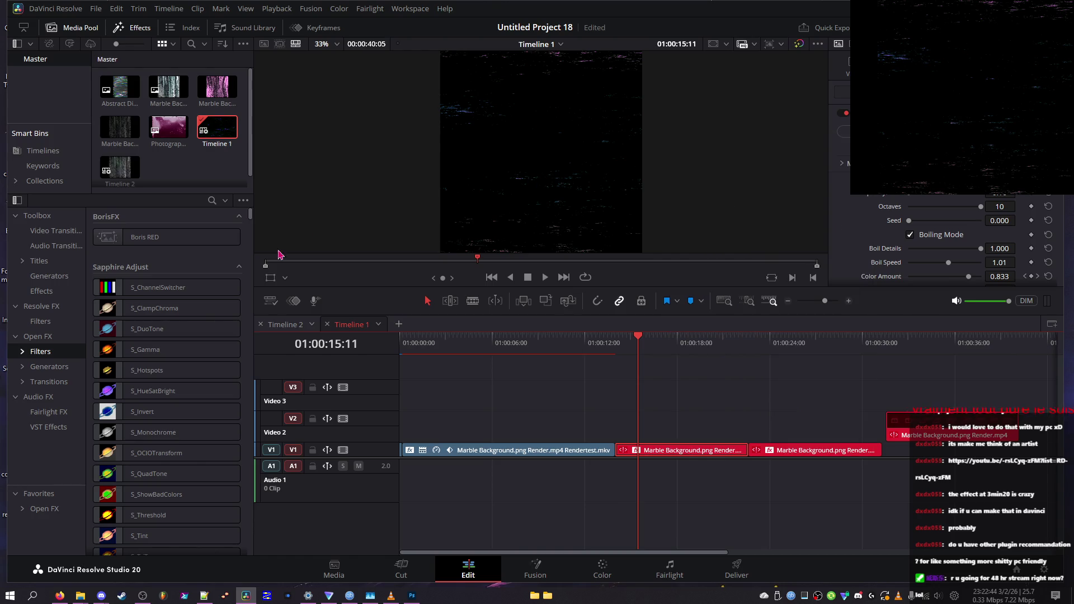
pyautogui.click(277, 323)
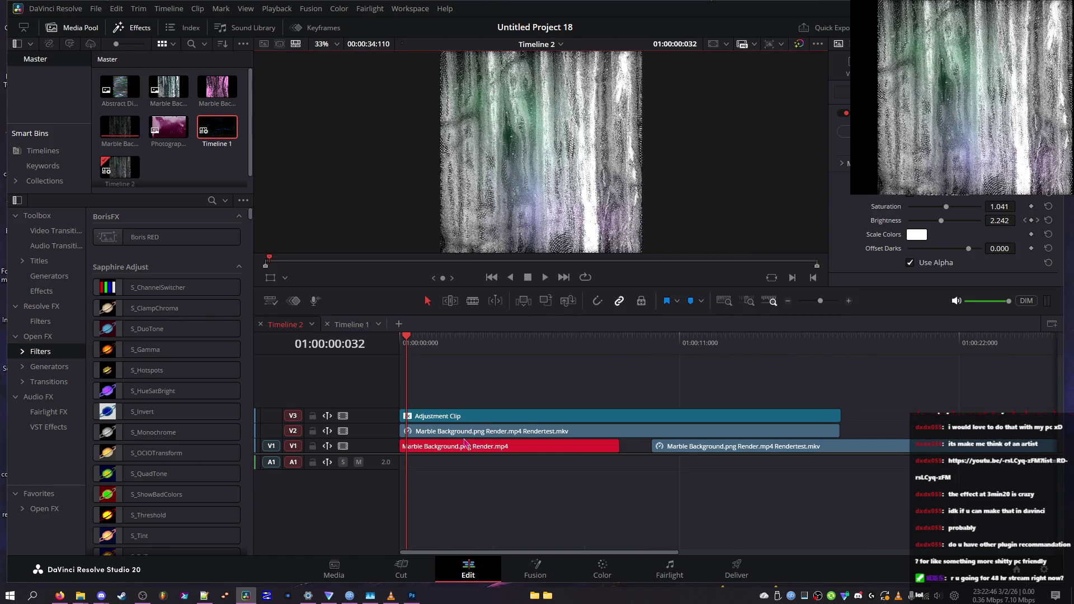
# - Paste all attributes onto the Rendertest MKV clip on V2
pyautogui.click(830, 361)
pyautogui.moveTo(831, 363); pyautogui.dragTo(483, 361)
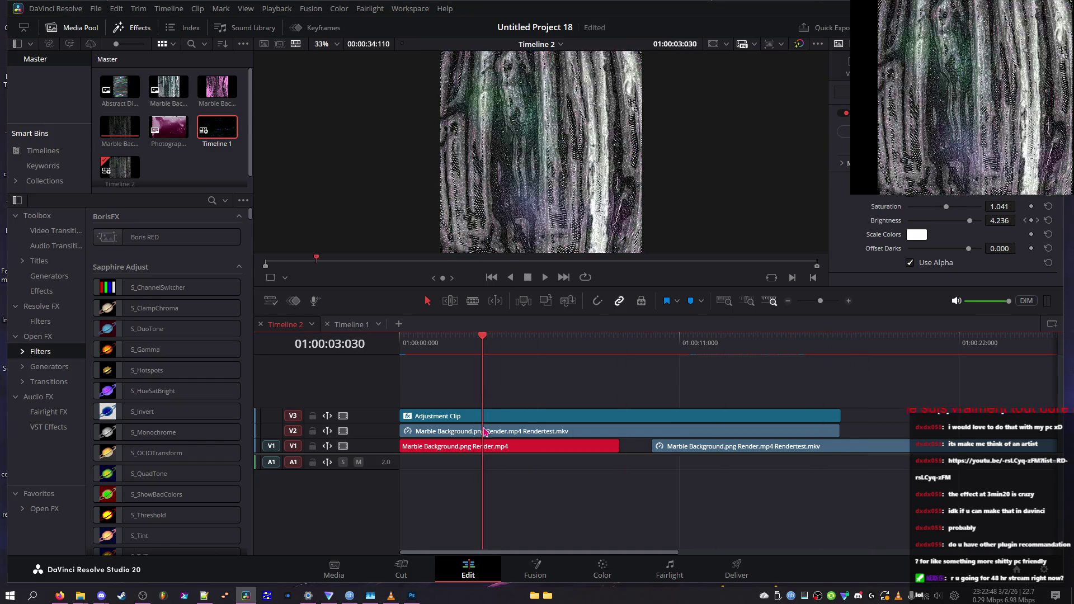
pyautogui.rightClick(484, 431)
pyautogui.click(566, 143)
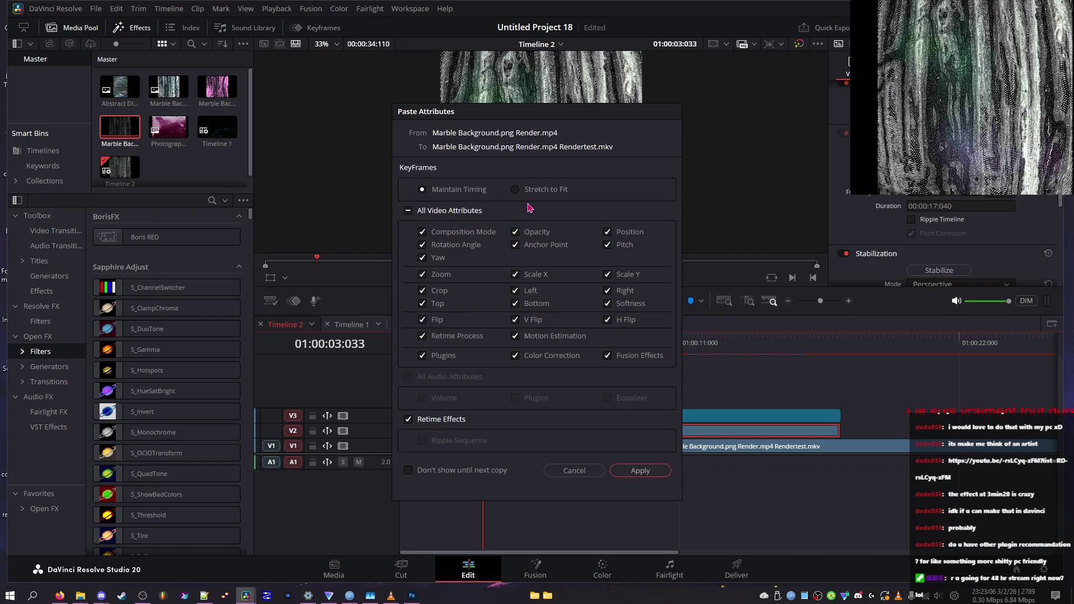
pyautogui.click(631, 472)
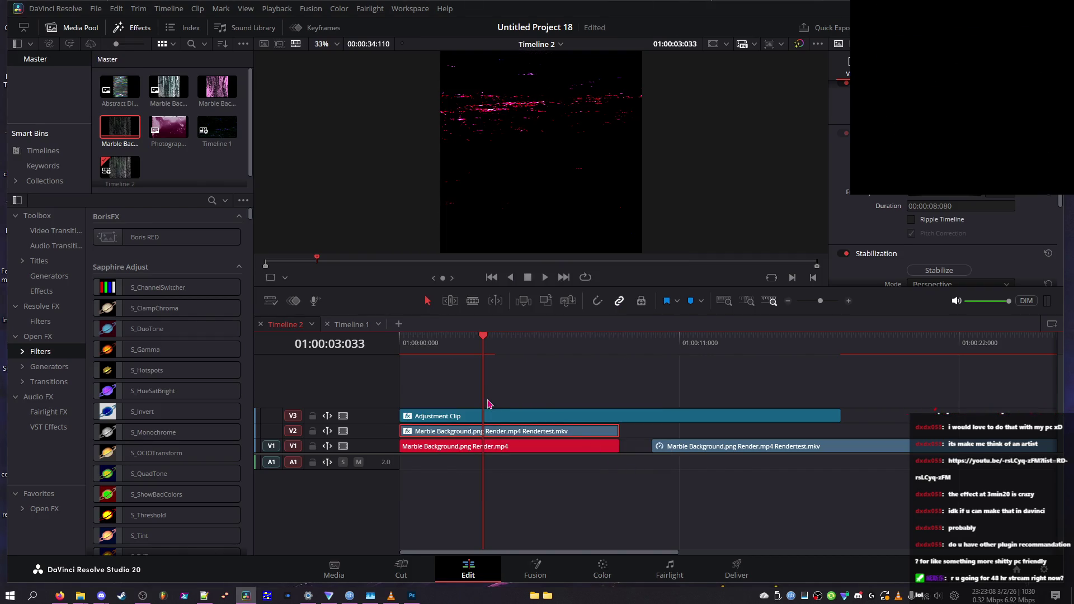
# - Paste only Plugins, Color Correction and Fusion Effects onto the MKV clip
pyautogui.rightClick(489, 435)
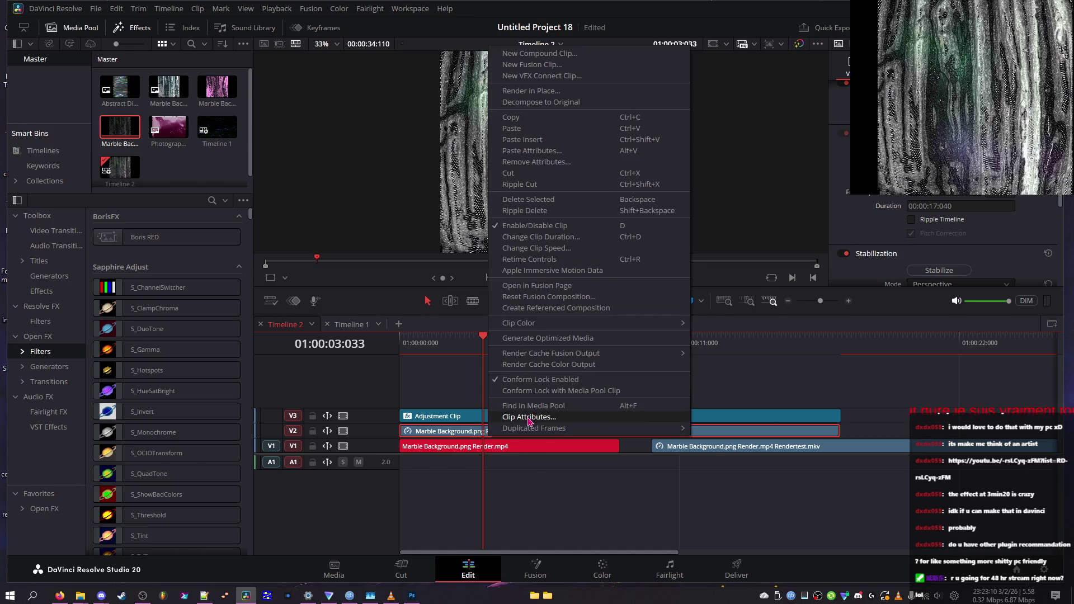
pyautogui.click(528, 416)
pyautogui.press('Escape')
pyautogui.rightClick(516, 433)
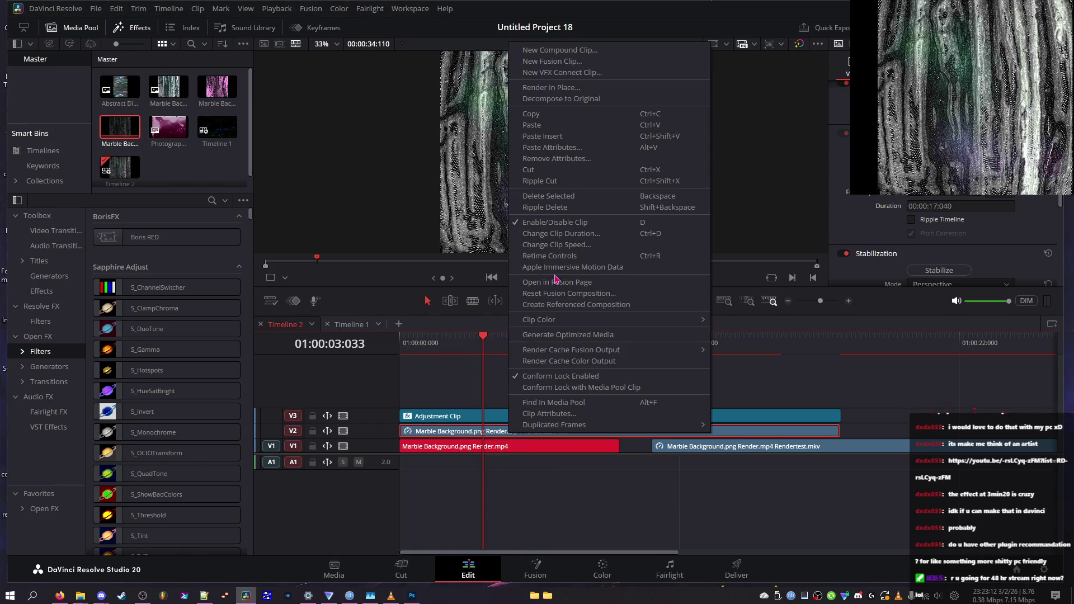
pyautogui.click(559, 149)
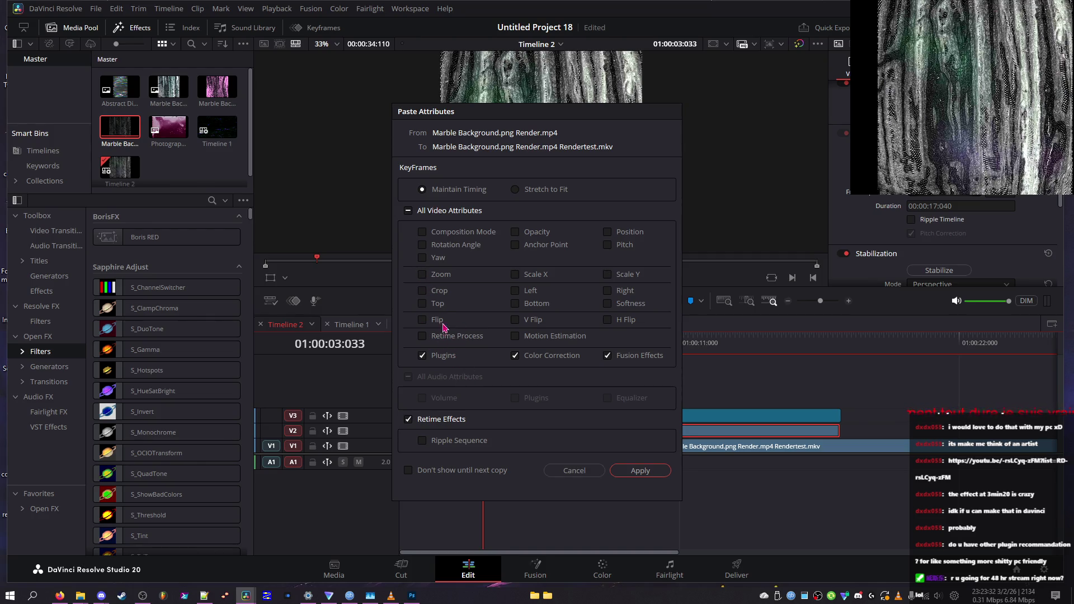
pyautogui.click(640, 470)
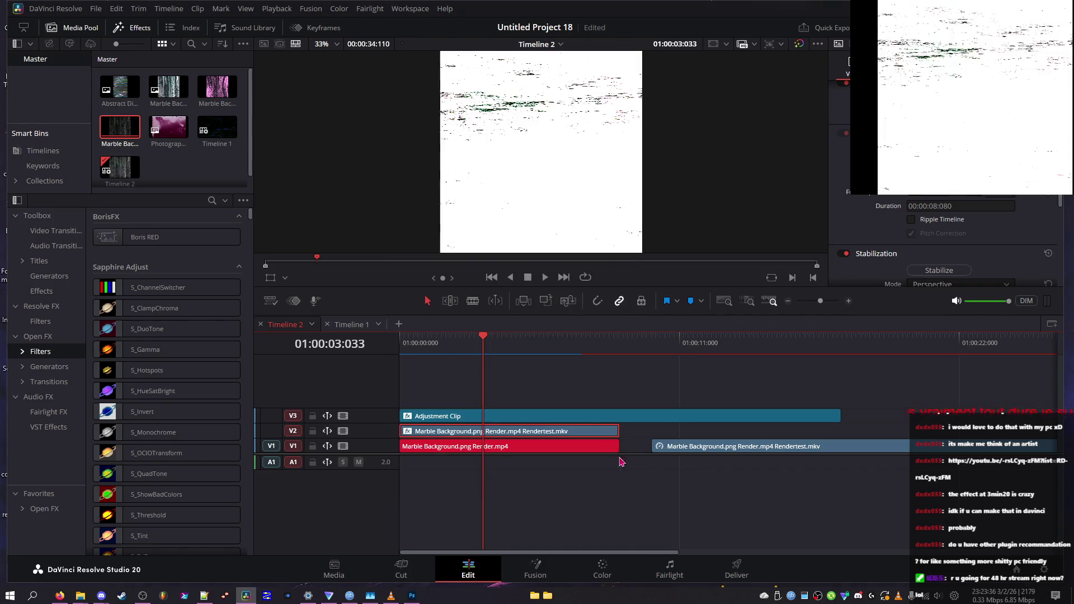
pyautogui.press('Home')
pyautogui.moveTo(400, 352)
pyautogui.mouseDown()
pyautogui.moveTo(566, 375)
pyautogui.moveTo(502, 383)
pyautogui.moveTo(393, 368)
pyautogui.mouseUp()
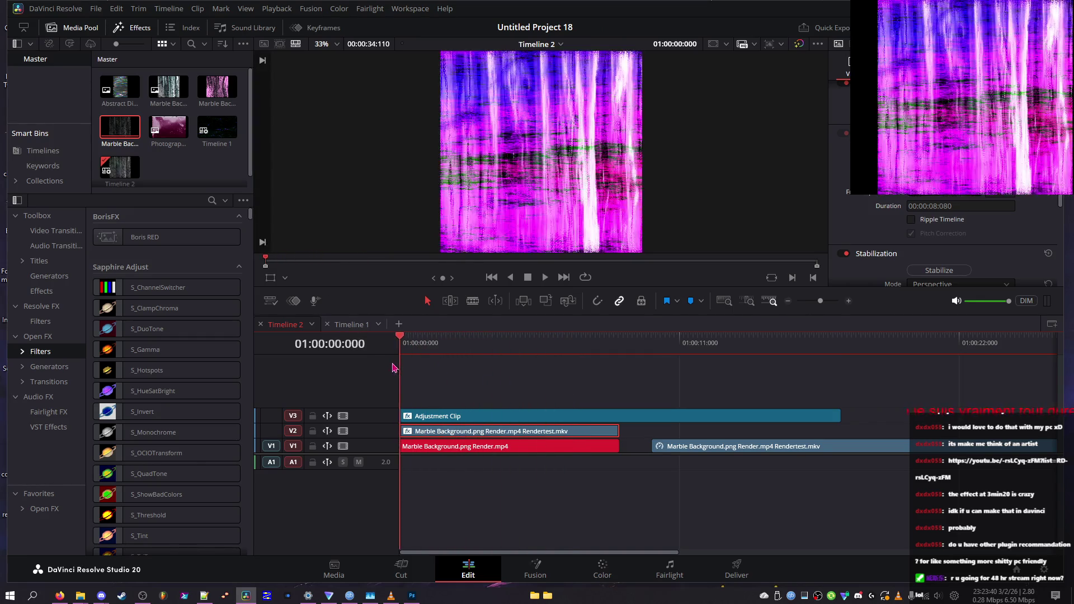
pyautogui.scroll(-3, 946, 235)
pyautogui.press('space')
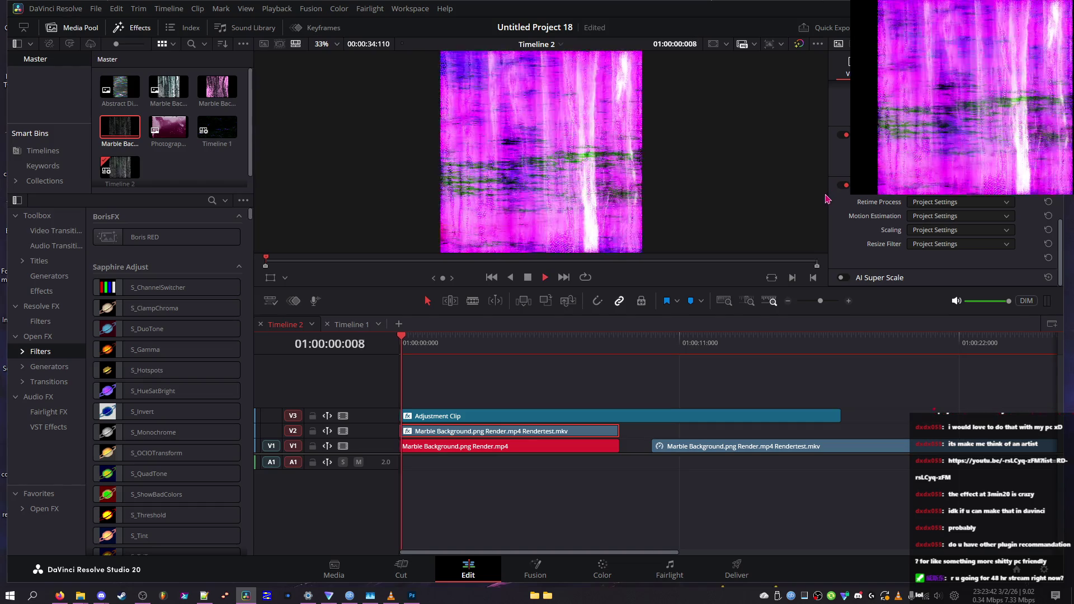
pyautogui.moveTo(403, 342); pyautogui.dragTo(403, 344)
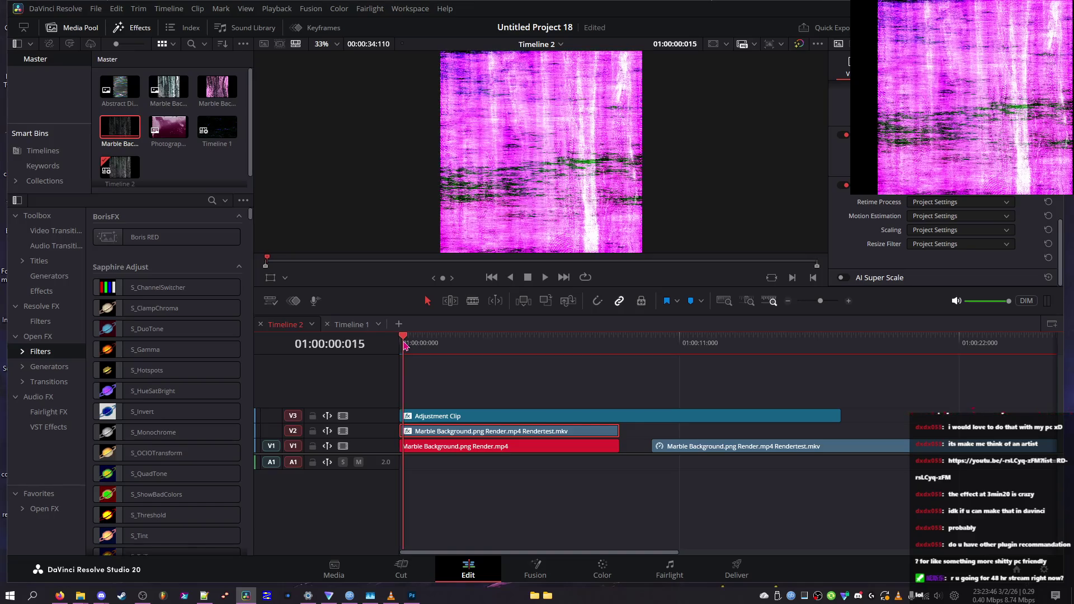
pyautogui.rightClick(453, 434)
pyautogui.click(511, 395)
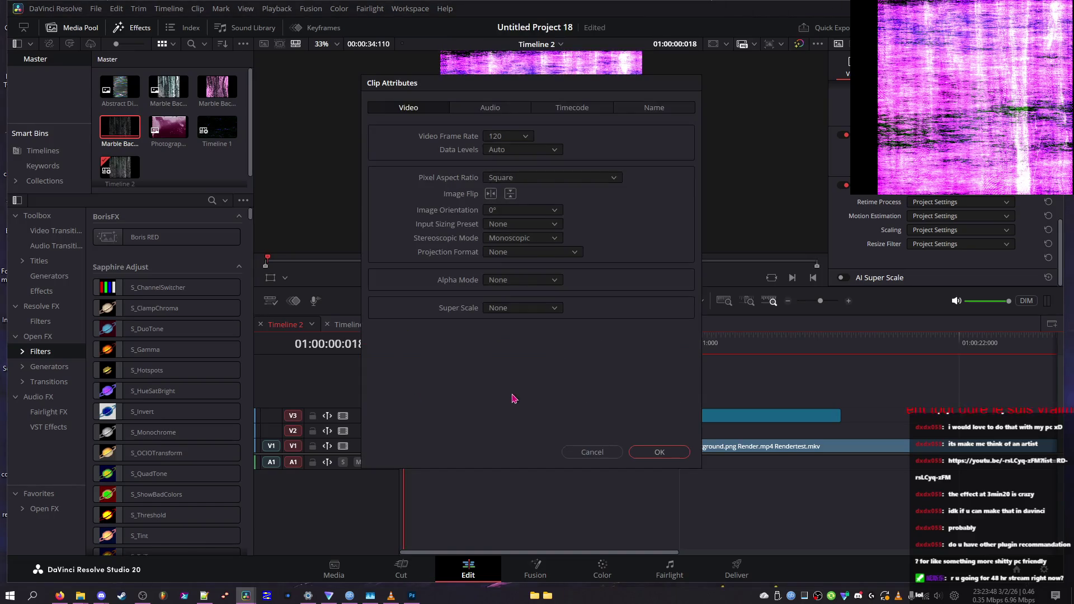
pyautogui.click(585, 454)
pyautogui.rightClick(506, 430)
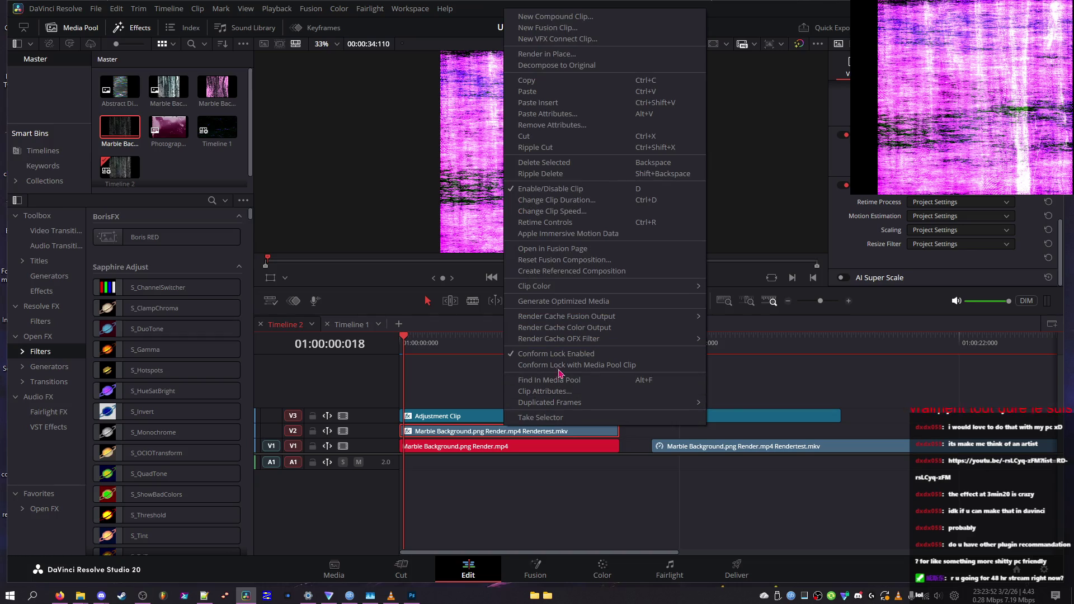
pyautogui.click(623, 374)
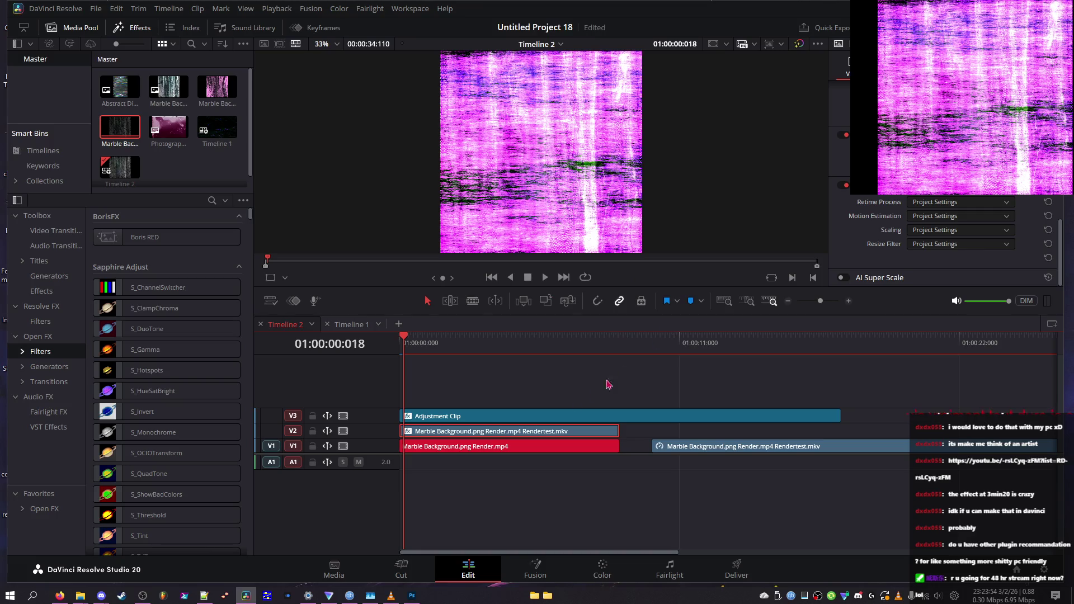
pyautogui.rightClick(548, 423)
pyautogui.rightClick(583, 434)
pyautogui.moveTo(727, 342)
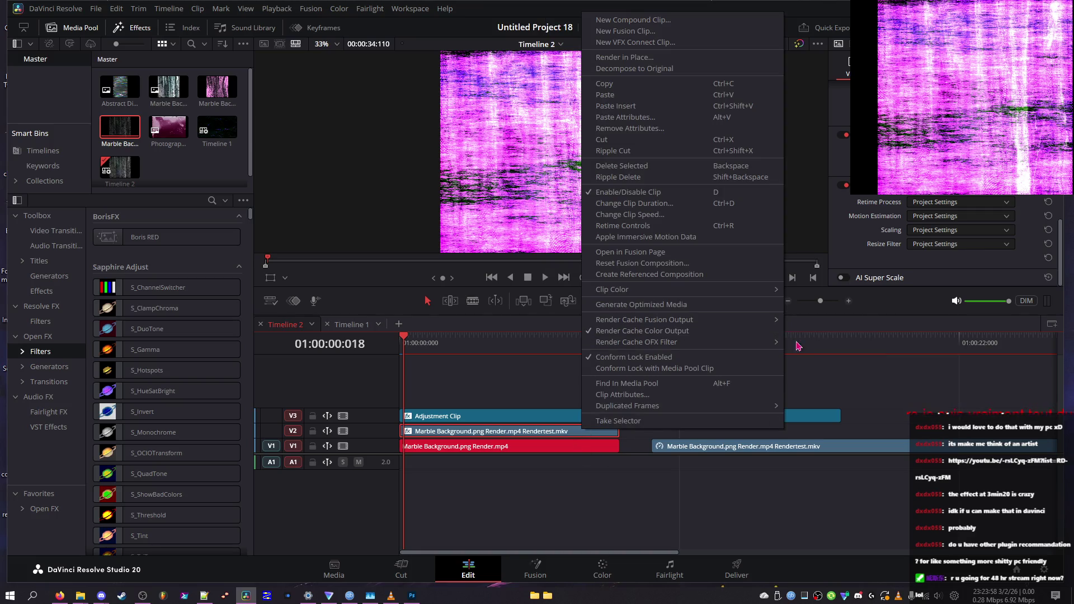
pyautogui.click(807, 346)
pyautogui.rightClick(537, 437)
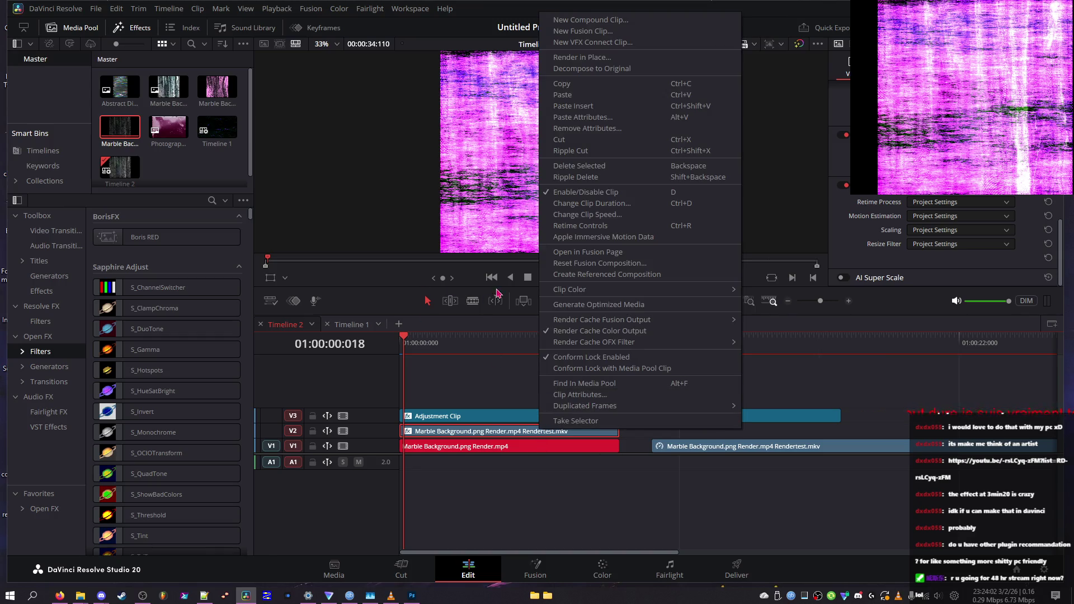
pyautogui.click(535, 282)
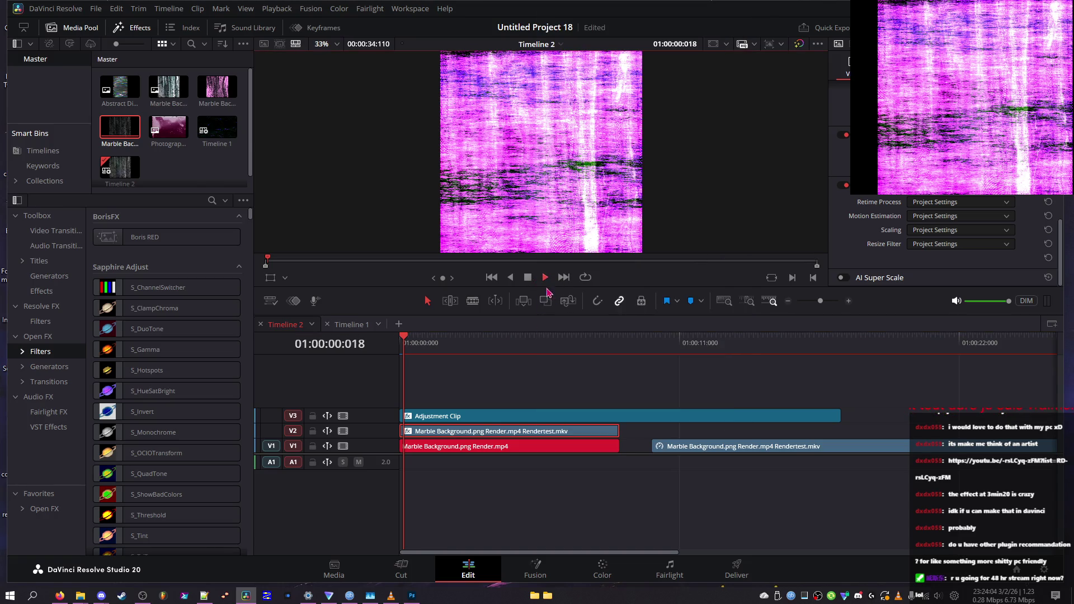
pyautogui.rightClick(513, 432)
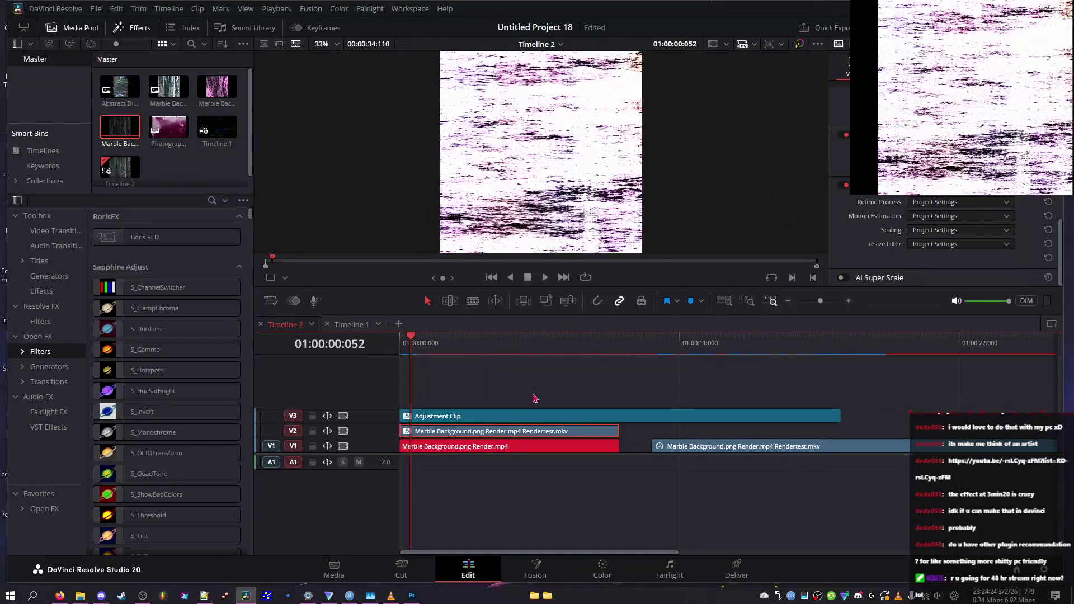
# - Set the clip's Retime Process to Optical Flow and preview playback
pyautogui.rightClick(539, 397)
pyautogui.click(874, 220)
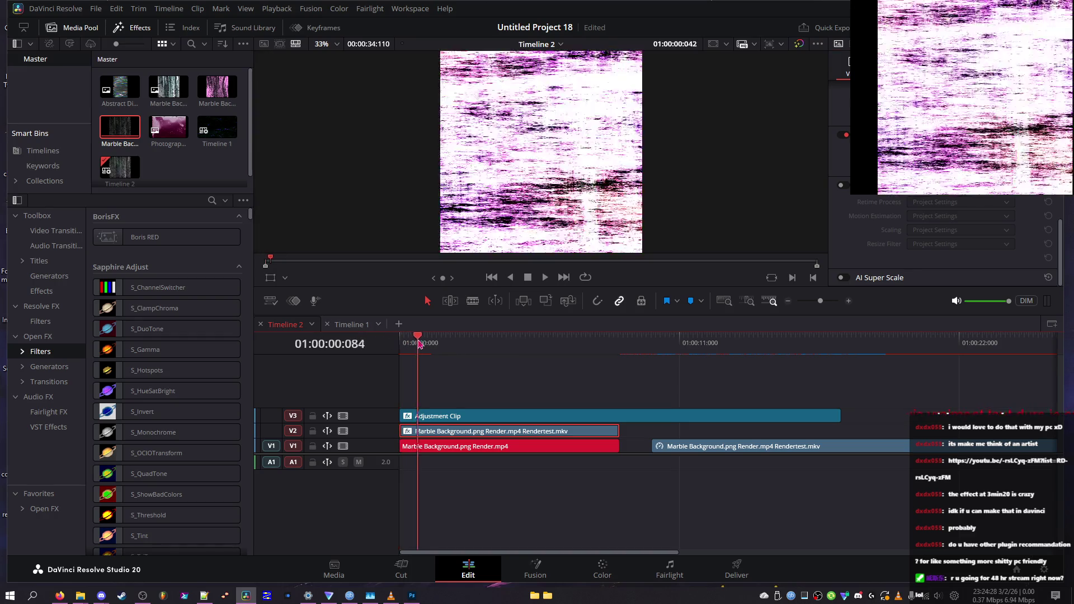
pyautogui.press('p')
pyautogui.press('p')
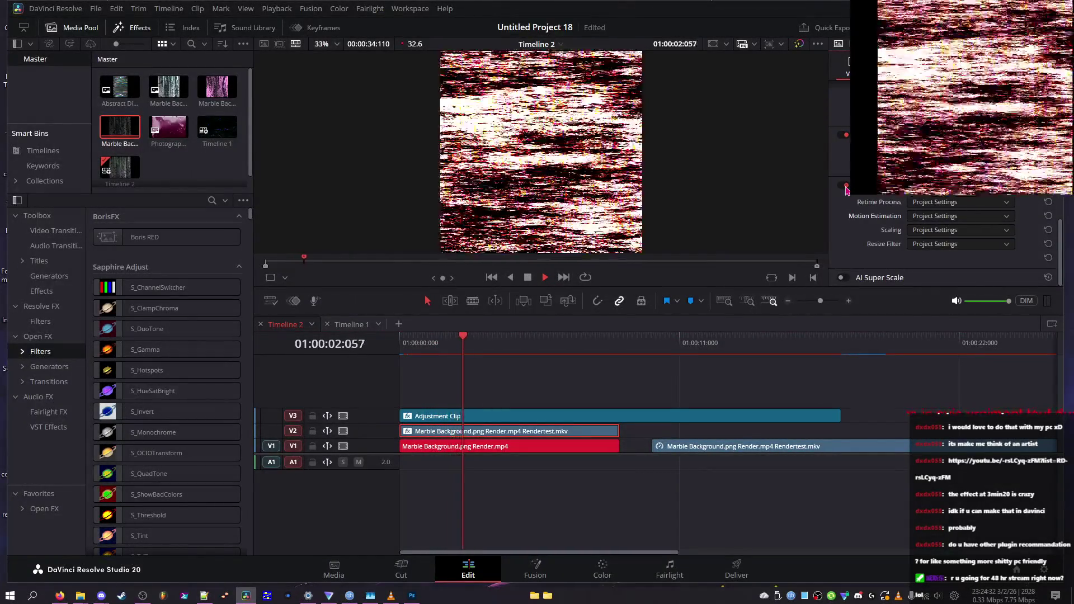
pyautogui.click(934, 202)
pyautogui.click(930, 254)
pyautogui.press('space')
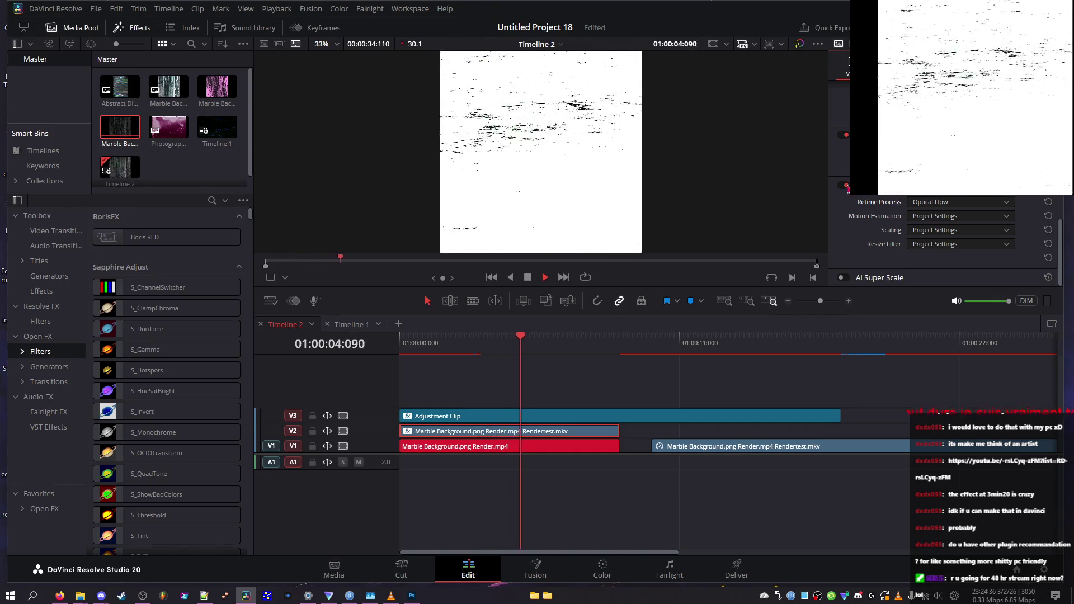
# - Switch off the clip's Retime and Scaling and Stabilization sections
pyautogui.click(843, 185)
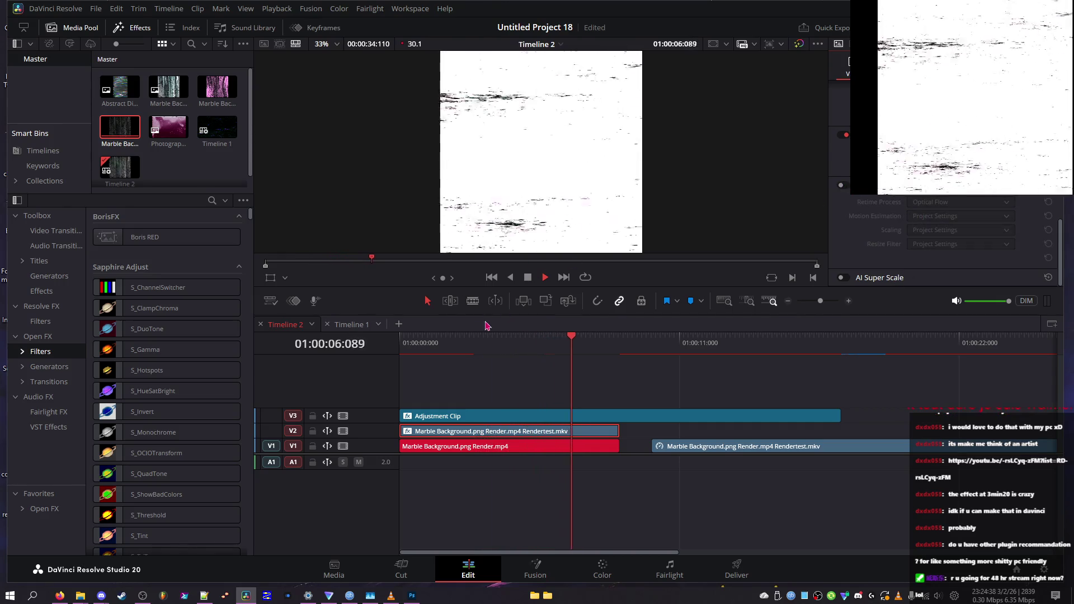
pyautogui.scroll(5, 923, 224)
pyautogui.press('space')
pyautogui.scroll(2, 892, 196)
pyautogui.click(845, 150)
pyautogui.scroll(-4, 855, 231)
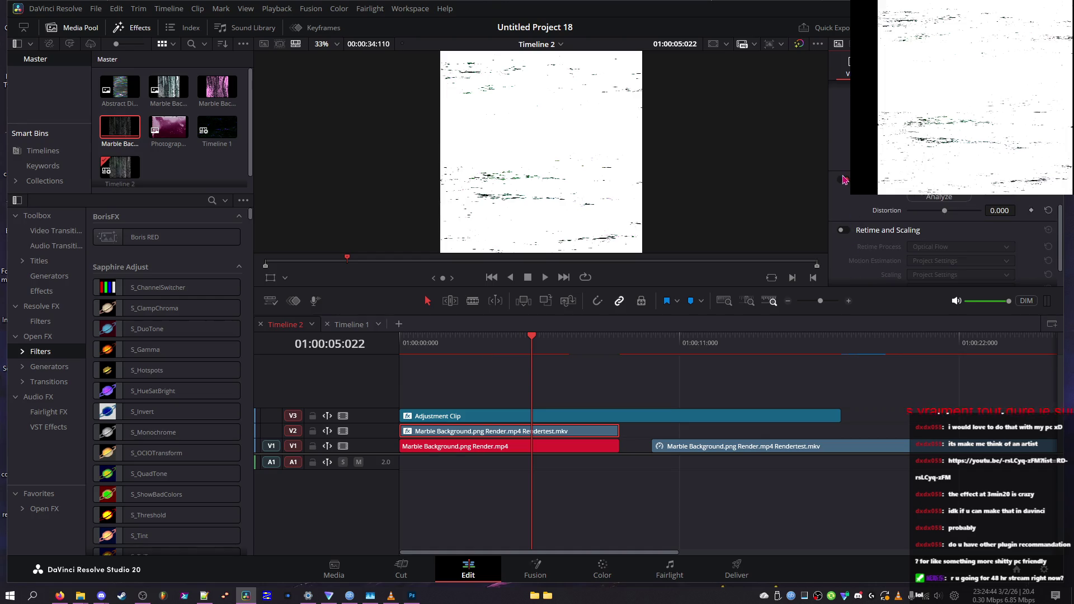
# - Turn on AI Super Scale and browse the composite modes, keeping Normal for now
pyautogui.scroll(-2, 851, 273)
pyautogui.click(843, 278)
pyautogui.scroll(10, 861, 235)
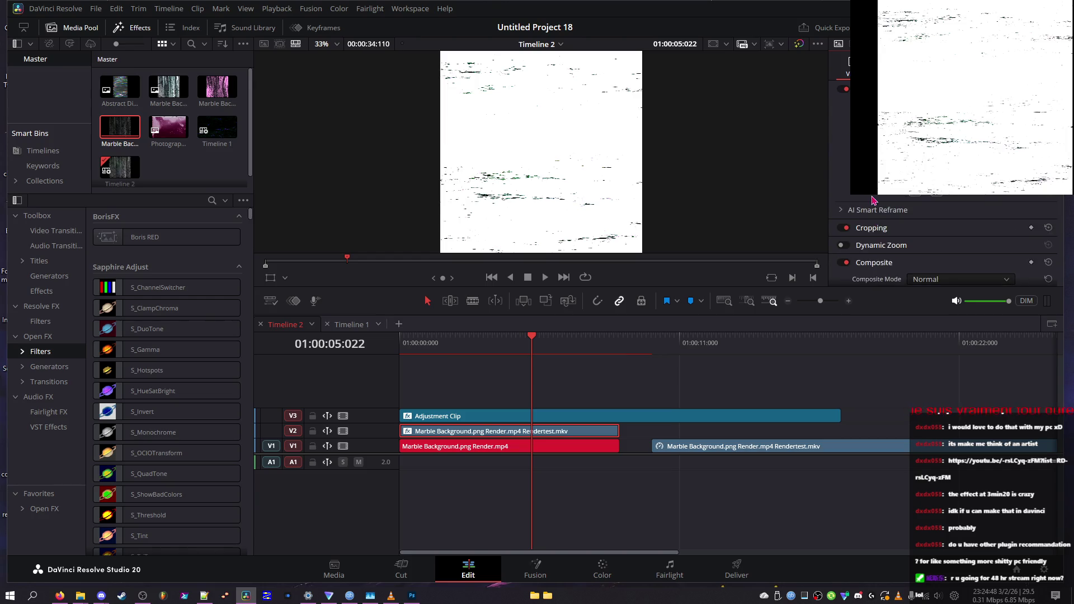
pyautogui.scroll(-2, 900, 264)
pyautogui.click(933, 239)
pyautogui.scroll(-6, 951, 302)
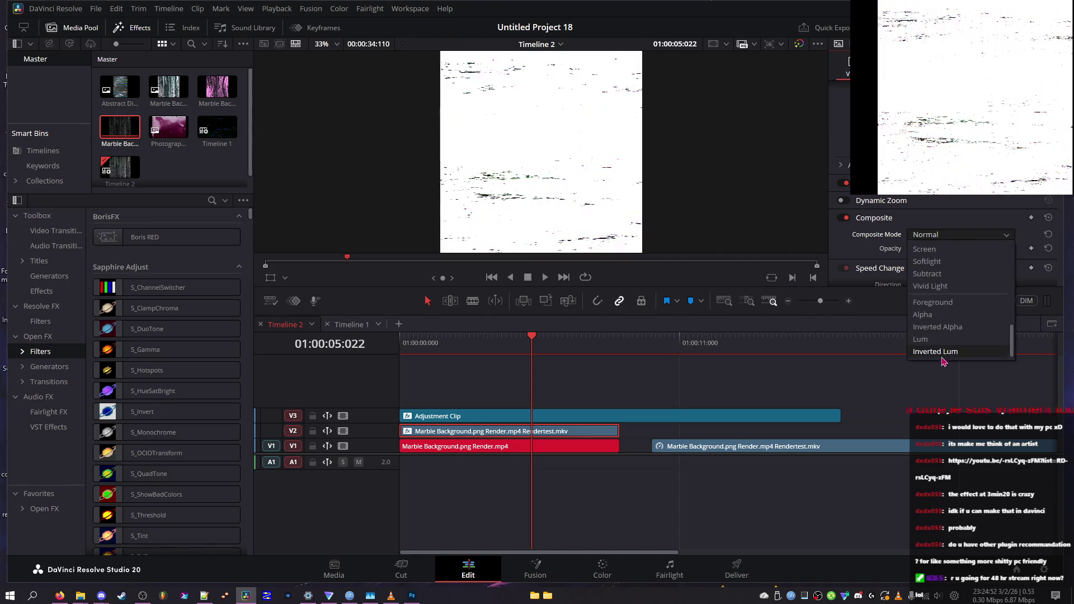
pyautogui.press('Home')
pyautogui.click(959, 235)
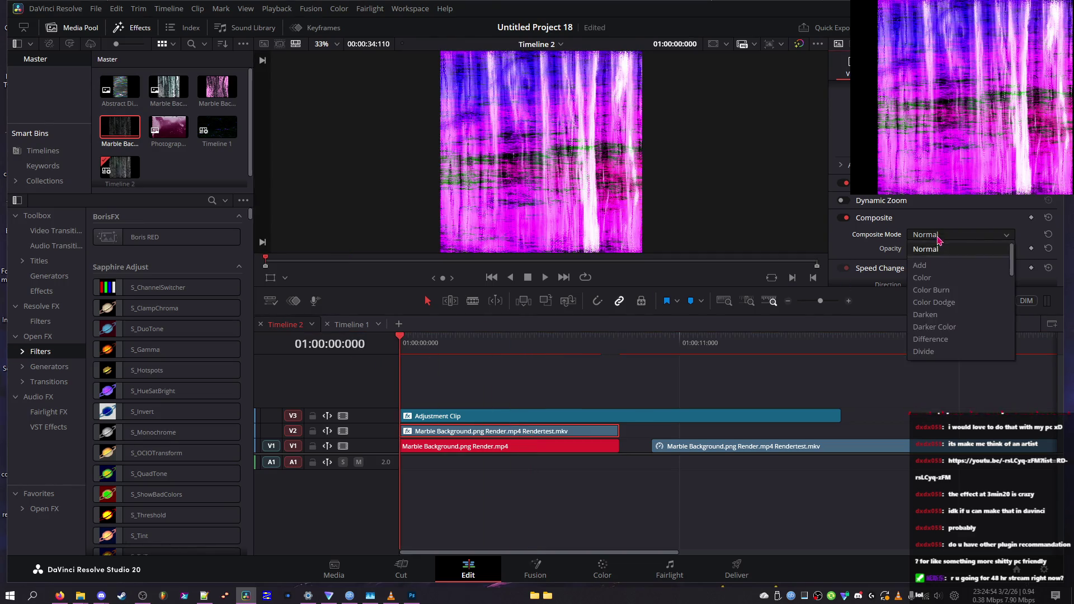
pyautogui.scroll(-4, 949, 324)
pyautogui.click(649, 372)
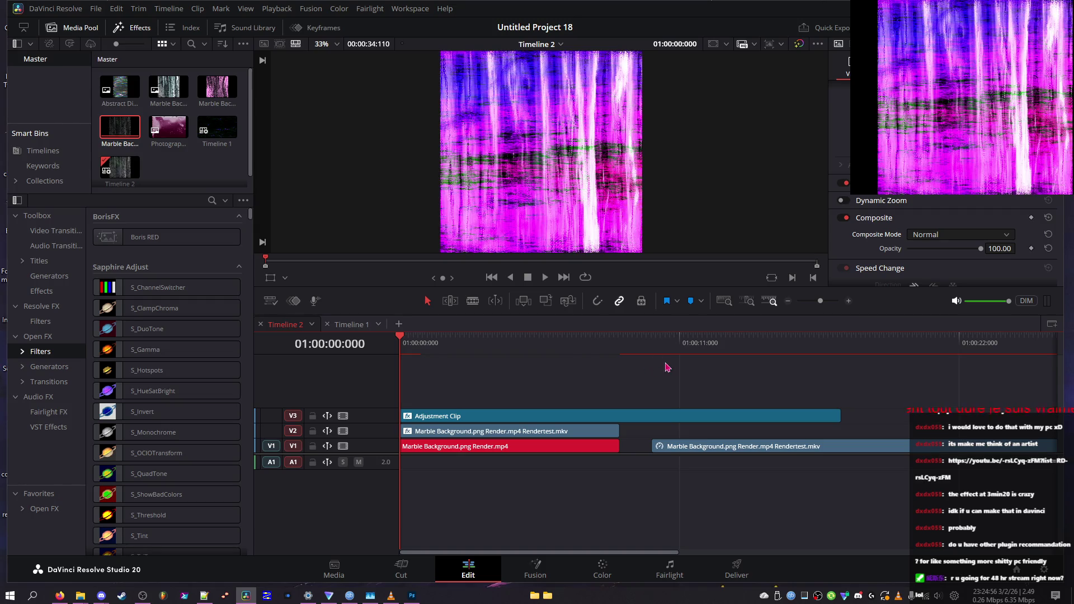
# - Set the MKV clip's composite mode to Subtract from the first frame
pyautogui.click(946, 234)
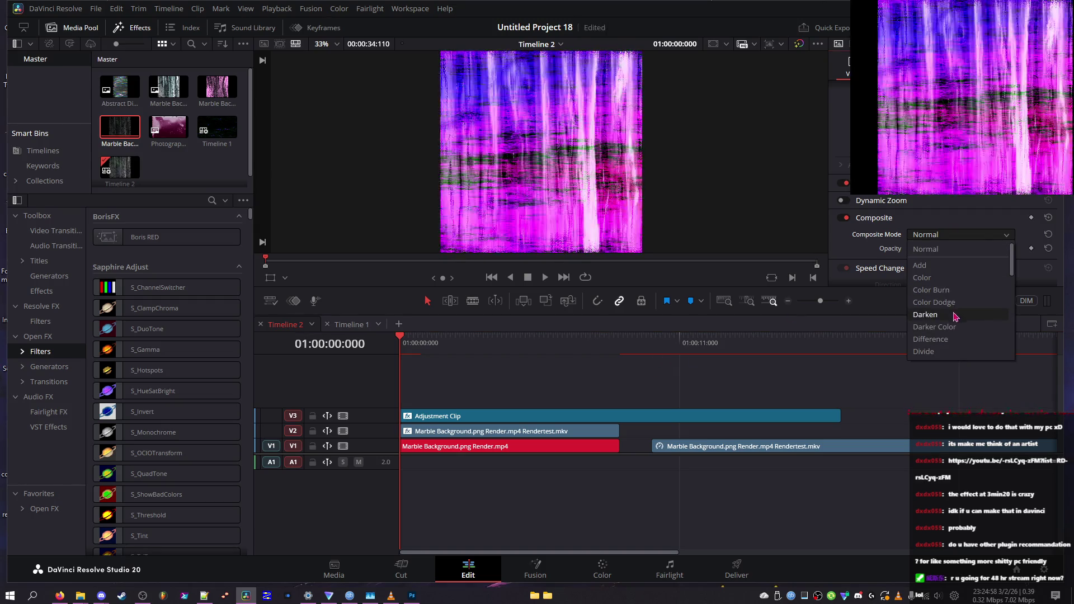
pyautogui.scroll(-3, 947, 330)
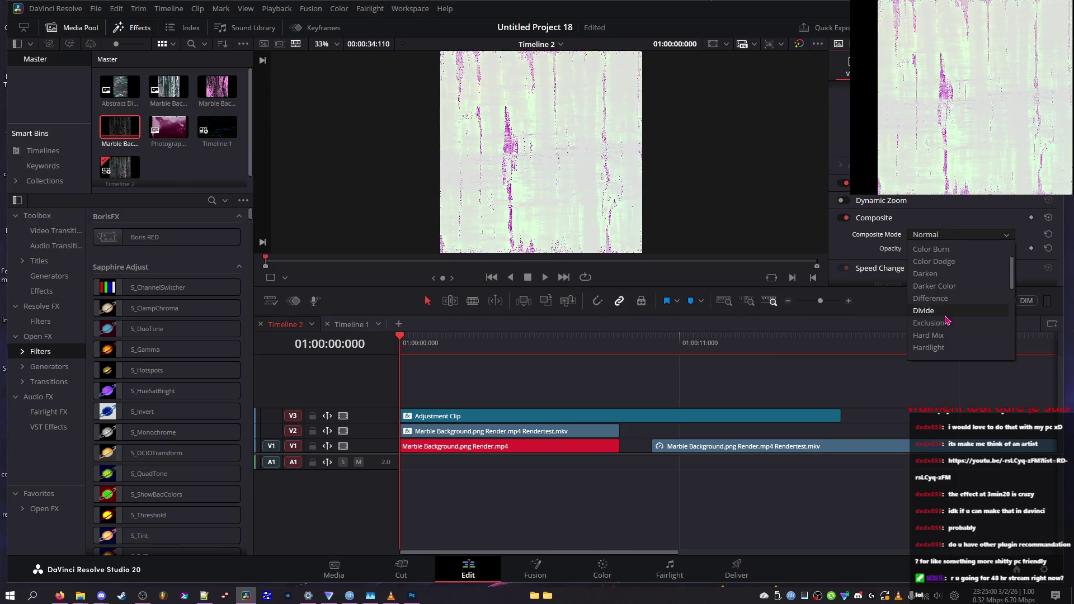
pyautogui.scroll(-4, 945, 316)
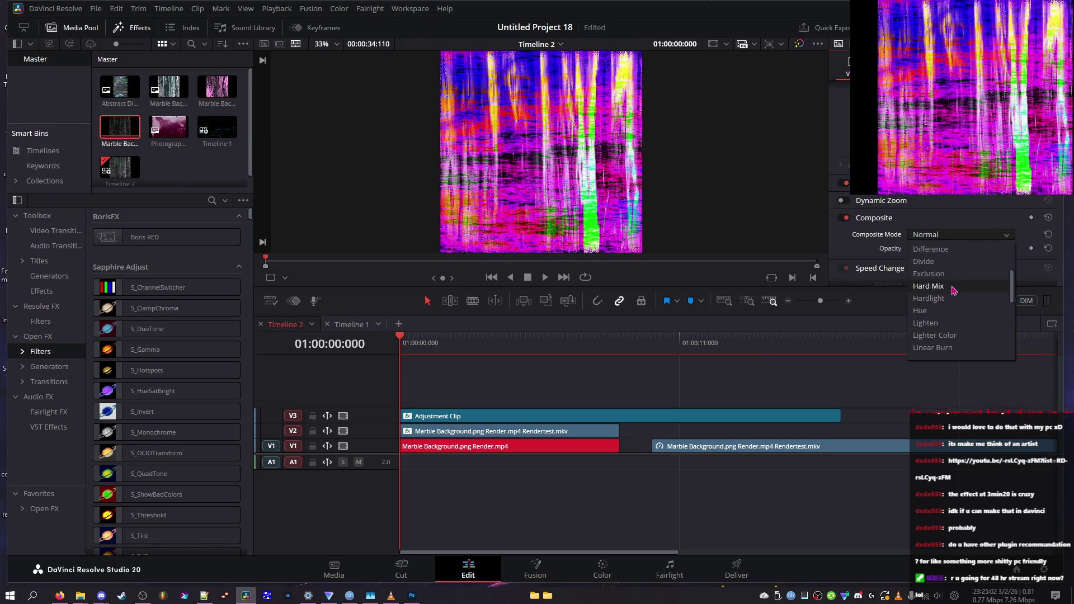
pyautogui.click(420, 347)
pyautogui.moveTo(421, 347); pyautogui.dragTo(401, 349)
pyautogui.click(951, 235)
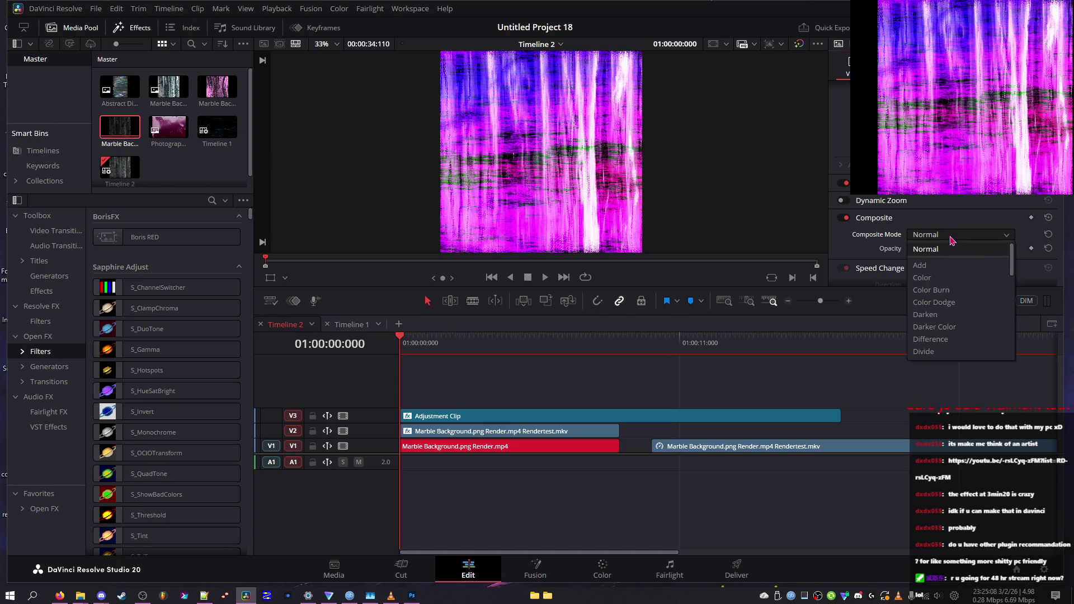
pyautogui.click(930, 339)
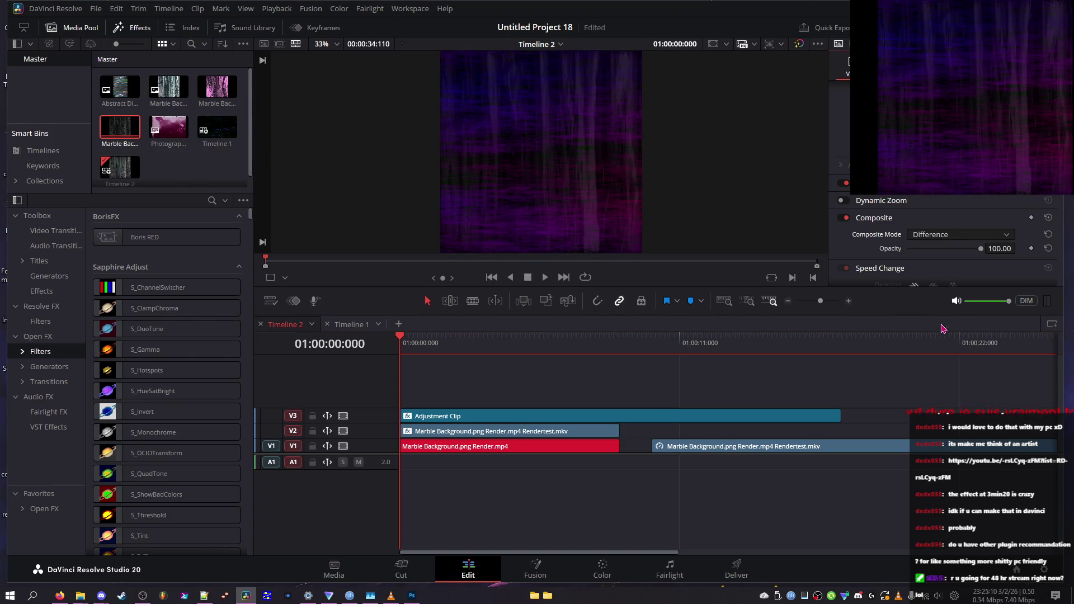
pyautogui.scroll(-12, 947, 242)
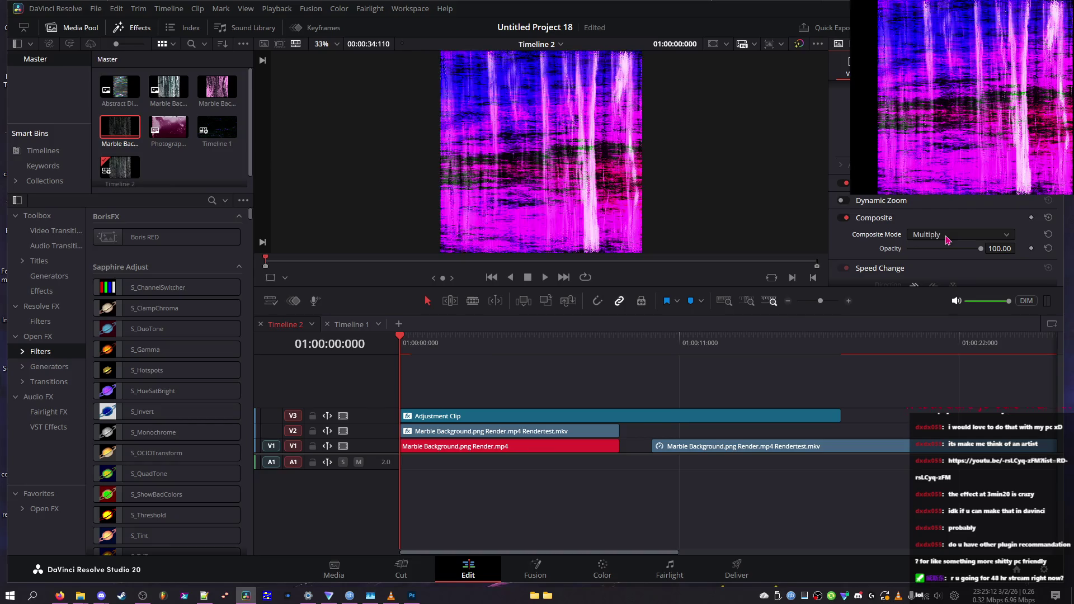
pyautogui.scroll(13, 946, 240)
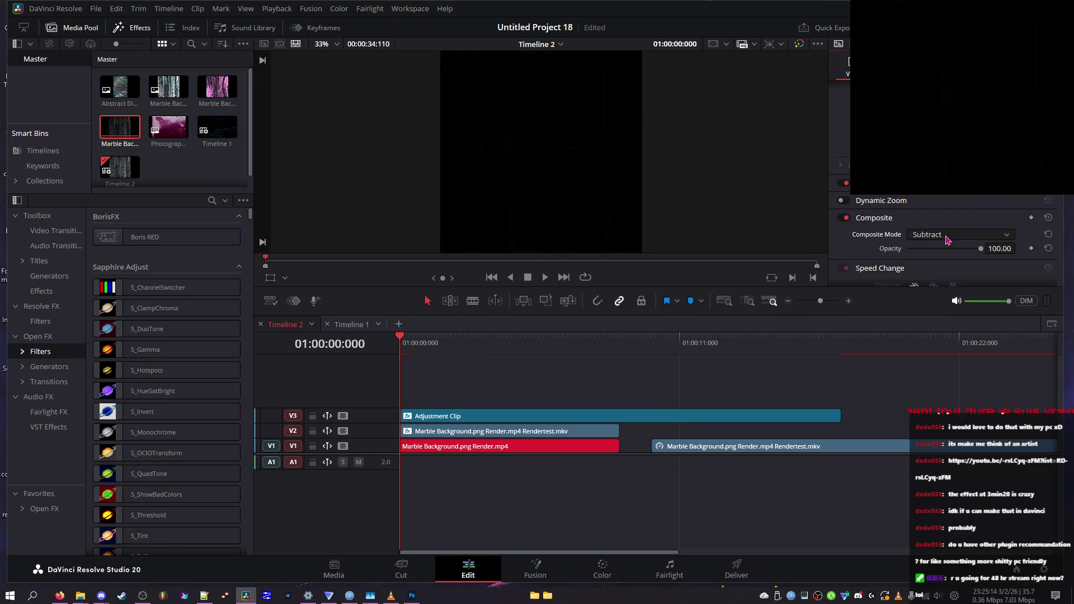
# - Play and scrub around three to four seconds to preview the blend
pyautogui.click(545, 278)
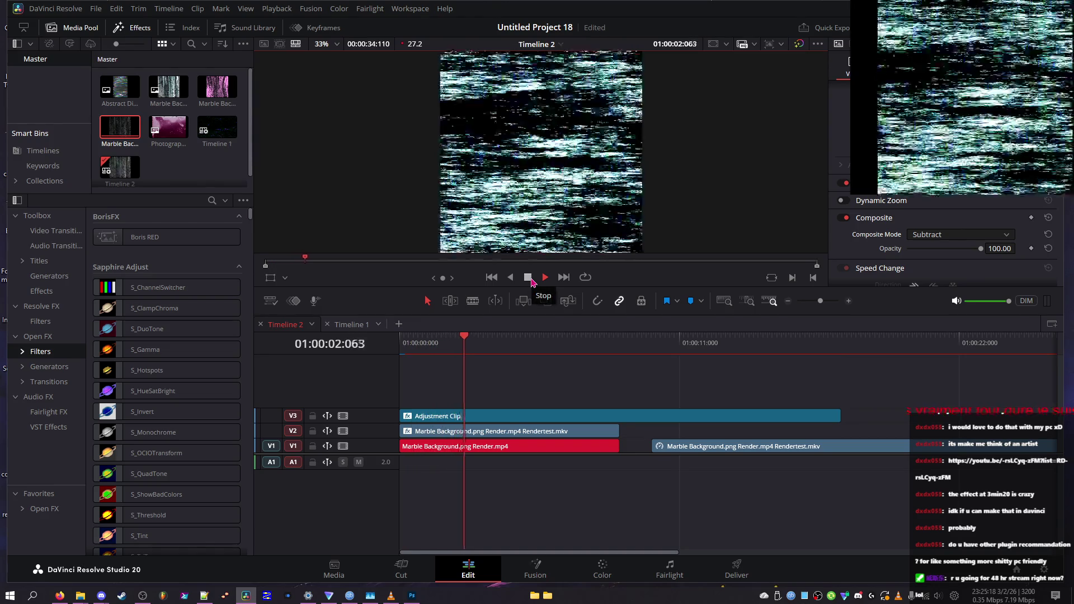
pyautogui.click(531, 282)
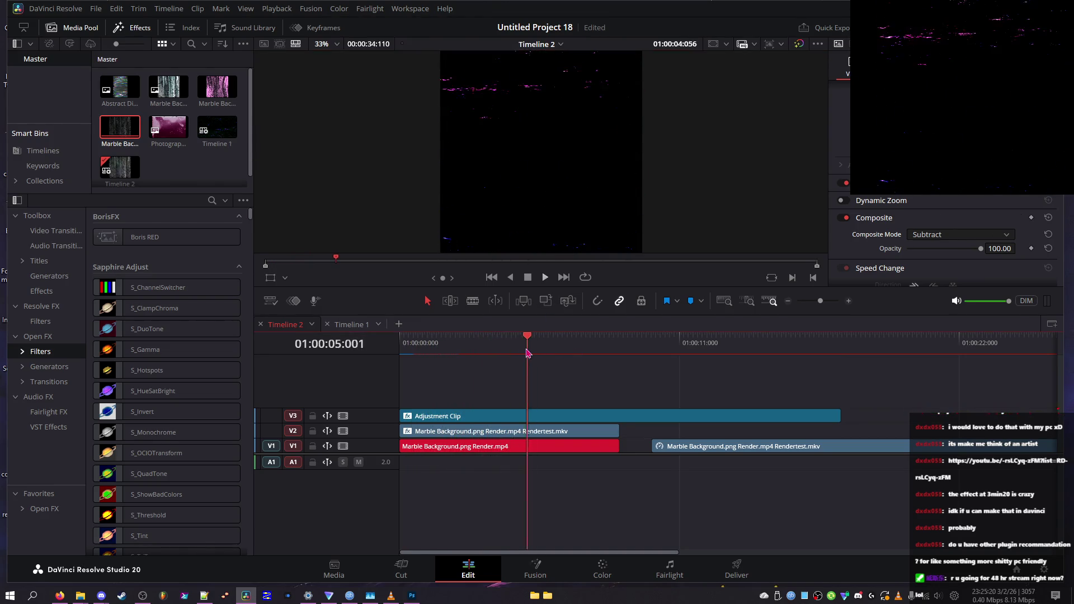
pyautogui.click(512, 348)
pyautogui.press('space')
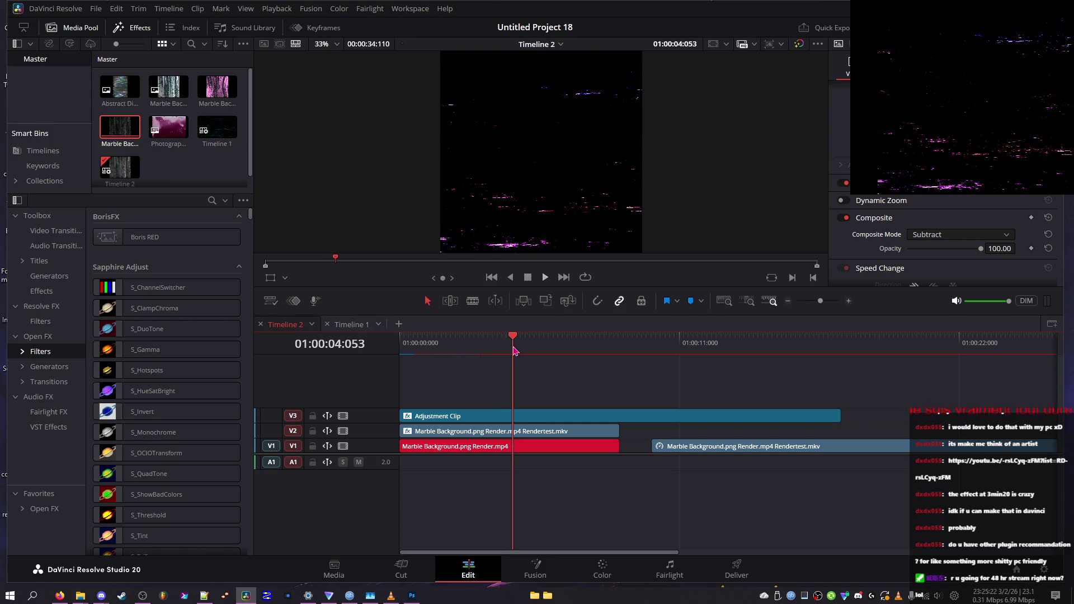
pyautogui.press('space')
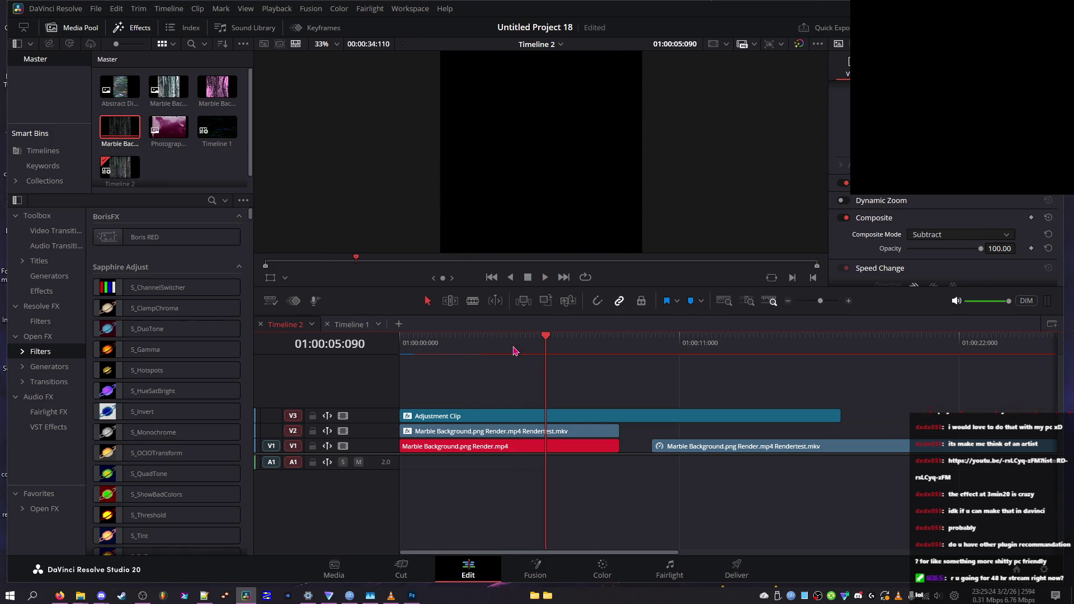
pyautogui.moveTo(515, 350); pyautogui.dragTo(483, 351)
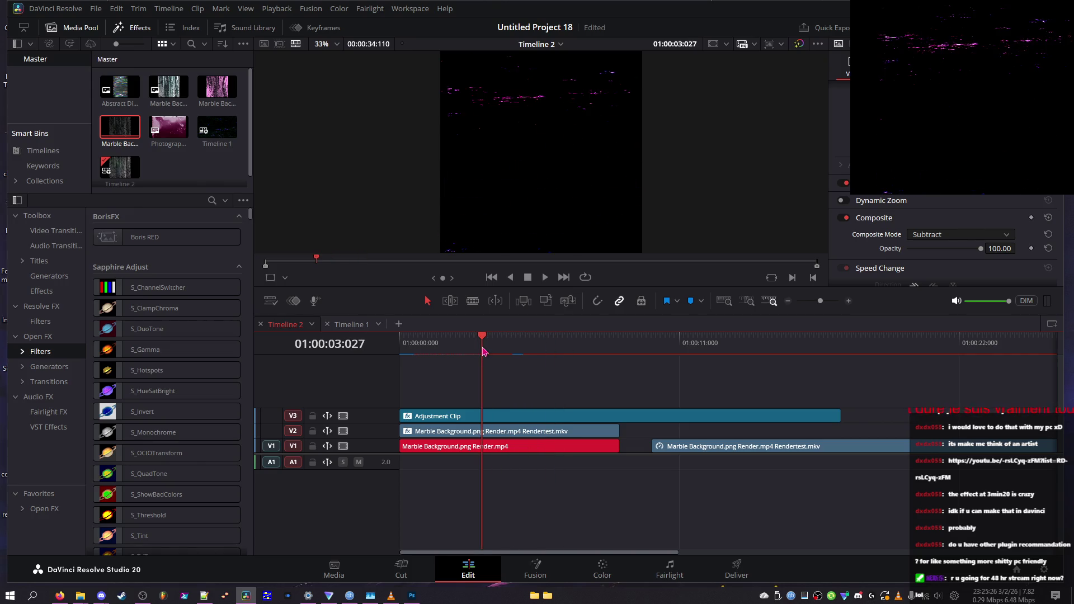
pyautogui.press('Right')
pyautogui.press('Right')
pyautogui.press('Right')
pyautogui.press('space')
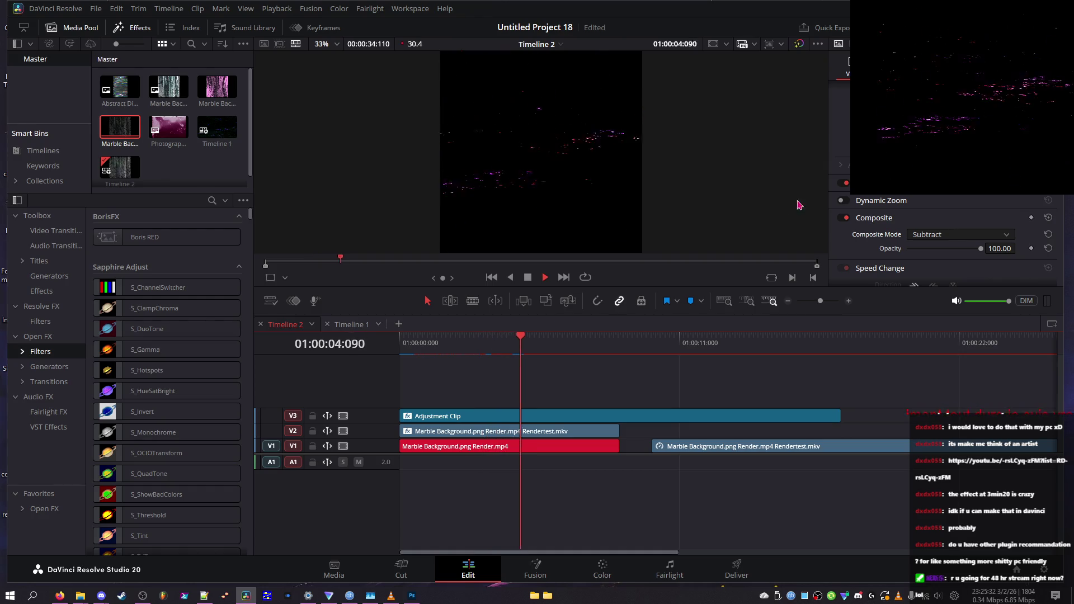
# - Lower the clip's opacity to about 85 and replay from around three seconds
pyautogui.moveTo(980, 248)
pyautogui.mouseDown()
pyautogui.moveTo(971, 249)
pyautogui.moveTo(981, 248)
pyautogui.mouseUp()
pyautogui.moveTo(558, 340)
pyautogui.mouseDown()
pyautogui.moveTo(621, 344)
pyautogui.moveTo(588, 344)
pyautogui.moveTo(607, 342)
pyautogui.mouseUp()
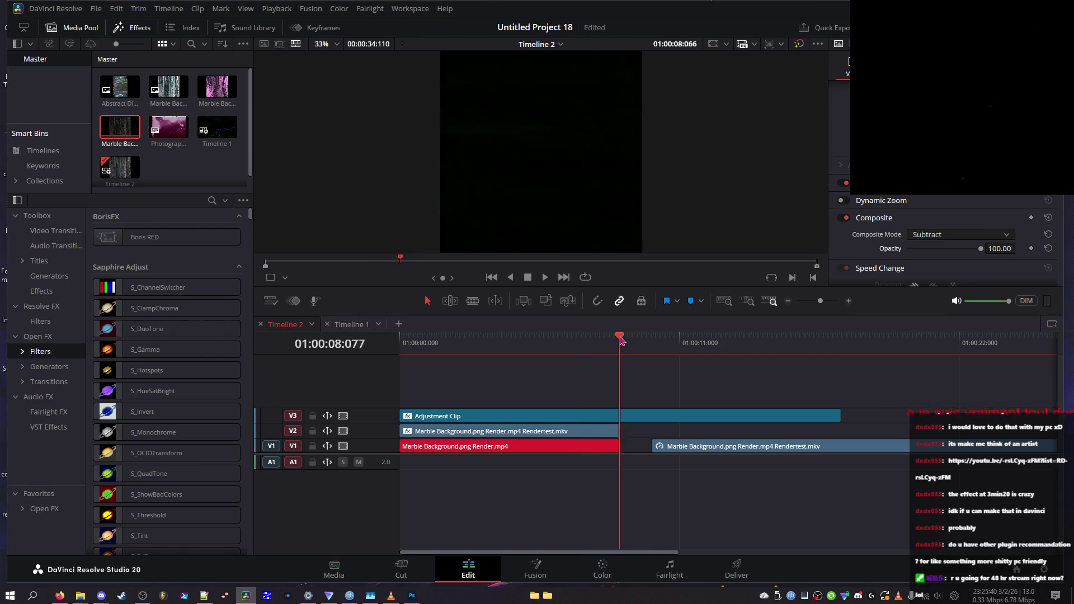
pyautogui.click(542, 343)
pyautogui.click(488, 342)
pyautogui.press('space')
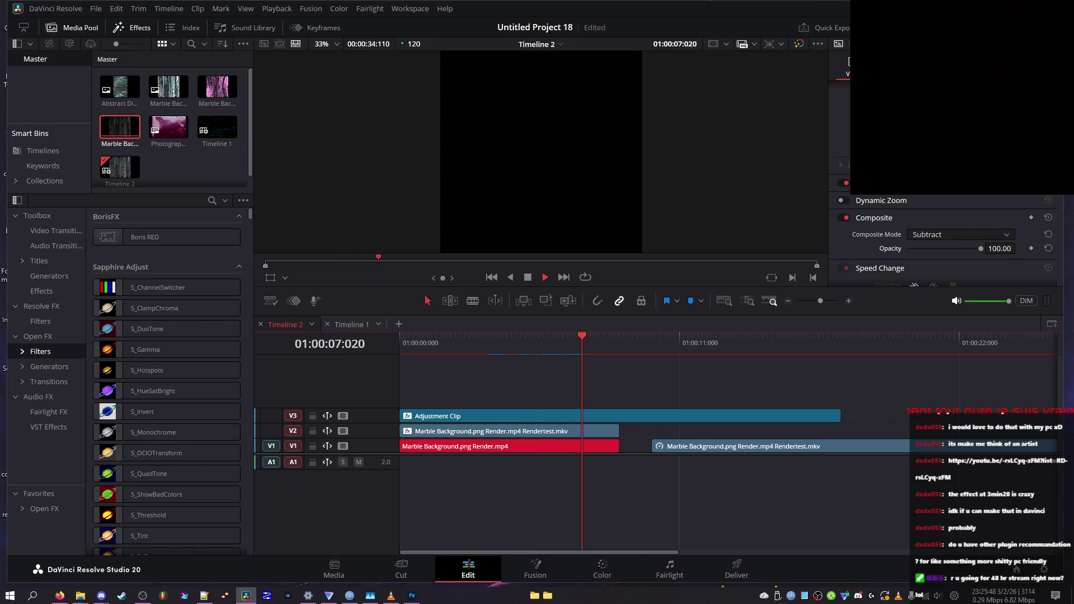
# - Switch off track V3 and play from the start without the adjustment clip
pyautogui.scroll(-3, 945, 235)
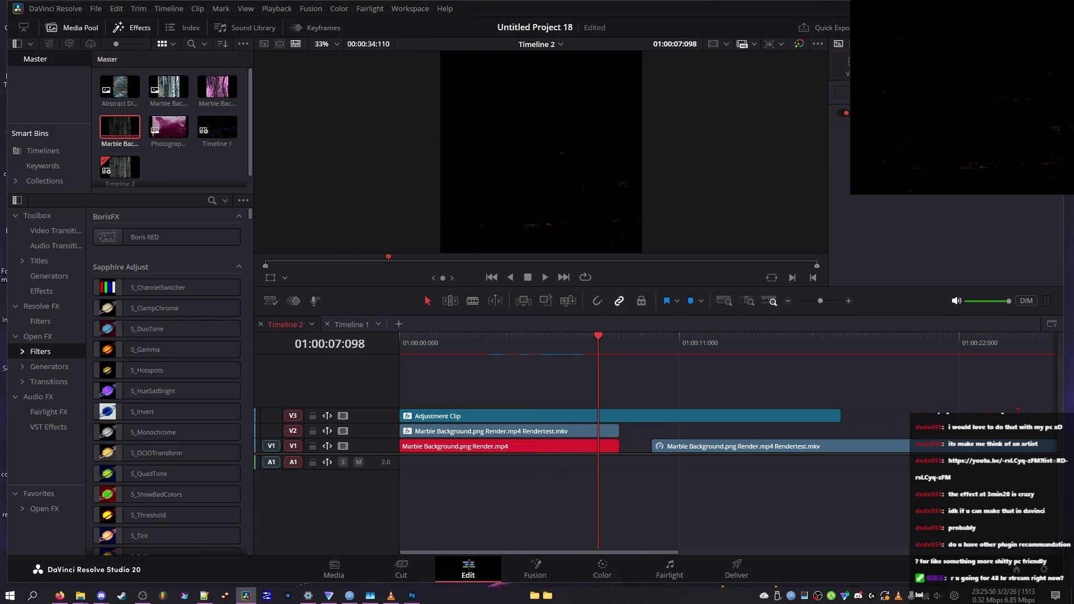
pyautogui.press('Home')
pyautogui.click(343, 415)
pyautogui.press('space')
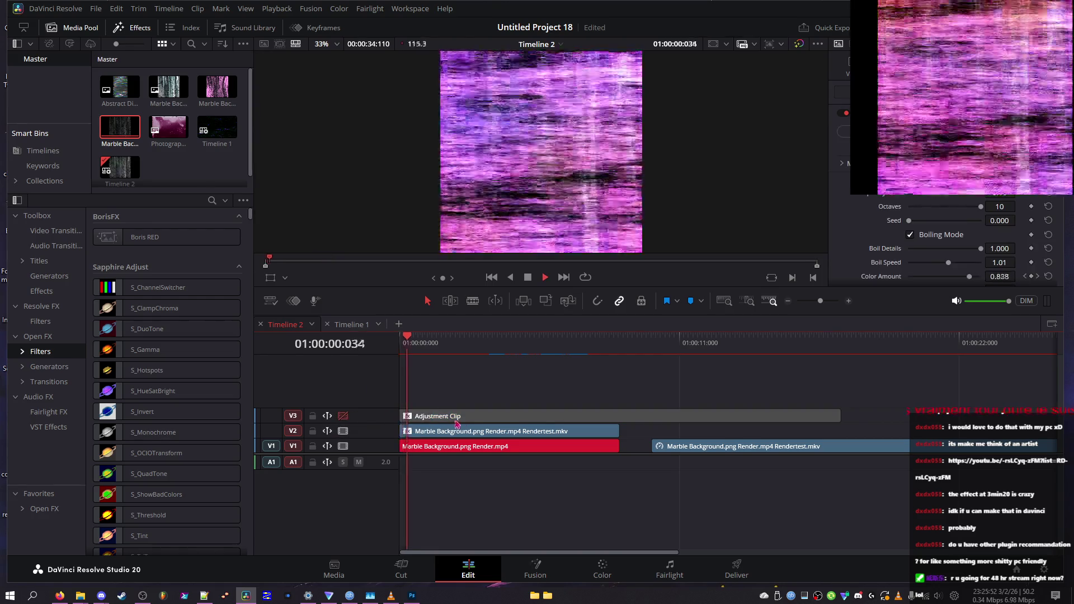
# - Try a composite mode, then toggle track V3 back on and off again while playing
pyautogui.moveTo(405, 348); pyautogui.dragTo(404, 348)
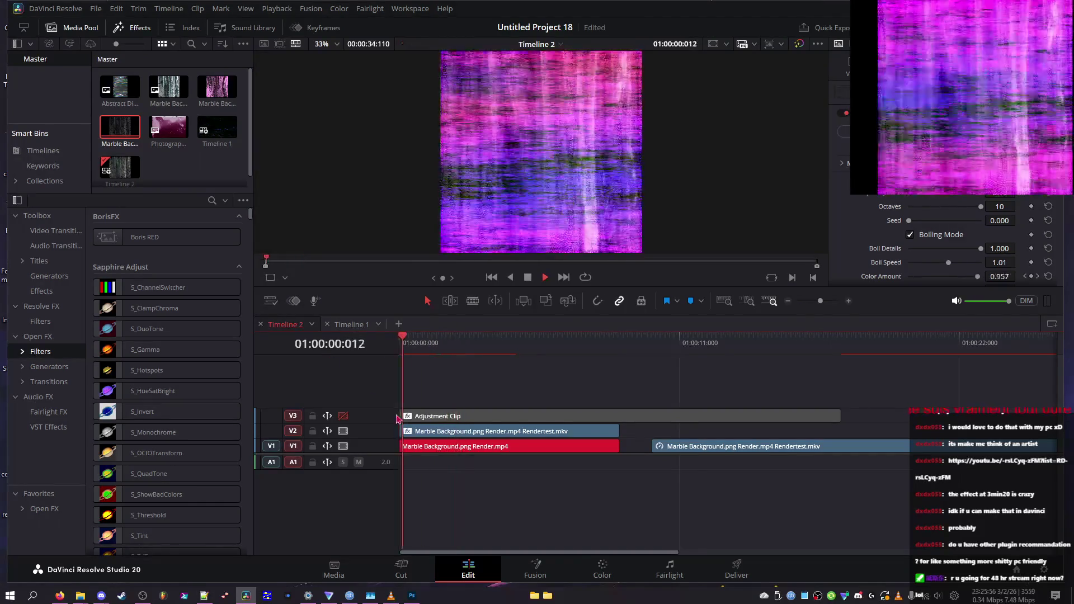
pyautogui.press('space')
pyautogui.scroll(-5, 917, 235)
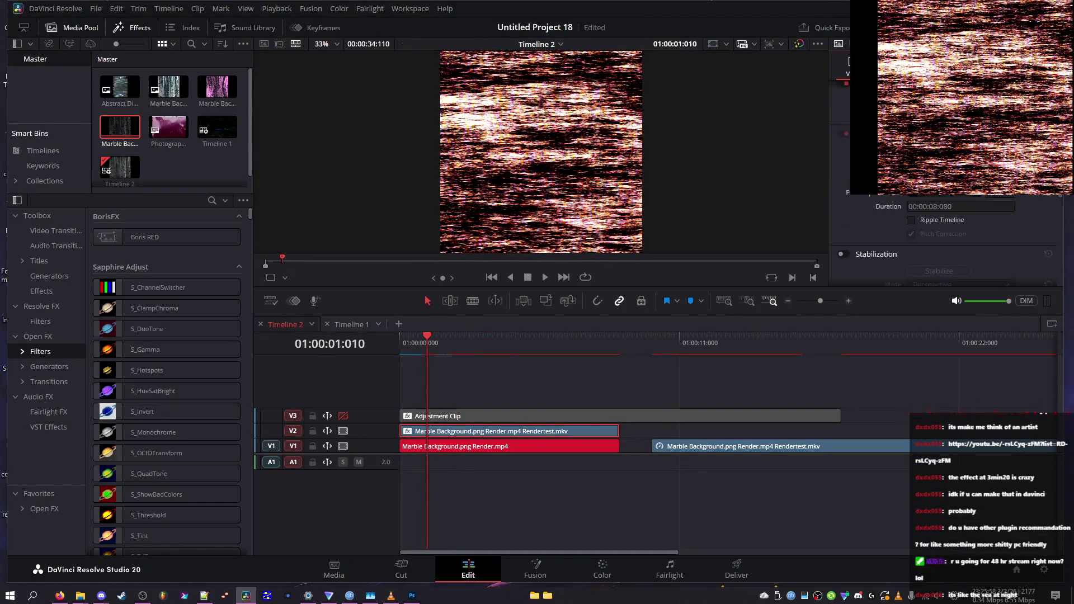
pyautogui.click(917, 198)
pyautogui.scroll(-8, 943, 230)
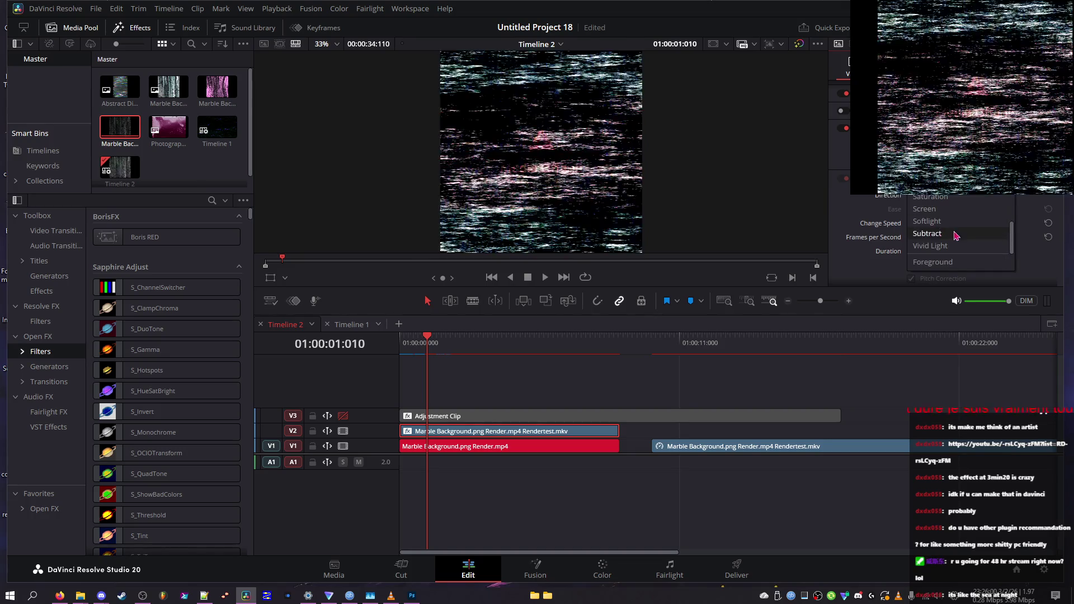
pyautogui.click(860, 216)
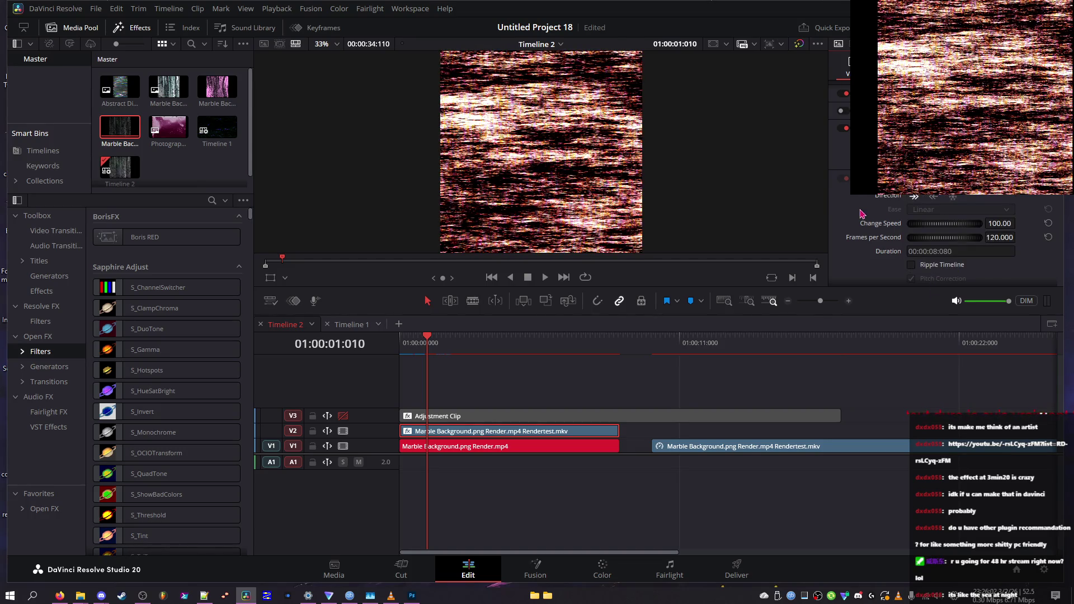
pyautogui.hotkey('ctrl', 'z')
pyautogui.press('Home')
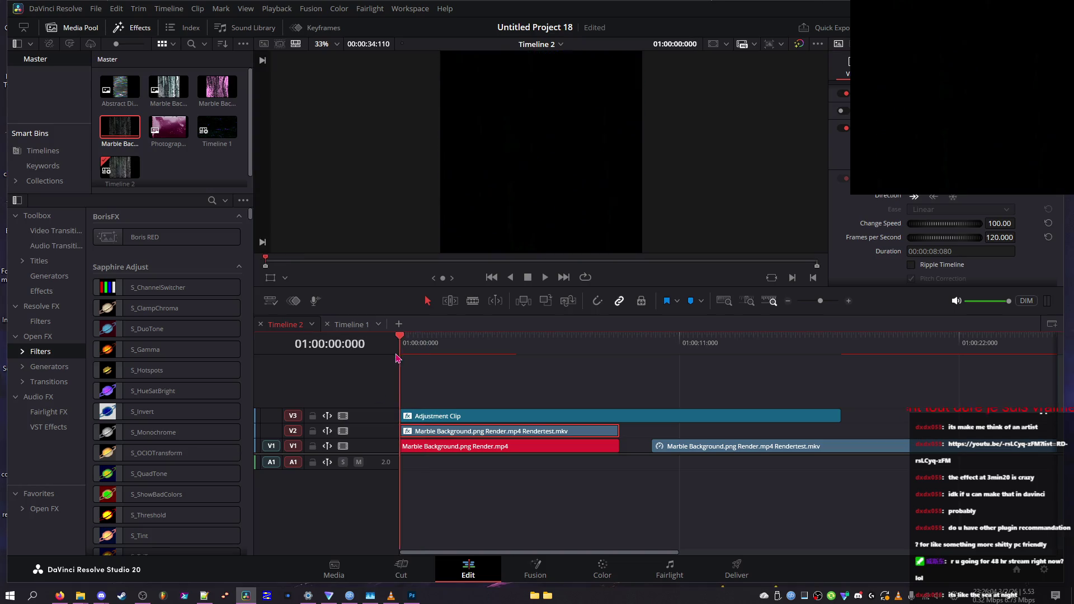
pyautogui.press('space')
pyautogui.click(342, 416)
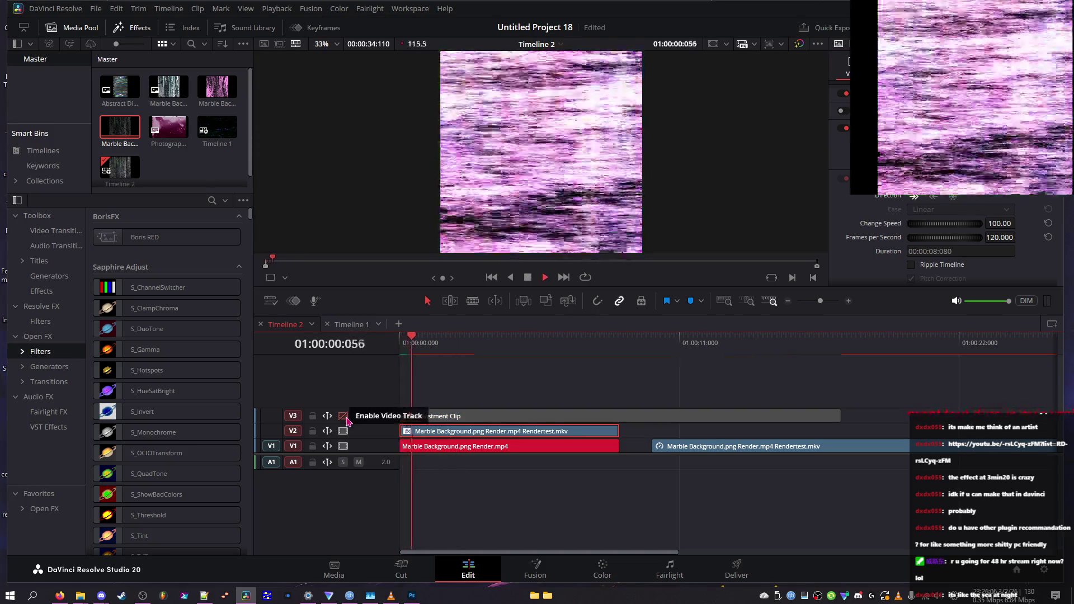
# - Reselect Subtract as the MKV clip's composite mode
pyautogui.scroll(2, 845, 200)
pyautogui.click(951, 204)
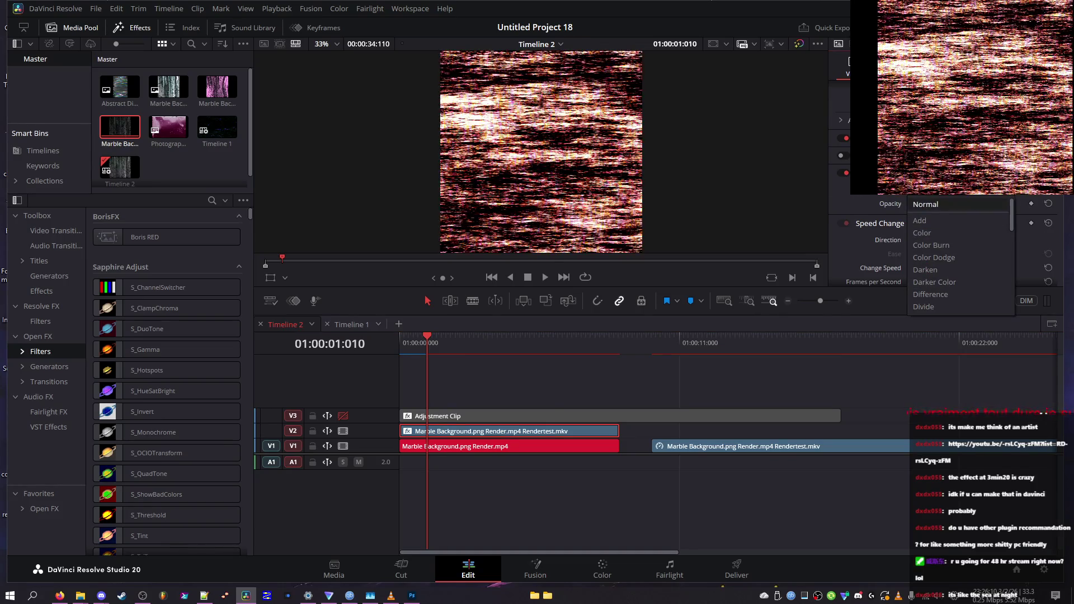
pyautogui.click(921, 197)
pyautogui.click(405, 346)
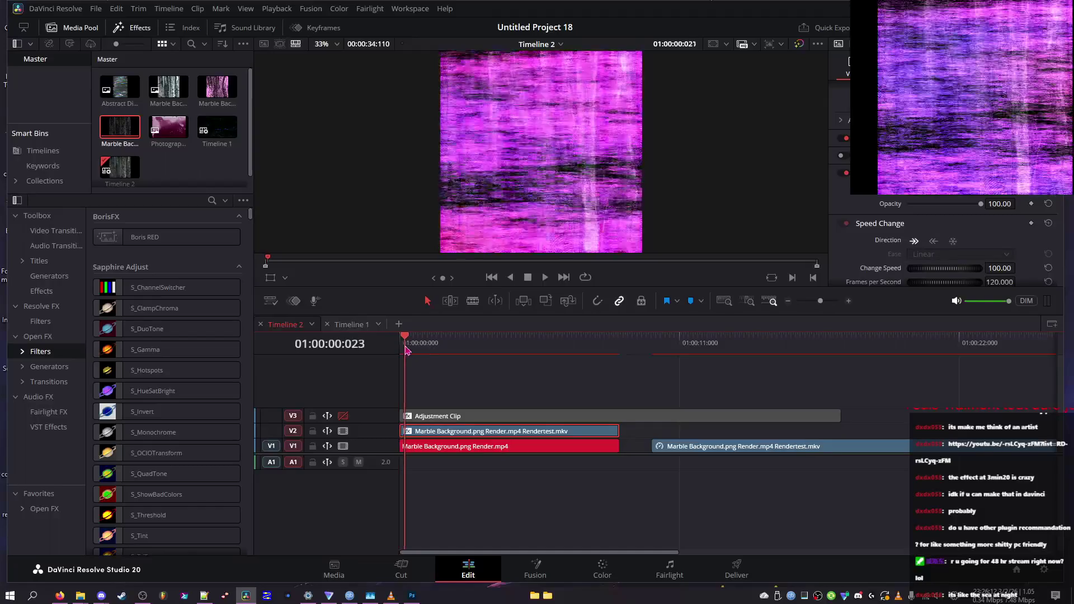
pyautogui.moveTo(406, 350)
pyautogui.mouseDown()
pyautogui.moveTo(617, 354)
pyautogui.moveTo(563, 361)
pyautogui.moveTo(593, 360)
pyautogui.mouseUp()
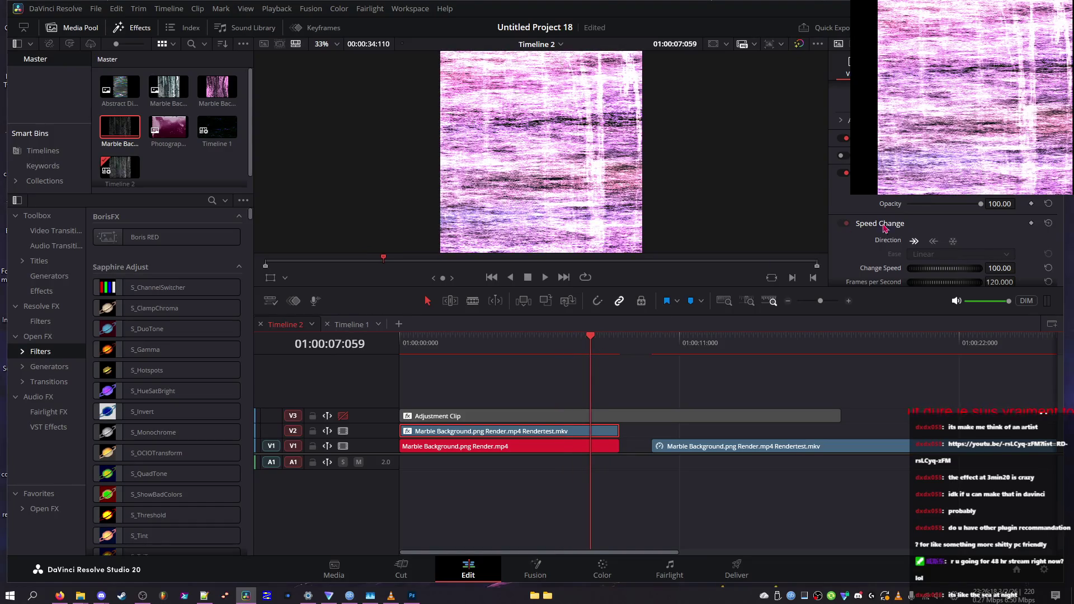
pyautogui.click(937, 199)
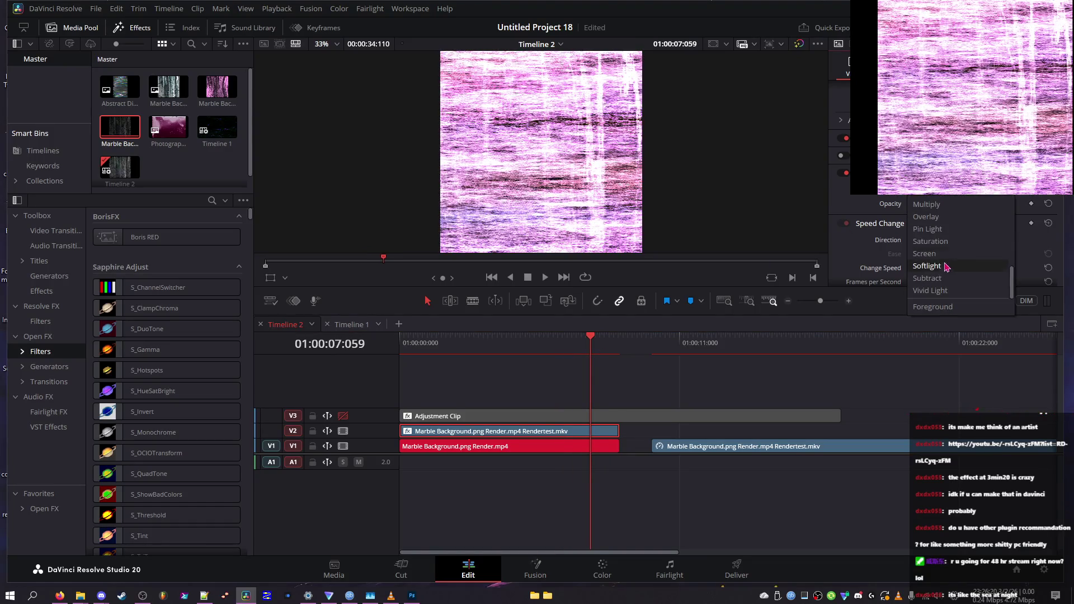
pyautogui.click(933, 284)
# - Drag the clip's opacity down to 0.00 so the preview shows Media Offline
pyautogui.moveTo(555, 350)
pyautogui.mouseDown()
pyautogui.moveTo(428, 347)
pyautogui.moveTo(564, 332)
pyautogui.mouseUp()
pyautogui.moveTo(939, 205); pyautogui.dragTo(877, 207)
pyautogui.click(408, 343)
pyautogui.rightClick(508, 432)
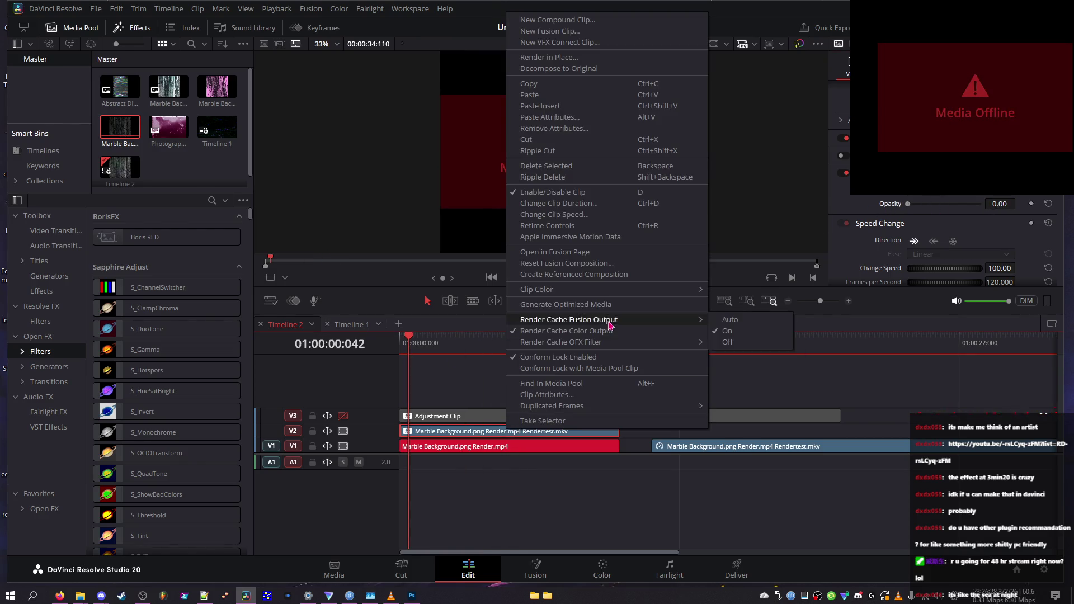
# - Open the MKV clip's Clip Attributes twice to try its Data Levels setting, confirming with OK
pyautogui.click(486, 398)
pyautogui.press('Home')
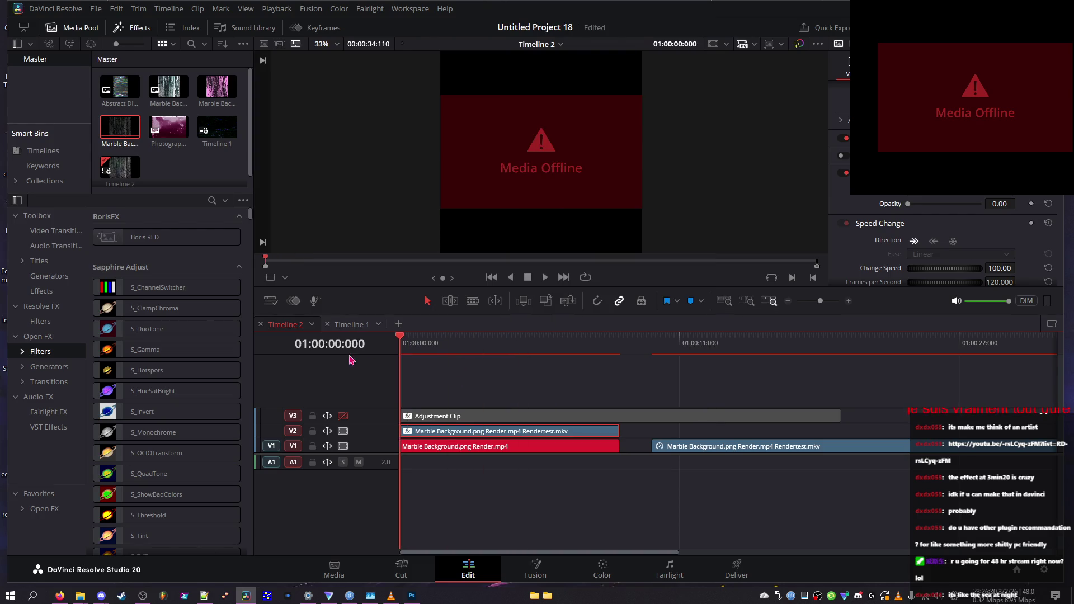
pyautogui.rightClick(517, 437)
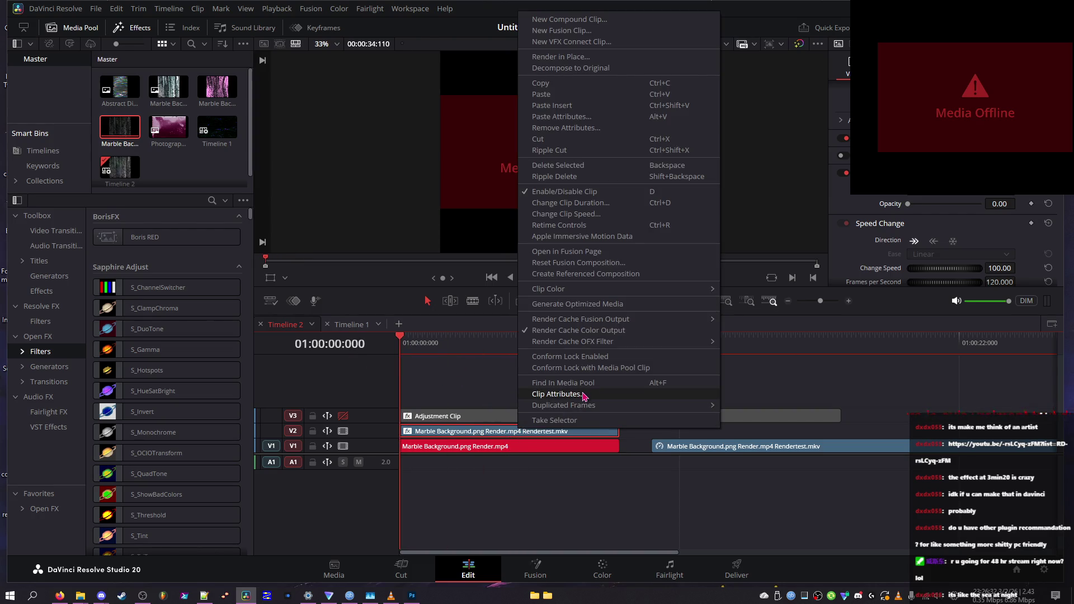
pyautogui.click(583, 396)
pyautogui.click(492, 149)
pyautogui.click(506, 179)
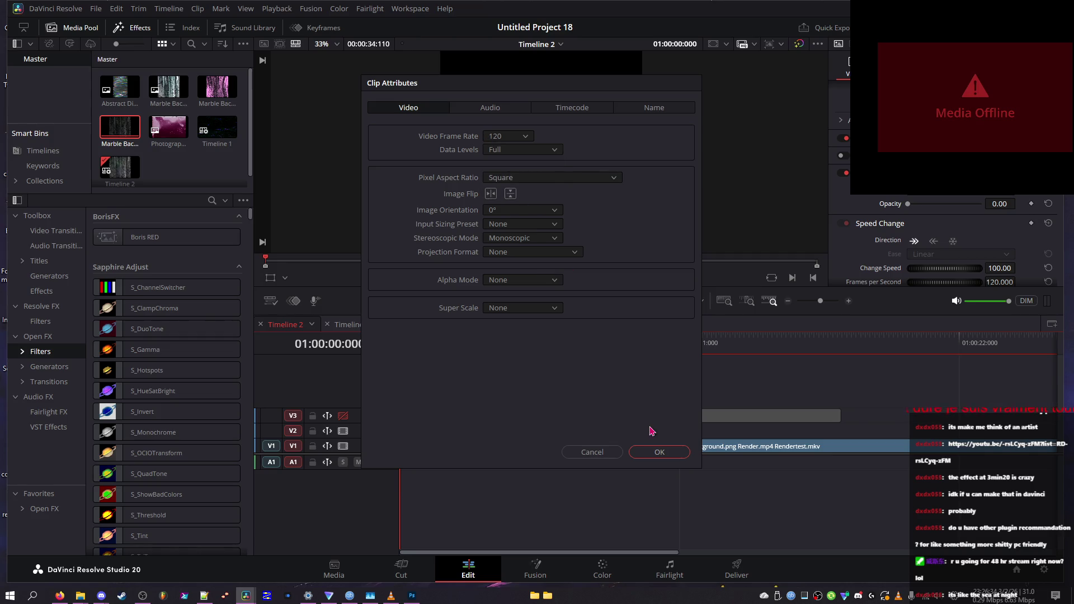
pyautogui.click(659, 452)
pyautogui.rightClick(545, 434)
pyautogui.click(583, 395)
pyautogui.click(522, 150)
pyautogui.click(509, 175)
pyautogui.click(654, 452)
# - Reopen Clip Attributes and check the Data Levels and Alpha Mode settings
pyautogui.rightClick(562, 433)
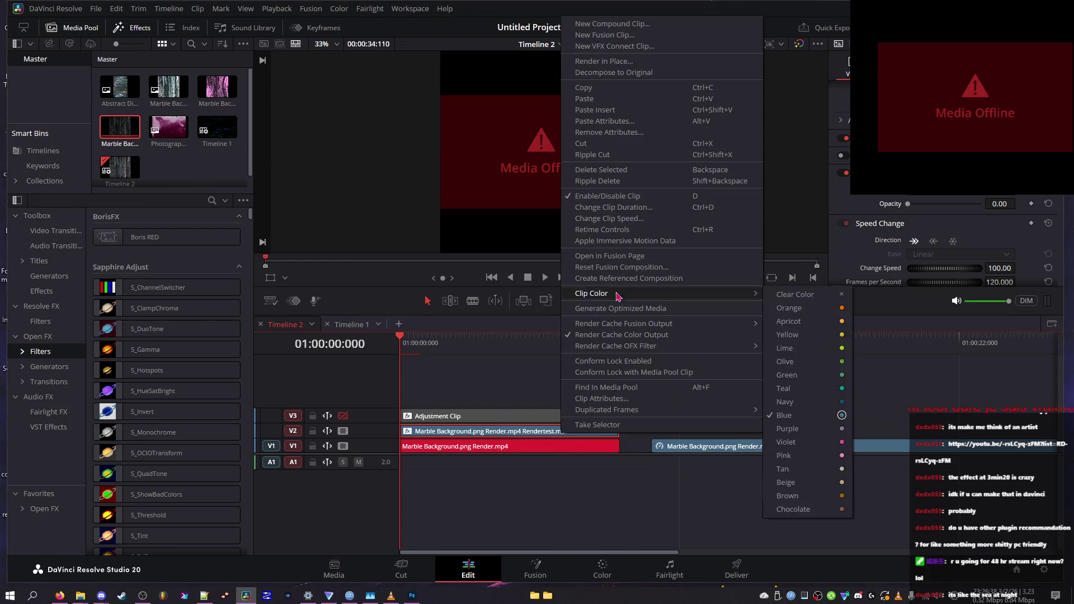
pyautogui.click(612, 401)
pyautogui.click(539, 149)
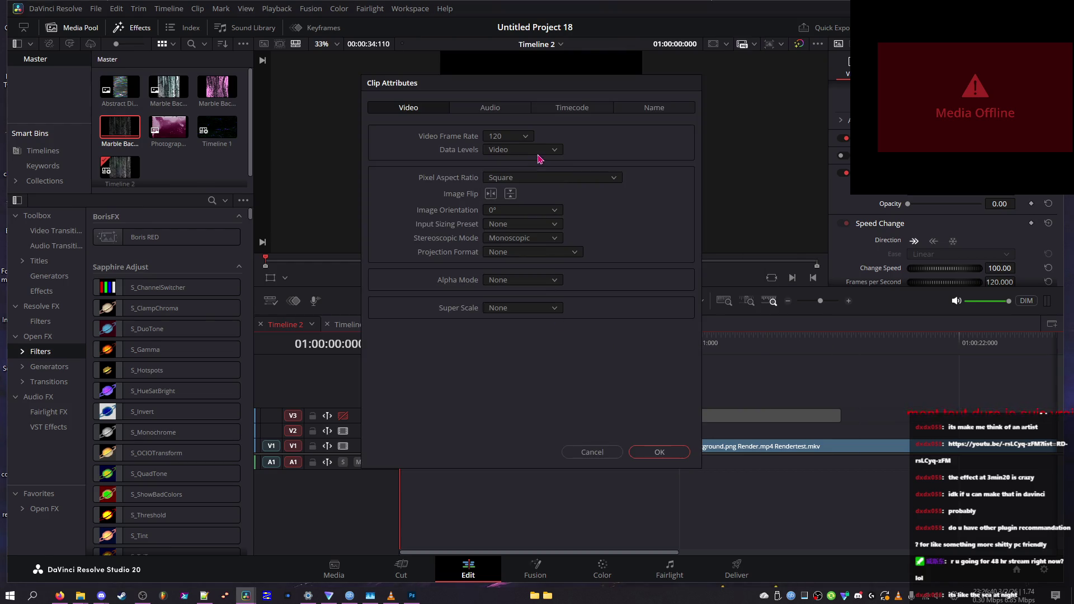
pyautogui.click(538, 170)
pyautogui.click(517, 279)
pyautogui.click(514, 280)
# - Step through the Audio, Timecode and Name tabs, then close Clip Attributes with OK
pyautogui.click(510, 137)
pyautogui.click(490, 107)
pyautogui.click(566, 109)
pyautogui.click(637, 110)
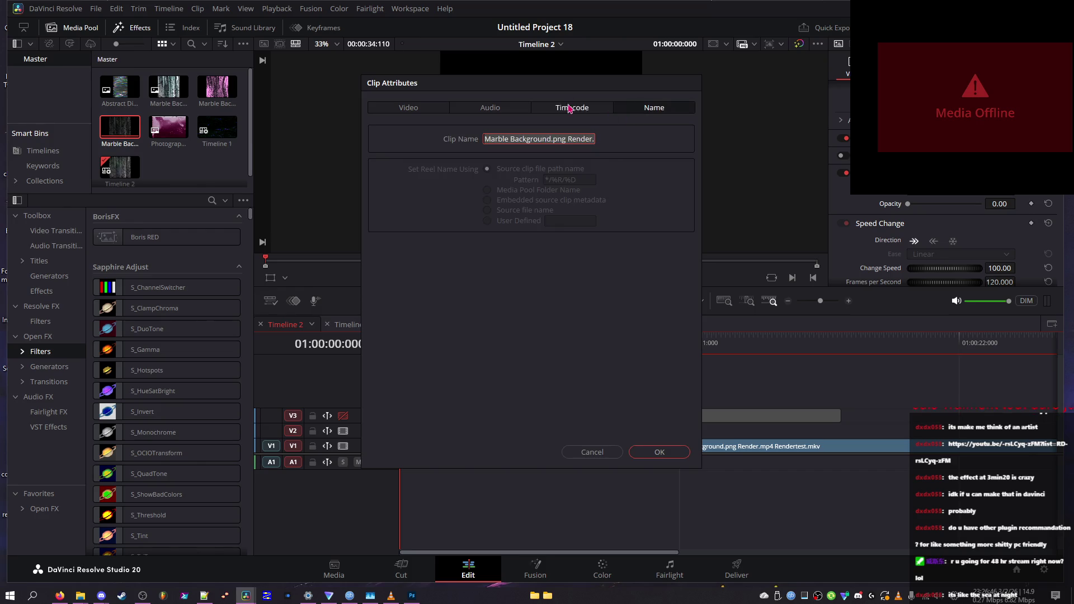
pyautogui.press('End')
pyautogui.click(662, 454)
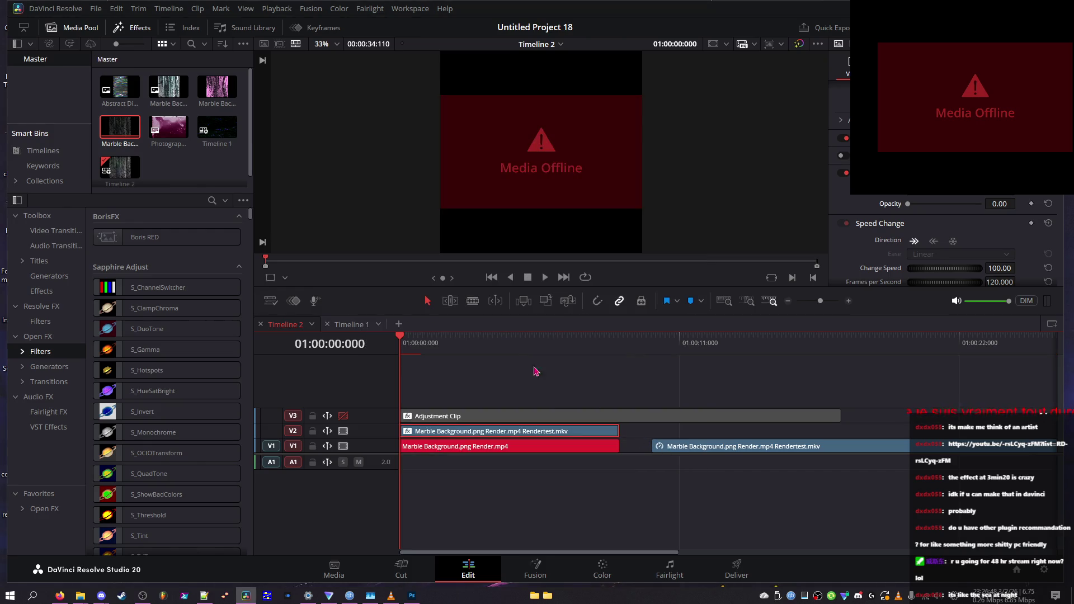
pyautogui.press('Home')
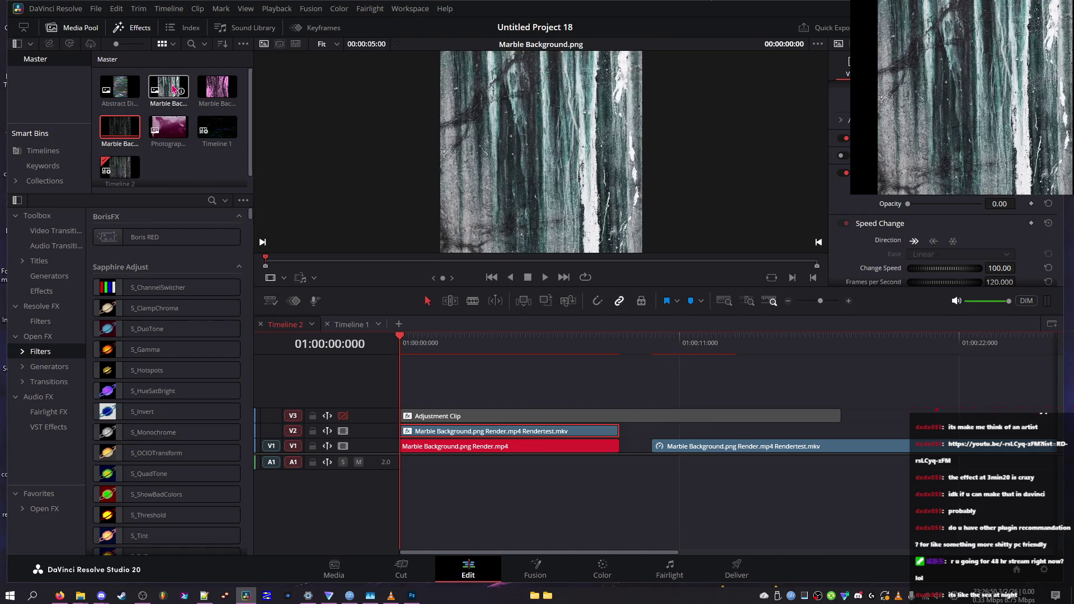
# - Undo to bring the clip's opacity back to 100 and scrub the marble preview
pyautogui.moveTo(496, 340)
pyautogui.mouseDown()
pyautogui.moveTo(408, 344)
pyautogui.moveTo(424, 342)
pyautogui.mouseUp()
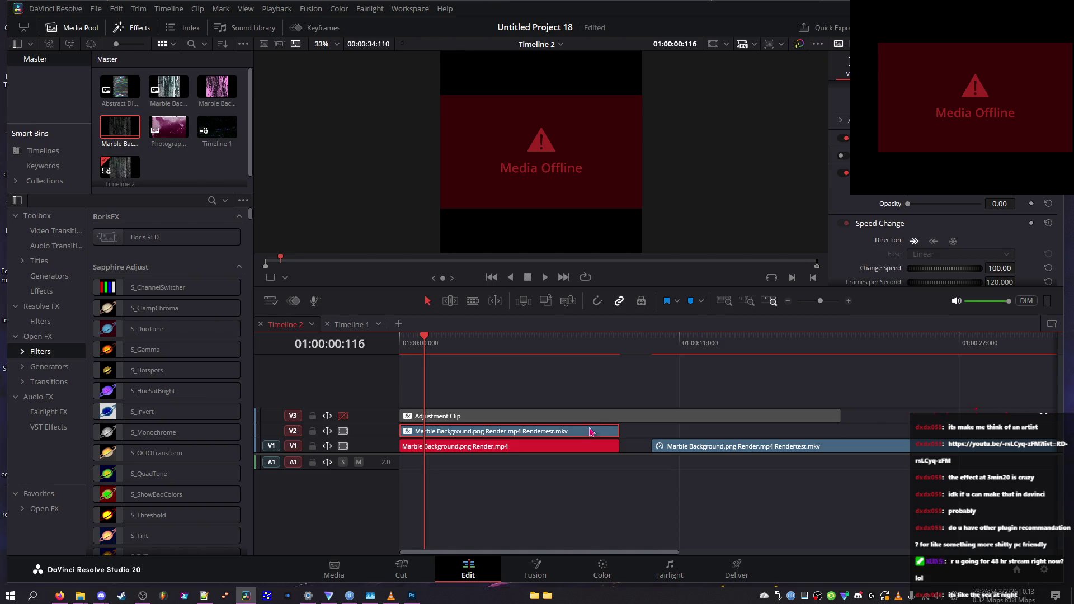
pyautogui.press('Home')
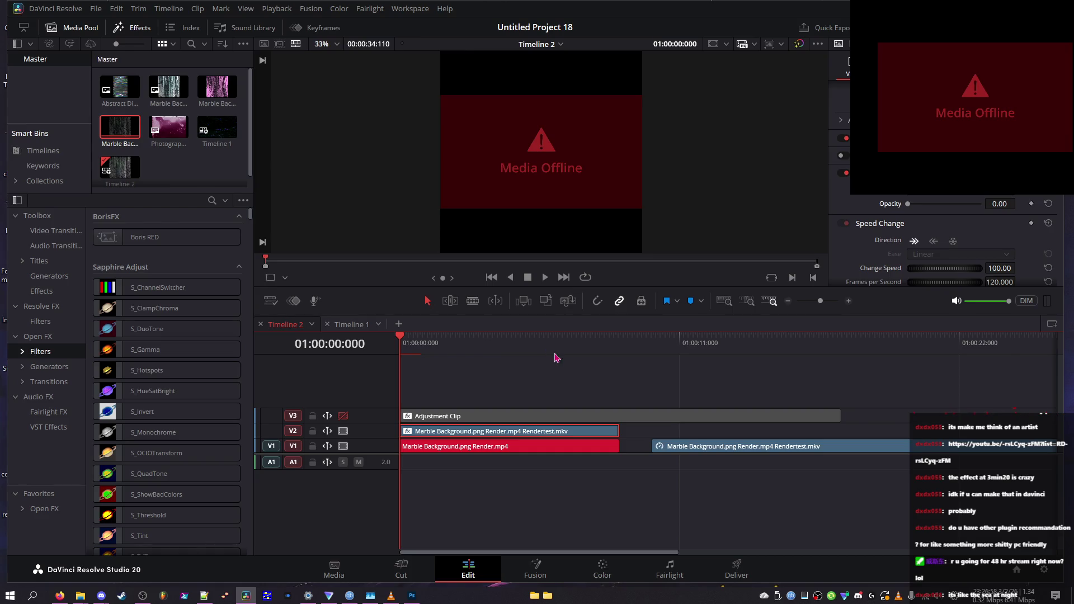
pyautogui.hotkey('ctrl', 'z')
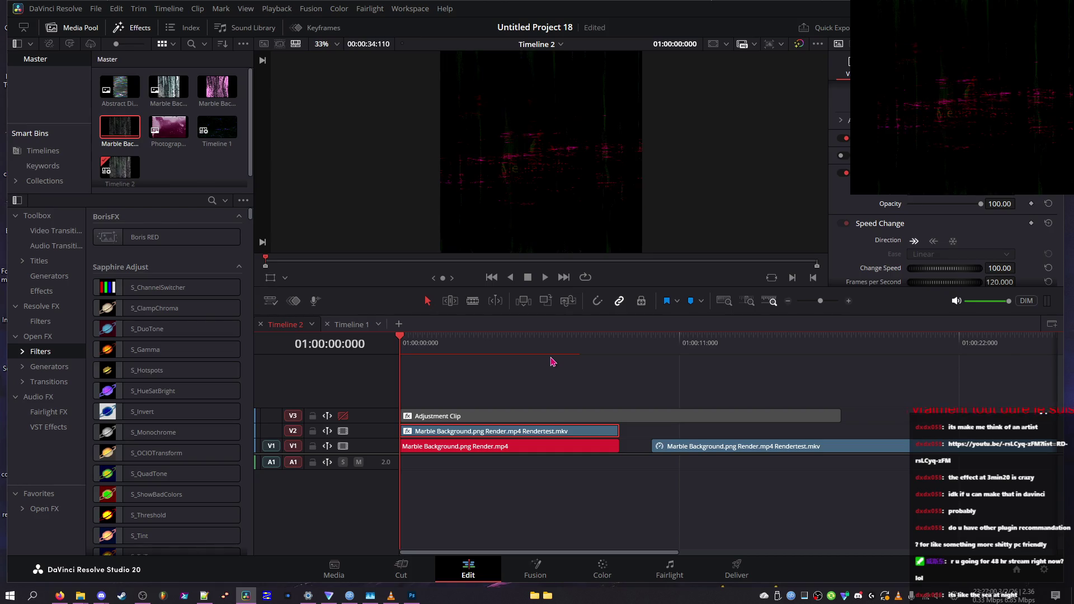
pyautogui.moveTo(473, 353)
pyautogui.mouseDown()
pyautogui.moveTo(400, 363)
pyautogui.moveTo(603, 372)
pyautogui.moveTo(492, 372)
pyautogui.mouseUp()
# - Toggle an Inspector option on and off while playing Timeline 2 from the start
pyautogui.scroll(-1, 951, 246)
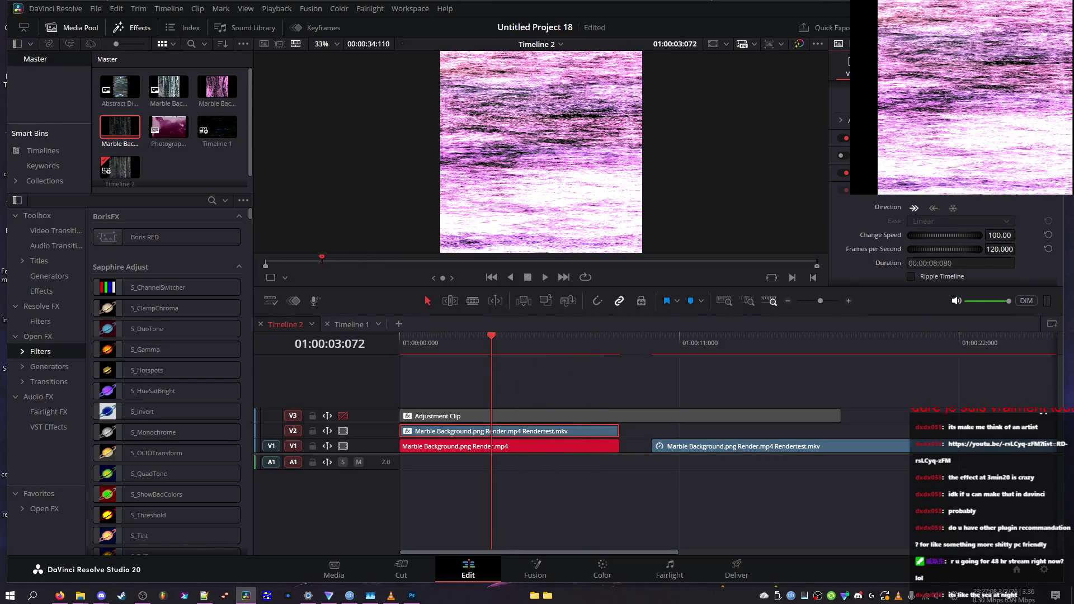
pyautogui.click(845, 159)
pyautogui.moveTo(492, 338); pyautogui.dragTo(376, 343)
pyautogui.press('space')
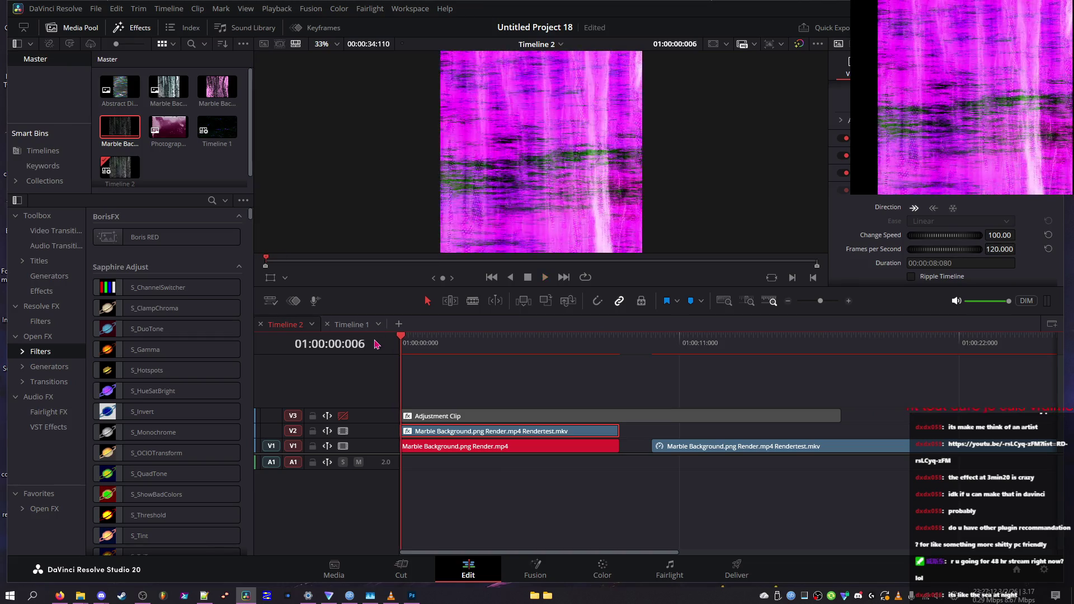
pyautogui.click(846, 155)
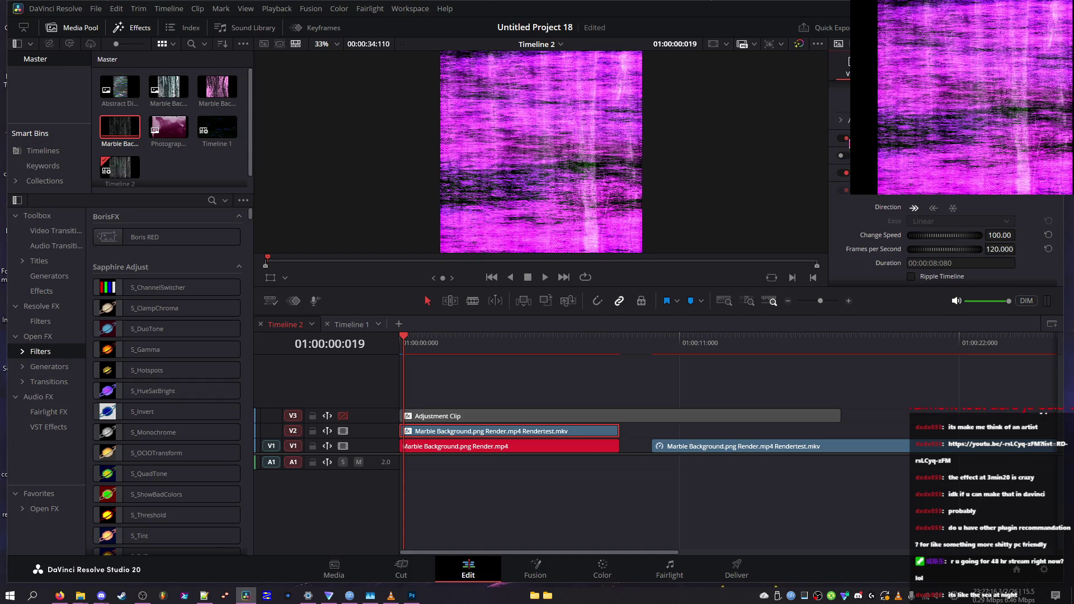
# - Collapse the retime and scaling settings and enable the clip's Composite settings in the Inspector
pyautogui.scroll(-3, 850, 172)
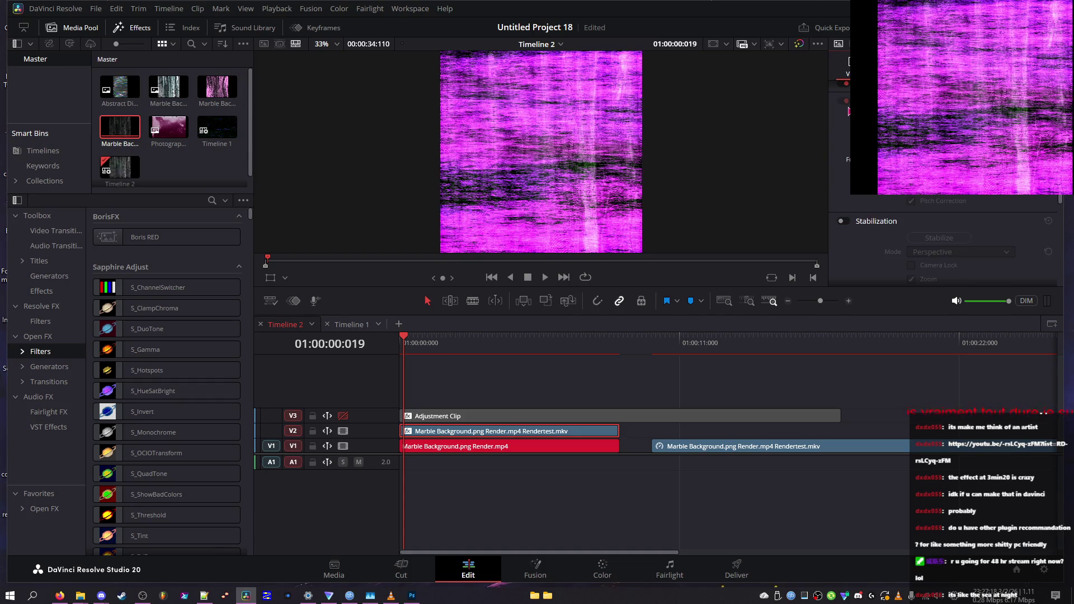
pyautogui.scroll(-5, 845, 140)
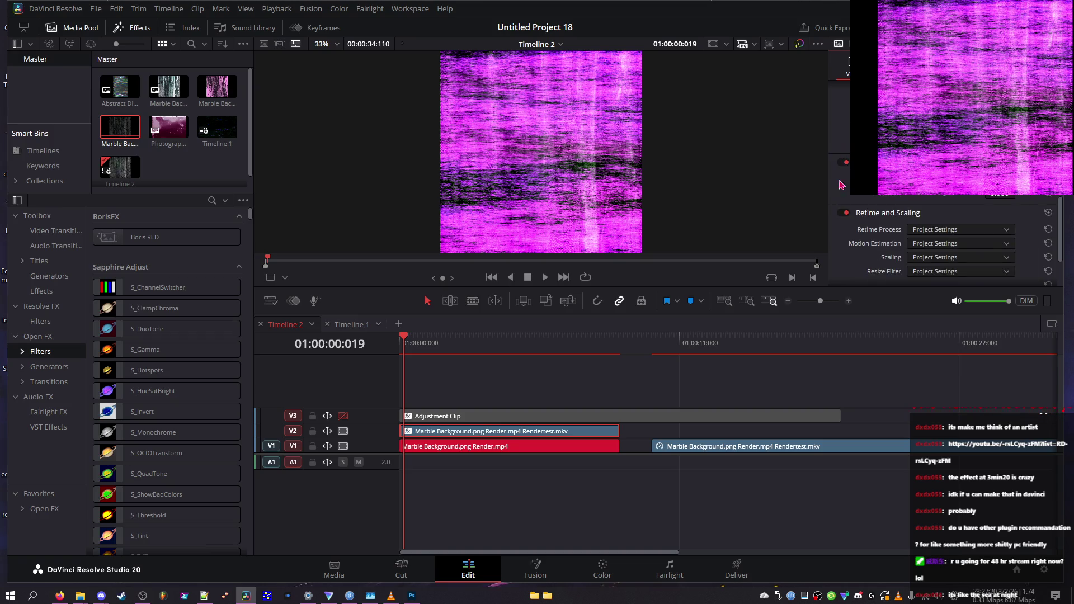
pyautogui.scroll(-2, 853, 201)
pyautogui.click(855, 218)
pyautogui.press('Home')
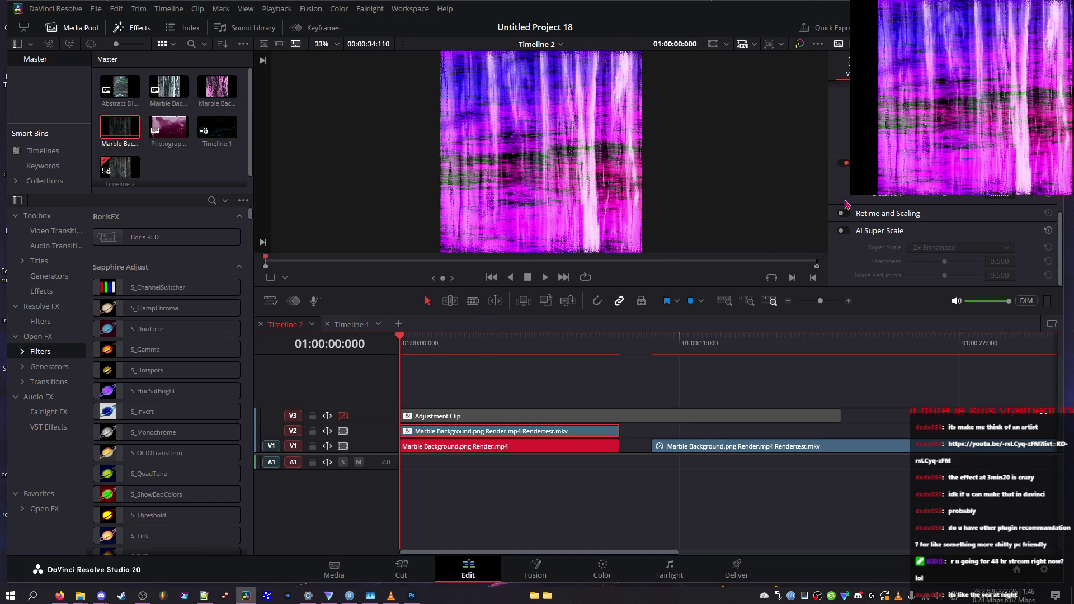
pyautogui.scroll(4, 845, 193)
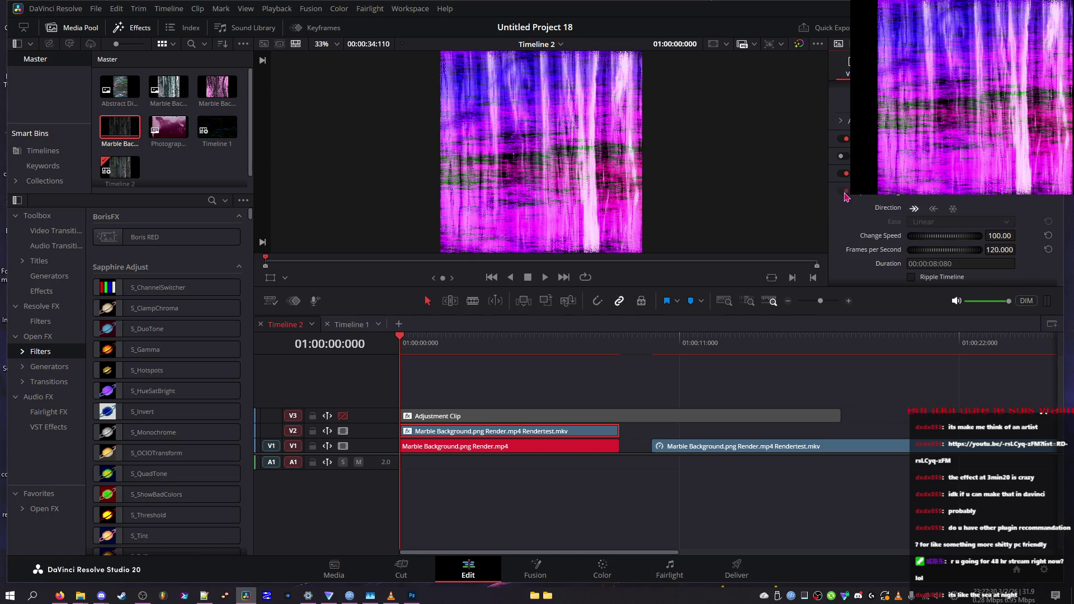
pyautogui.scroll(2, 845, 198)
pyautogui.click(842, 219)
pyautogui.scroll(-3, 929, 235)
# - Pick a composite mode, then delete the offline MP4 clip from V1, leaving a gap
pyautogui.click(959, 149)
pyautogui.scroll(-6, 954, 246)
pyautogui.scroll(3, 951, 241)
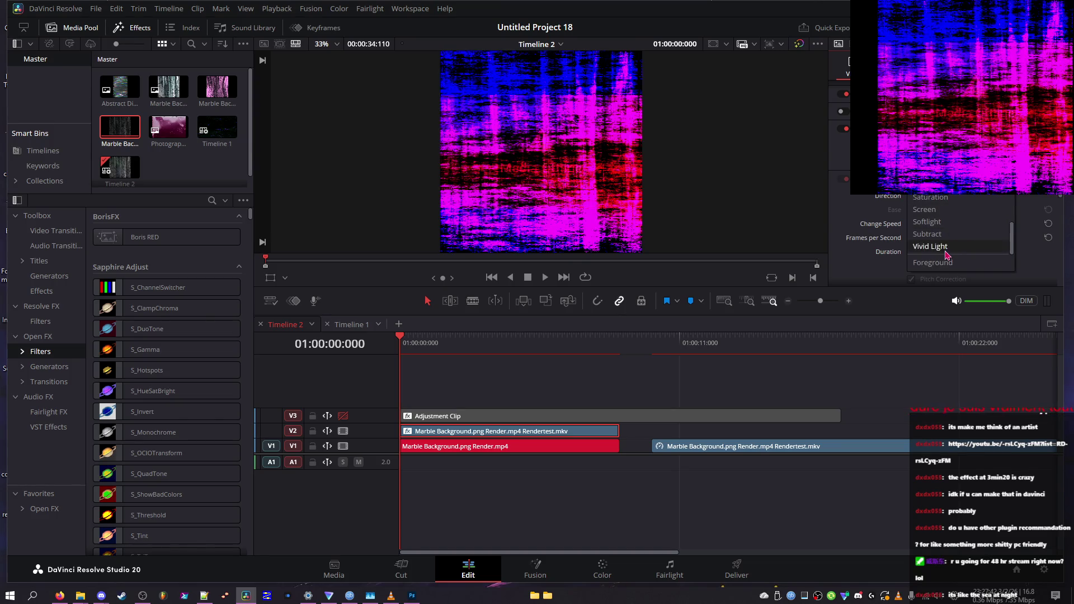
pyautogui.click(476, 445)
pyautogui.press('Delete')
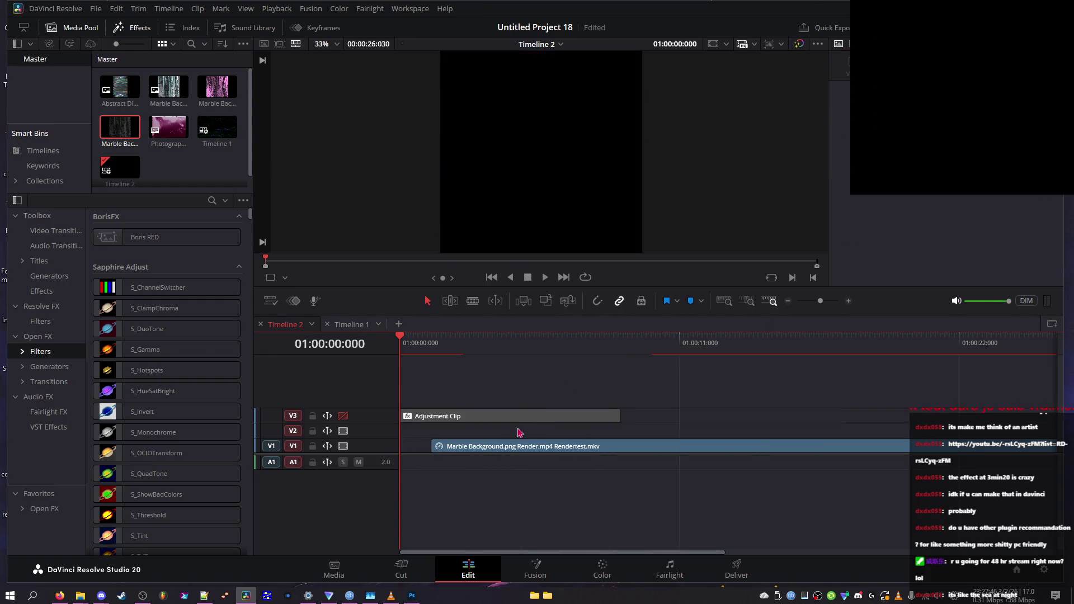
pyautogui.hotkey('ctrl', 'z')
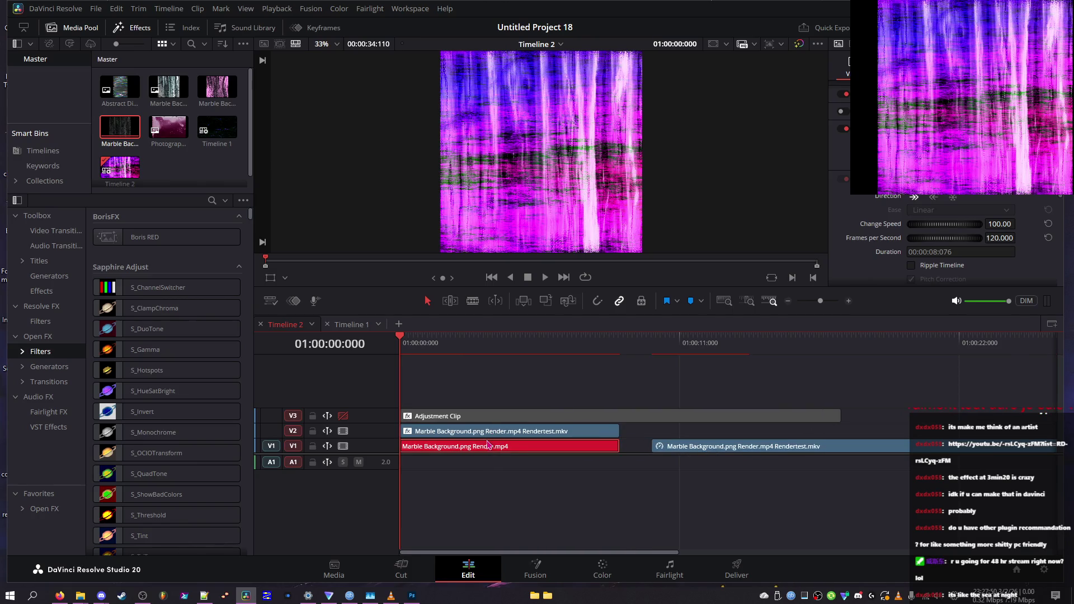
pyautogui.press('BackSpace')
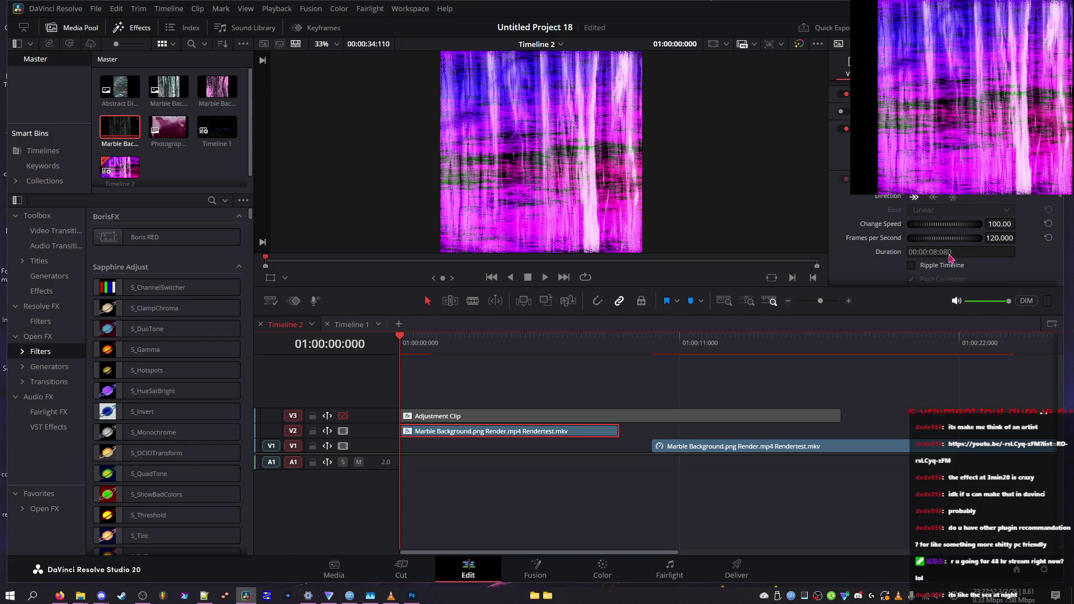
# - Apply a darker composite mode to the V2 MKV clip and play the blend from the start
pyautogui.click(960, 185)
pyautogui.scroll(-6, 945, 249)
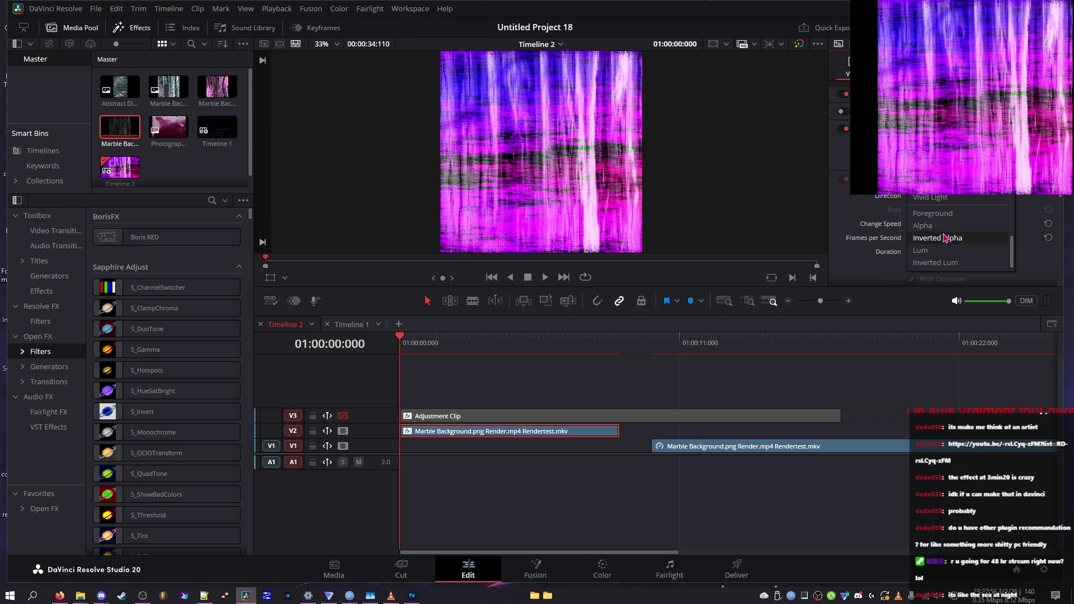
pyautogui.click(932, 237)
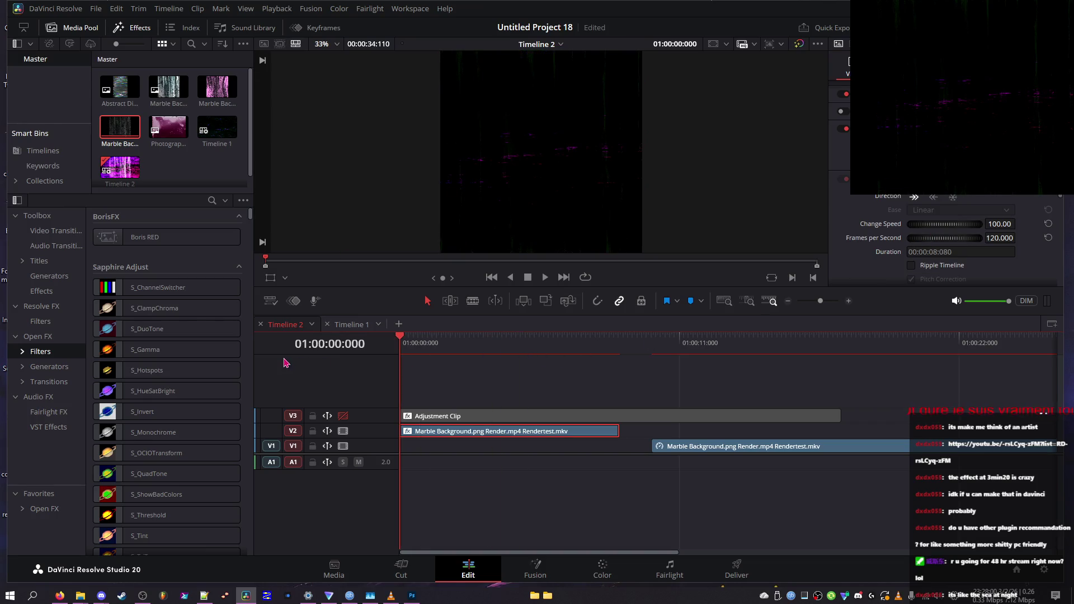
pyautogui.click(542, 282)
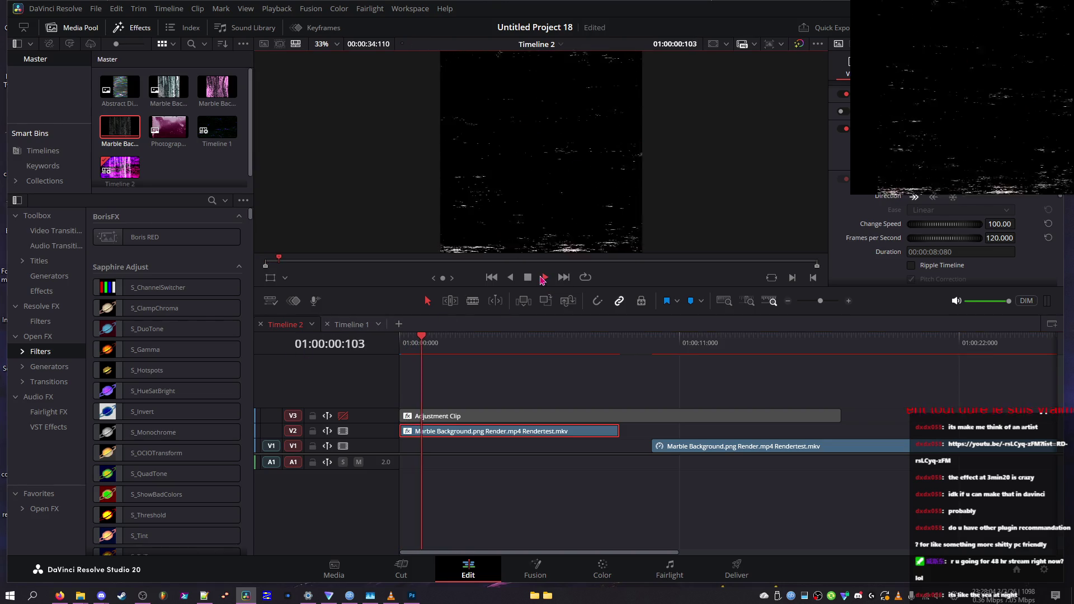
pyautogui.click(530, 277)
pyautogui.press('Home')
pyautogui.click(544, 278)
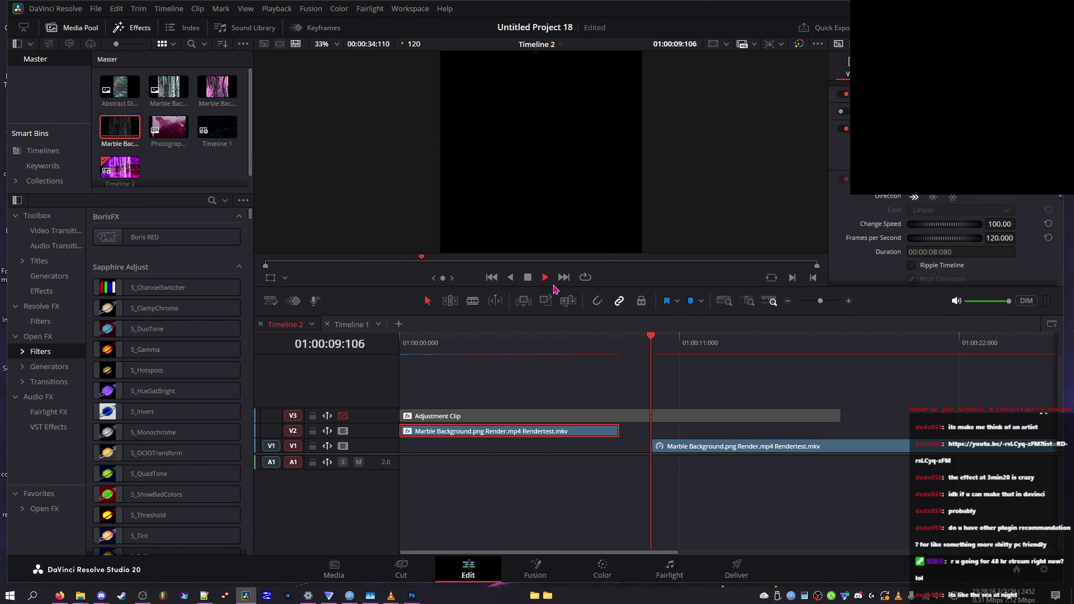
pyautogui.press('Home')
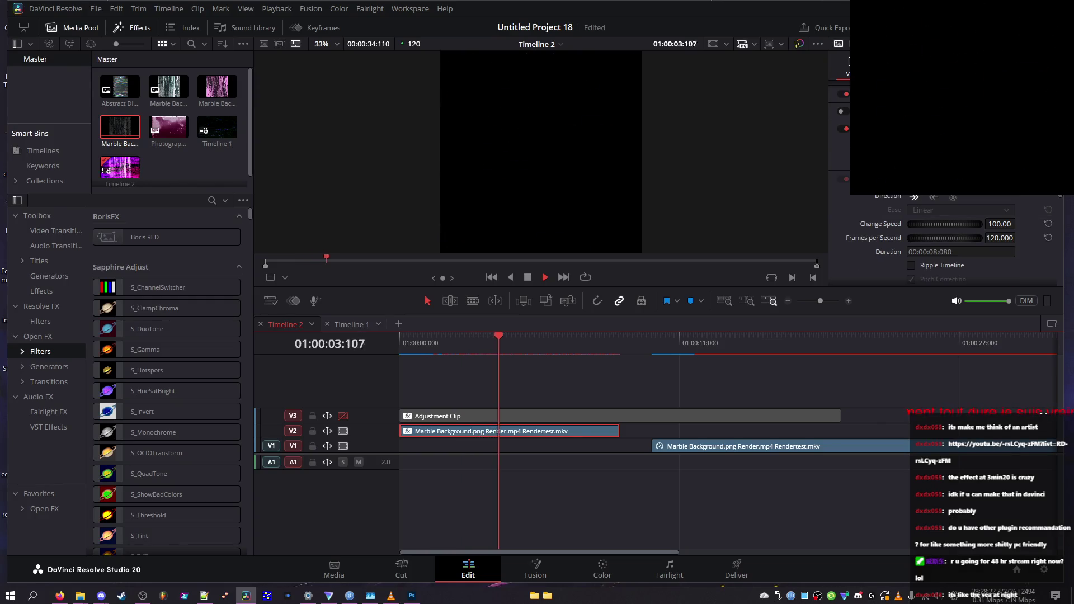
pyautogui.scroll(2, 951, 240)
pyautogui.click(945, 230)
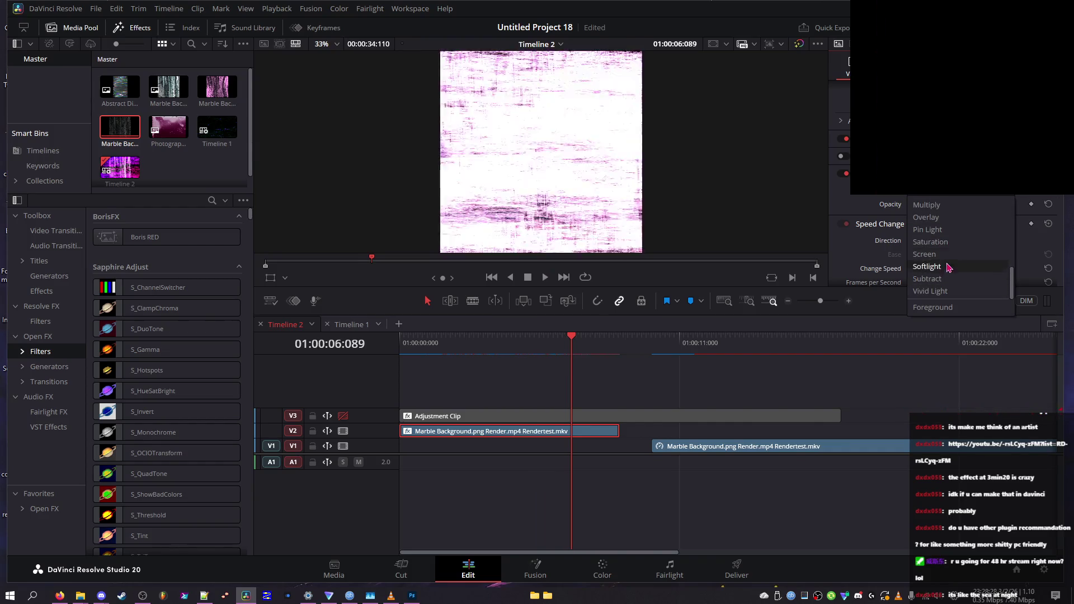
# - Try Color Burn as the composite mode and replay the timeline
pyautogui.scroll(3, 950, 262)
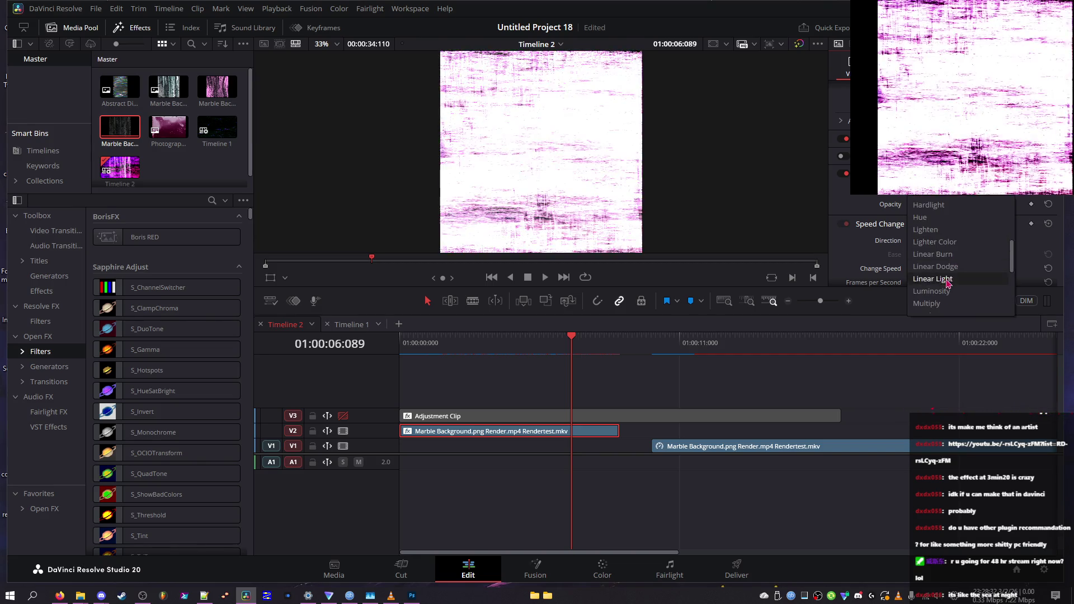
pyautogui.scroll(2, 962, 246)
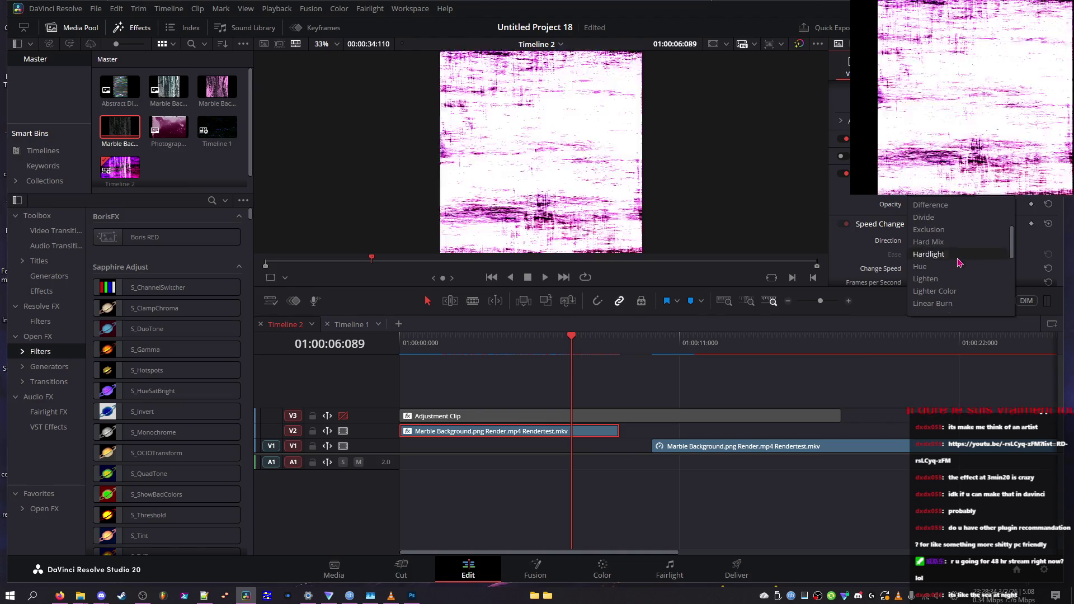
pyautogui.scroll(2, 966, 222)
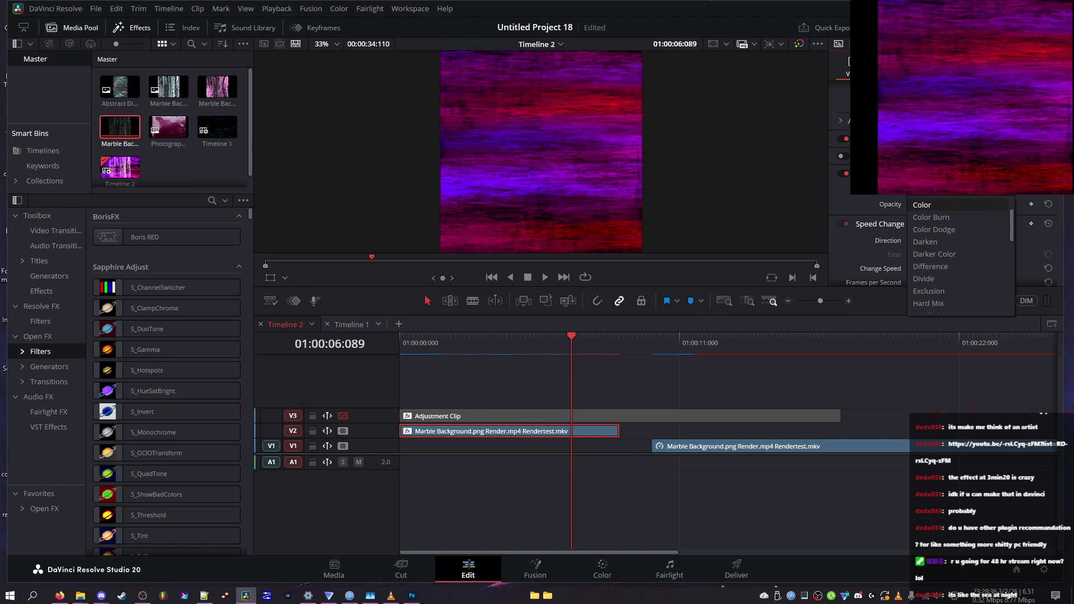
pyautogui.scroll(2, 949, 245)
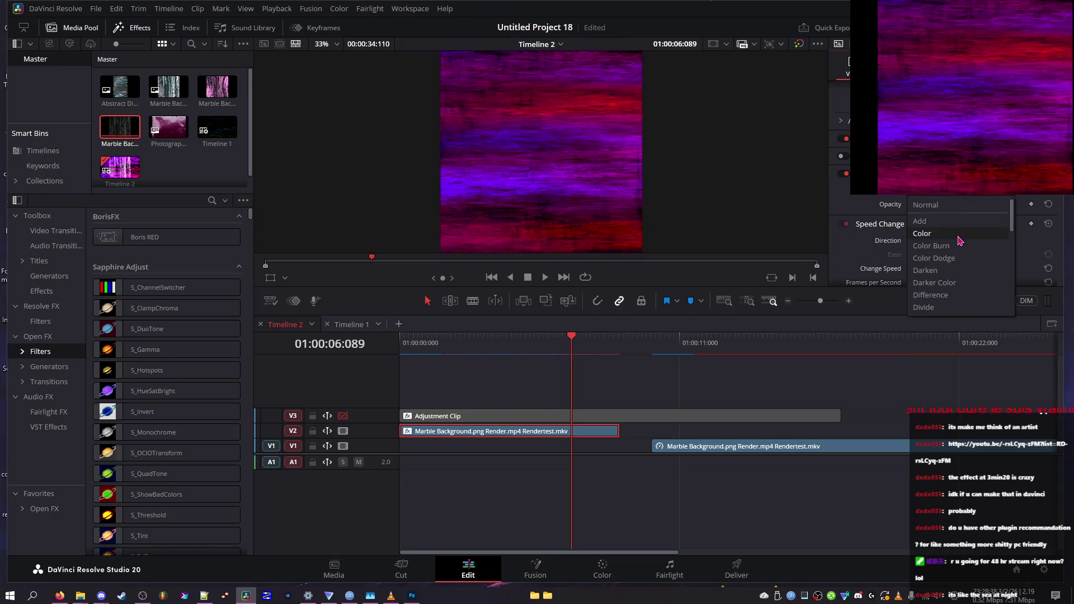
pyautogui.click(960, 249)
pyautogui.moveTo(566, 338); pyautogui.dragTo(469, 360)
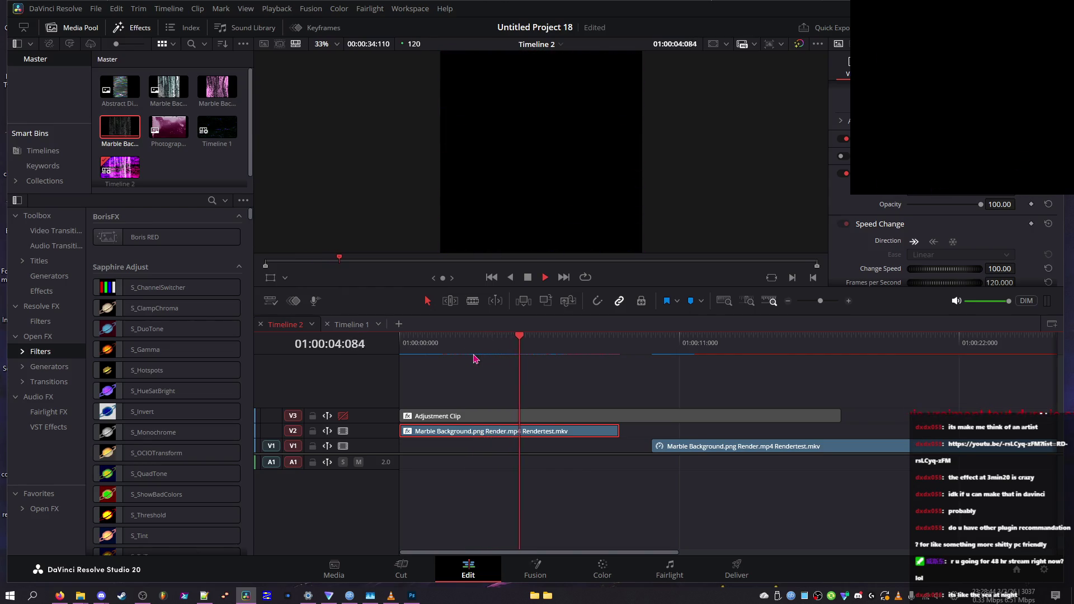
pyautogui.press('Home')
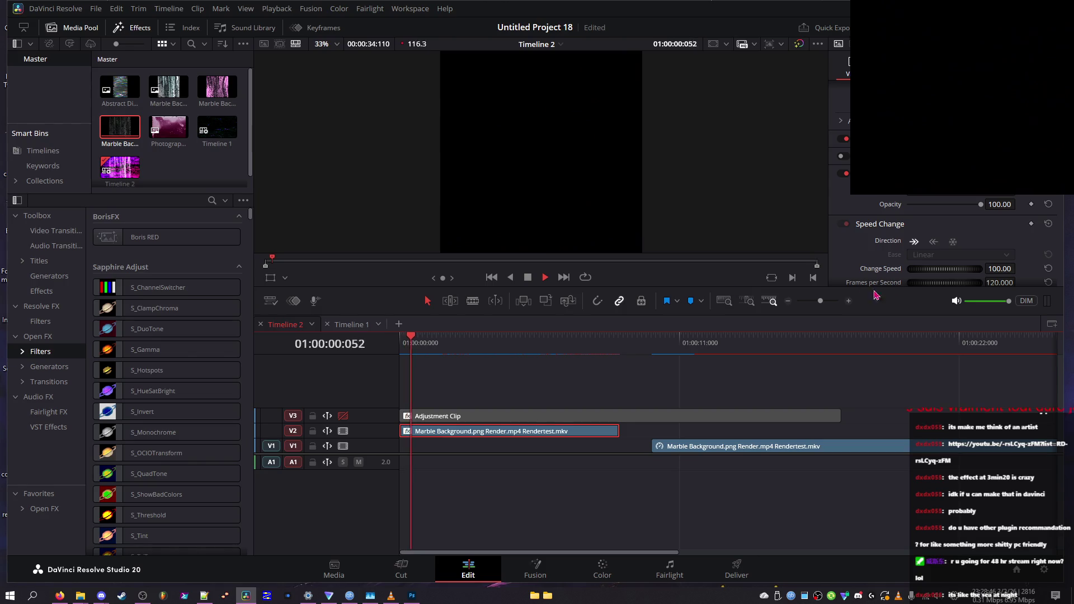
# - Check the adjustment clip's composite mode with V3 enabled, leaving it unchanged, then disable V3
pyautogui.click(343, 416)
pyautogui.click(416, 416)
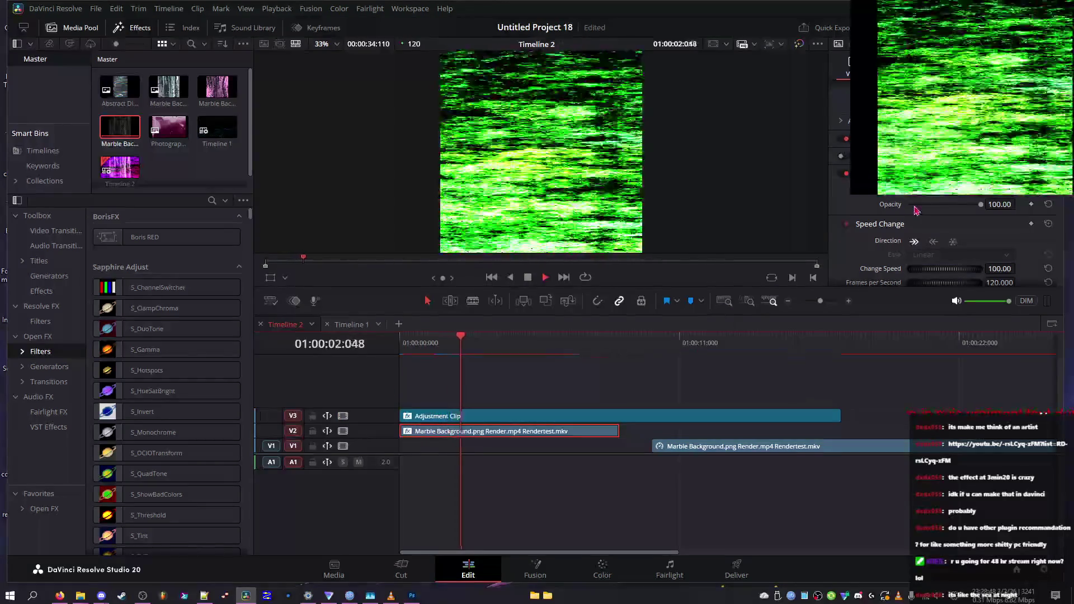
pyautogui.click(946, 188)
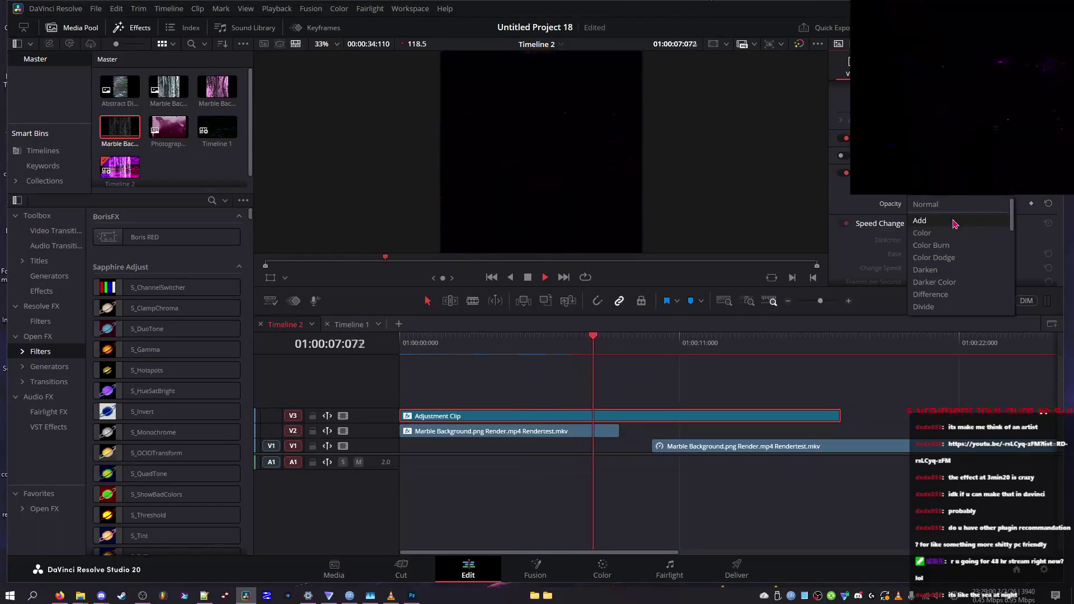
pyautogui.click(955, 222)
pyautogui.press('Home')
pyautogui.click(343, 416)
# - Give the V2 MKV clip the Hardlight composite mode and scrub to about four seconds
pyautogui.click(504, 431)
pyautogui.click(951, 193)
pyautogui.scroll(-3, 946, 294)
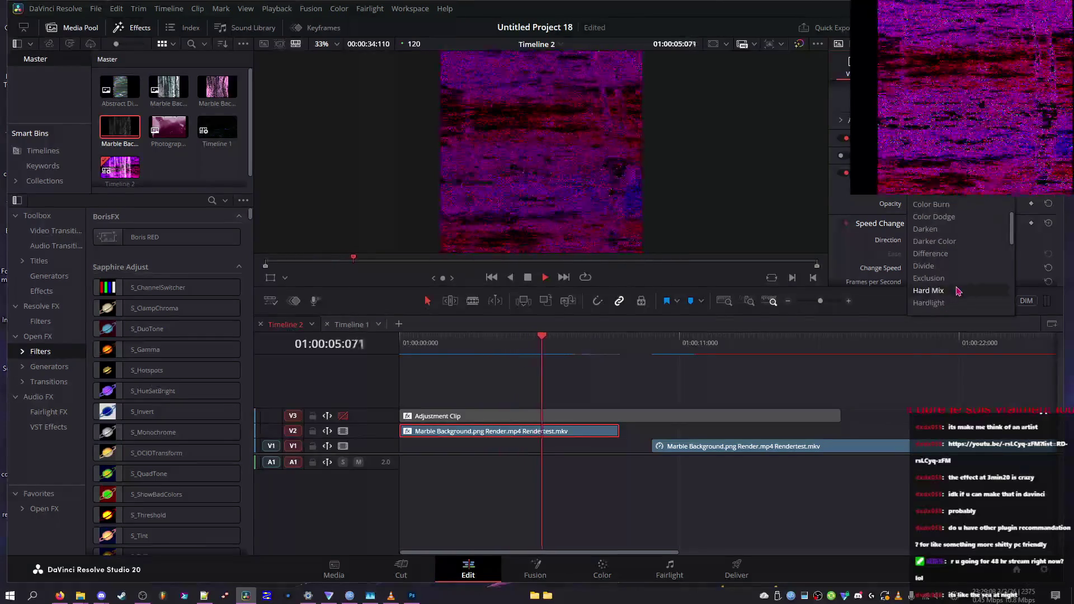
pyautogui.click(951, 302)
pyautogui.click(540, 348)
pyautogui.moveTo(539, 351); pyautogui.dragTo(518, 354)
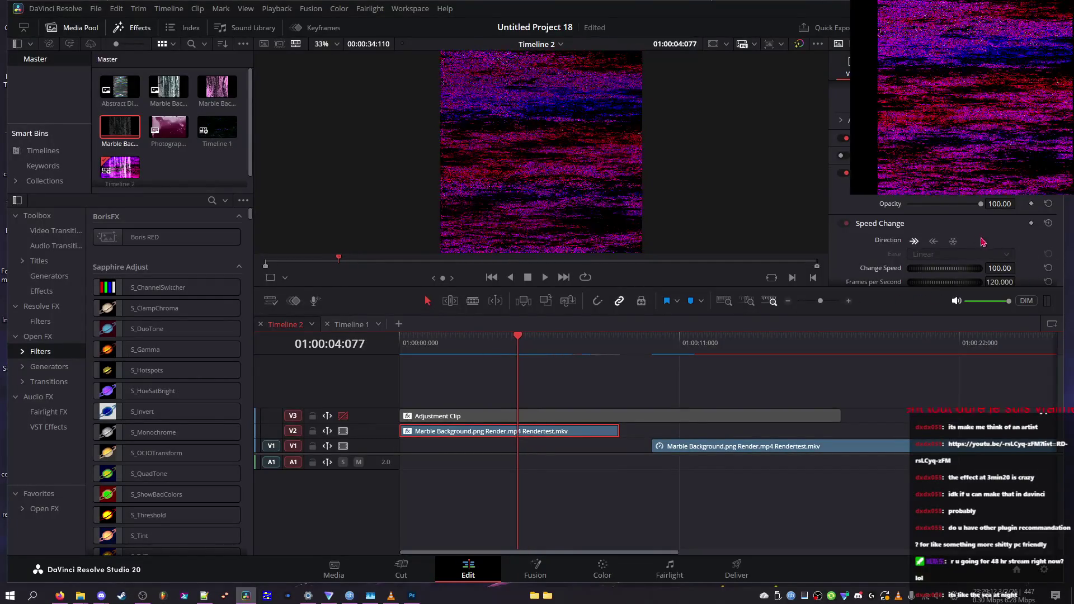
# - Switch the MKV clip's composite mode to Subtract and play the timeline from the start
pyautogui.scroll(-1, 951, 235)
pyautogui.click(951, 144)
pyautogui.scroll(-6, 979, 224)
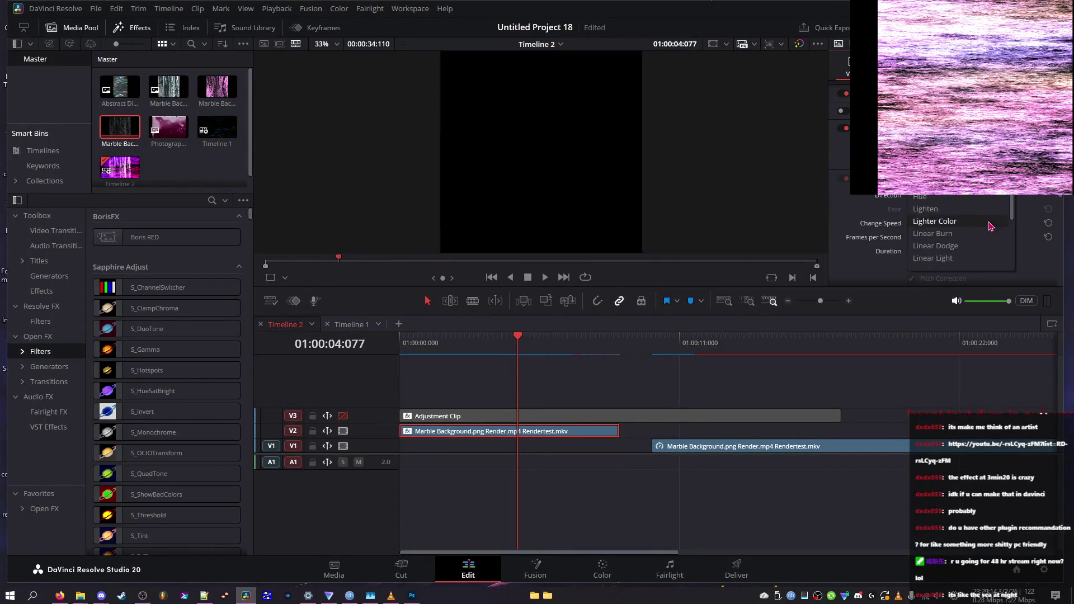
pyautogui.scroll(4, 979, 225)
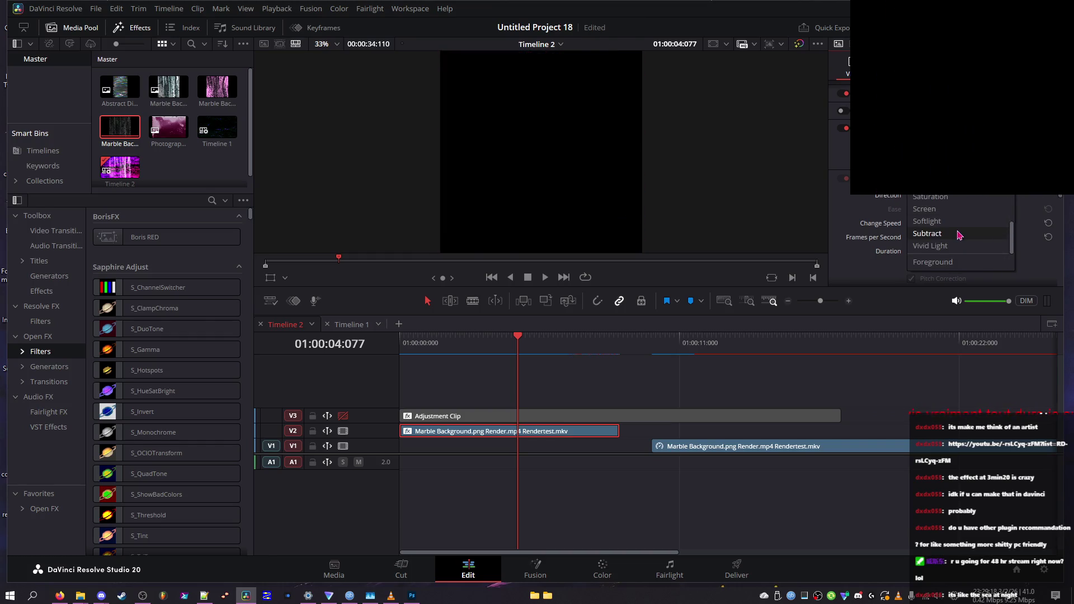
pyautogui.click(966, 233)
pyautogui.press('Home')
pyautogui.press('space')
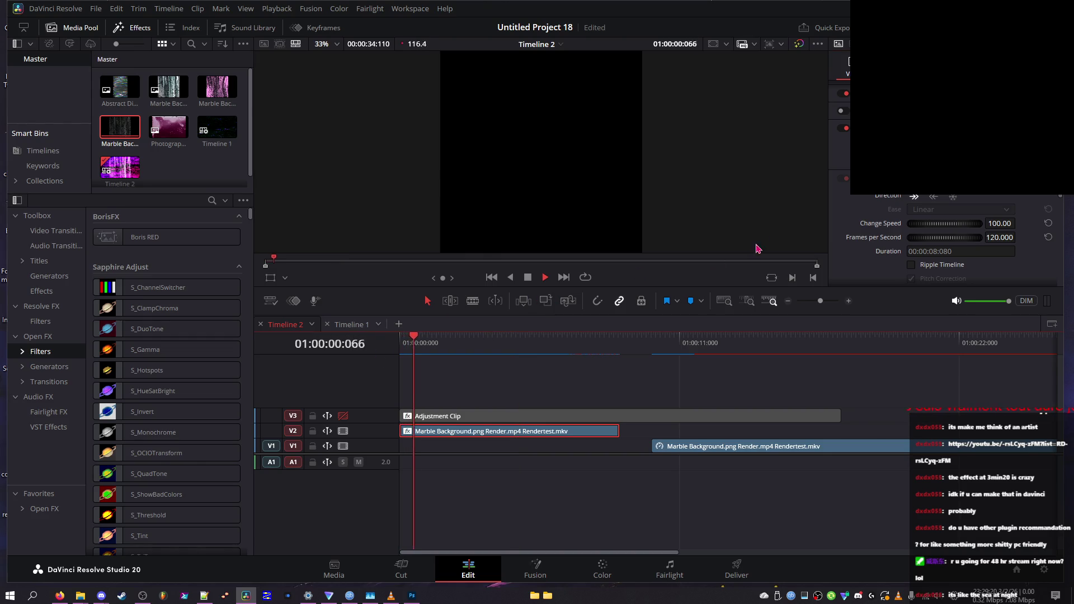
pyautogui.press('Home')
pyautogui.press('space')
pyautogui.press('Home')
pyautogui.press('space')
# - Audition Saturation, Screen and Pin Light composite modes, then return to Subtract and replay
pyautogui.click(960, 234)
pyautogui.click(948, 235)
pyautogui.scroll(20, 947, 236)
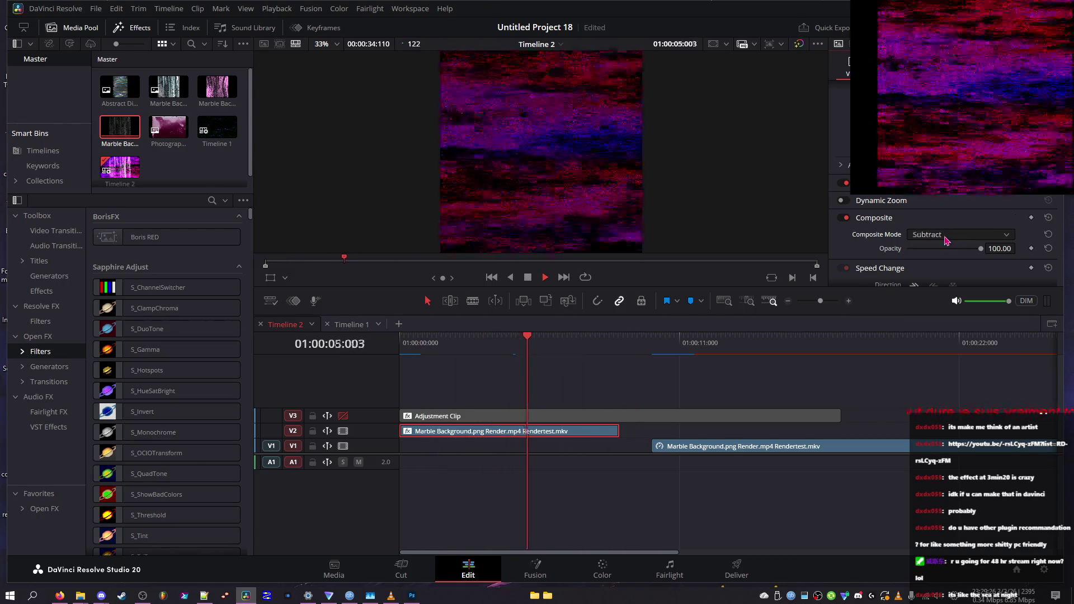
pyautogui.scroll(3, 947, 241)
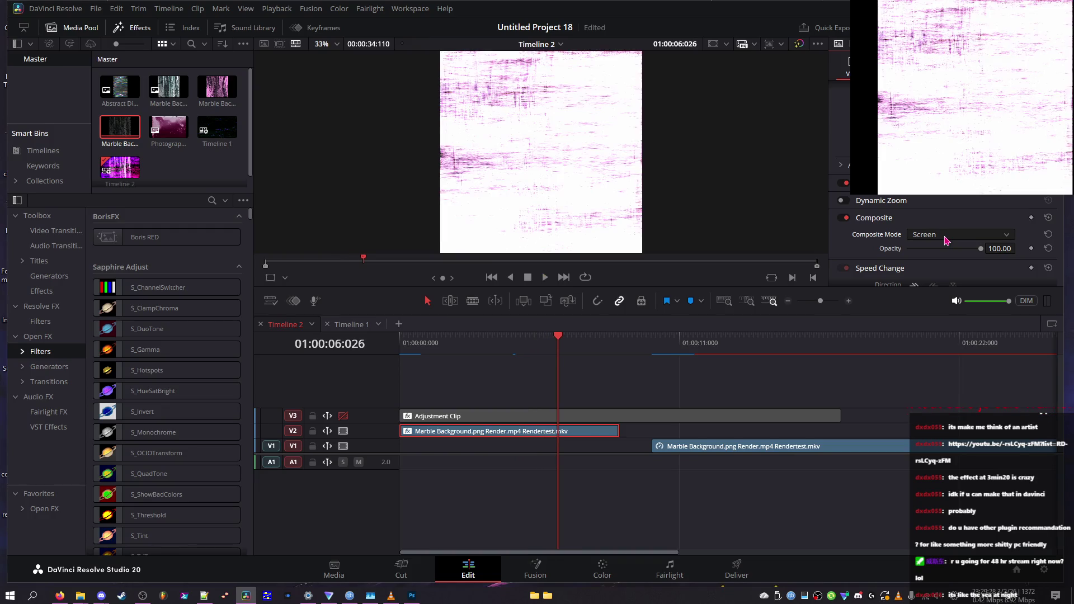
pyautogui.scroll(-20, 947, 241)
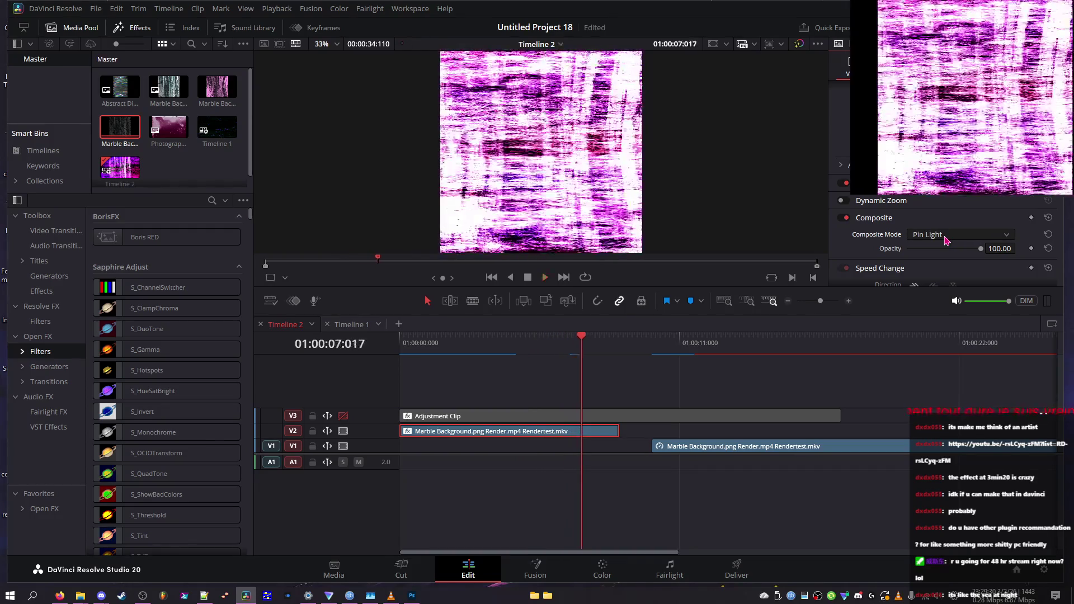
pyautogui.scroll(19, 947, 240)
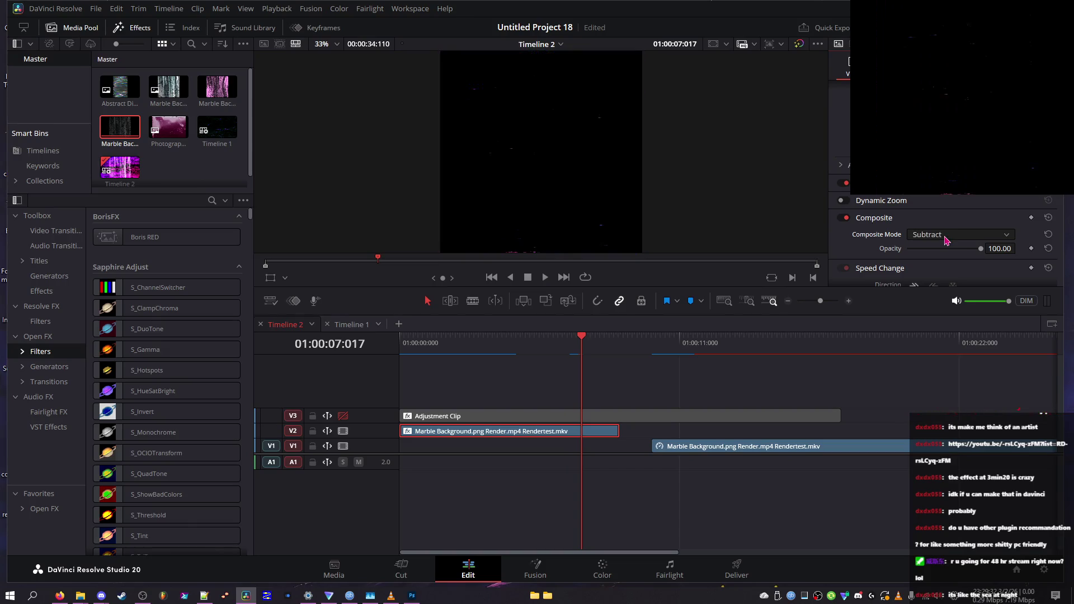
pyautogui.moveTo(623, 331); pyautogui.dragTo(401, 344)
pyautogui.press('space')
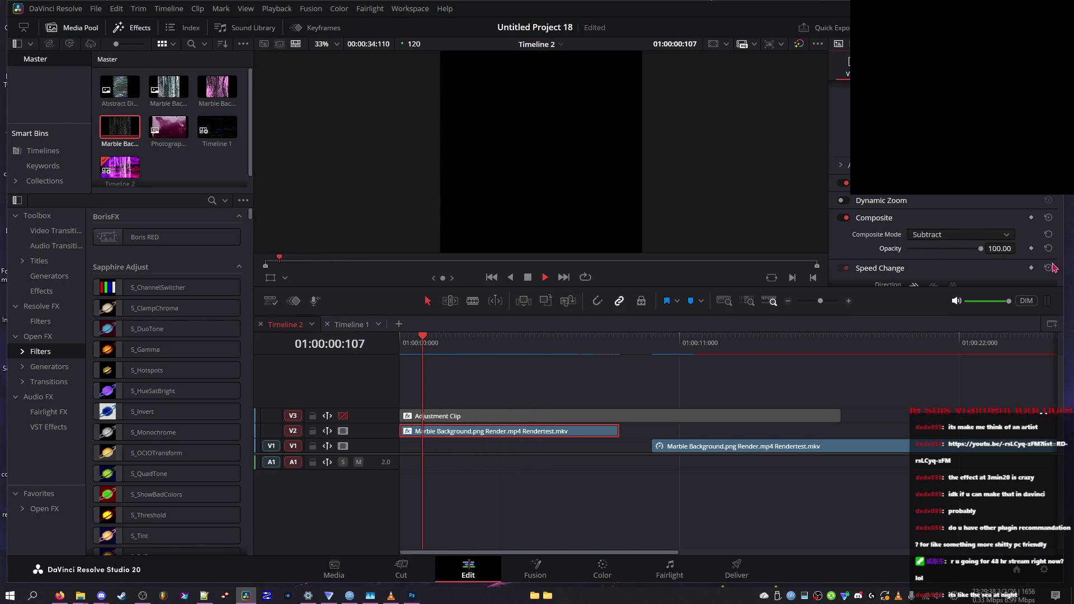
# - Collapse the noise effect's settings and switch one of the clip's effects back on
pyautogui.scroll(1, 1057, 265)
pyautogui.scroll(-5, 1057, 265)
pyautogui.press('space')
pyautogui.click(843, 115)
pyautogui.press('space')
pyautogui.click(845, 148)
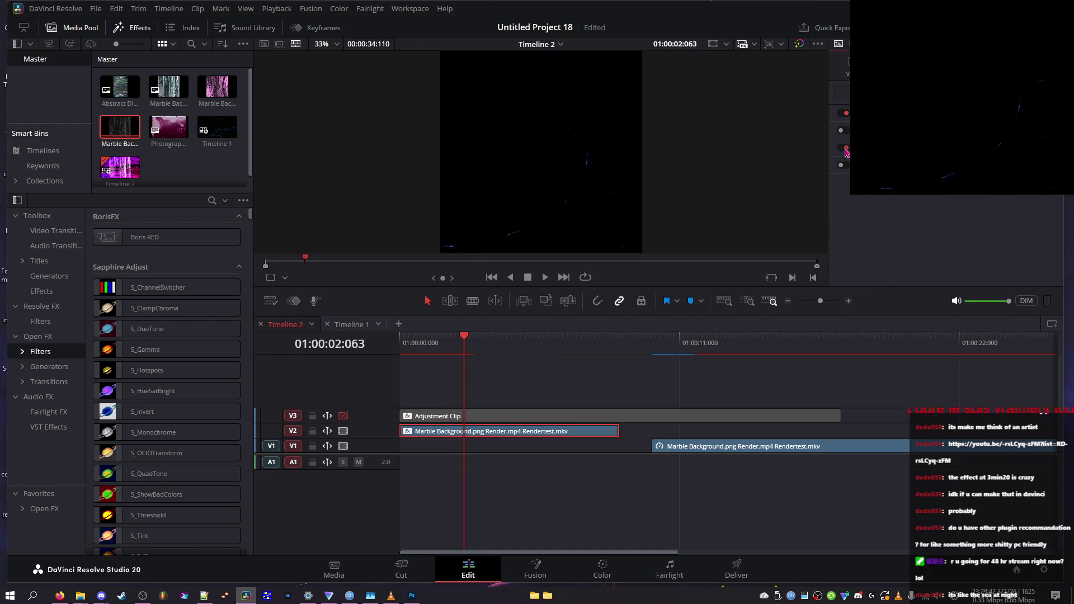
# - Switch the clip's remaining effects back on while the timeline plays
pyautogui.press('space')
pyautogui.click(846, 131)
pyautogui.press('space')
pyautogui.click(846, 165)
pyautogui.press('space')
# - Expand the noise effect, untick Boiling Mode, and replay the result from the start
pyautogui.click(848, 123)
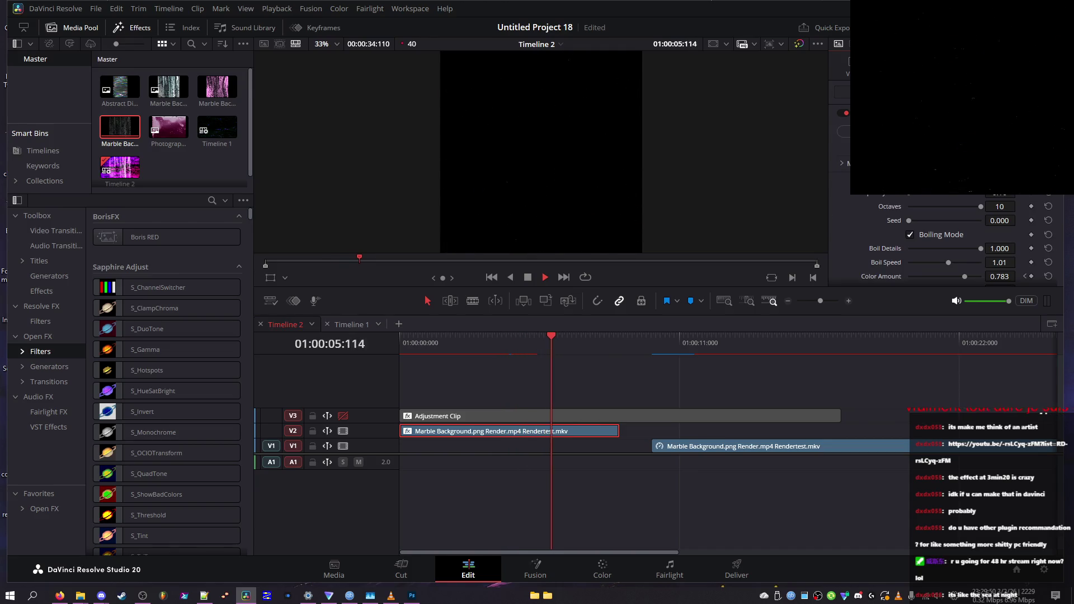
pyautogui.click(909, 234)
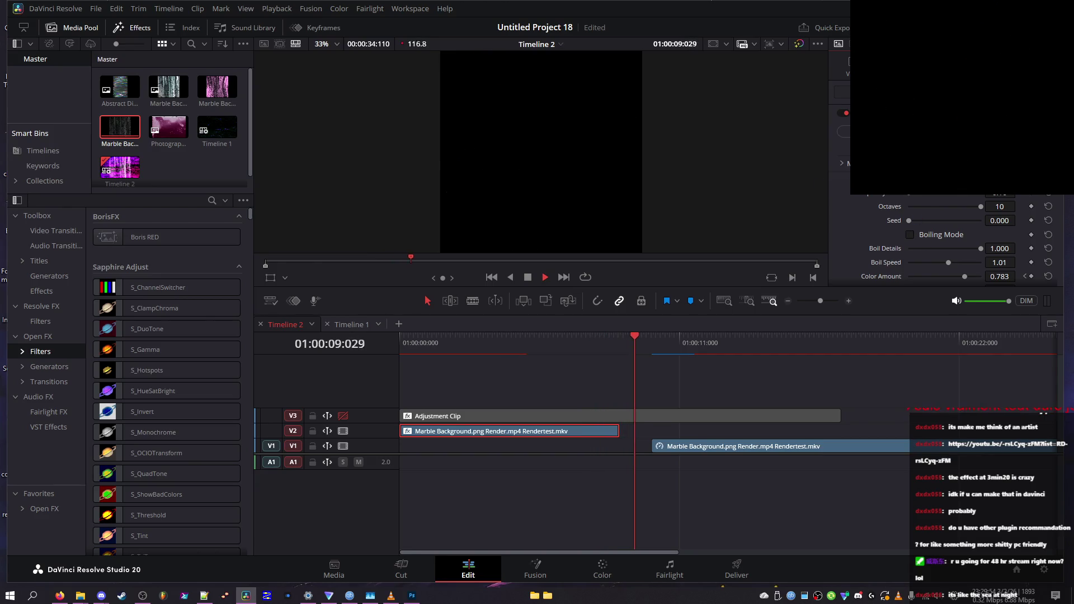
pyautogui.press('space')
pyautogui.press('Home')
pyautogui.press('space')
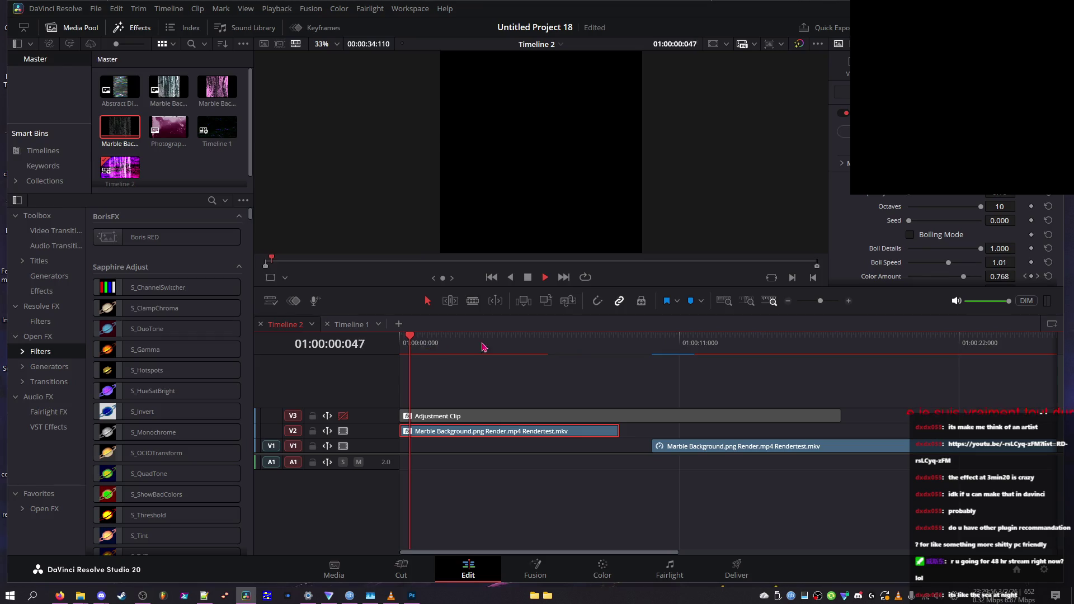
pyautogui.click(541, 344)
pyautogui.press('Home')
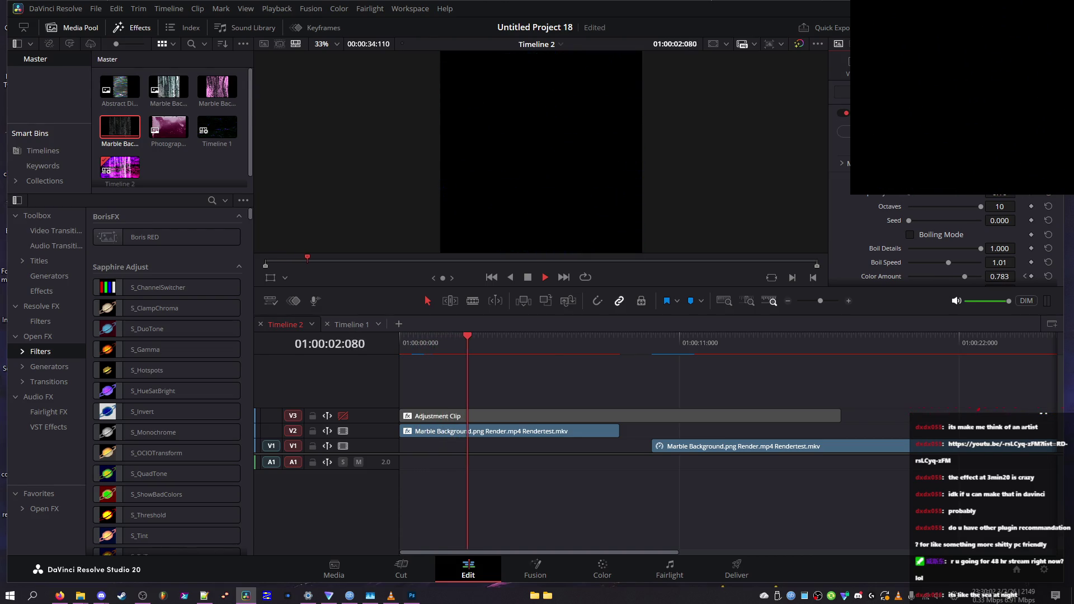
pyautogui.press('Home')
pyautogui.press('Home')
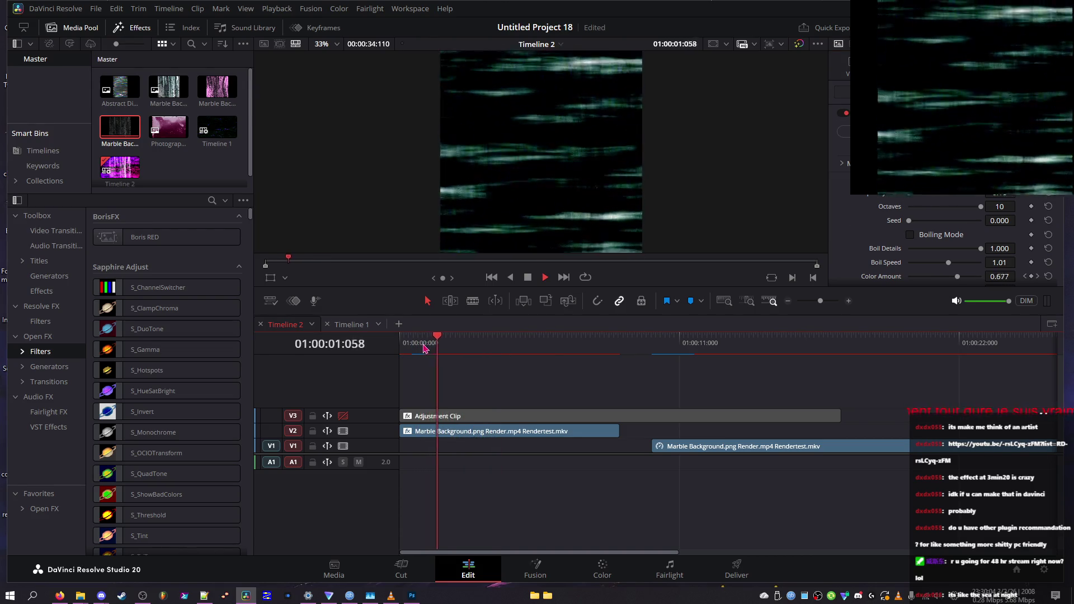
pyautogui.press('space')
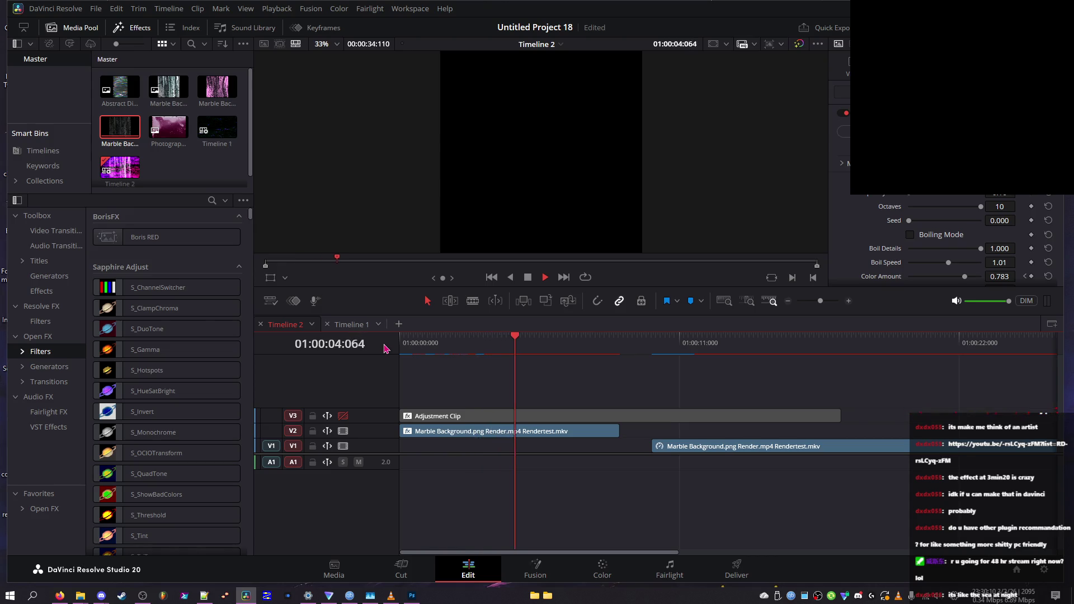
pyautogui.moveTo(445, 342)
pyautogui.mouseDown()
pyautogui.moveTo(431, 344)
pyautogui.moveTo(441, 354)
pyautogui.mouseUp()
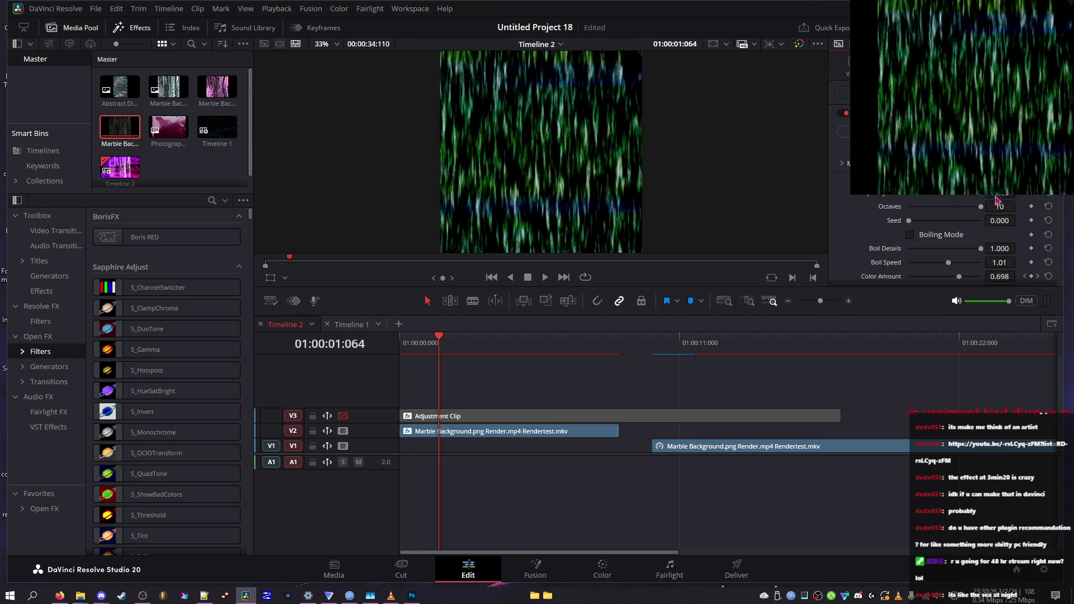
# - Lower the noise effect's Octaves to 4, then to 2, to compare the detail
pyautogui.moveTo(923, 208)
pyautogui.mouseDown()
pyautogui.moveTo(908, 207)
pyautogui.moveTo(933, 208)
pyautogui.mouseUp()
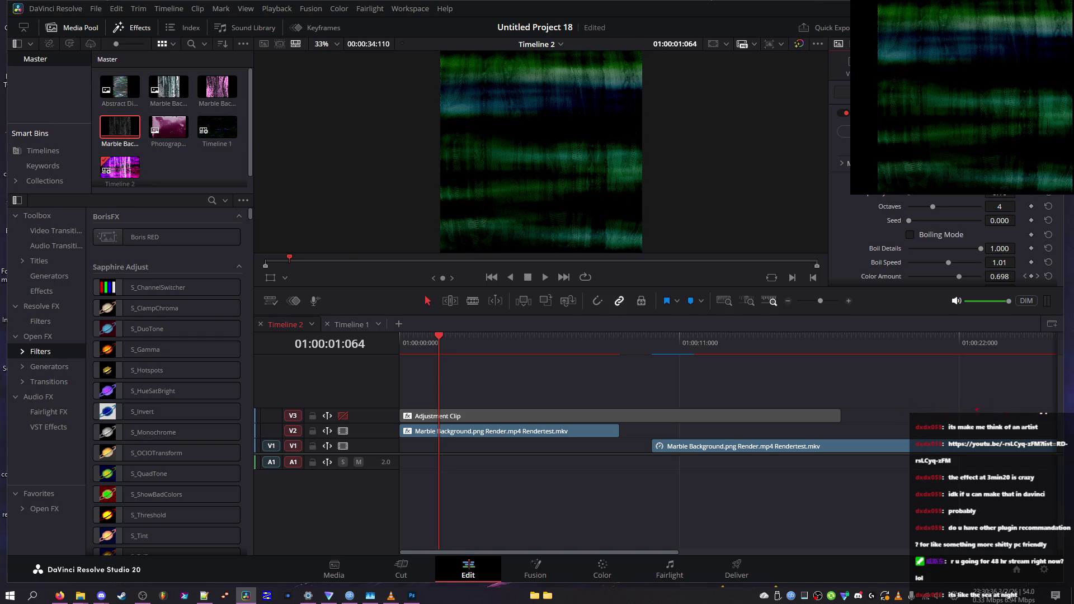
pyautogui.moveTo(447, 344); pyautogui.dragTo(432, 344)
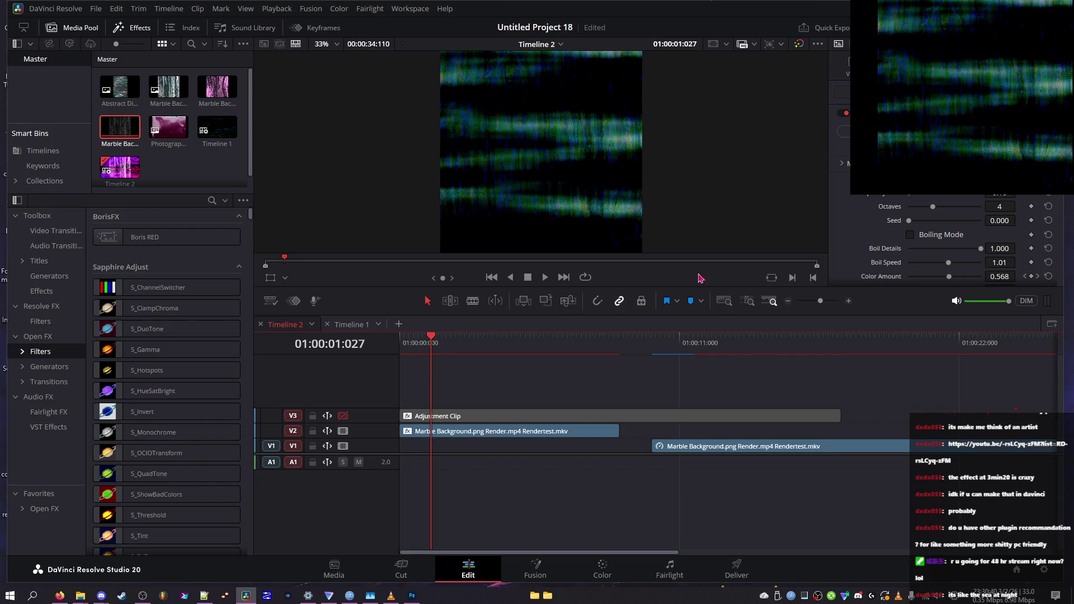
pyautogui.click(917, 207)
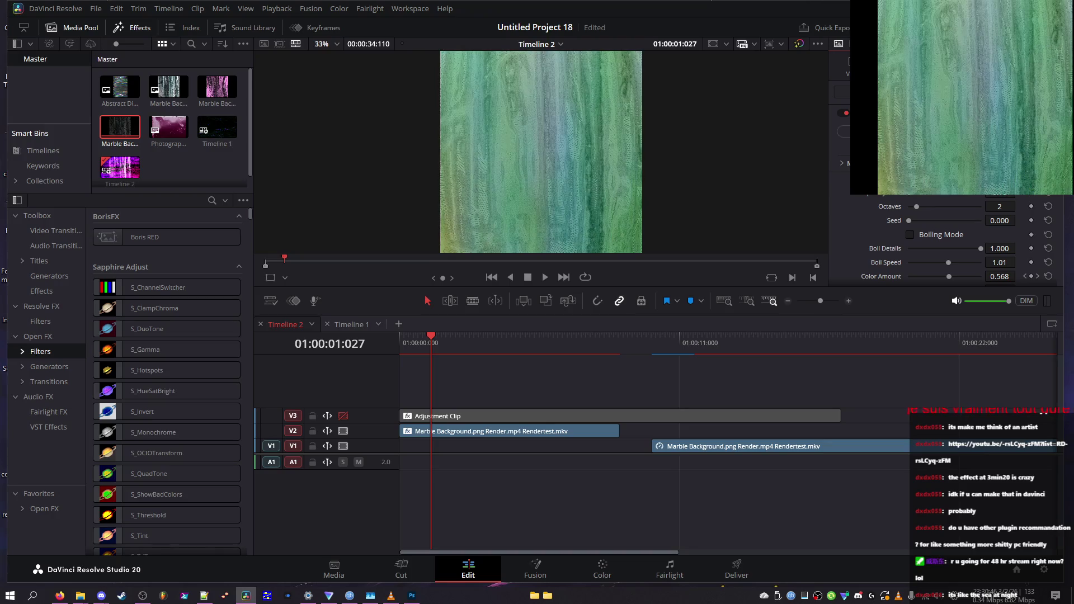
# - Turn Boiling Mode back on, raise Octaves to 10, and preview full screen
pyautogui.click(933, 235)
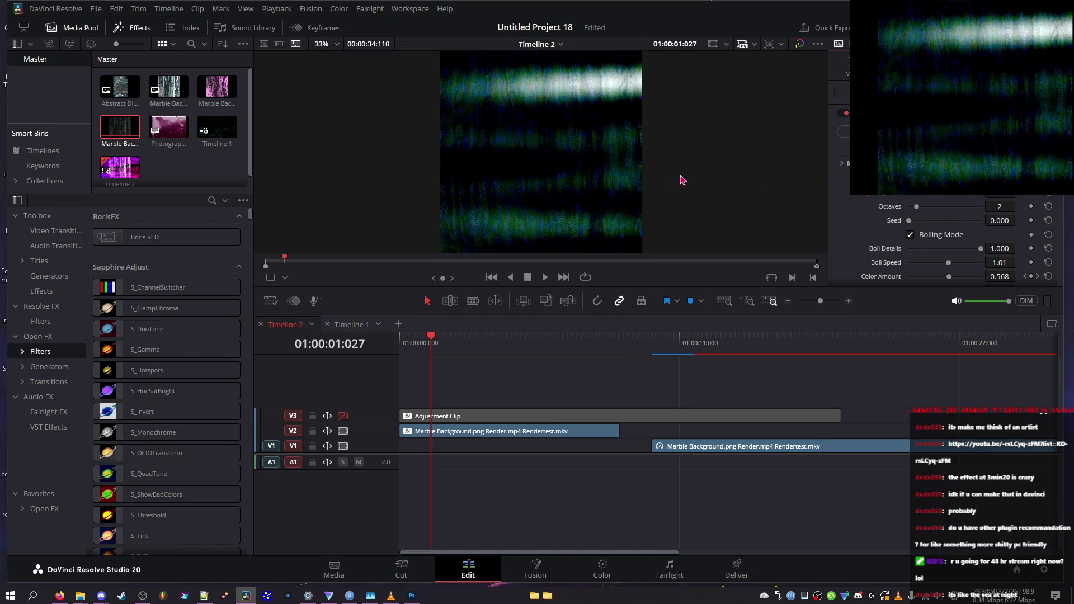
pyautogui.moveTo(928, 208)
pyautogui.mouseDown()
pyautogui.moveTo(984, 206)
pyautogui.moveTo(954, 211)
pyautogui.moveTo(958, 222)
pyautogui.moveTo(1017, 216)
pyautogui.mouseUp()
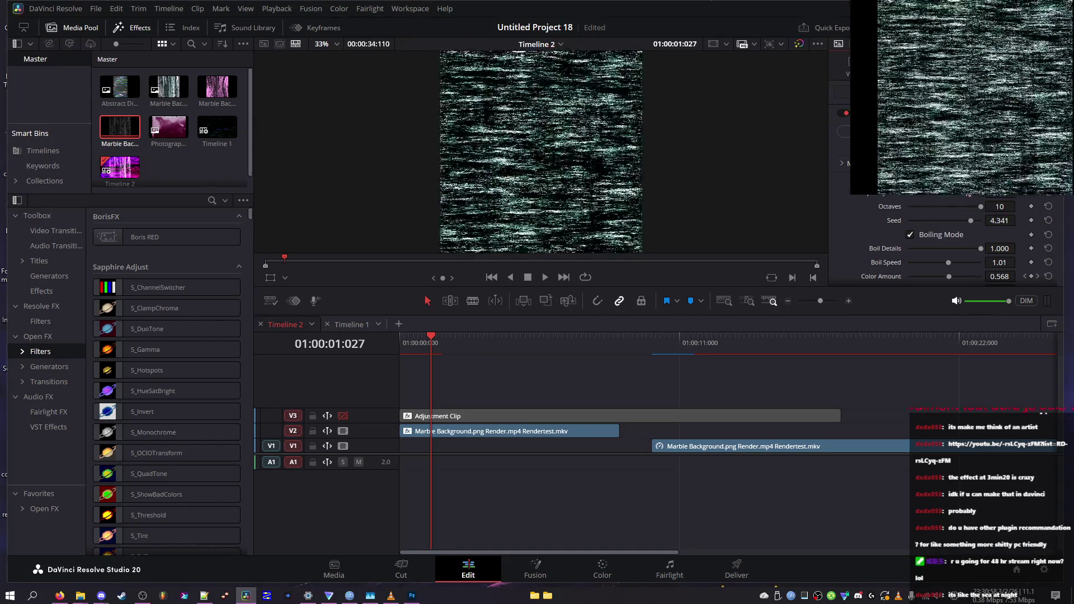
pyautogui.hotkey('ctrl', 'f')
pyautogui.press('Escape')
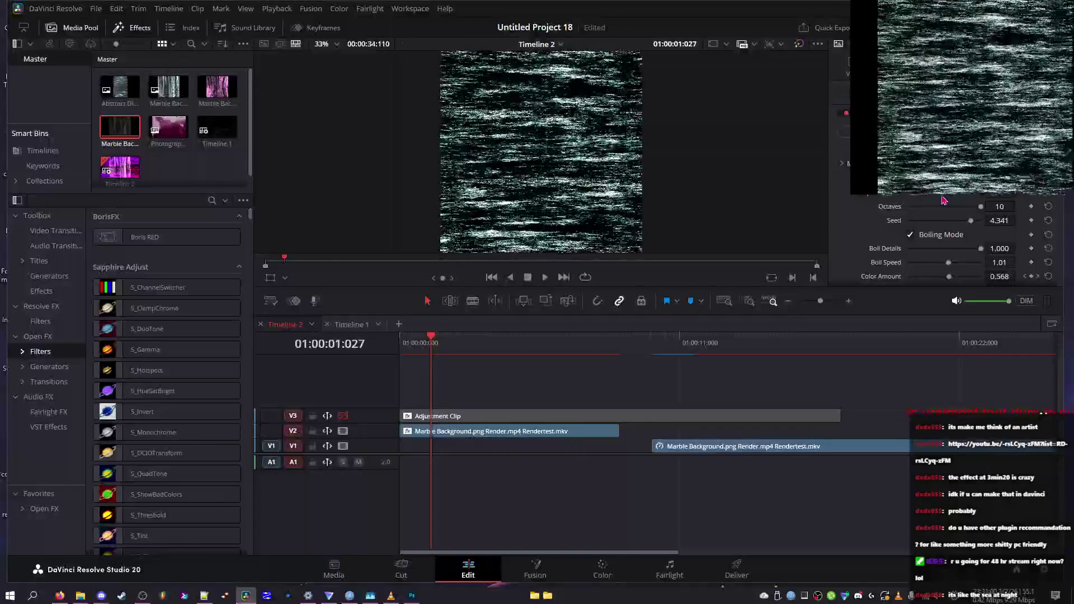
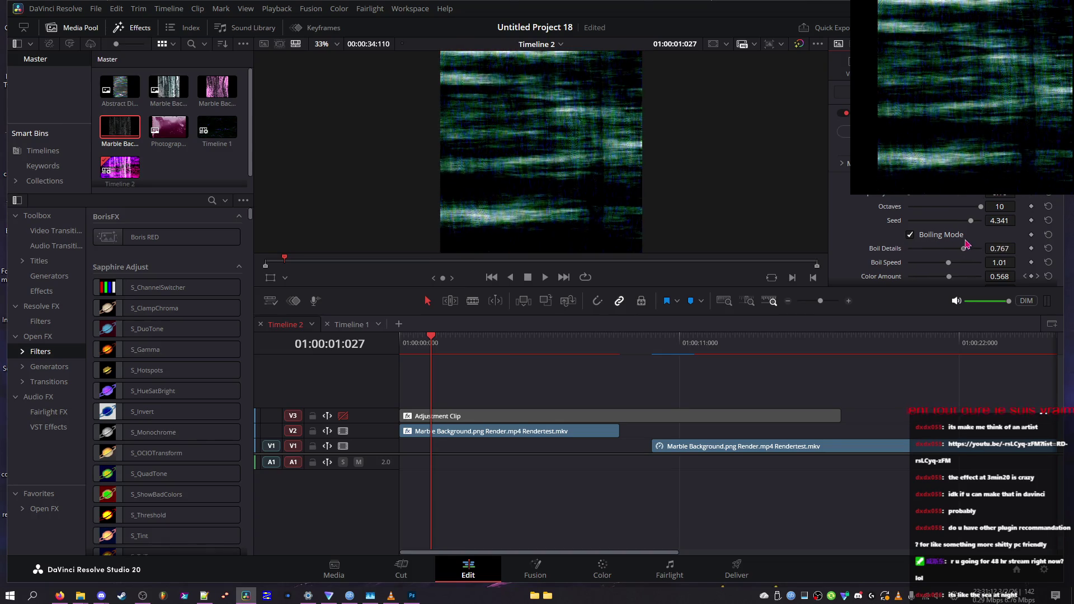
# - Lower the noise's Boil Details slightly and reduce its Color Amount to darken it
pyautogui.moveTo(989, 247); pyautogui.dragTo(961, 263)
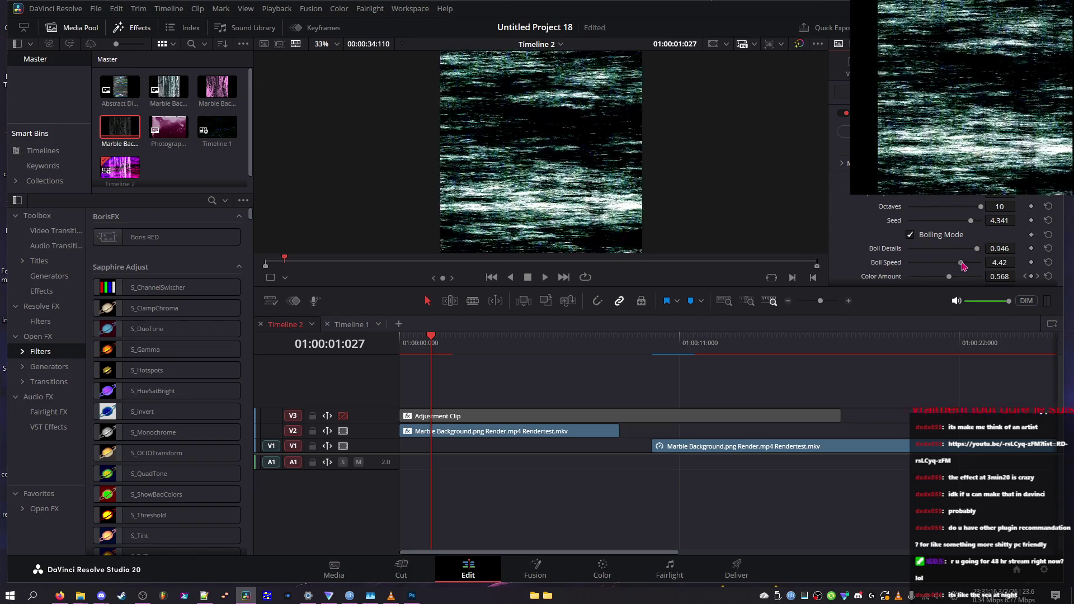
pyautogui.moveTo(954, 275)
pyautogui.mouseDown()
pyautogui.moveTo(919, 279)
pyautogui.moveTo(983, 276)
pyautogui.moveTo(923, 276)
pyautogui.mouseUp()
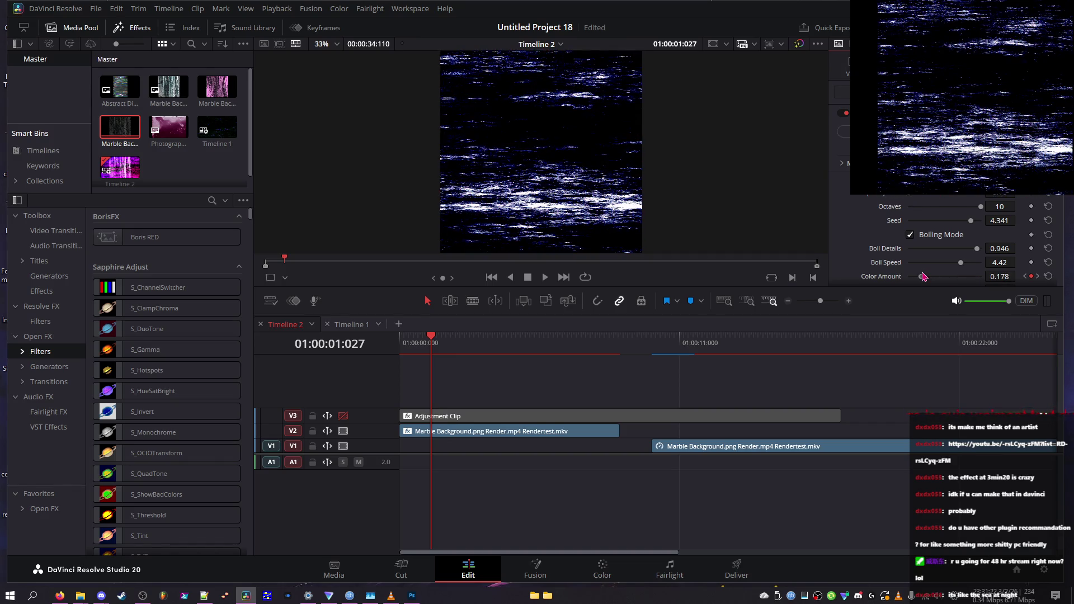
pyautogui.scroll(-2, 905, 244)
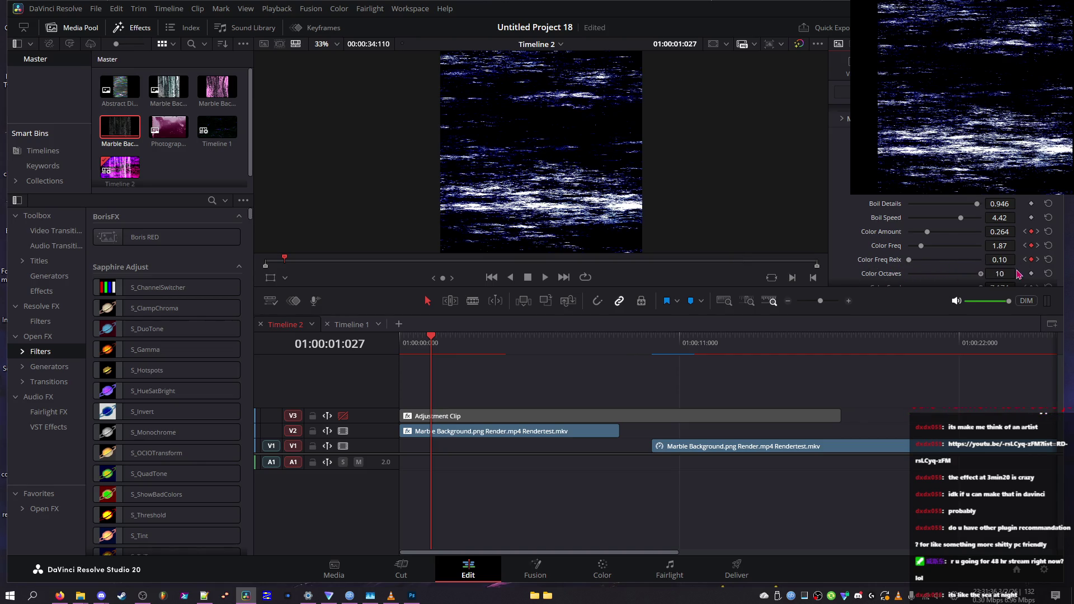
pyautogui.scroll(-2, 910, 283)
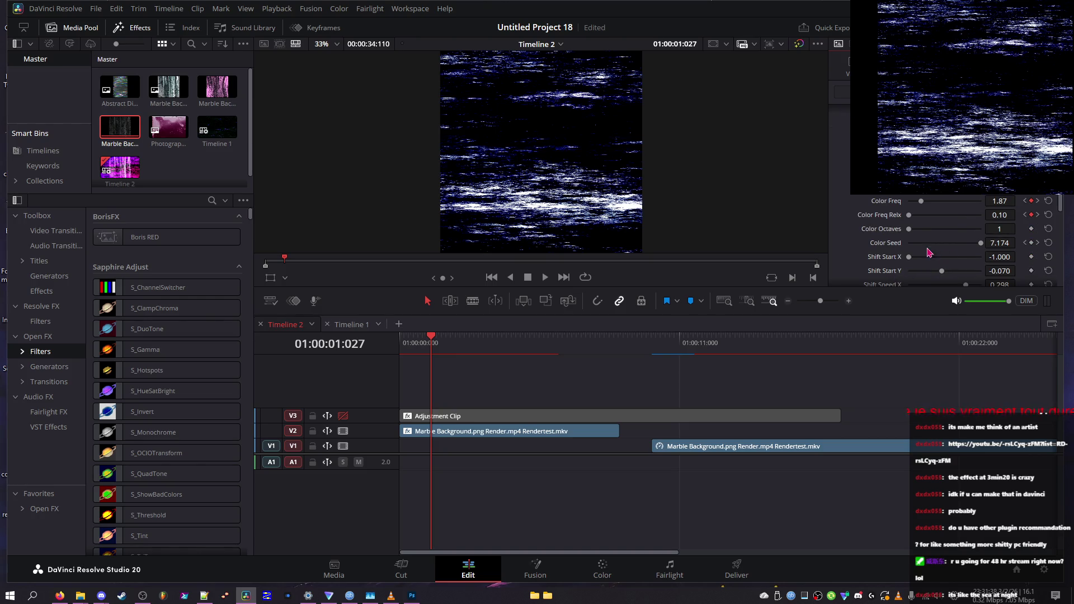
# - Set Color Seed to 5.000 and Shift Start X to -1.000, then adjust Shift Start Y and Brightness
pyautogui.moveTo(908, 242); pyautogui.dragTo(995, 244)
pyautogui.moveTo(942, 270)
pyautogui.mouseDown()
pyautogui.moveTo(853, 275)
pyautogui.moveTo(1015, 276)
pyautogui.moveTo(870, 278)
pyautogui.moveTo(918, 262)
pyautogui.mouseUp()
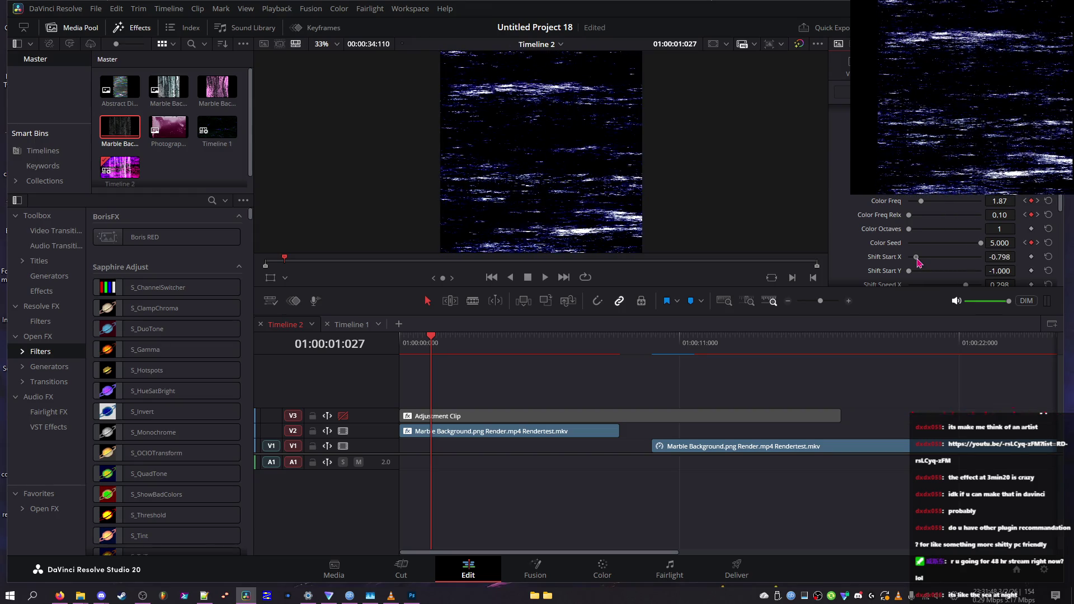
pyautogui.moveTo(918, 261)
pyautogui.mouseDown()
pyautogui.moveTo(904, 262)
pyautogui.moveTo(1053, 279)
pyautogui.moveTo(910, 267)
pyautogui.moveTo(979, 286)
pyautogui.moveTo(894, 301)
pyautogui.moveTo(931, 304)
pyautogui.mouseUp()
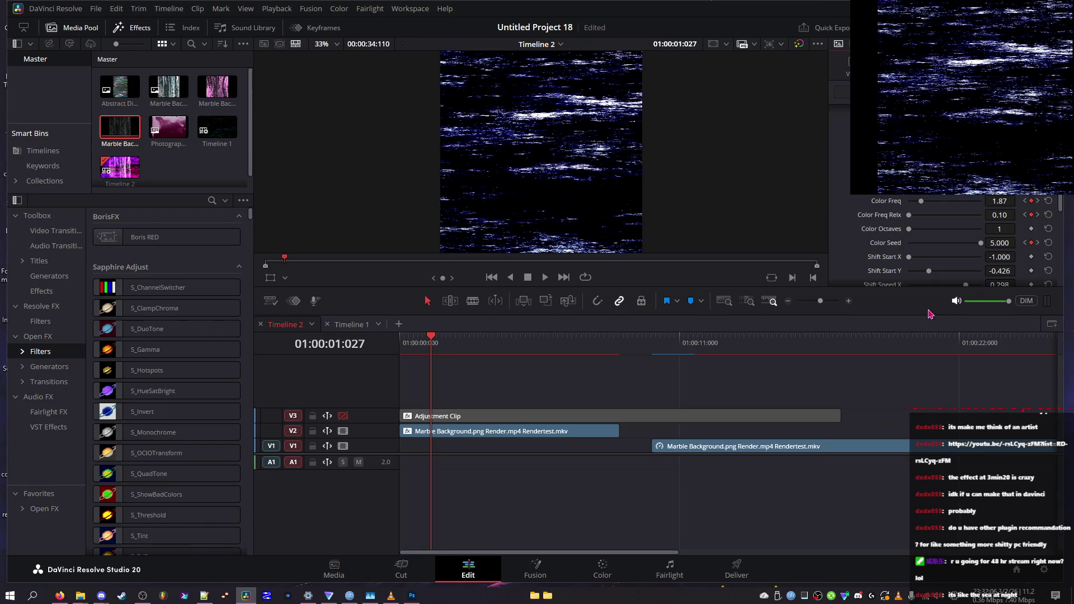
pyautogui.scroll(-2, 901, 288)
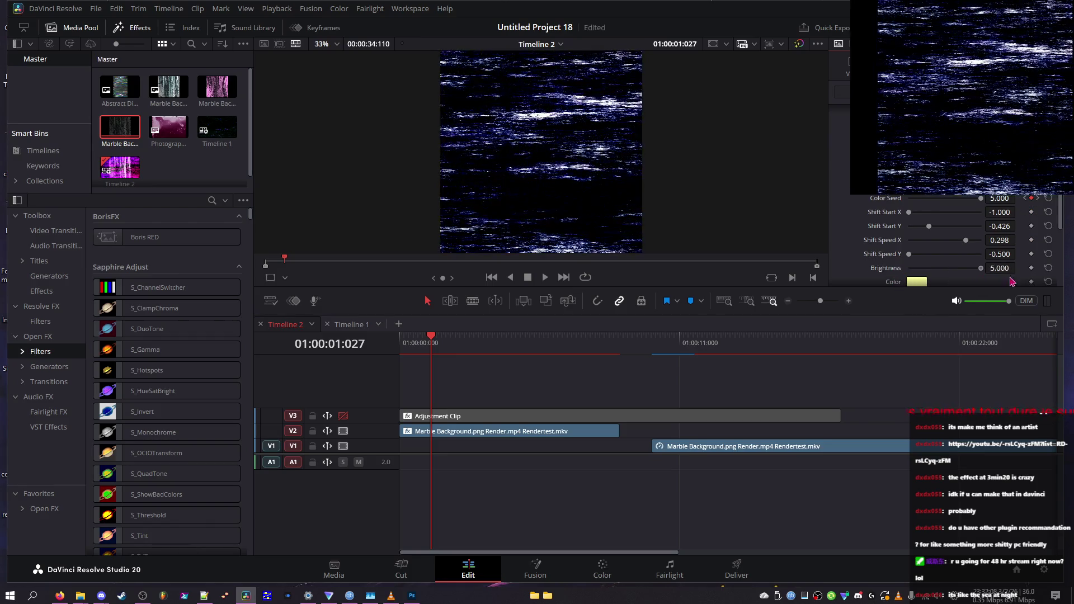
pyautogui.moveTo(1010, 280); pyautogui.dragTo(961, 284)
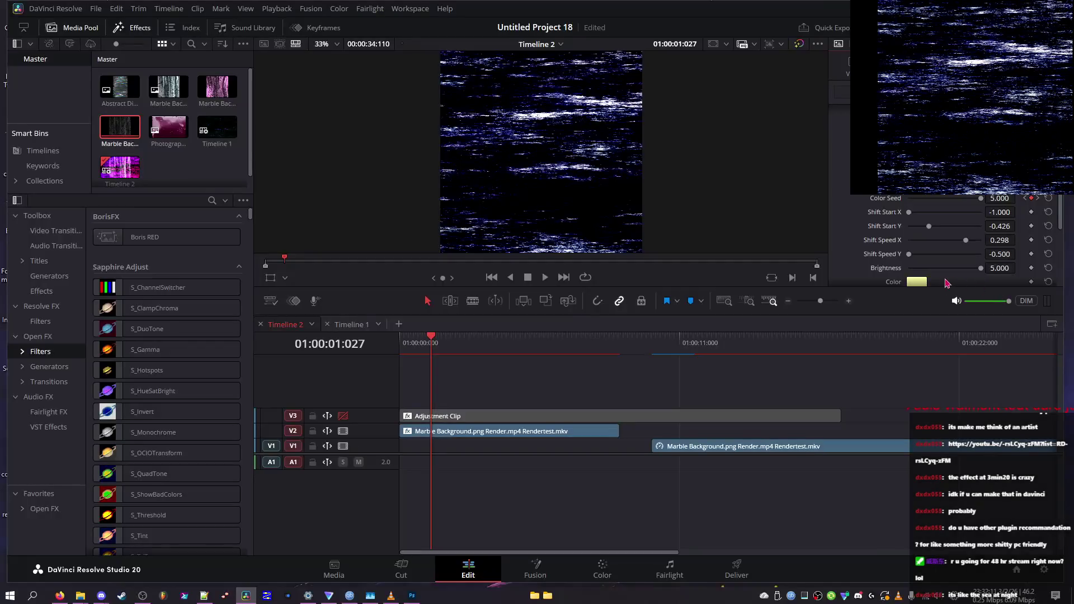
# - Try several shades, then set the noise effect's Color to pale cream #ffecca
pyautogui.click(917, 281)
pyautogui.click(577, 272)
pyautogui.moveTo(576, 274)
pyautogui.mouseDown()
pyautogui.moveTo(566, 295)
pyautogui.moveTo(585, 314)
pyautogui.moveTo(579, 291)
pyautogui.moveTo(587, 419)
pyautogui.mouseUp()
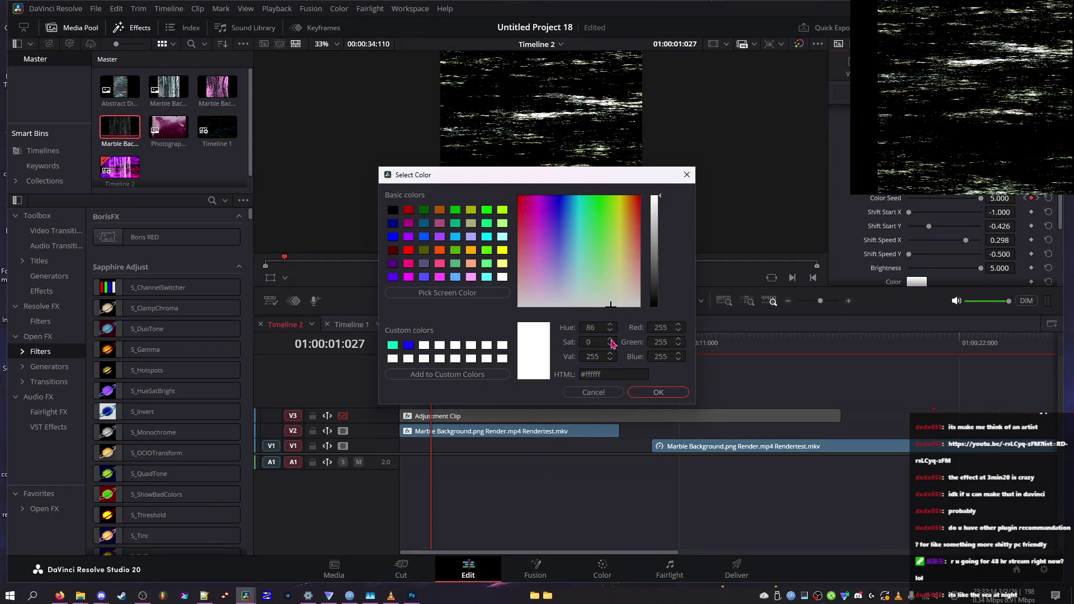
pyautogui.moveTo(817, 348)
pyautogui.mouseDown()
pyautogui.moveTo(823, 296)
pyautogui.moveTo(826, 308)
pyautogui.moveTo(713, 373)
pyautogui.mouseUp()
pyautogui.click(656, 261)
pyautogui.moveTo(585, 207)
pyautogui.mouseDown()
pyautogui.moveTo(588, 267)
pyautogui.moveTo(560, 272)
pyautogui.moveTo(575, 219)
pyautogui.moveTo(640, 213)
pyautogui.moveTo(589, 224)
pyautogui.moveTo(607, 236)
pyautogui.moveTo(600, 215)
pyautogui.moveTo(591, 271)
pyautogui.moveTo(572, 270)
pyautogui.moveTo(575, 362)
pyautogui.moveTo(683, 283)
pyautogui.moveTo(602, 283)
pyautogui.moveTo(628, 283)
pyautogui.moveTo(617, 282)
pyautogui.mouseUp()
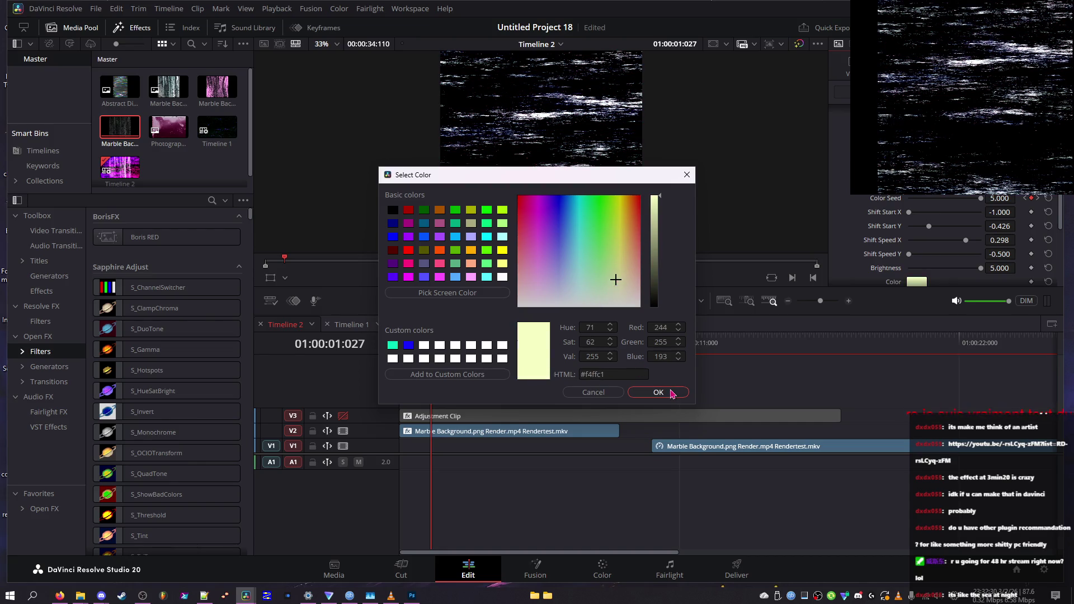
pyautogui.click(567, 287)
pyautogui.moveTo(569, 290)
pyautogui.mouseDown()
pyautogui.moveTo(488, 297)
pyautogui.moveTo(652, 302)
pyautogui.moveTo(619, 306)
pyautogui.mouseUp()
pyautogui.moveTo(698, 312)
pyautogui.mouseDown()
pyautogui.moveTo(637, 301)
pyautogui.moveTo(637, 311)
pyautogui.moveTo(629, 288)
pyautogui.mouseUp()
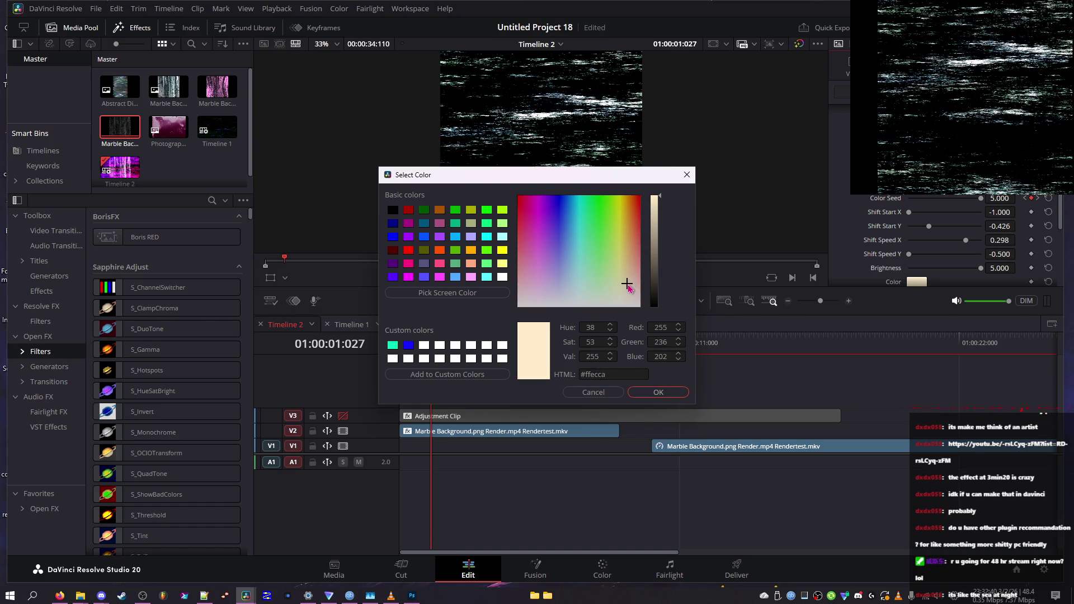
pyautogui.click(659, 392)
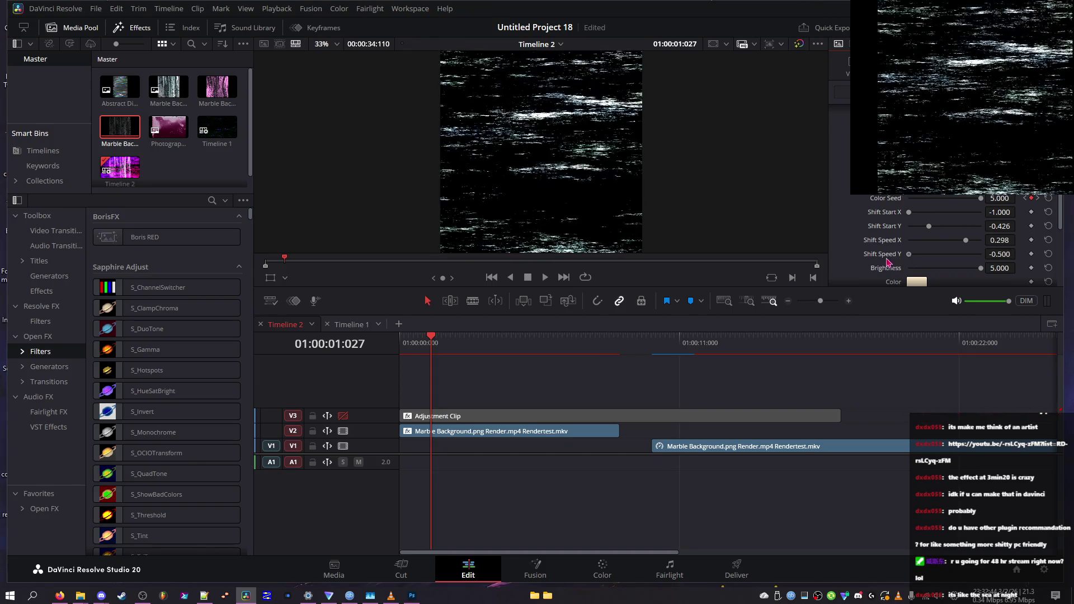
# - Set the Color Noise Color to dark red #860000 after trying other hues
pyautogui.scroll(-2, 862, 231)
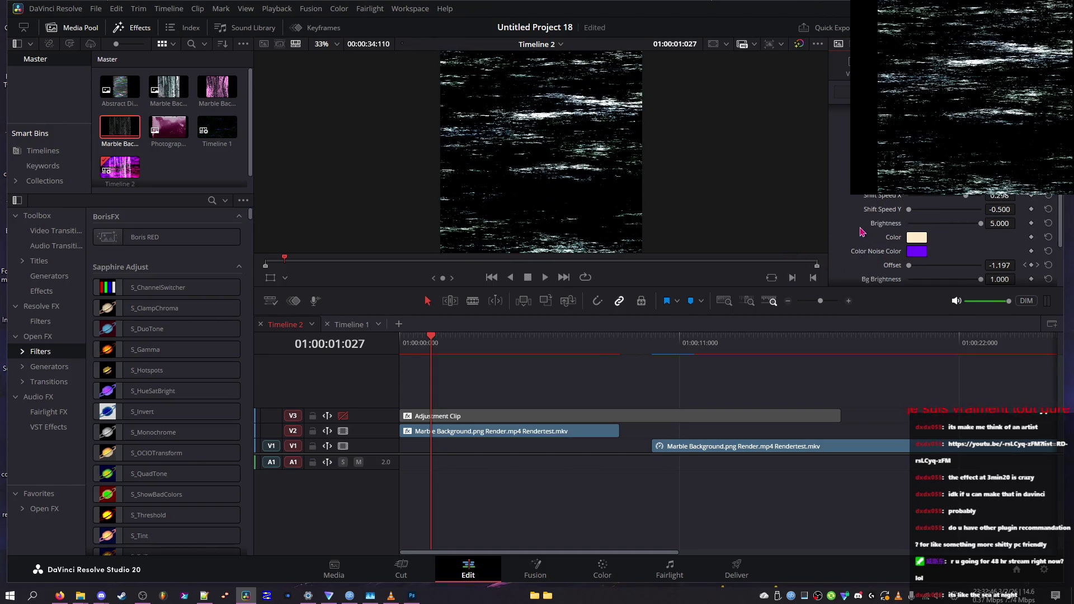
pyautogui.click(915, 253)
pyautogui.moveTo(637, 254)
pyautogui.mouseDown()
pyautogui.moveTo(568, 314)
pyautogui.moveTo(579, 156)
pyautogui.moveTo(588, 445)
pyautogui.moveTo(502, 85)
pyautogui.mouseUp()
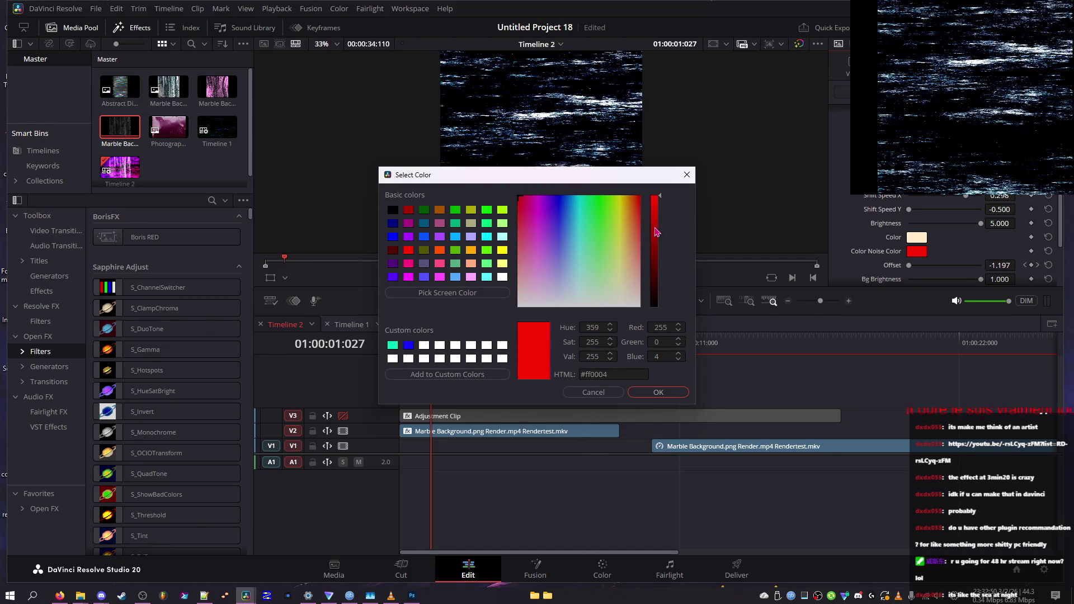
pyautogui.moveTo(657, 231); pyautogui.dragTo(653, 325)
pyautogui.moveTo(638, 431); pyautogui.dragTo(652, 184)
pyautogui.moveTo(523, 199)
pyautogui.mouseDown()
pyautogui.moveTo(576, 168)
pyautogui.moveTo(588, 140)
pyautogui.moveTo(567, 105)
pyautogui.moveTo(538, 106)
pyautogui.moveTo(561, 102)
pyautogui.mouseUp()
pyautogui.moveTo(542, 219)
pyautogui.mouseDown()
pyautogui.moveTo(554, 262)
pyautogui.moveTo(657, 207)
pyautogui.moveTo(659, 390)
pyautogui.moveTo(709, 35)
pyautogui.mouseUp()
pyautogui.moveTo(656, 245)
pyautogui.mouseDown()
pyautogui.moveTo(653, 323)
pyautogui.moveTo(627, 408)
pyautogui.moveTo(680, 178)
pyautogui.moveTo(683, 266)
pyautogui.moveTo(682, 253)
pyautogui.mouseUp()
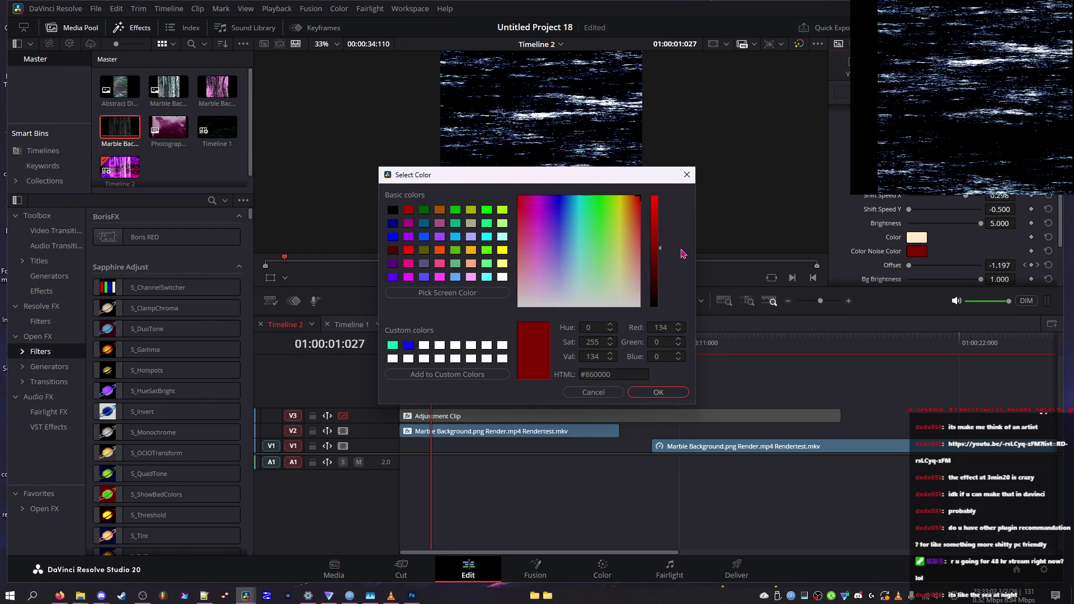
pyautogui.click(658, 394)
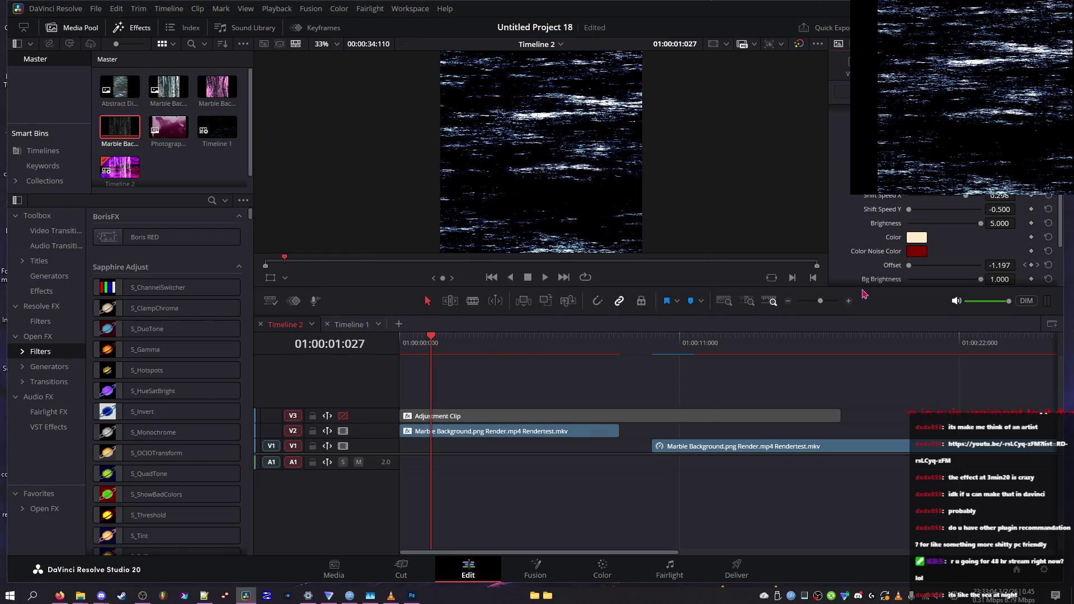
# - Set Bg Brightness to 1.000 and raise the Offset to -0.767
pyautogui.moveTo(909, 266)
pyautogui.mouseDown()
pyautogui.moveTo(925, 266)
pyautogui.moveTo(901, 278)
pyautogui.mouseUp()
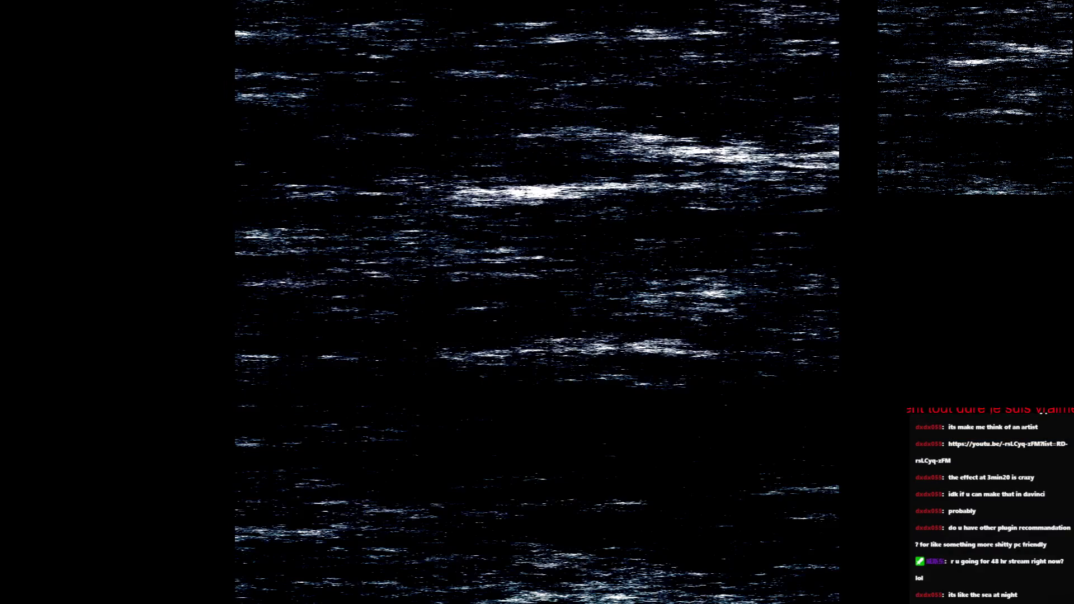
pyautogui.moveTo(981, 279)
pyautogui.mouseDown()
pyautogui.moveTo(969, 286)
pyautogui.moveTo(924, 266)
pyautogui.moveTo(896, 272)
pyautogui.moveTo(982, 280)
pyautogui.mouseUp()
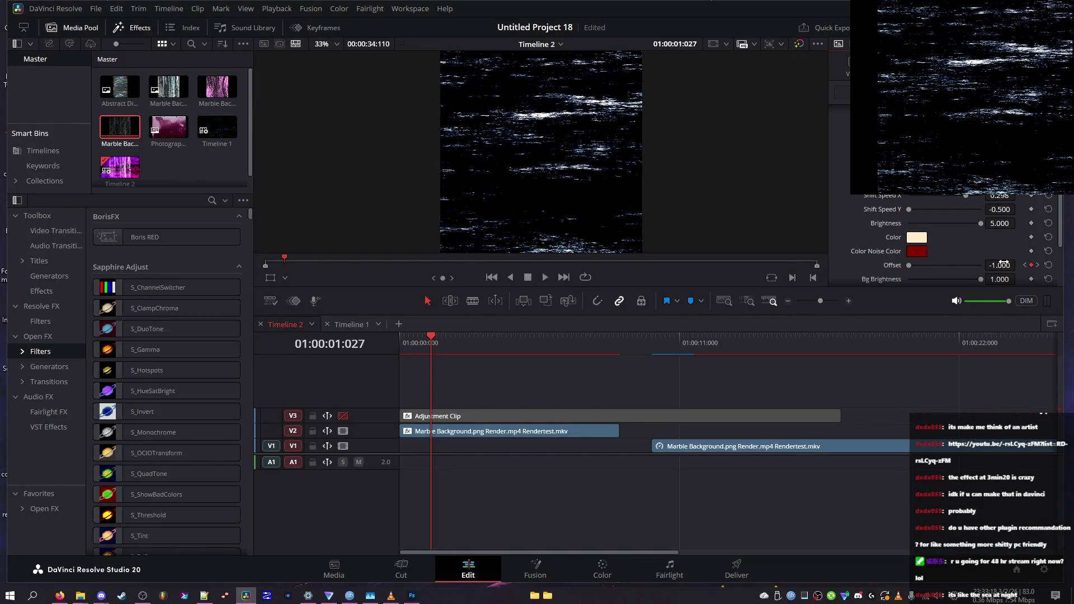
pyautogui.moveTo(936, 273)
pyautogui.mouseDown()
pyautogui.moveTo(979, 267)
pyautogui.moveTo(879, 267)
pyautogui.moveTo(919, 261)
pyautogui.mouseUp()
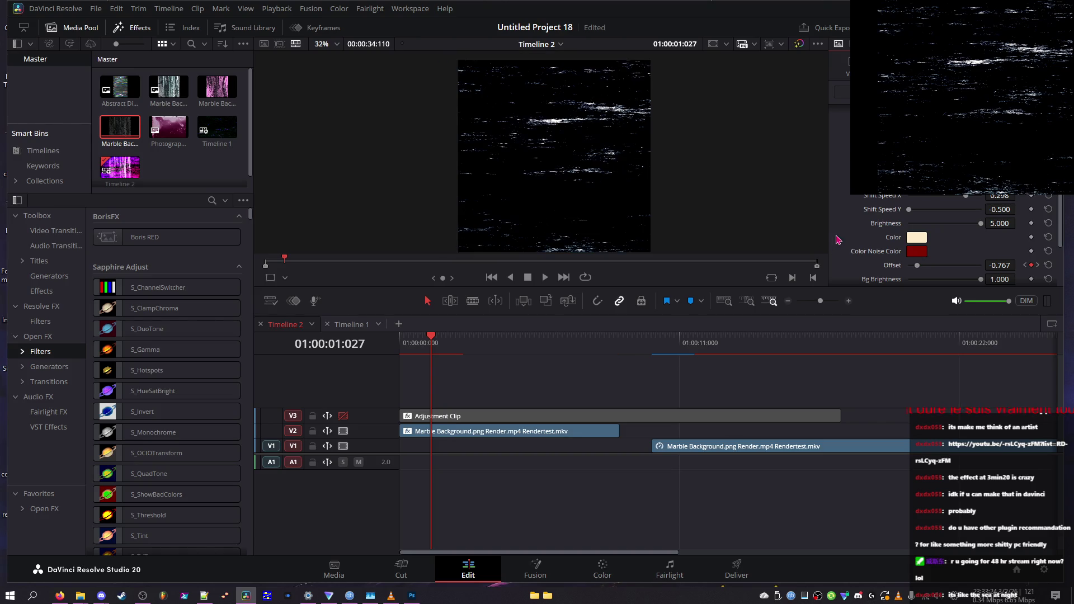
pyautogui.scroll(-2, 906, 262)
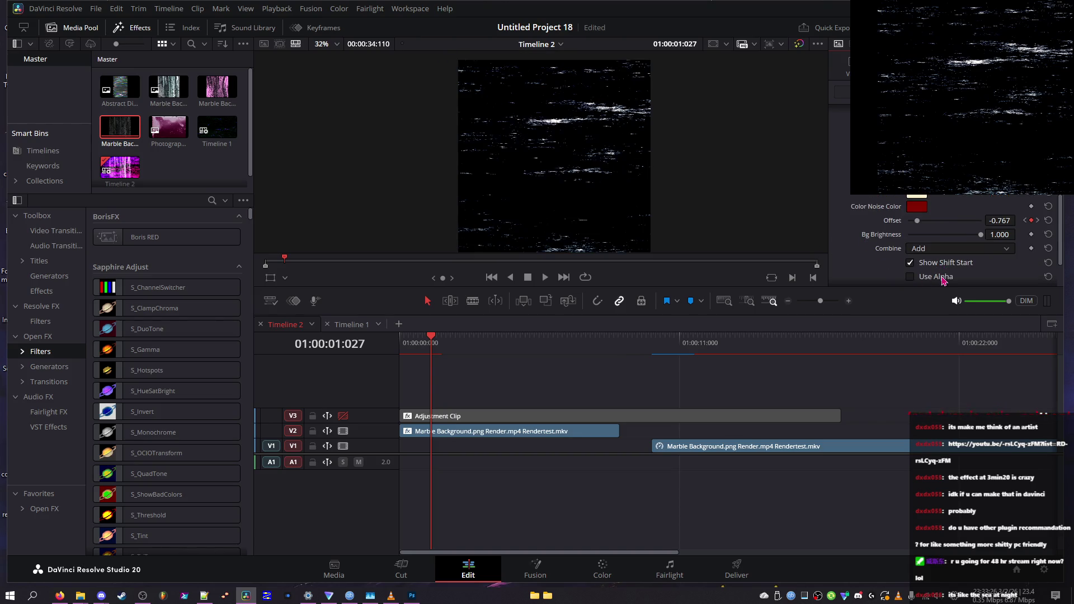
pyautogui.scroll(-2, 933, 258)
pyautogui.click(940, 205)
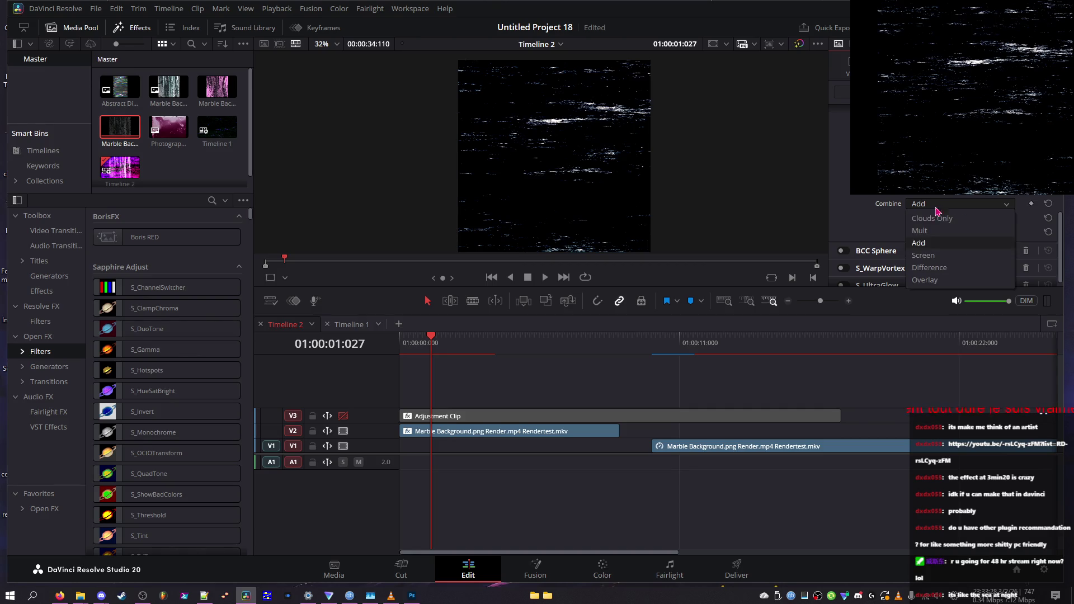
pyautogui.click(934, 280)
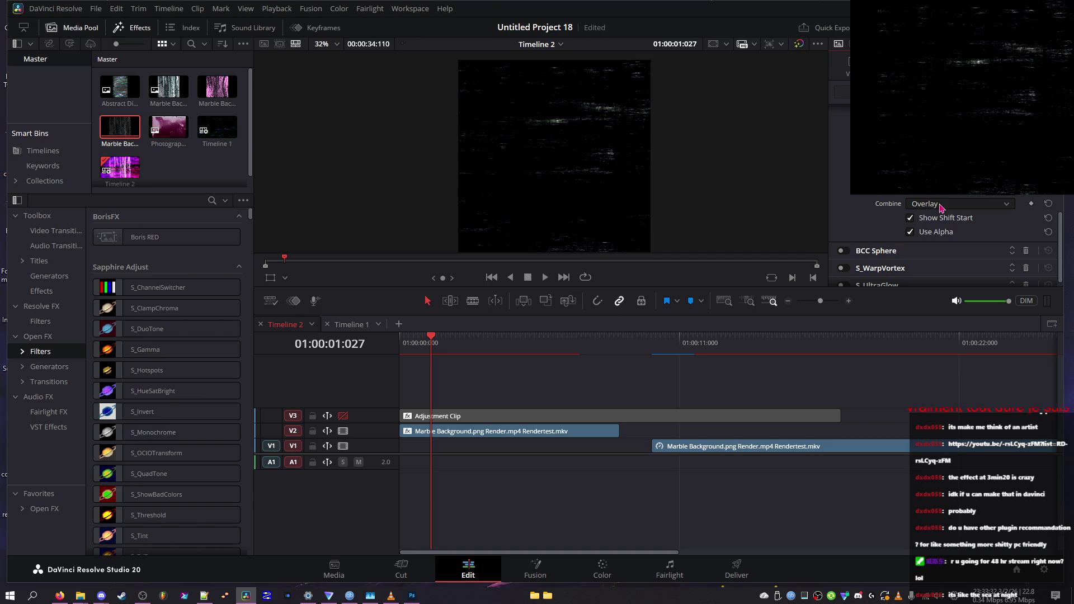
pyautogui.scroll(3, 941, 206)
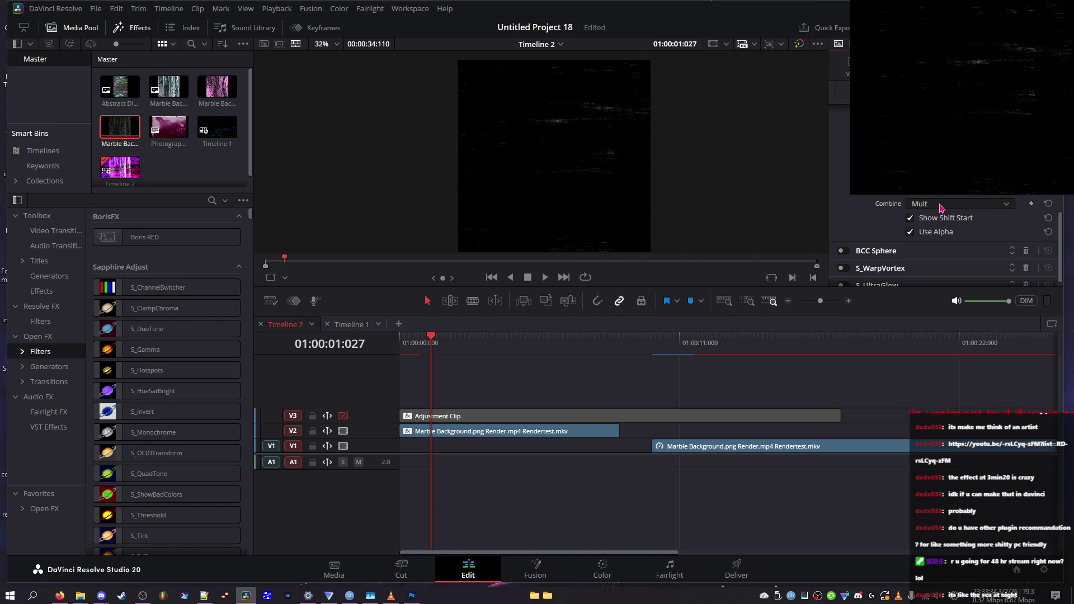
pyautogui.scroll(-2, 941, 207)
pyautogui.scroll(2, 941, 206)
pyautogui.scroll(1, 941, 207)
pyautogui.scroll(-3, 941, 206)
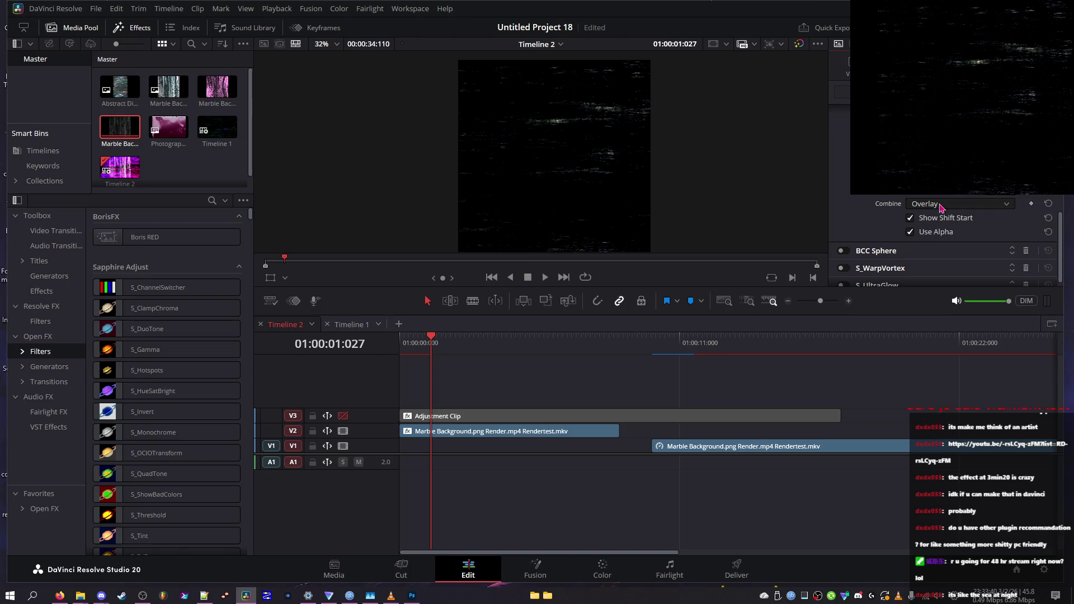
pyautogui.scroll(3, 941, 206)
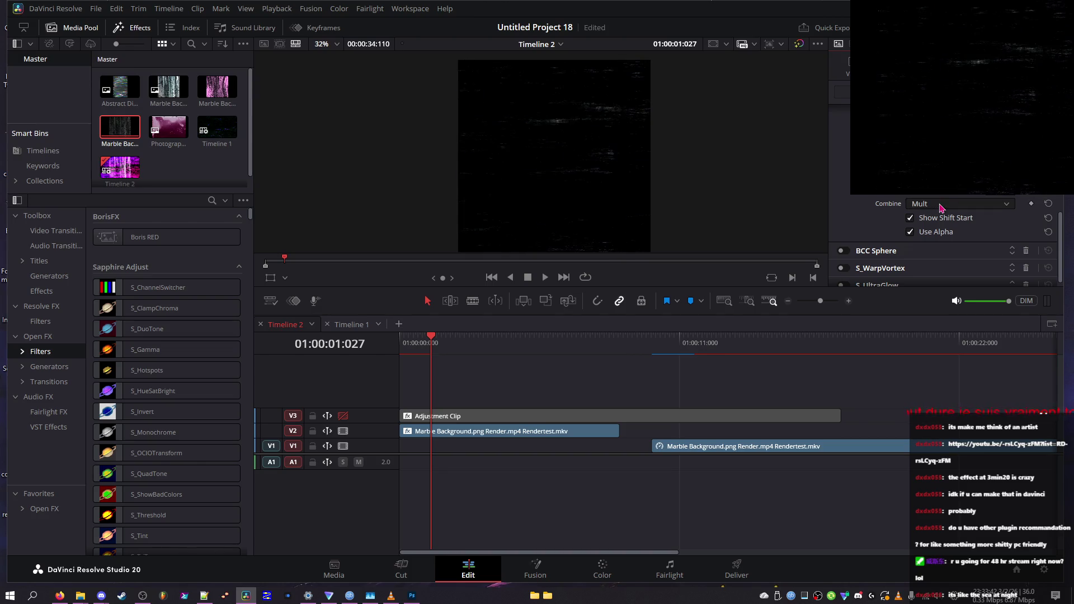
pyautogui.scroll(-1, 941, 206)
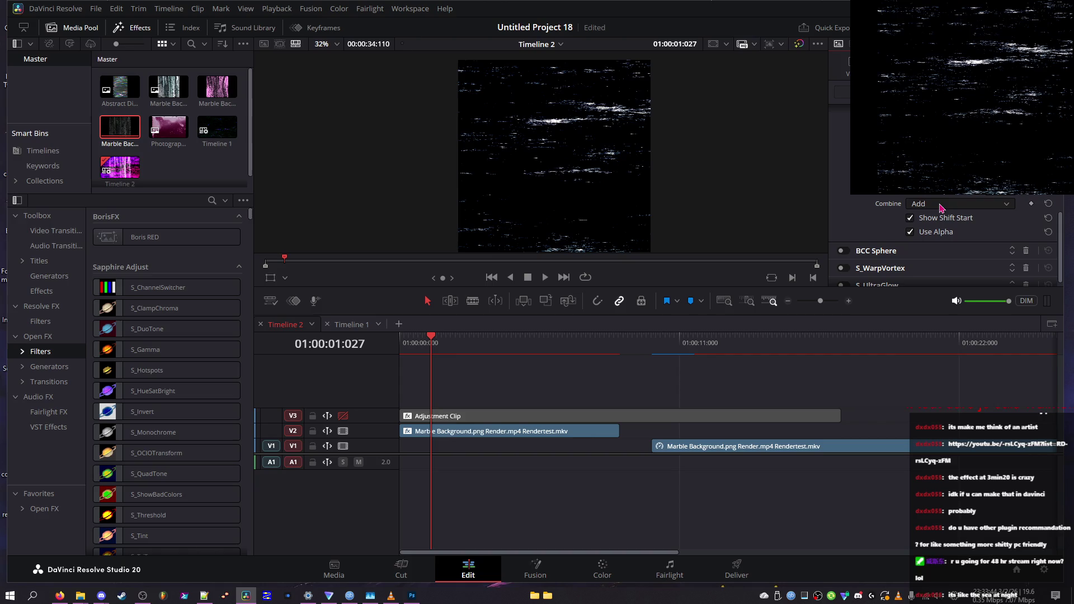
pyautogui.scroll(-2, 941, 206)
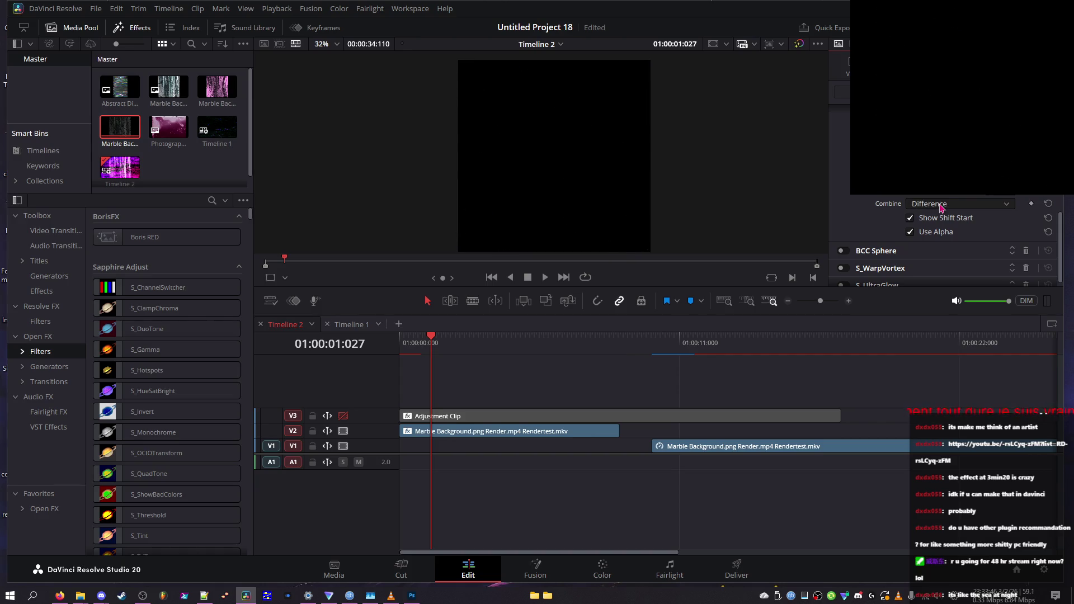
pyautogui.scroll(1, 941, 206)
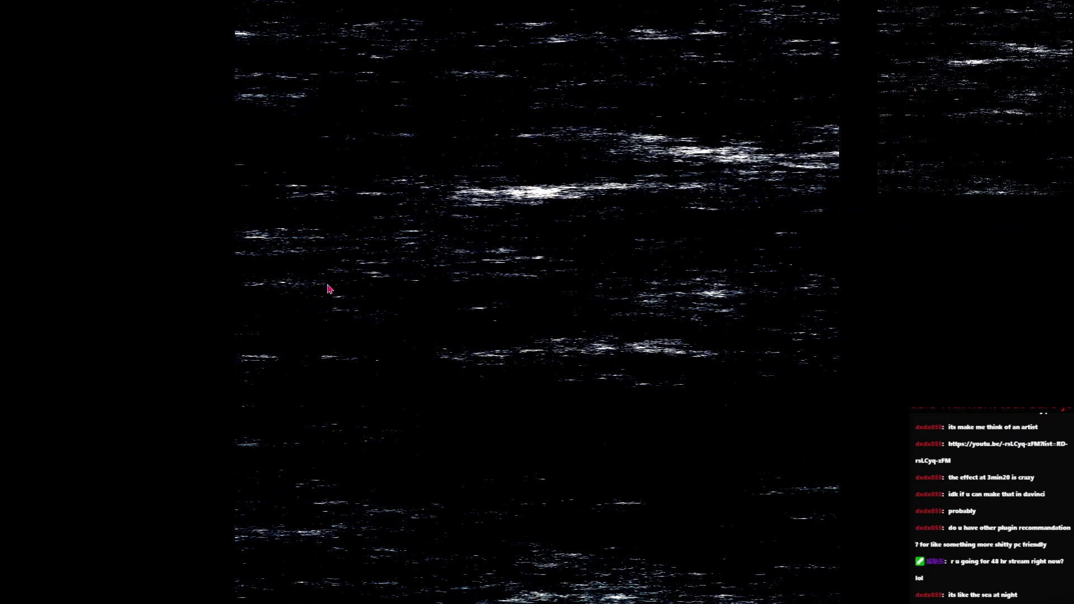
pyautogui.click(330, 289)
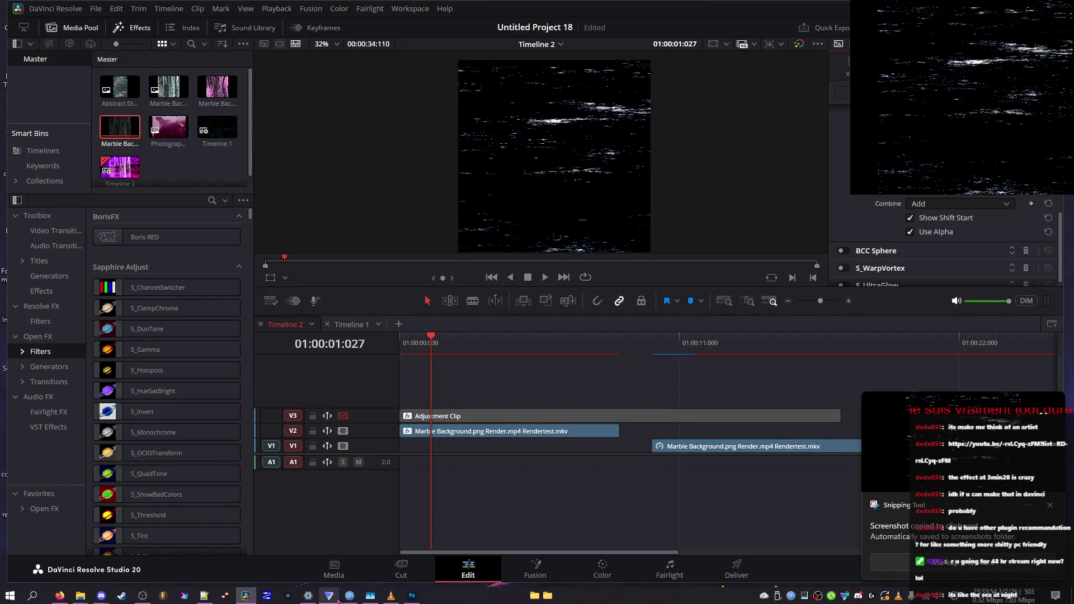
pyautogui.click(412, 597)
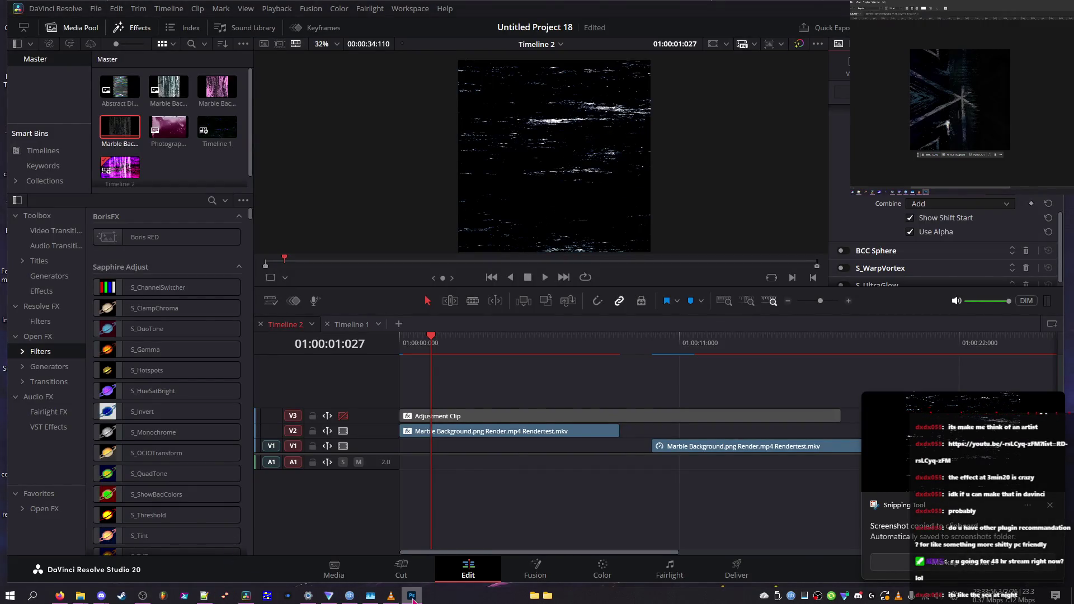
# - Select the V2 marble clip and set the noise's Combine mode to Overlay
pyautogui.click(438, 434)
pyautogui.click(932, 208)
pyautogui.click(940, 206)
pyautogui.click(941, 209)
pyautogui.click(940, 283)
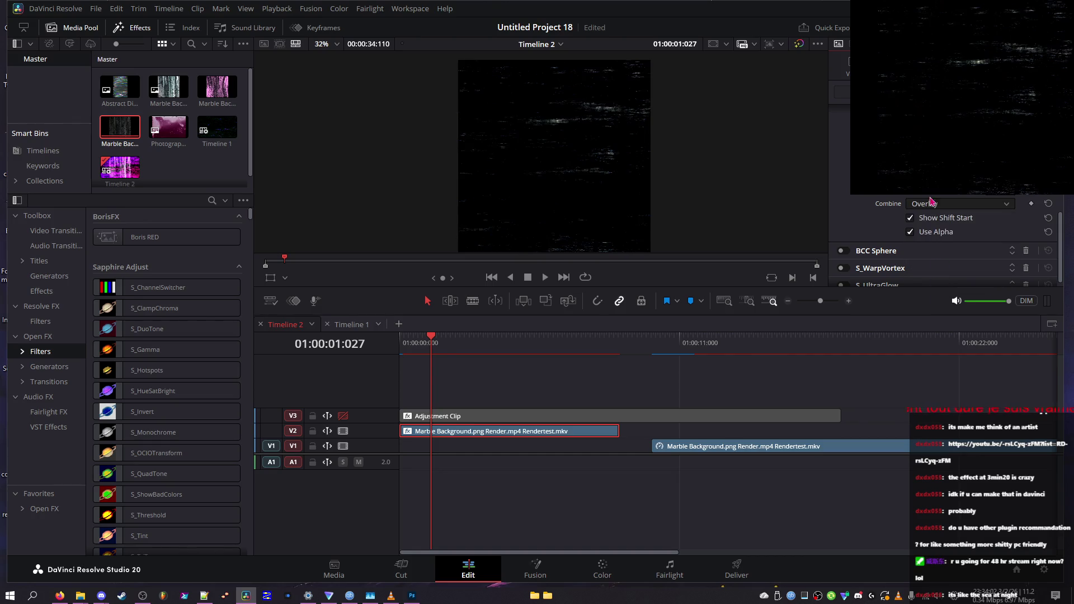
# - Try a few tint colours, cancel the colour change, and set Combine to Clouds Only
pyautogui.moveTo(557, 236)
pyautogui.mouseDown()
pyautogui.moveTo(547, 305)
pyautogui.moveTo(581, 287)
pyautogui.moveTo(596, 232)
pyautogui.moveTo(615, 258)
pyautogui.moveTo(683, 276)
pyautogui.moveTo(590, 293)
pyautogui.moveTo(576, 279)
pyautogui.moveTo(603, 205)
pyautogui.moveTo(595, 334)
pyautogui.mouseUp()
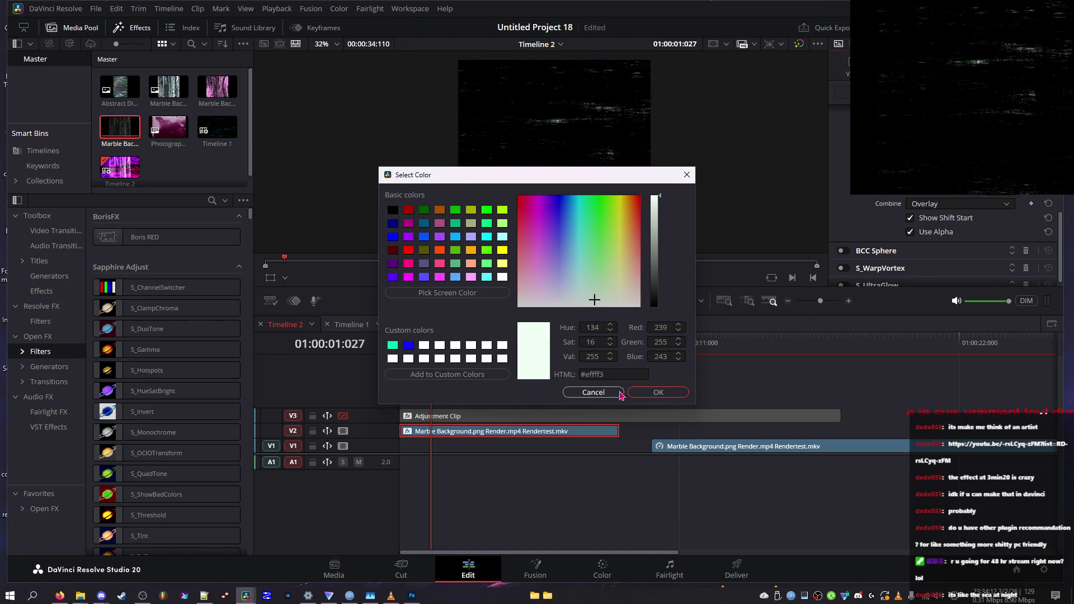
pyautogui.click(652, 392)
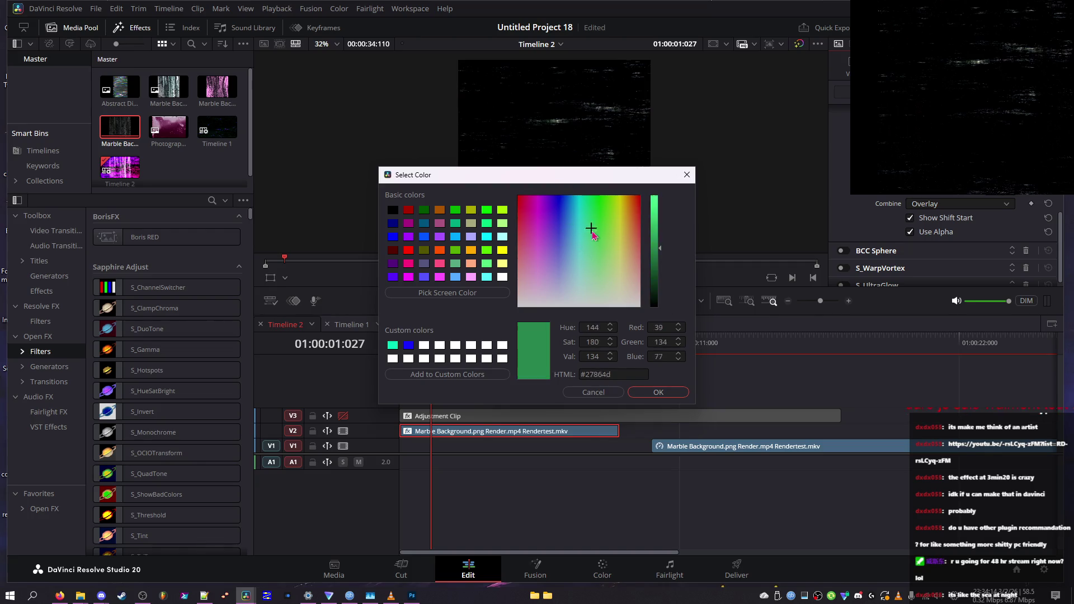
pyautogui.click(645, 225)
pyautogui.moveTo(654, 238); pyautogui.dragTo(656, 197)
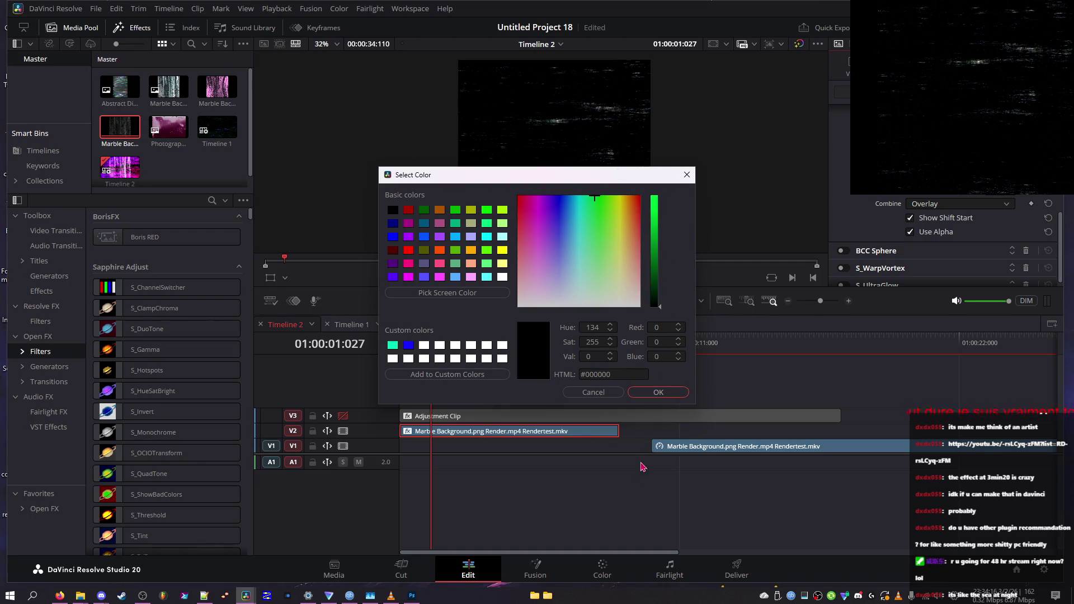
pyautogui.moveTo(571, 206)
pyautogui.mouseDown()
pyautogui.moveTo(749, 165)
pyautogui.moveTo(416, 165)
pyautogui.moveTo(526, 305)
pyautogui.moveTo(631, 280)
pyautogui.moveTo(593, 263)
pyautogui.moveTo(589, 197)
pyautogui.mouseUp()
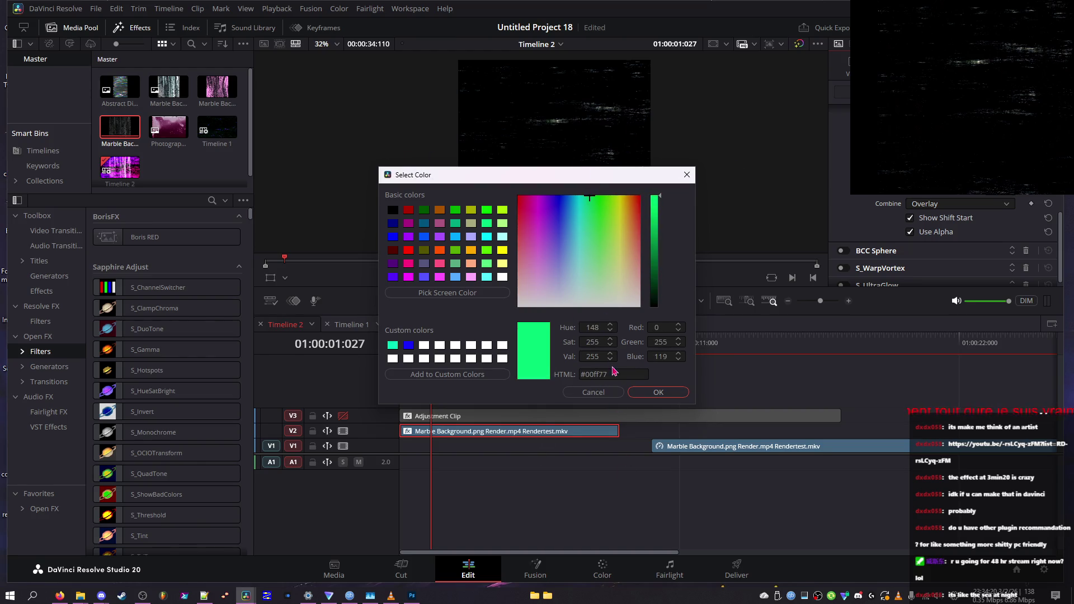
pyautogui.moveTo(543, 261)
pyautogui.mouseDown()
pyautogui.moveTo(540, 230)
pyautogui.moveTo(593, 224)
pyautogui.moveTo(563, 312)
pyautogui.moveTo(417, 34)
pyautogui.moveTo(559, 140)
pyautogui.moveTo(583, 108)
pyautogui.mouseUp()
pyautogui.click(603, 391)
pyautogui.click(943, 204)
pyautogui.click(941, 213)
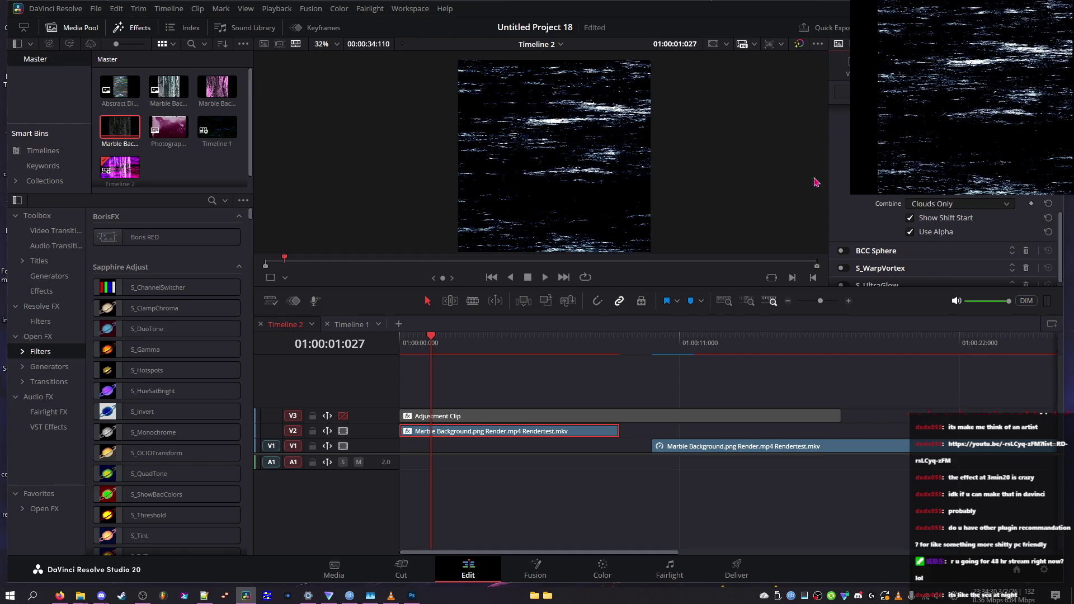
# - Check the noise in full-screen preview, then raise the octaves to 10
pyautogui.scroll(3, 922, 208)
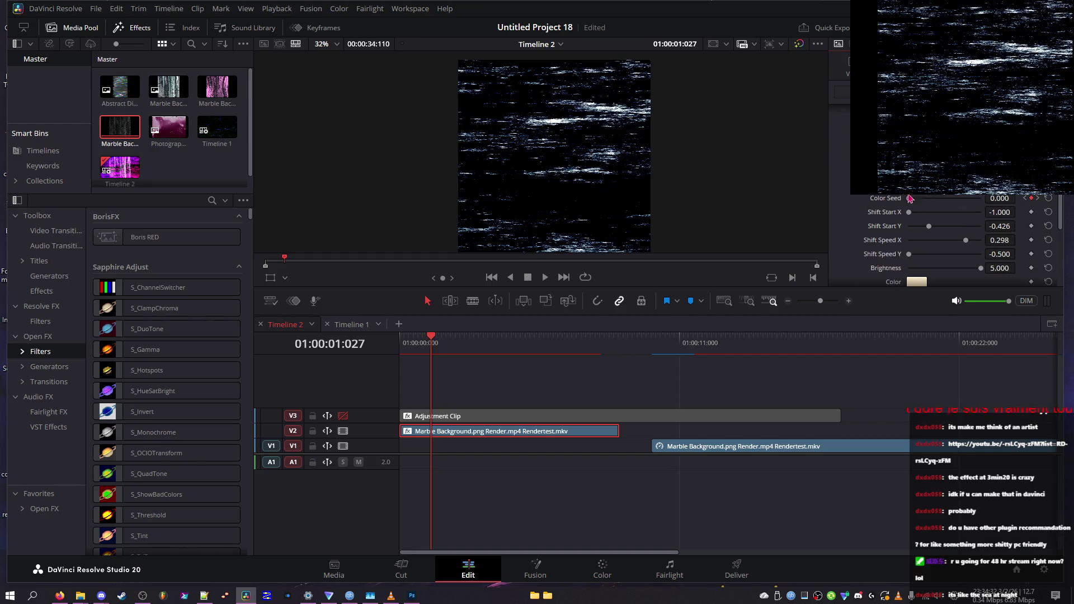
pyautogui.scroll(-3, 966, 197)
pyautogui.hotkey('ctrl', 'f')
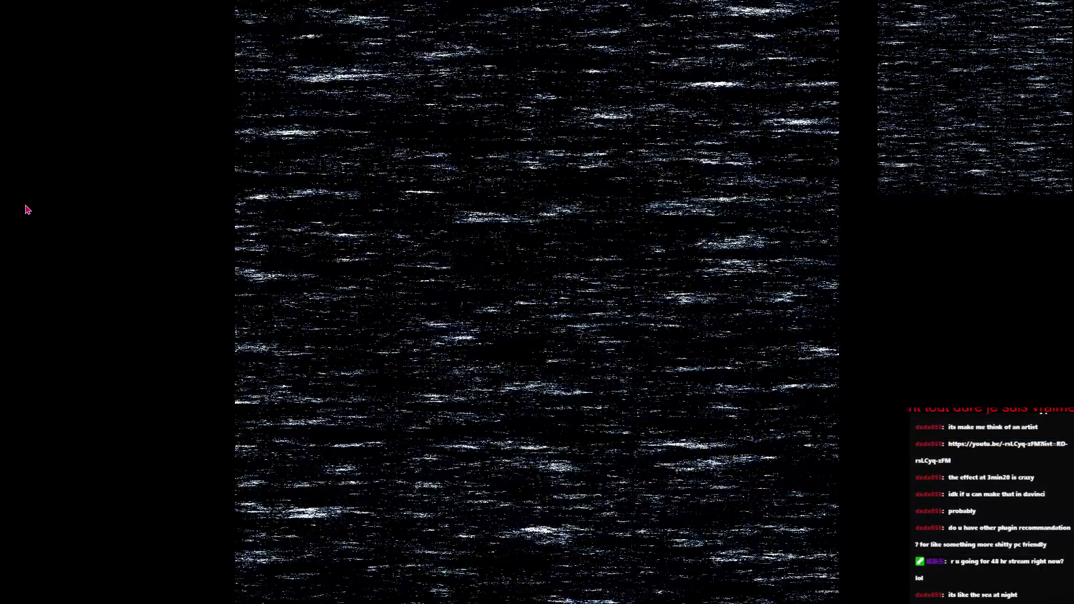
pyautogui.press('Escape')
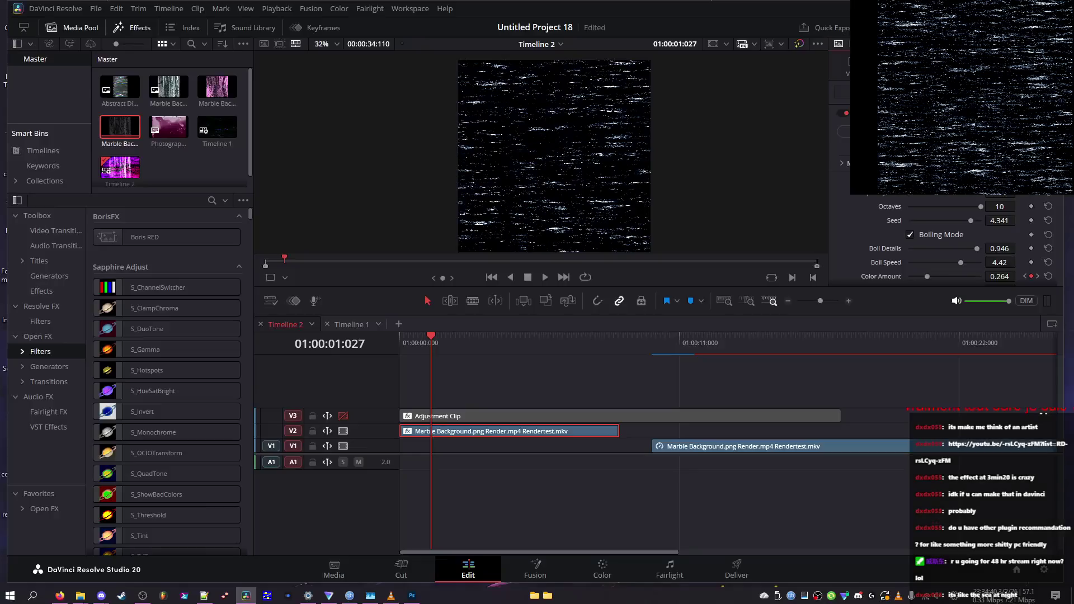
pyautogui.click(1049, 206)
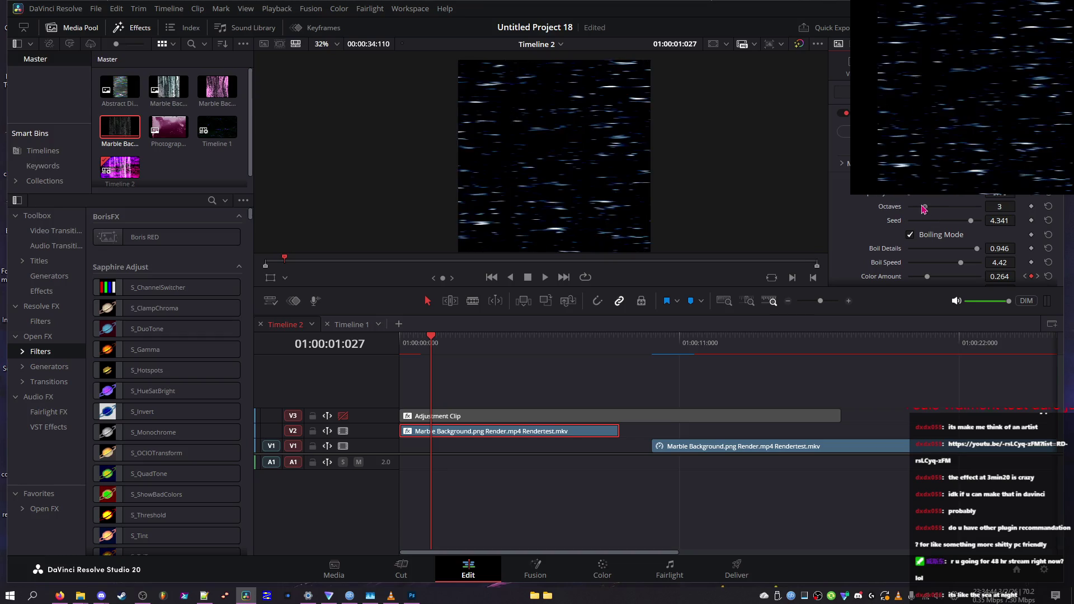
pyautogui.moveTo(909, 206); pyautogui.dragTo(951, 207)
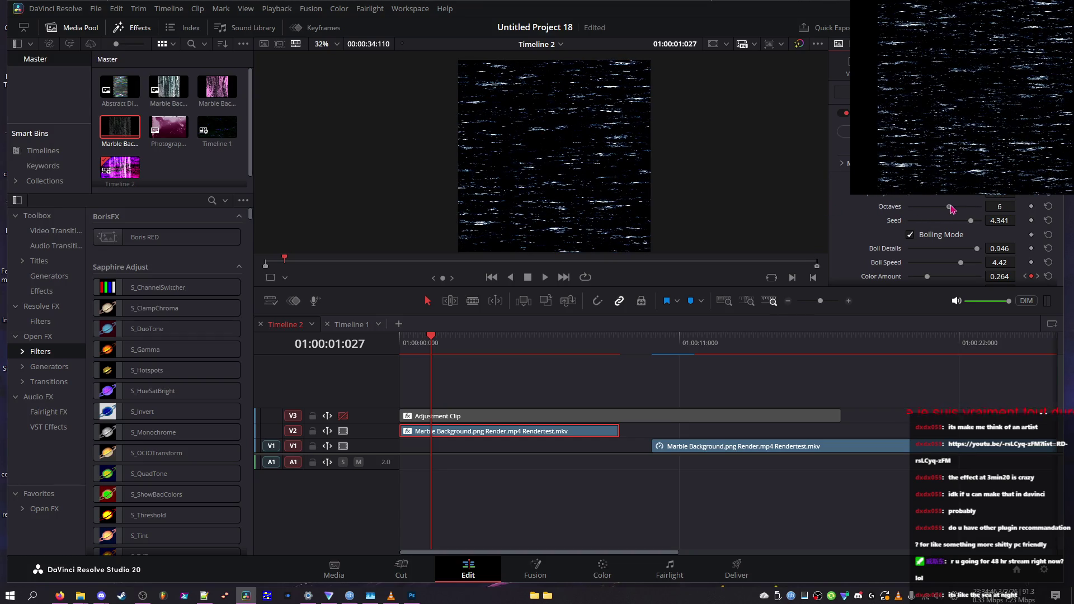
pyautogui.moveTo(957, 207); pyautogui.dragTo(951, 207)
pyautogui.moveTo(966, 209)
pyautogui.mouseDown()
pyautogui.moveTo(984, 208)
pyautogui.moveTo(925, 225)
pyautogui.mouseUp()
# - Set seed to 1.085, boil speed to 10, octaves to 9 and boil detail to 0.814
pyautogui.click(920, 263)
pyautogui.moveTo(921, 263)
pyautogui.mouseDown()
pyautogui.moveTo(991, 251)
pyautogui.moveTo(977, 251)
pyautogui.mouseUp()
pyautogui.moveTo(958, 207); pyautogui.dragTo(955, 211)
pyautogui.moveTo(975, 249); pyautogui.dragTo(1005, 246)
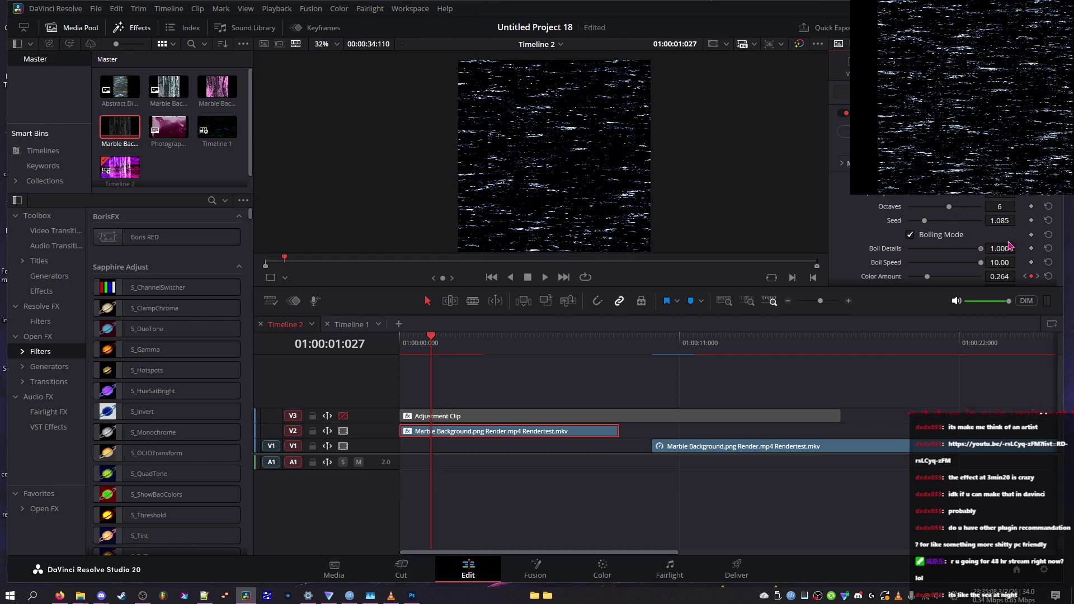
pyautogui.moveTo(959, 213); pyautogui.dragTo(977, 210)
pyautogui.moveTo(980, 248)
pyautogui.mouseDown()
pyautogui.moveTo(971, 245)
pyautogui.moveTo(983, 209)
pyautogui.mouseUp()
pyautogui.moveTo(974, 249)
pyautogui.mouseDown()
pyautogui.moveTo(971, 263)
pyautogui.moveTo(944, 262)
pyautogui.moveTo(1001, 262)
pyautogui.moveTo(876, 272)
pyautogui.moveTo(933, 277)
pyautogui.moveTo(961, 264)
pyautogui.moveTo(953, 265)
pyautogui.moveTo(989, 267)
pyautogui.moveTo(982, 279)
pyautogui.mouseUp()
# - Set colour frequency to 10, colour octaves to 1, Shift Start Y to 1.000, then preview full screen
pyautogui.scroll(-2, 927, 258)
pyautogui.moveTo(940, 247); pyautogui.dragTo(985, 246)
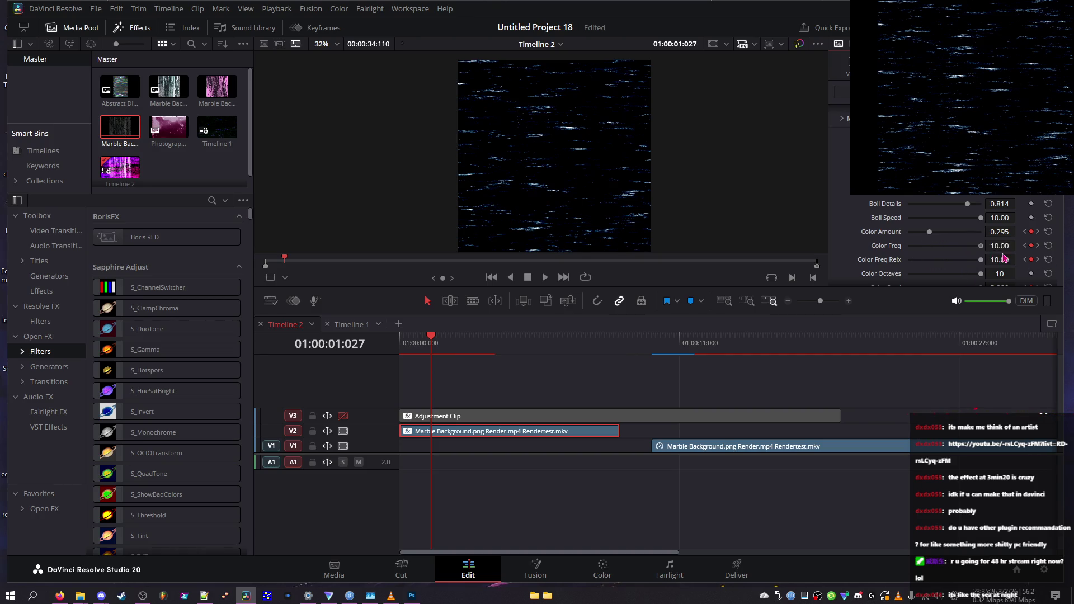
pyautogui.scroll(-2, 945, 260)
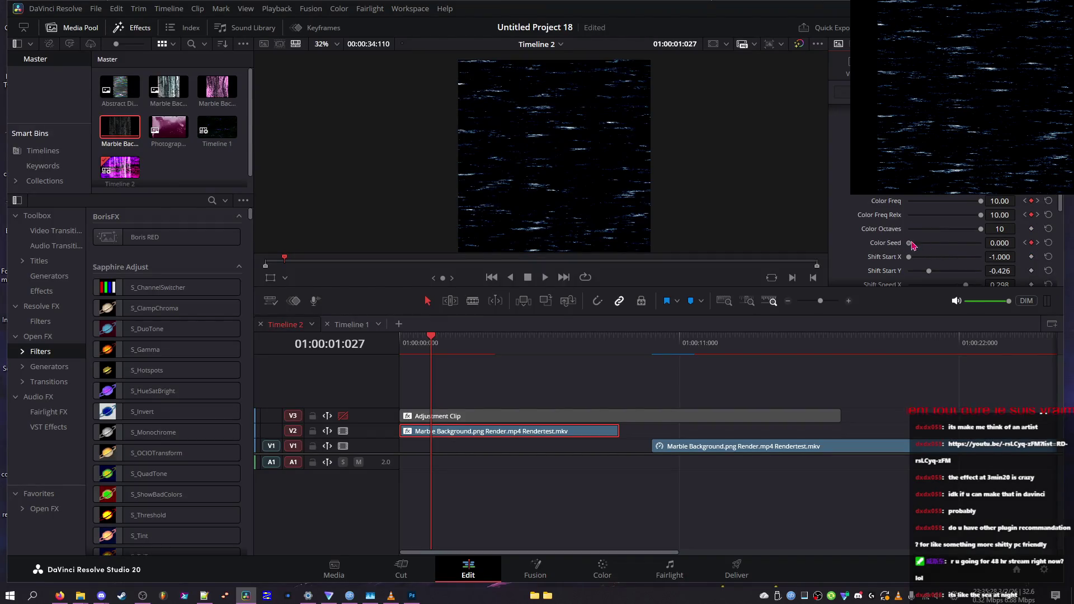
pyautogui.moveTo(943, 235); pyautogui.dragTo(842, 228)
pyautogui.scroll(-2, 897, 256)
pyautogui.moveTo(950, 230); pyautogui.dragTo(988, 227)
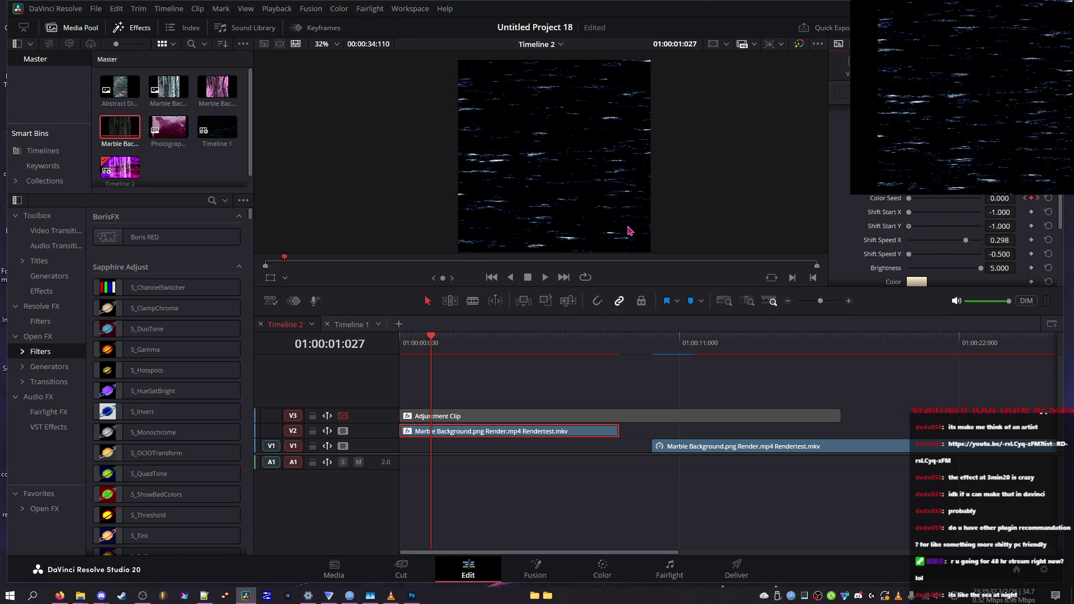
pyautogui.moveTo(981, 268)
pyautogui.mouseDown()
pyautogui.moveTo(1001, 276)
pyautogui.moveTo(972, 283)
pyautogui.mouseUp()
pyautogui.hotkey('ctrl', 'f')
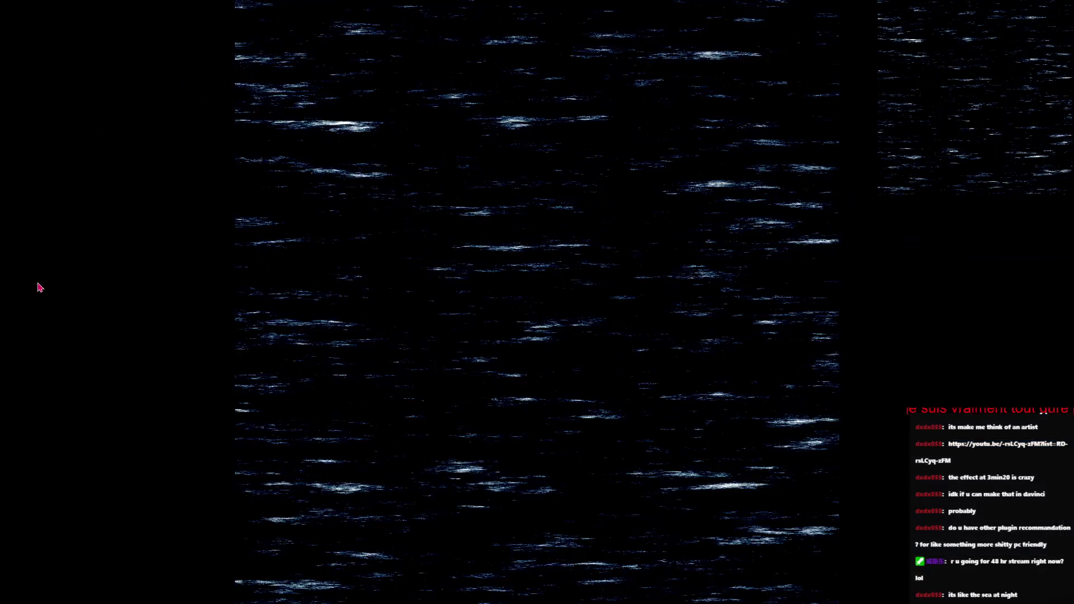
# - Exit full-screen preview and enable the BCC Sphere toggle in the Inspector's effect stack
pyautogui.press('Escape')
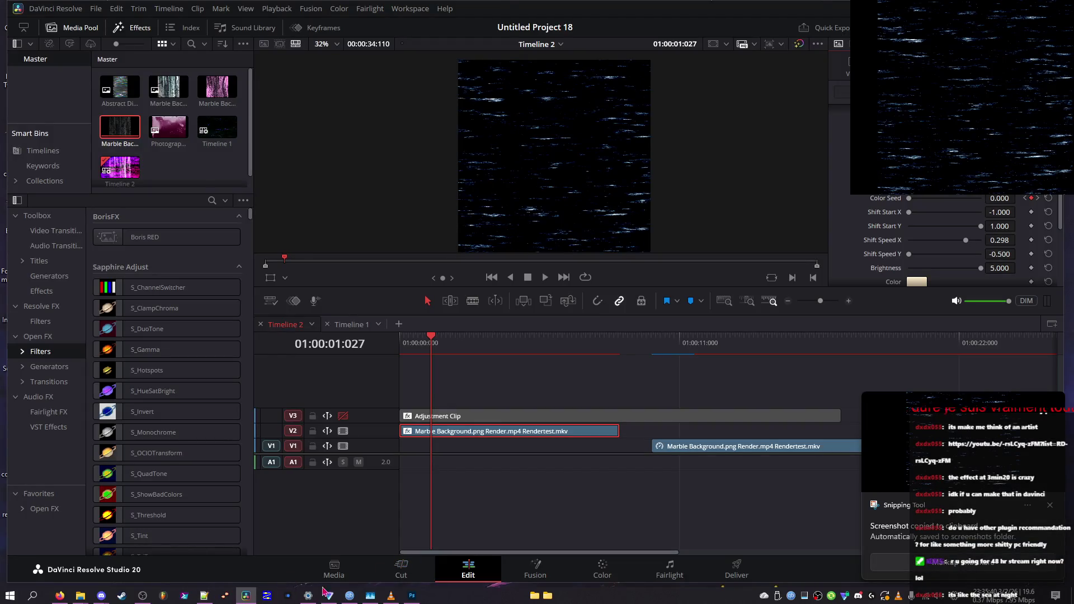
pyautogui.click(412, 596)
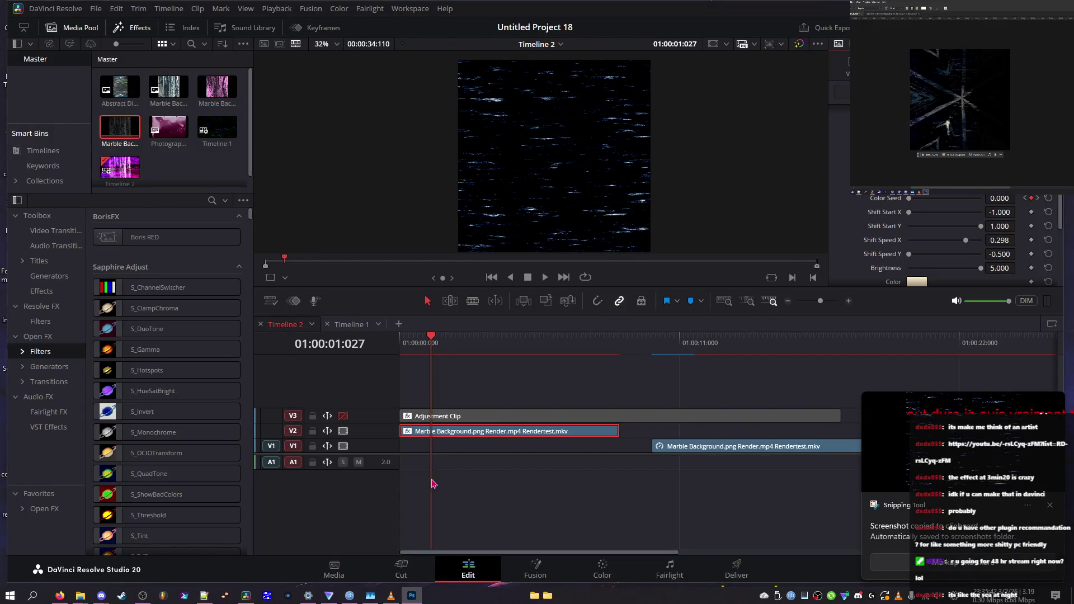
pyautogui.click(675, 279)
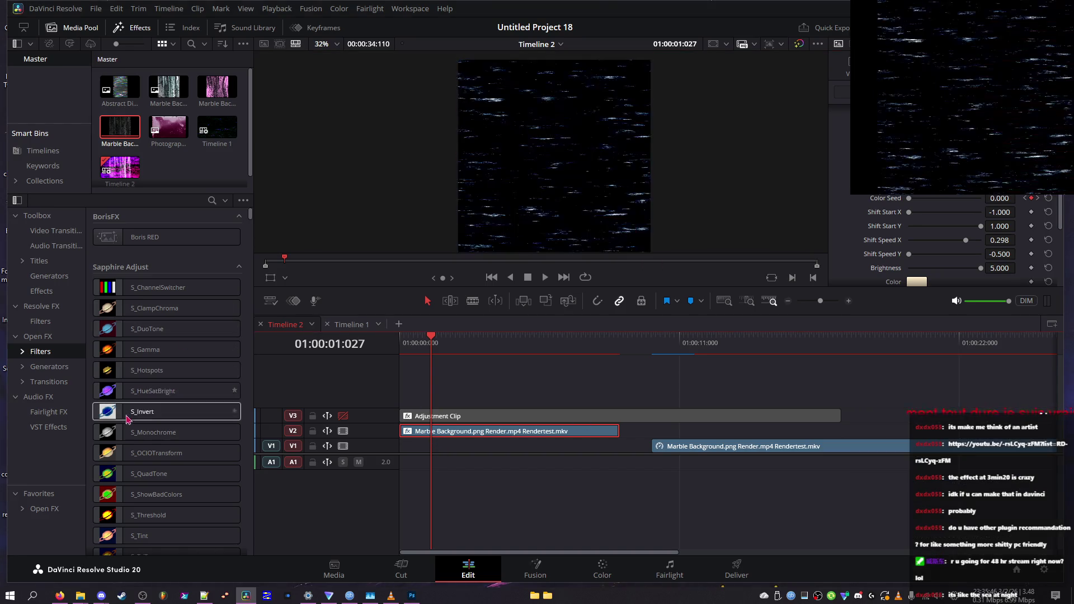
pyautogui.scroll(3, 951, 168)
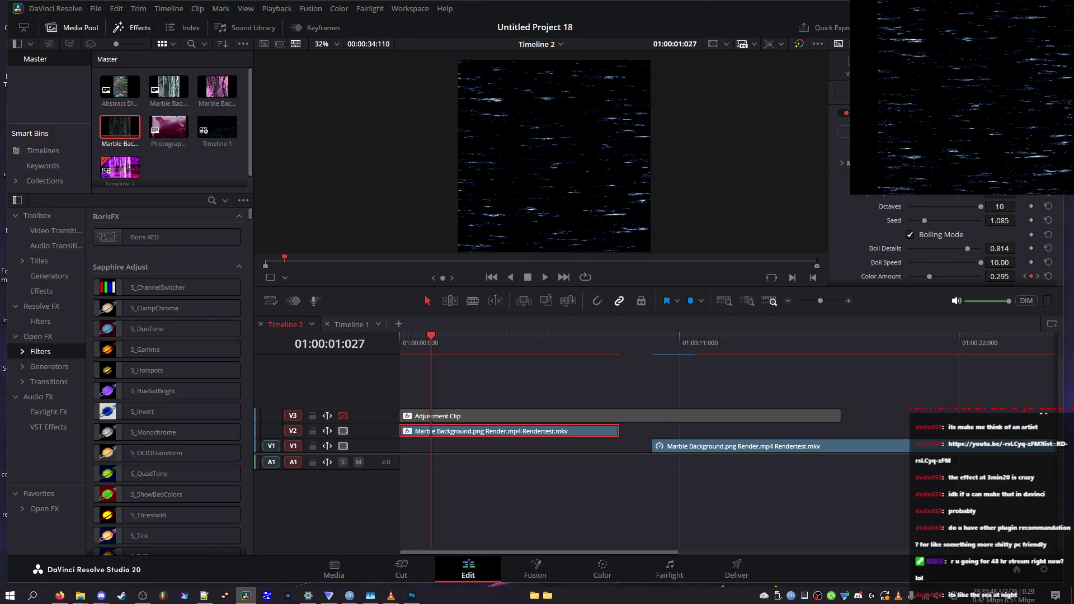
pyautogui.scroll(-3, 951, 168)
pyautogui.click(844, 131)
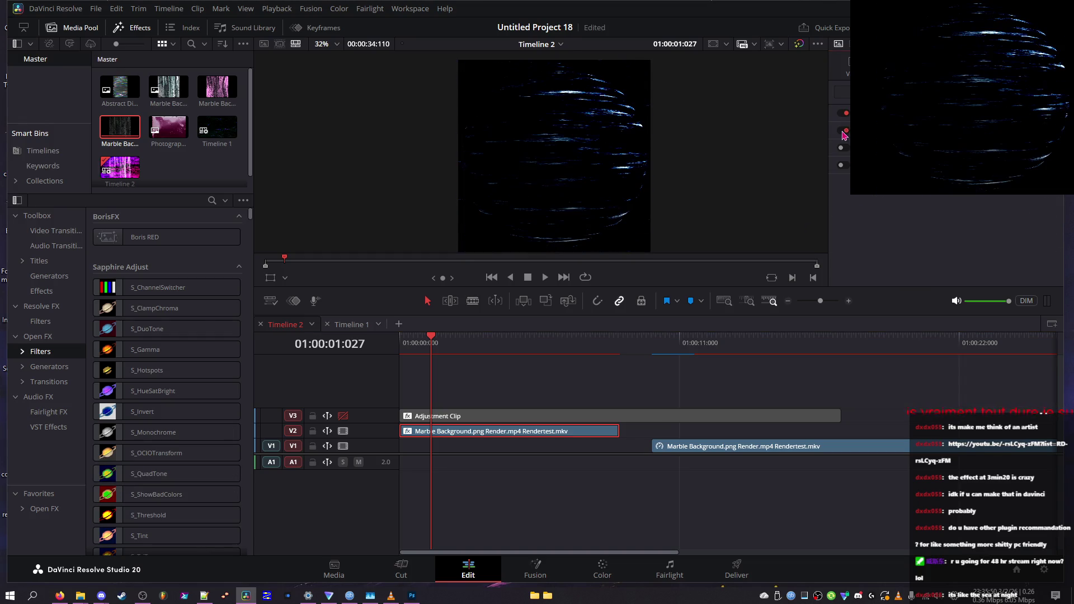
# - Turn off the top effect, enable the third effect, and play the timeline to check motion
pyautogui.moveTo(432, 343)
pyautogui.mouseDown()
pyautogui.moveTo(421, 342)
pyautogui.moveTo(473, 342)
pyautogui.moveTo(403, 342)
pyautogui.moveTo(472, 343)
pyautogui.moveTo(419, 343)
pyautogui.moveTo(441, 343)
pyautogui.mouseUp()
pyautogui.click(843, 113)
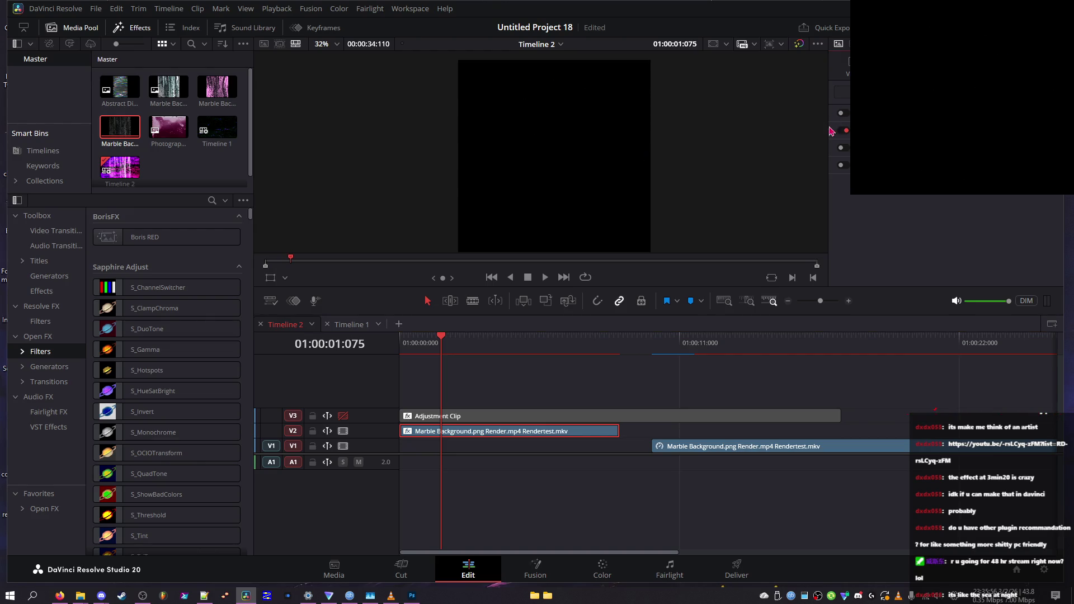
pyautogui.click(545, 278)
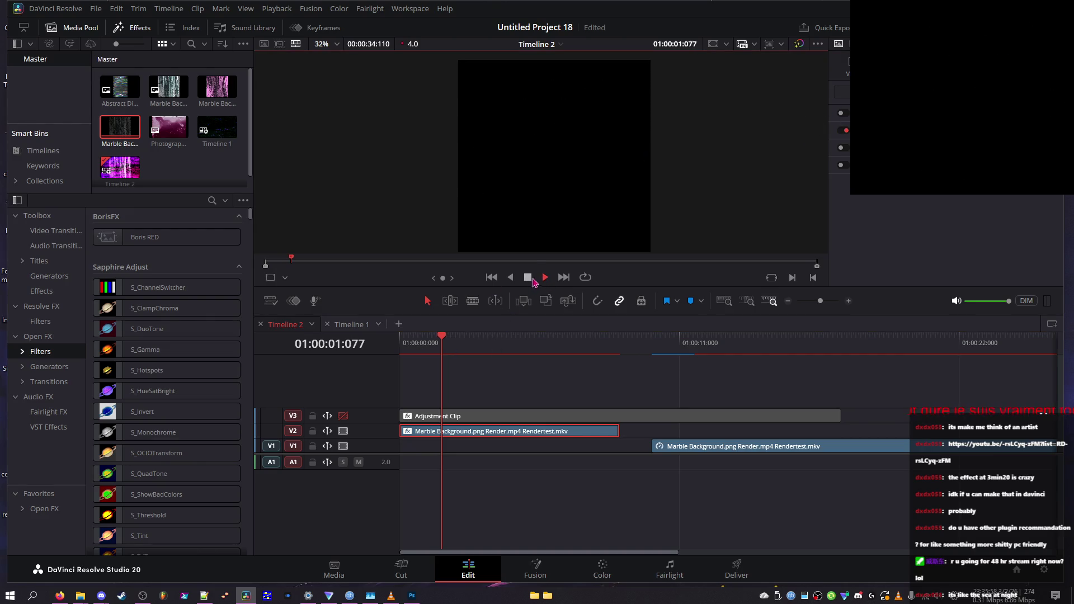
pyautogui.click(842, 148)
pyautogui.moveTo(444, 338); pyautogui.dragTo(374, 342)
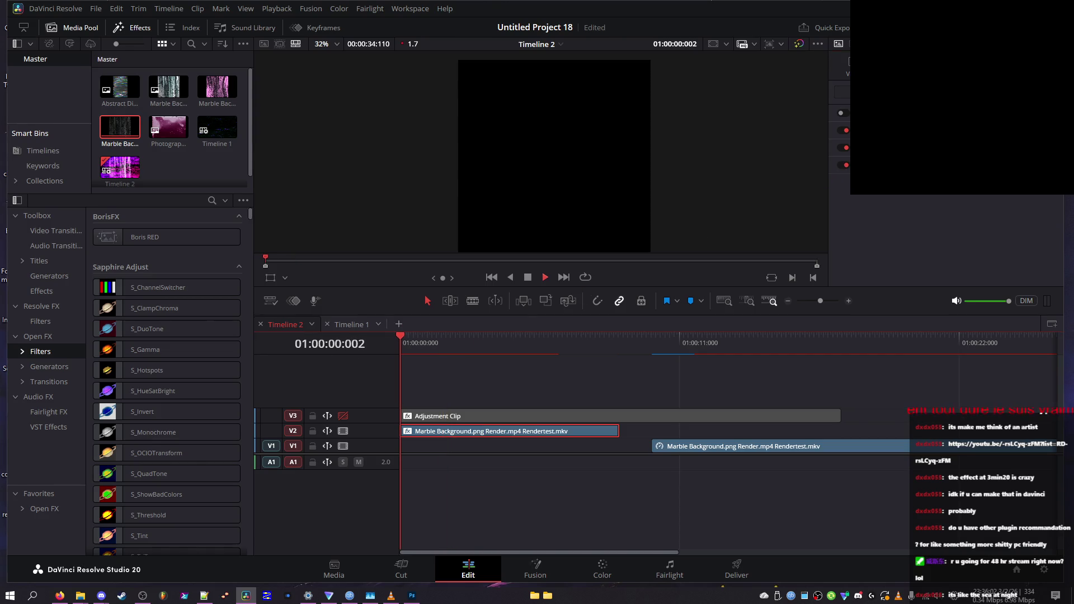
pyautogui.click(529, 277)
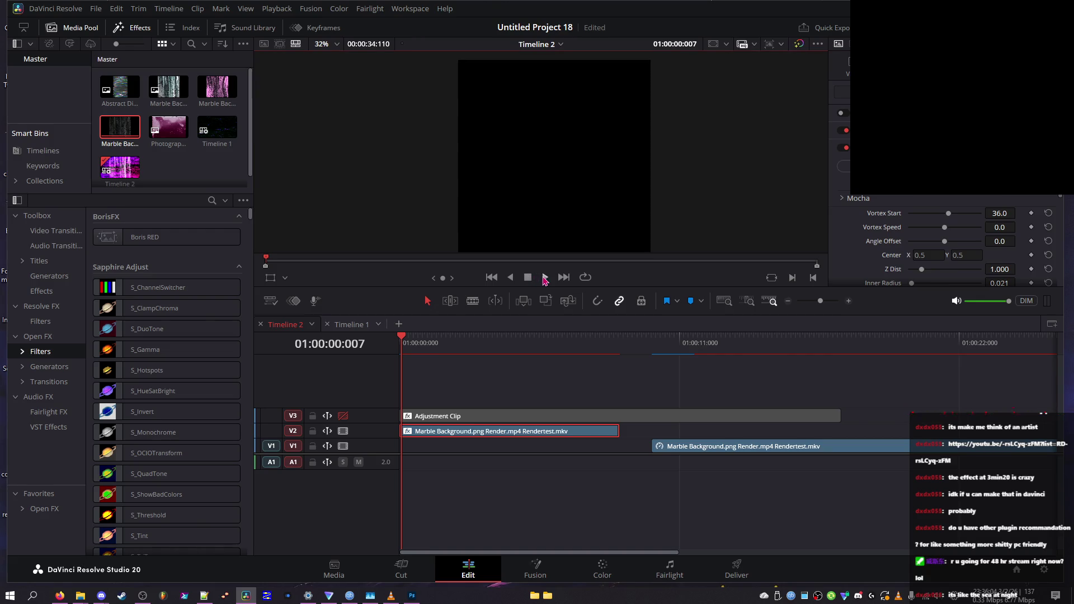
# - Open the clip's render caching menu, dismiss it, and resume playback
pyautogui.rightClick(513, 433)
pyautogui.moveTo(614, 320)
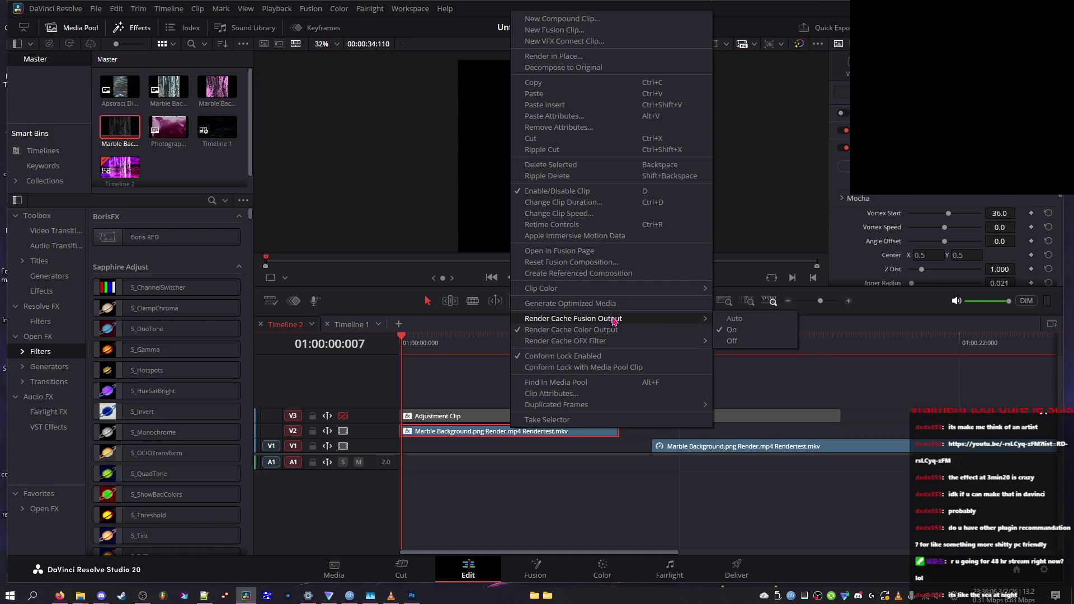
pyautogui.press('Escape')
pyautogui.press('space')
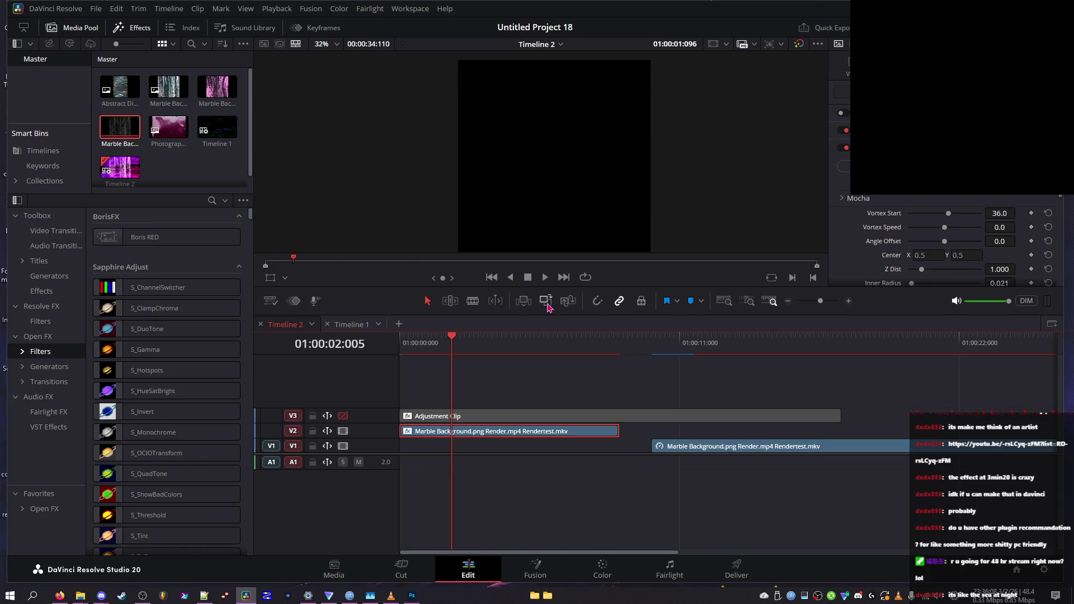
pyautogui.scroll(-5, 945, 240)
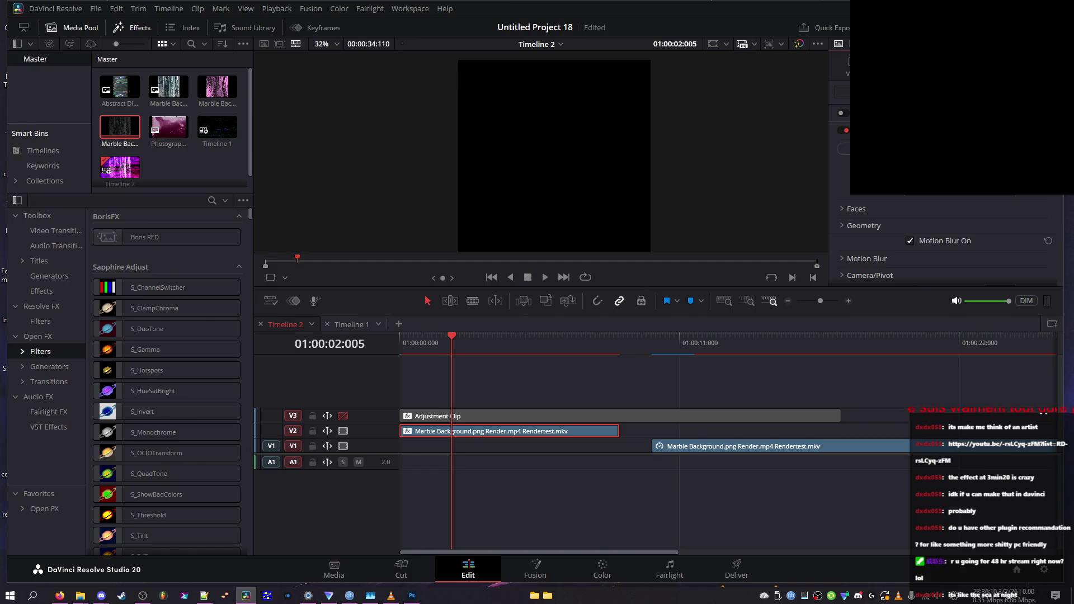
pyautogui.scroll(-5, 945, 240)
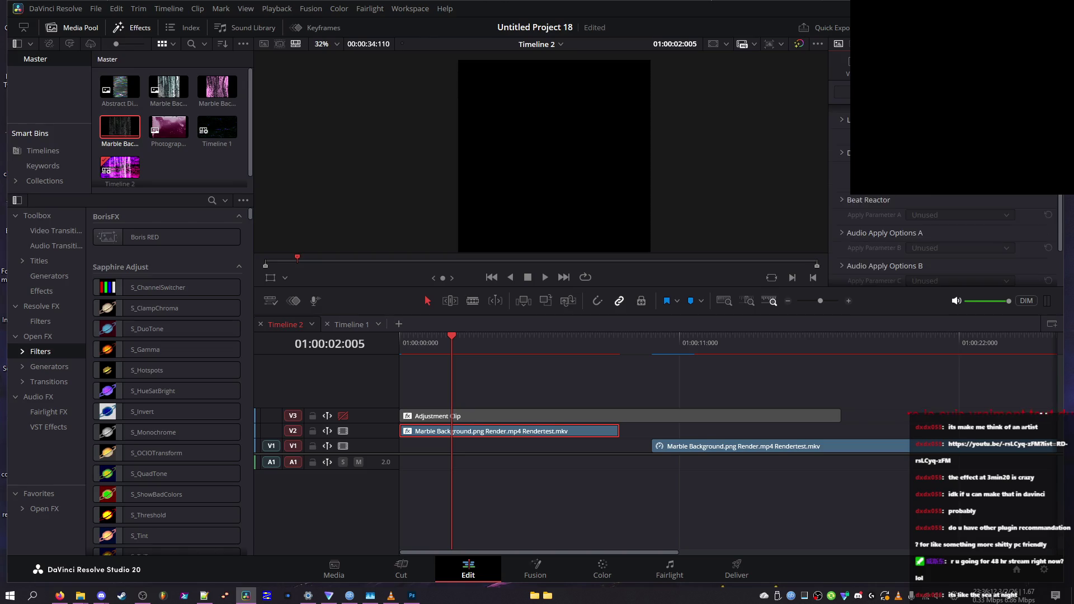
pyautogui.scroll(-5, 839, 131)
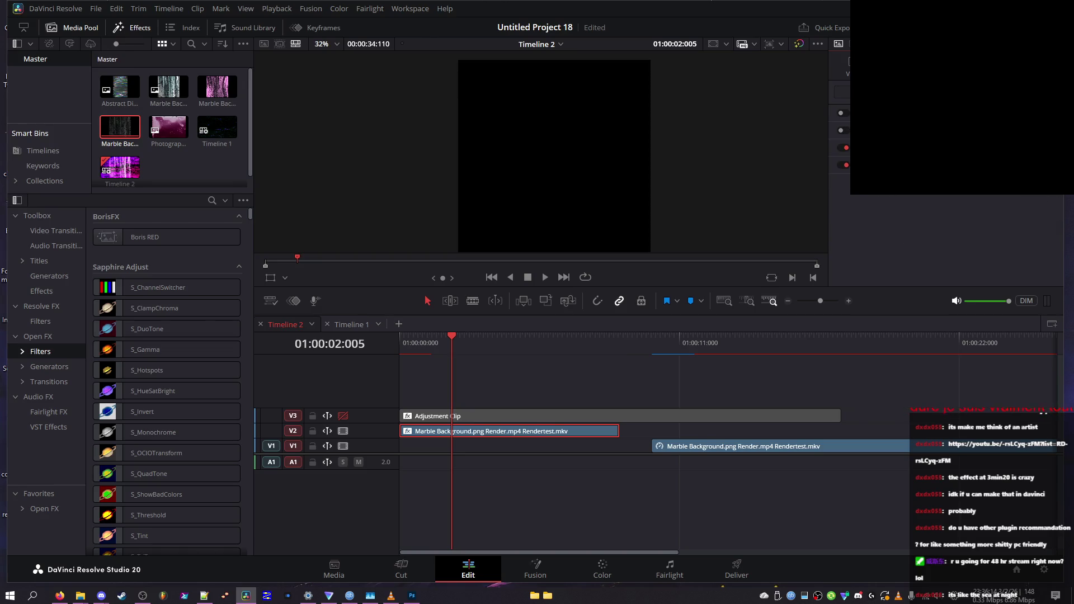
# - Replay from about one second in, then open the viewer's zoom level dropdown
pyautogui.press('Home')
pyautogui.click(453, 338)
pyautogui.press('space')
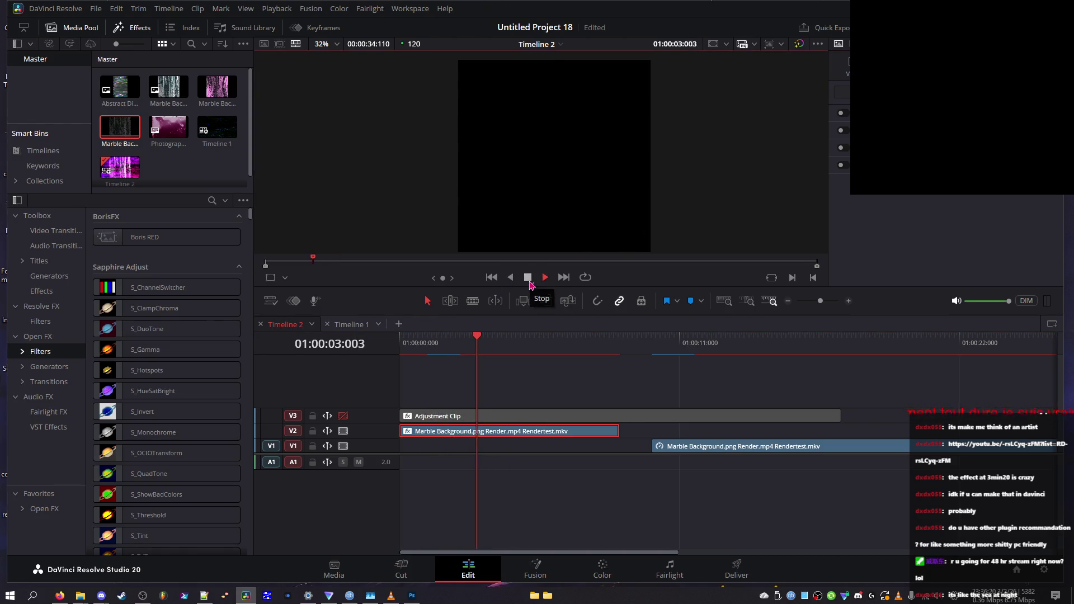
pyautogui.press('space')
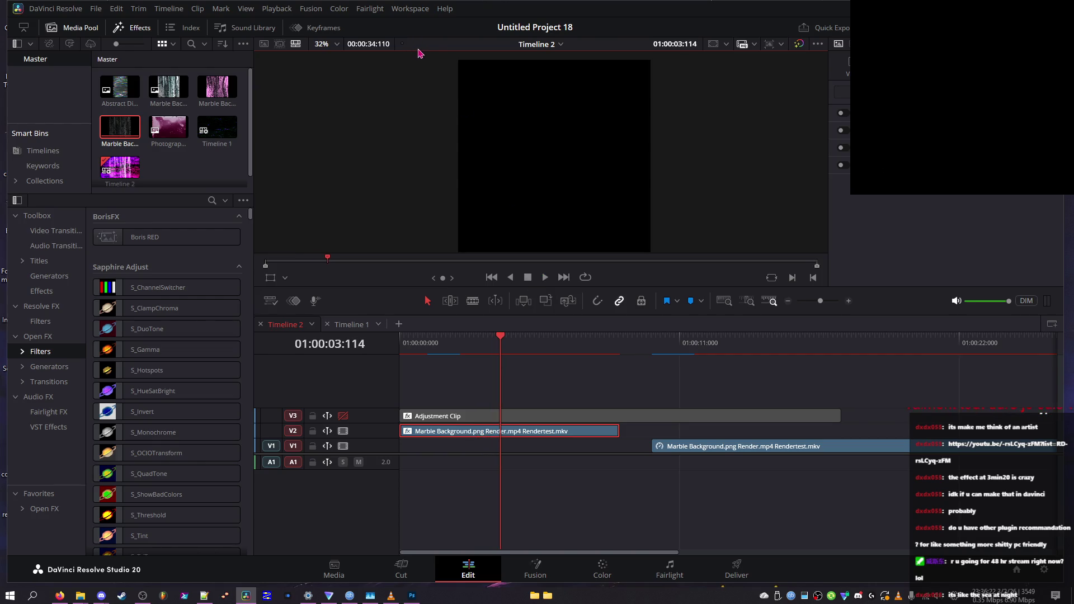
pyautogui.click(322, 44)
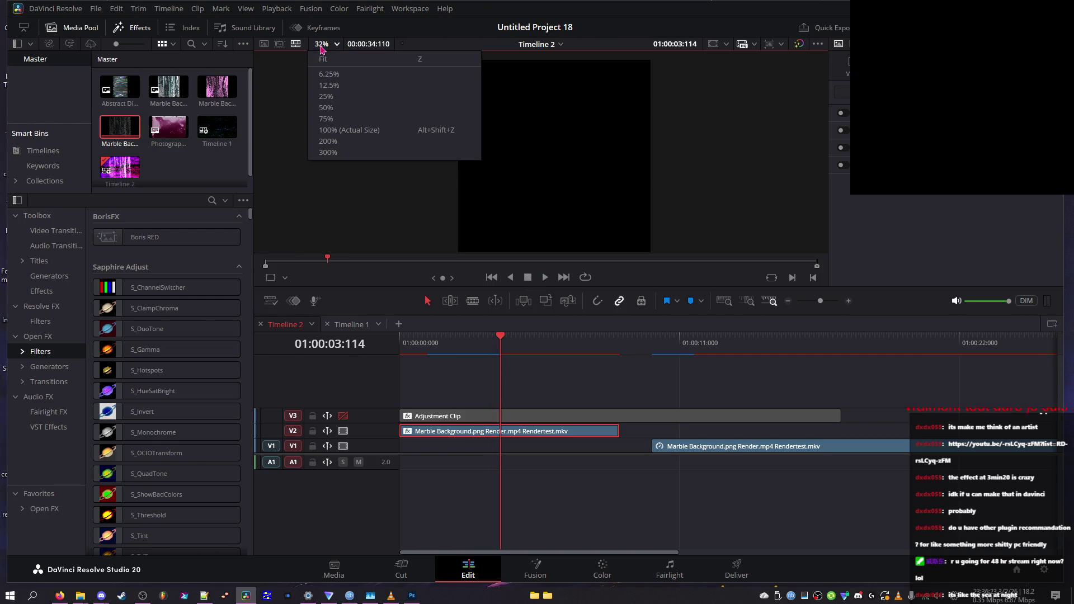
# - Set the preview zoom to 50%, scrub the timeline, and re-enable track V3
pyautogui.click(343, 108)
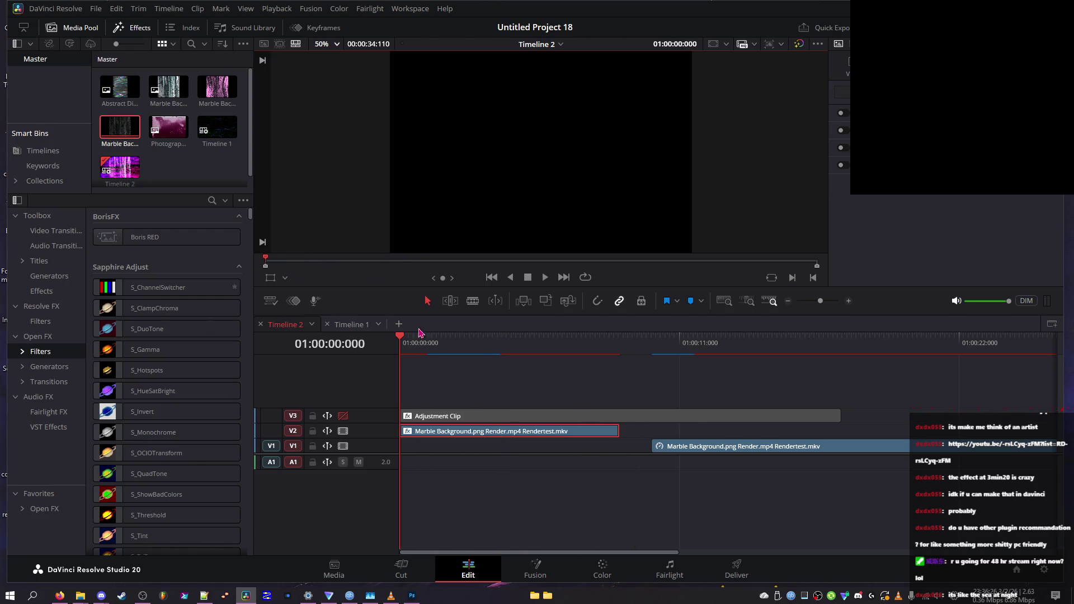
pyautogui.click(877, 346)
pyautogui.moveTo(891, 353)
pyautogui.mouseDown()
pyautogui.moveTo(485, 354)
pyautogui.moveTo(599, 353)
pyautogui.moveTo(564, 354)
pyautogui.mouseUp()
pyautogui.click(343, 415)
pyautogui.hotkey('shift', 'Left')
pyautogui.hotkey('shift', 'Left')
pyautogui.hotkey('shift', 'Left')
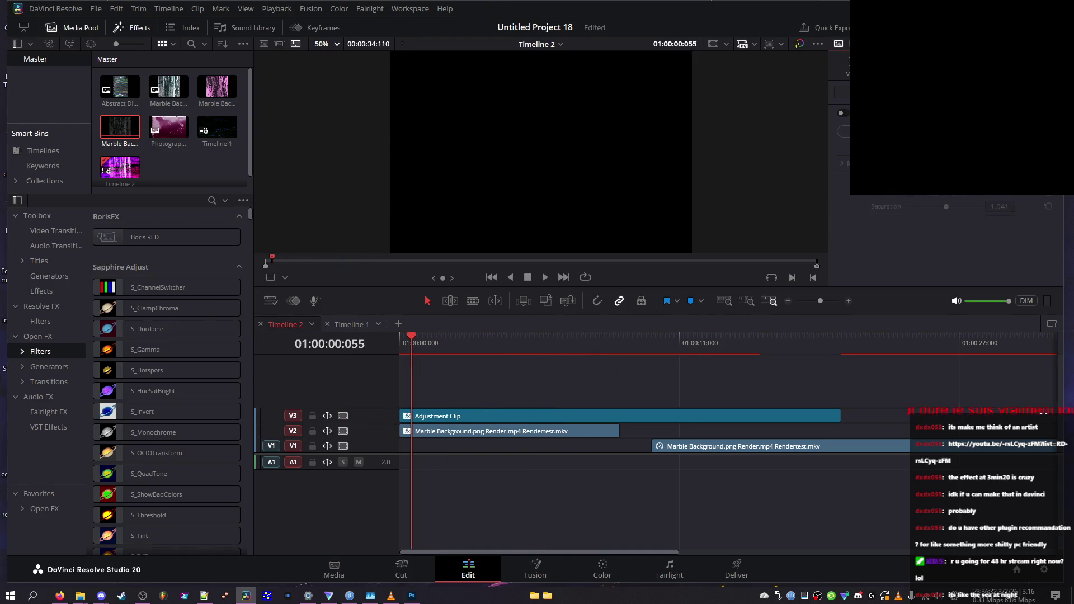
pyautogui.press('Home')
# - Select the Marble Background clip on V2 and set its Composite Mode to Normal
pyautogui.click(455, 434)
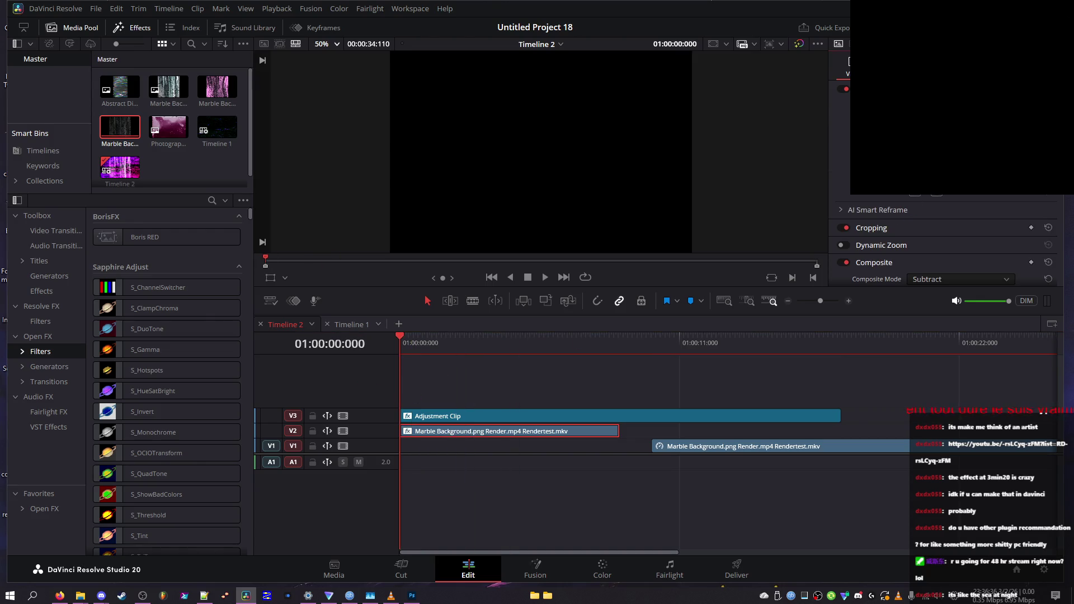
pyautogui.scroll(-2, 945, 241)
pyautogui.click(960, 234)
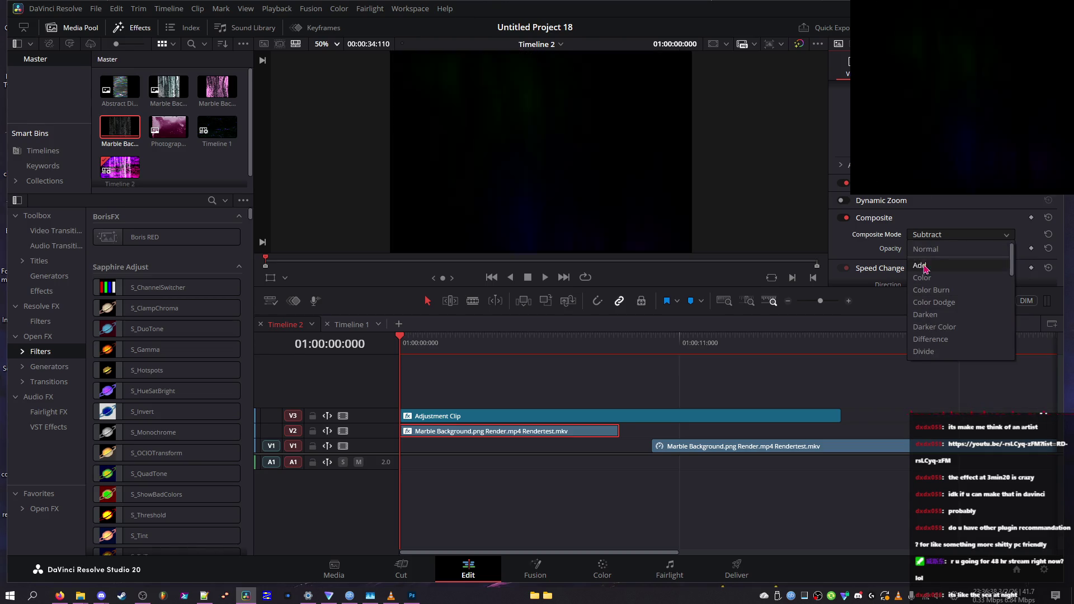
pyautogui.click(926, 249)
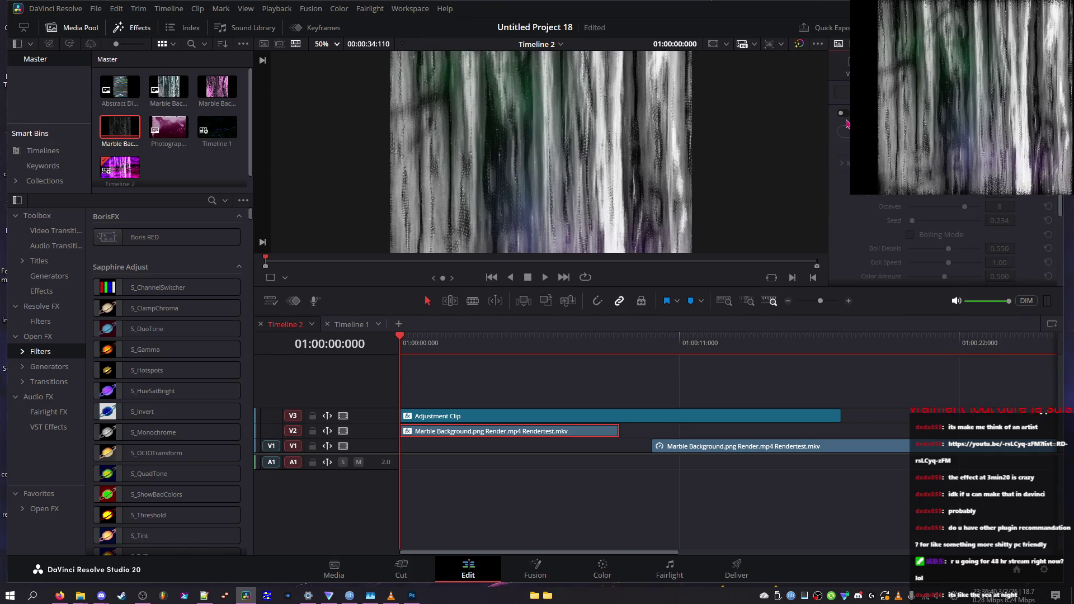
# - Enable BCC Sphere and play from about one second in to preview the sphere
pyautogui.click(844, 131)
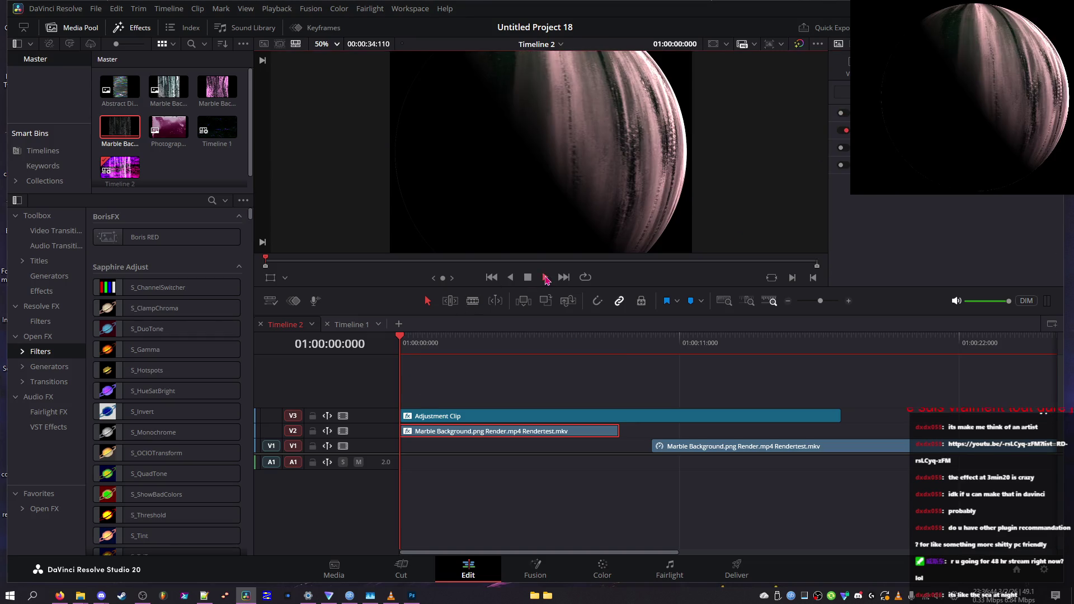
pyautogui.click(438, 342)
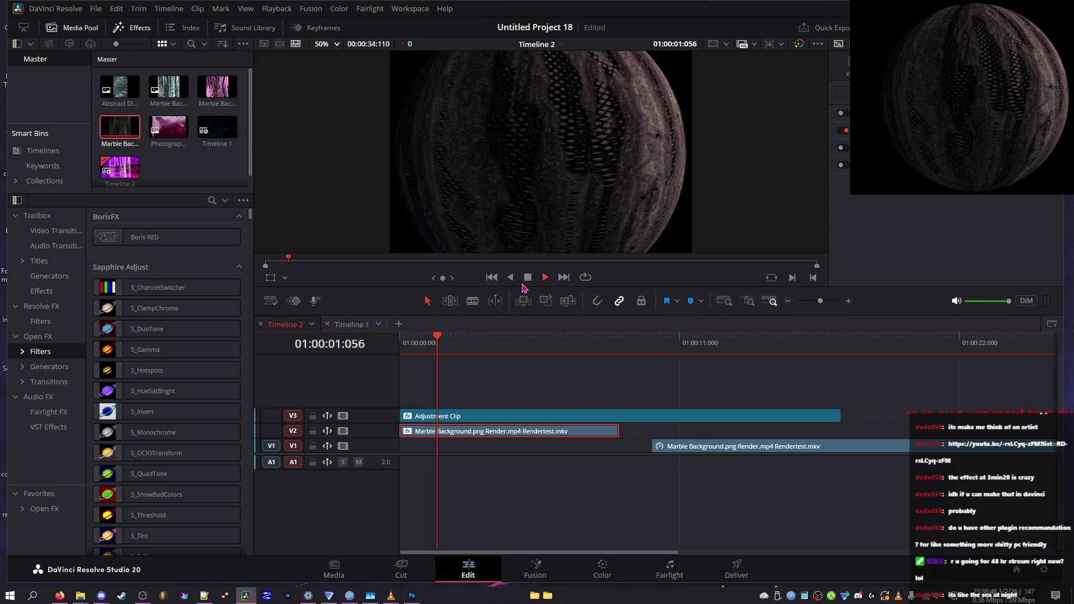
pyautogui.scroll(-2, 537, 223)
pyautogui.press('space')
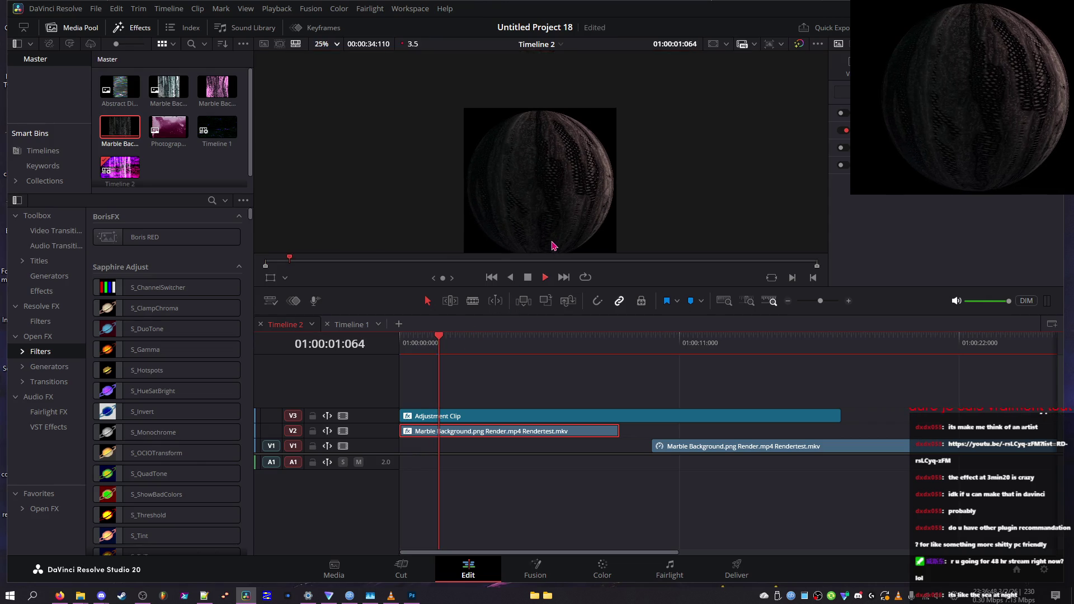
pyautogui.click(527, 278)
pyautogui.moveTo(456, 342); pyautogui.dragTo(461, 347)
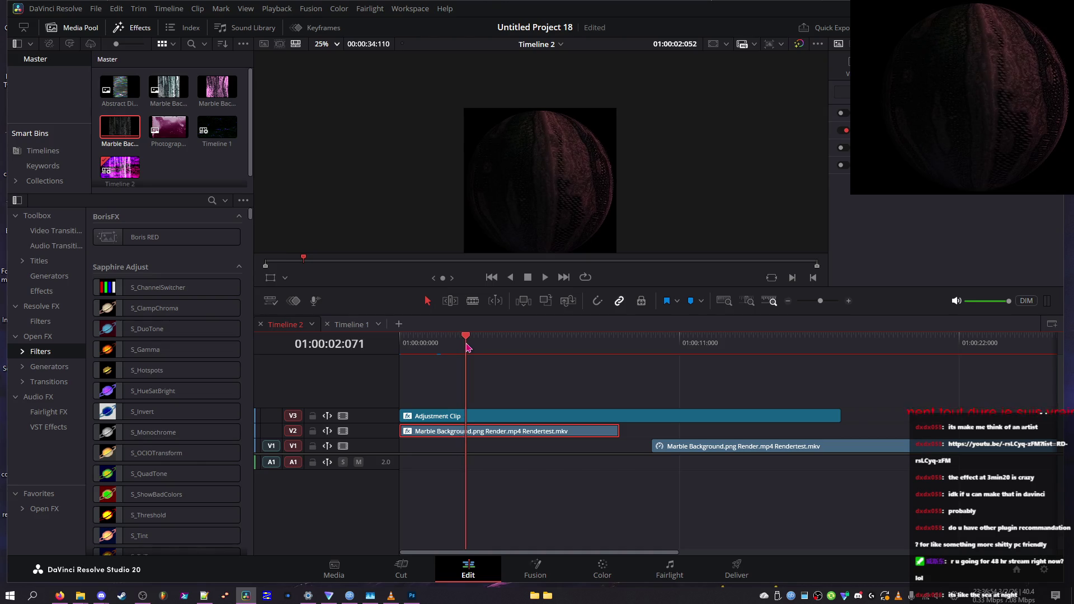
# - Watch GPU usage in Task Manager, enable another effect, and replay the timeline from the start
pyautogui.click(374, 596)
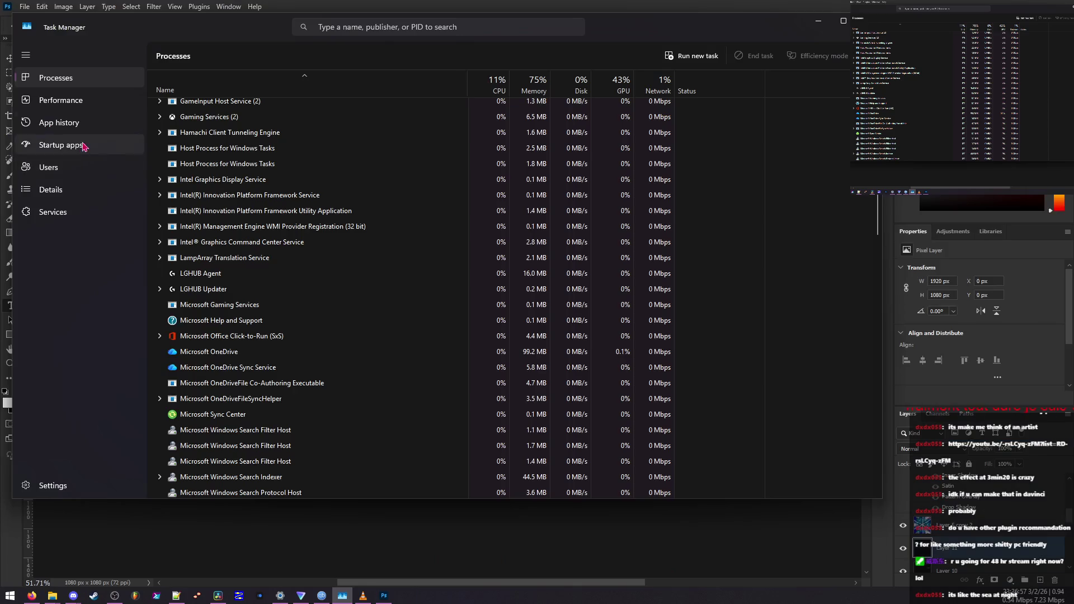
pyautogui.click(62, 101)
pyautogui.click(207, 376)
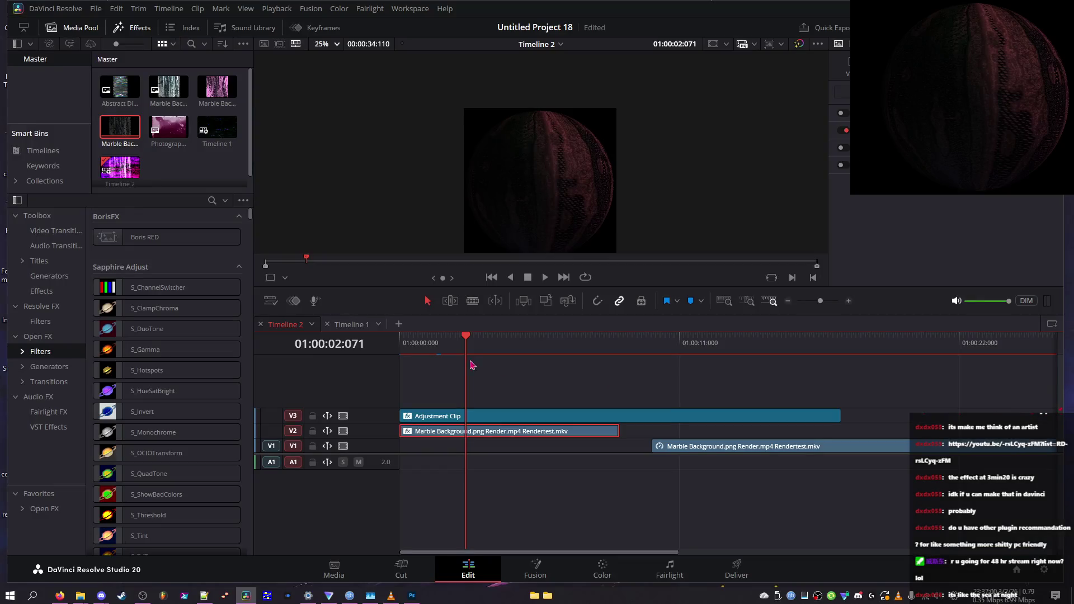
pyautogui.click(546, 278)
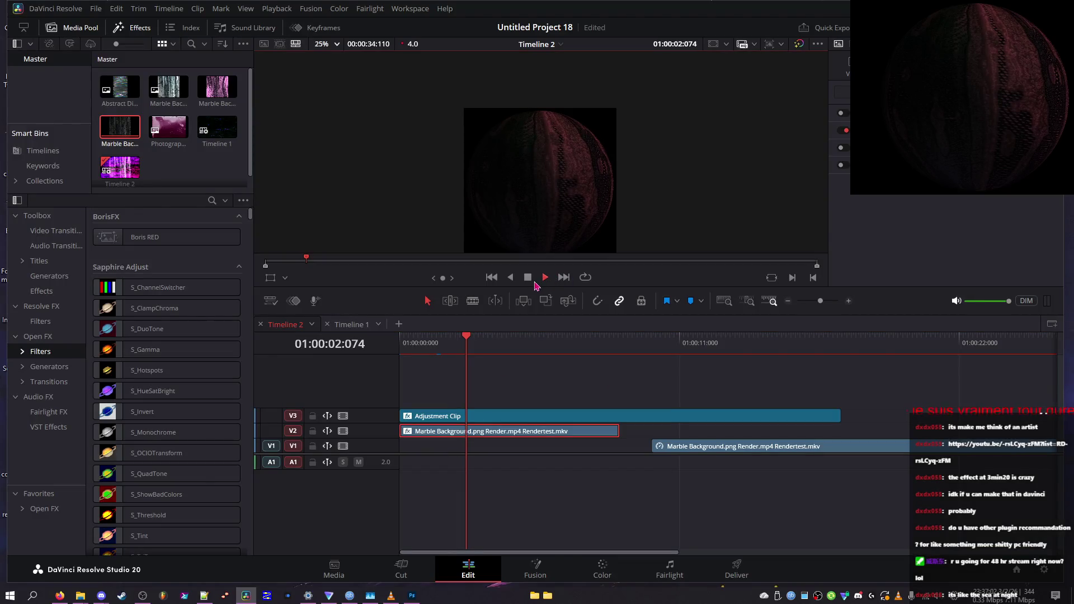
pyautogui.click(845, 148)
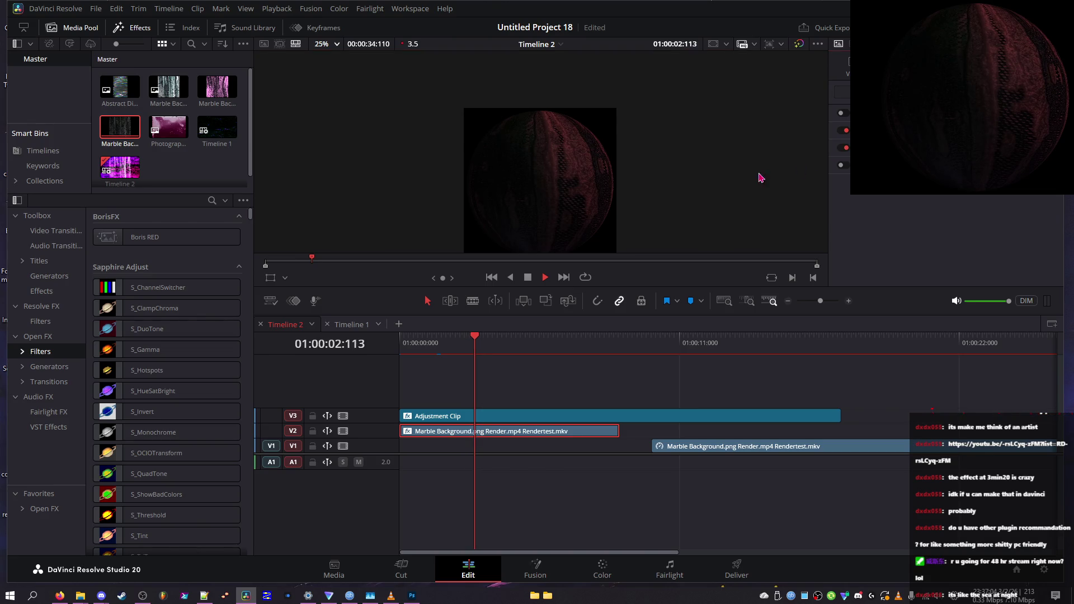
pyautogui.press('Home')
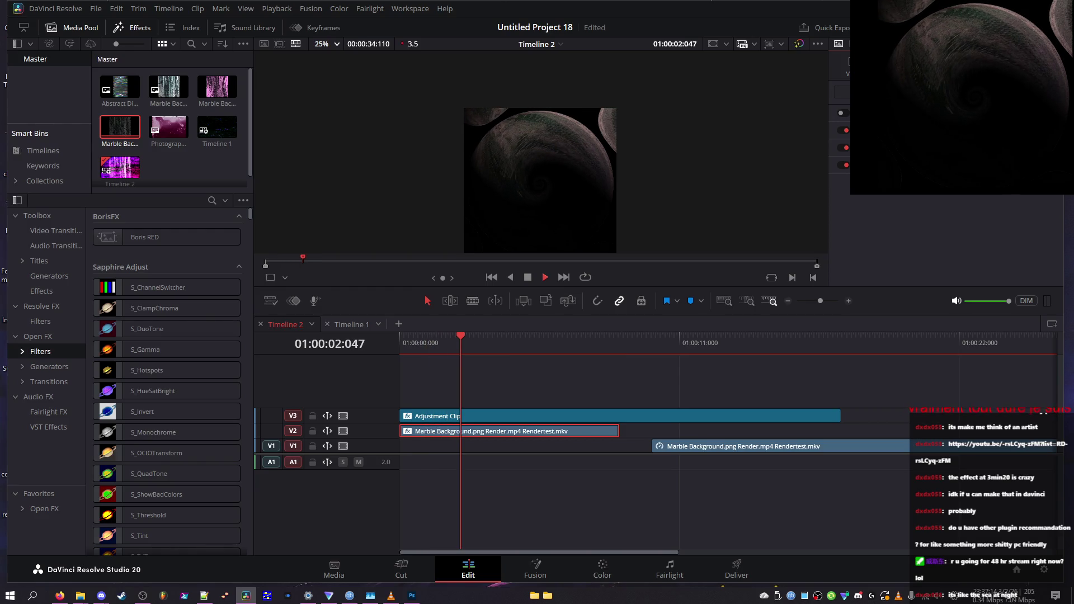
pyautogui.click(527, 277)
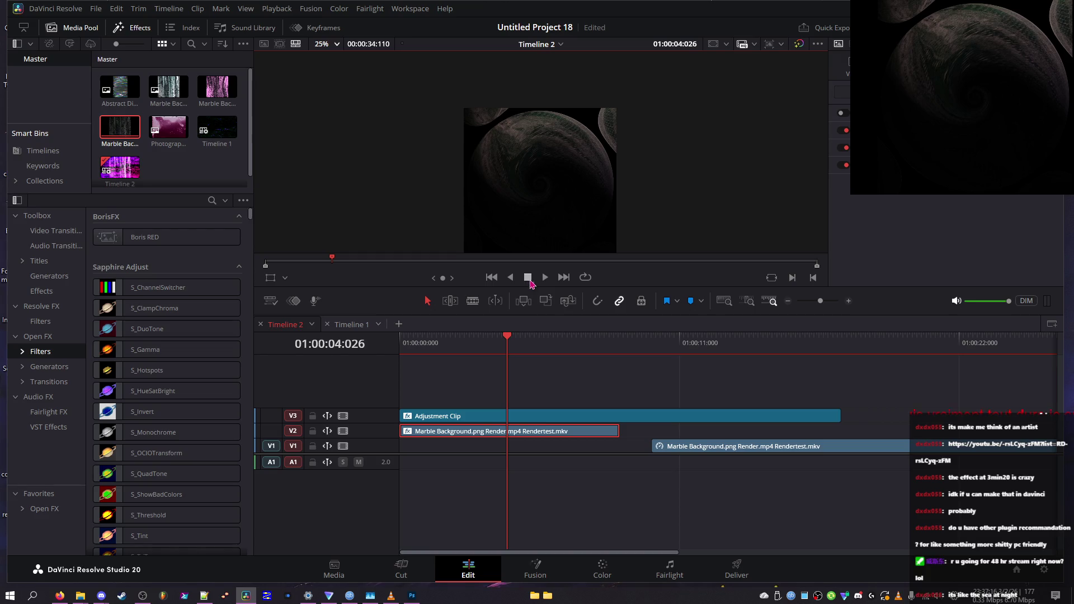
pyautogui.moveTo(462, 344)
pyautogui.mouseDown()
pyautogui.moveTo(408, 352)
pyautogui.moveTo(614, 366)
pyautogui.moveTo(431, 365)
pyautogui.mouseUp()
pyautogui.click(477, 358)
pyautogui.scroll(-3, 881, 204)
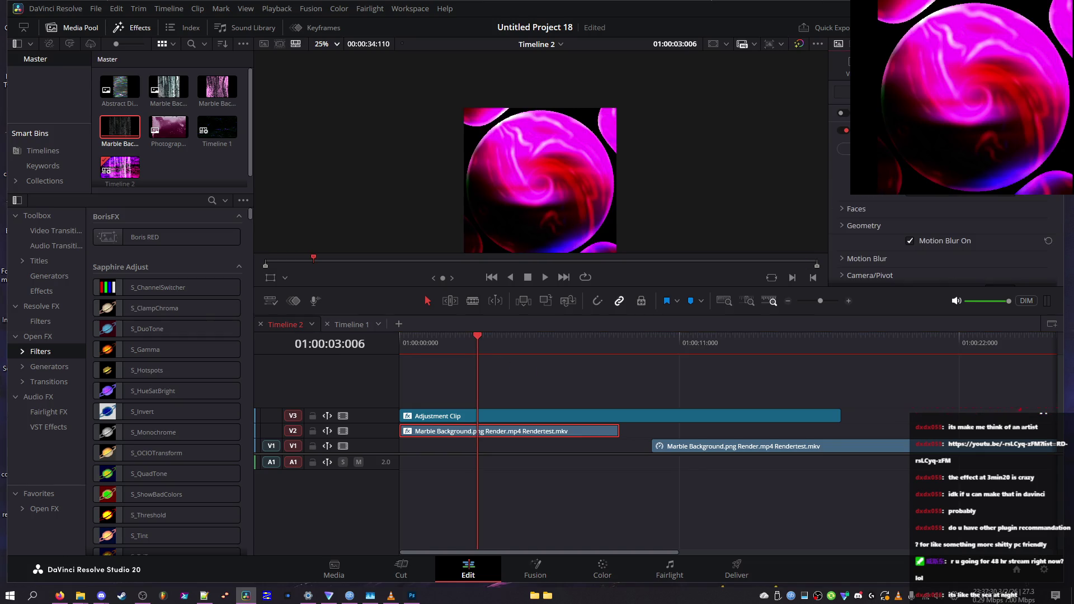
pyautogui.scroll(4, 945, 241)
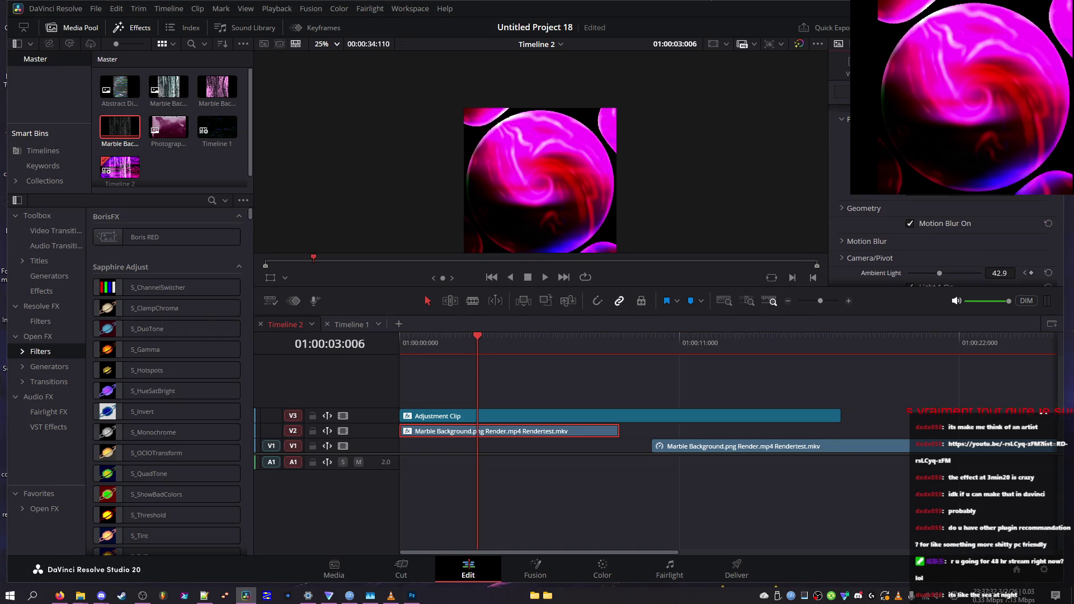
pyautogui.scroll(-5, 932, 223)
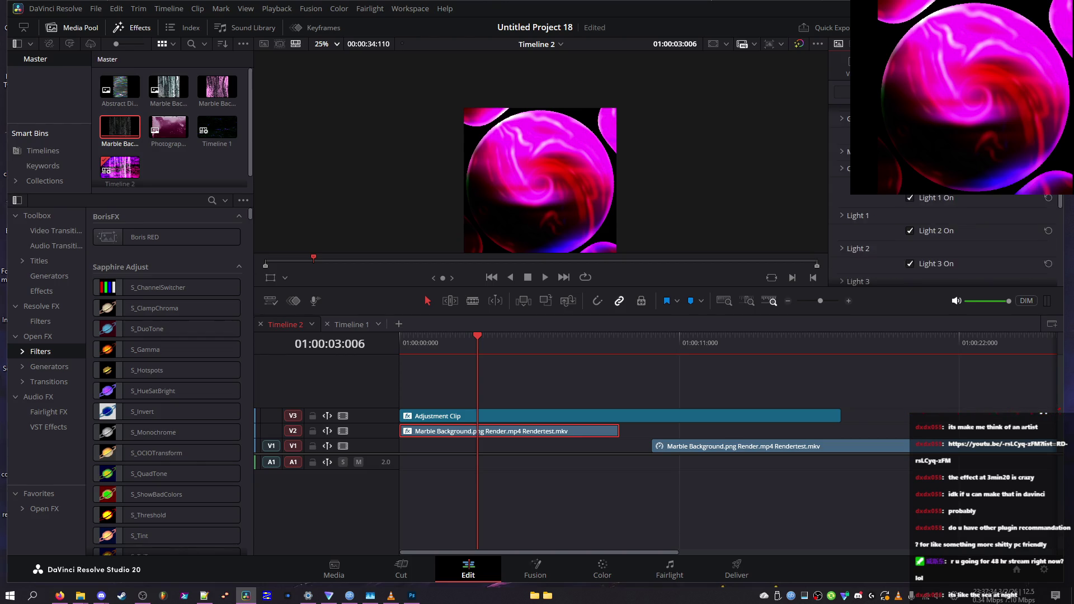
pyautogui.click(932, 226)
pyautogui.click(932, 252)
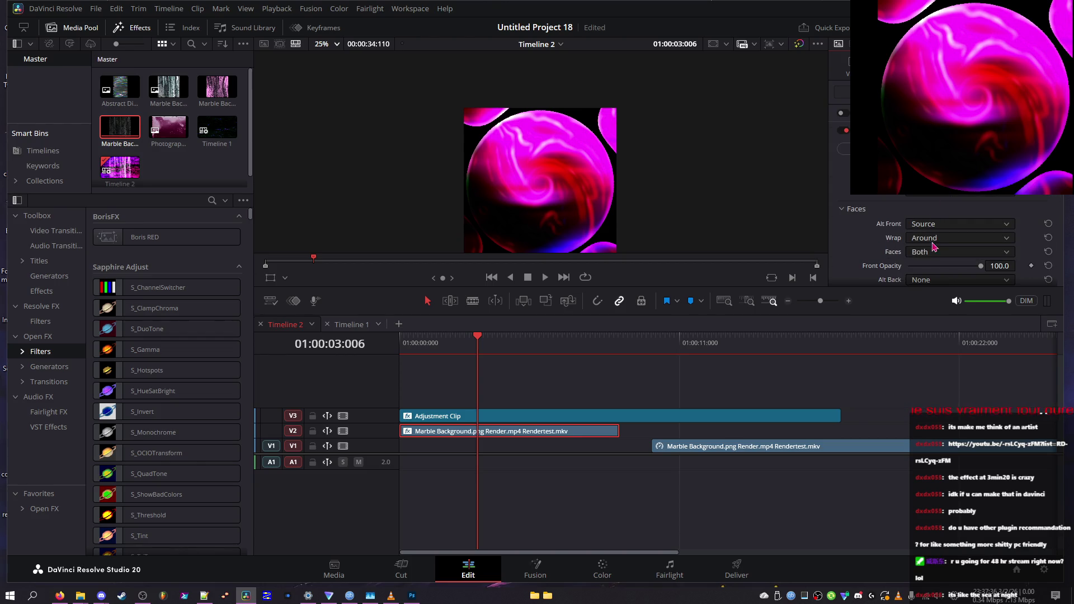
pyautogui.click(932, 238)
pyautogui.click(933, 267)
pyautogui.click(932, 252)
pyautogui.click(940, 289)
pyautogui.click(941, 241)
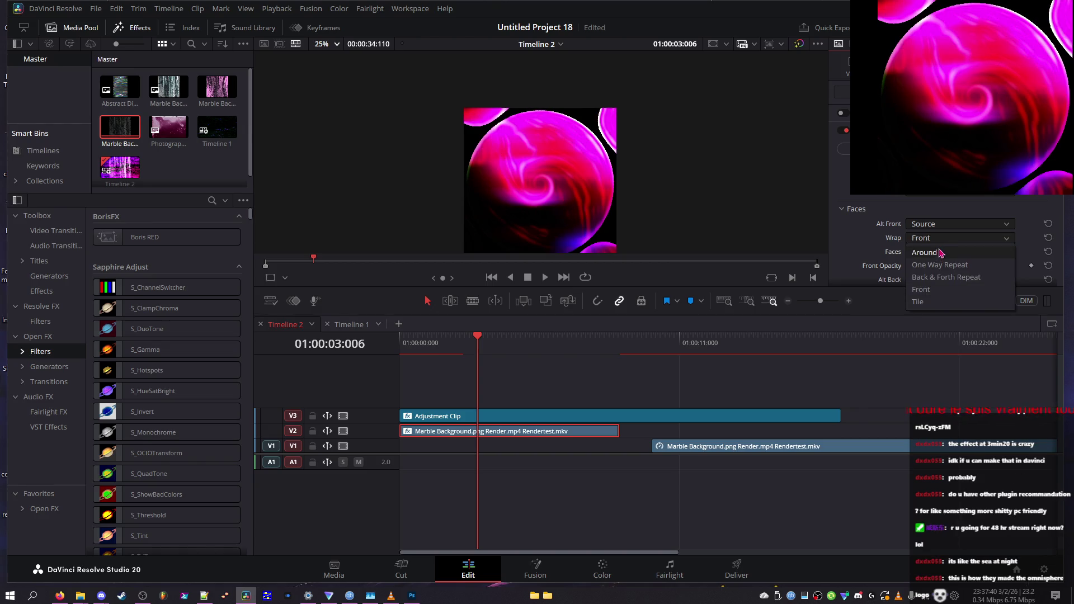
pyautogui.click(942, 260)
pyautogui.click(941, 227)
pyautogui.click(940, 252)
pyautogui.click(938, 253)
pyautogui.click(934, 286)
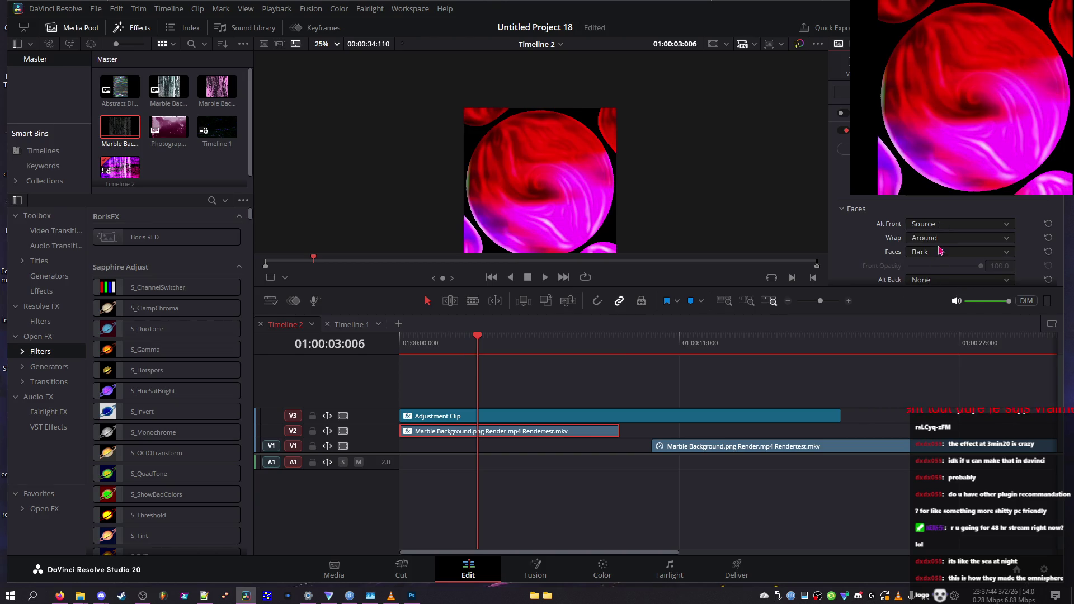
pyautogui.click(939, 252)
pyautogui.click(939, 290)
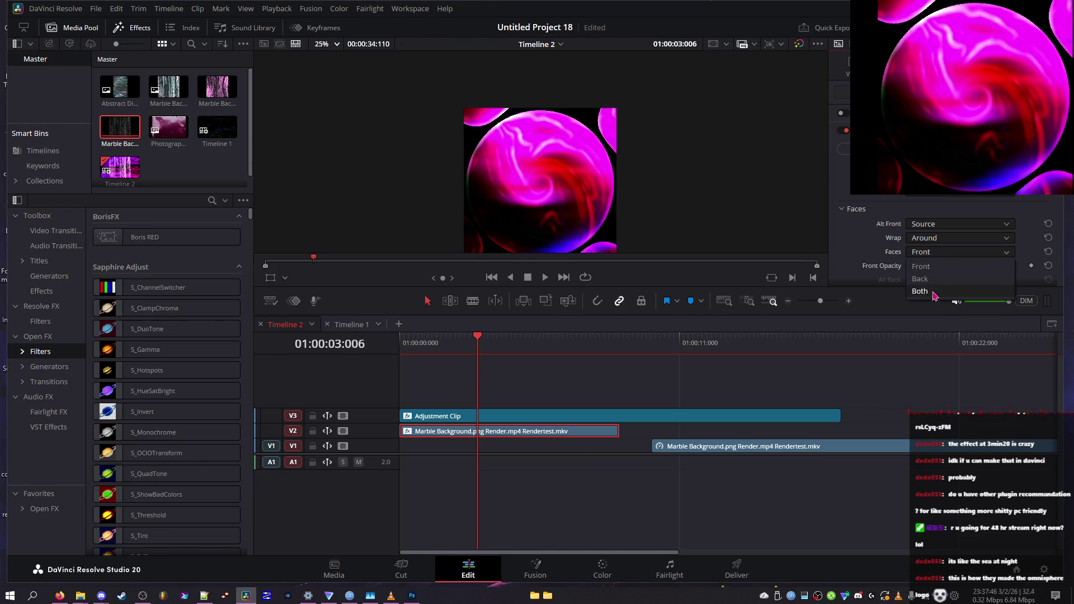
pyautogui.click(943, 255)
pyautogui.click(931, 254)
pyautogui.click(924, 280)
pyautogui.click(933, 309)
pyautogui.click(923, 280)
pyautogui.click(923, 238)
pyautogui.scroll(-1, 939, 235)
pyautogui.moveTo(980, 221); pyautogui.dragTo(947, 224)
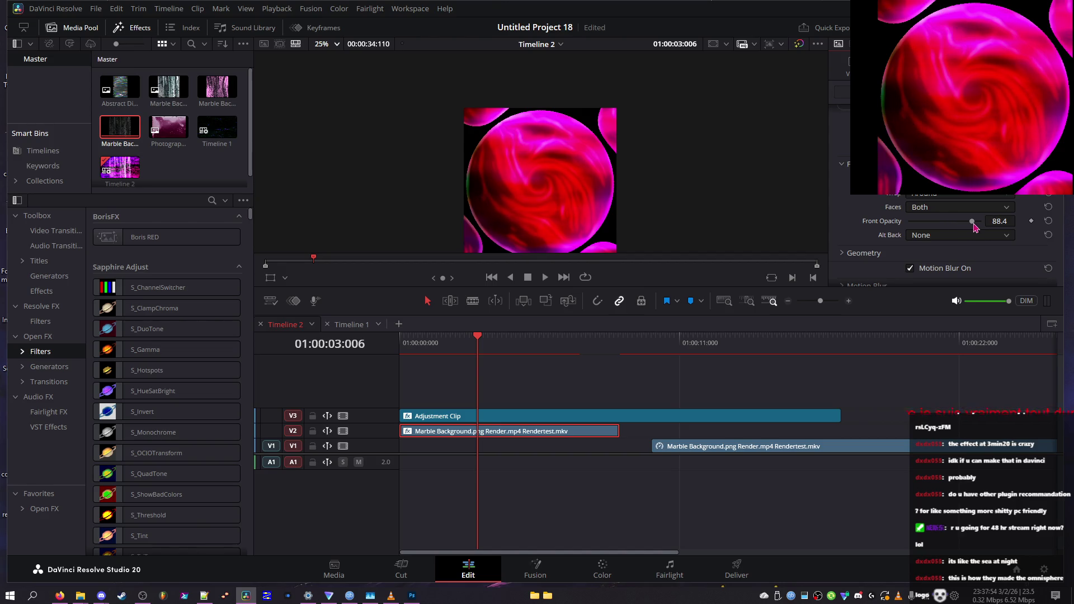
pyautogui.hotkey('shift', 'Right')
pyautogui.moveTo(968, 221); pyautogui.dragTo(954, 226)
pyautogui.moveTo(472, 343)
pyautogui.mouseDown()
pyautogui.moveTo(440, 342)
pyautogui.moveTo(501, 343)
pyautogui.mouseUp()
pyautogui.click(1048, 221)
pyautogui.scroll(2, 1050, 236)
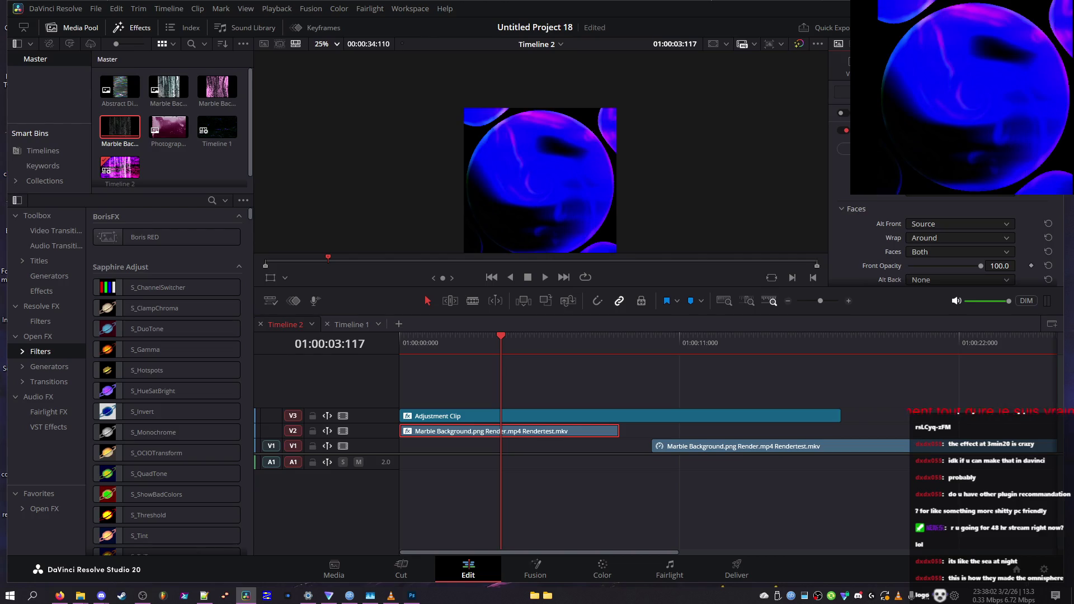
pyautogui.click(841, 159)
# - Toggle the glow effect off and on, then disable the adjustment clip's track to compare
pyautogui.click(846, 166)
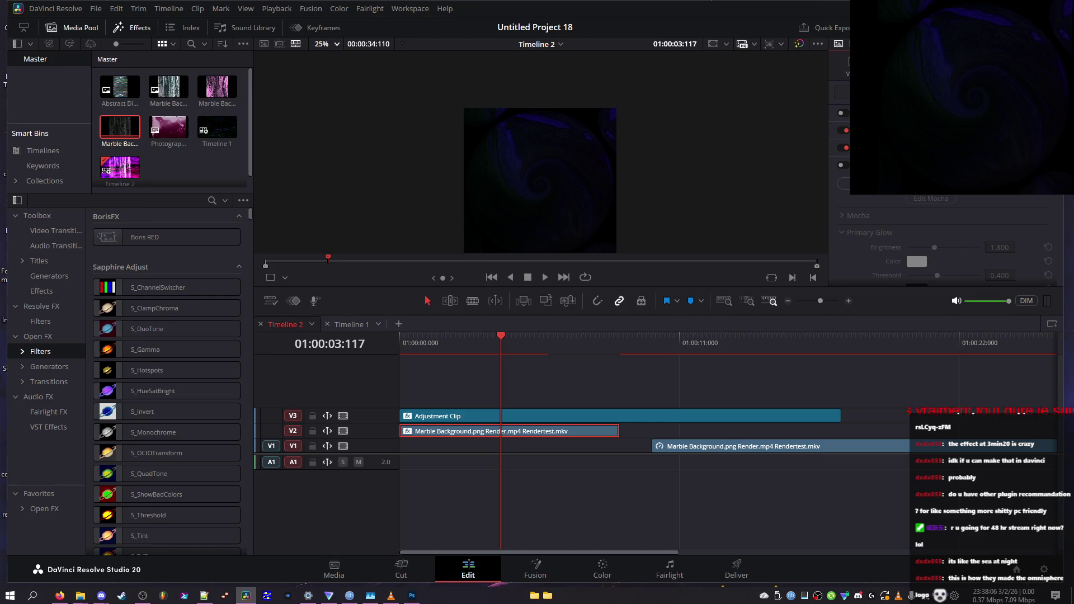
pyautogui.click(845, 165)
pyautogui.moveTo(427, 351); pyautogui.dragTo(466, 348)
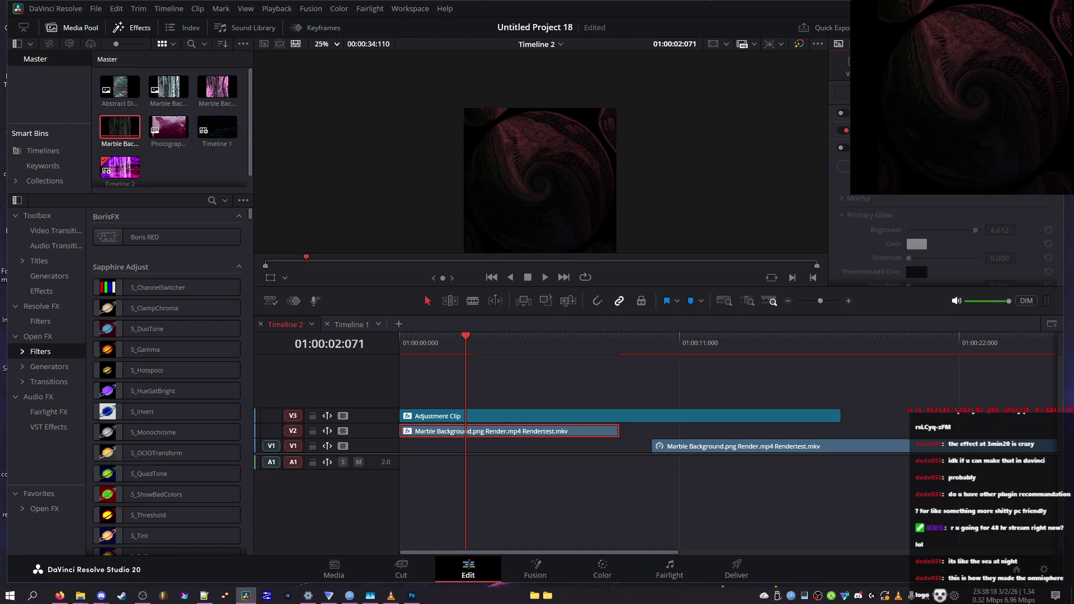
pyautogui.click(343, 415)
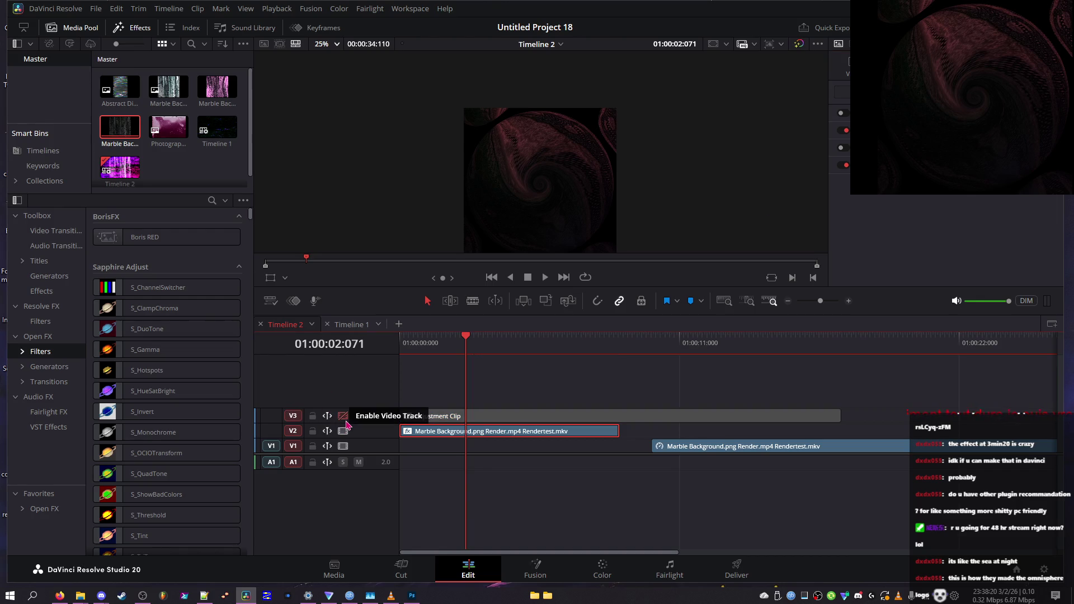
# - Re-enable the glow, collapse its parameter groups, and adjust S_WarpVortex Vortex Start
pyautogui.click(845, 150)
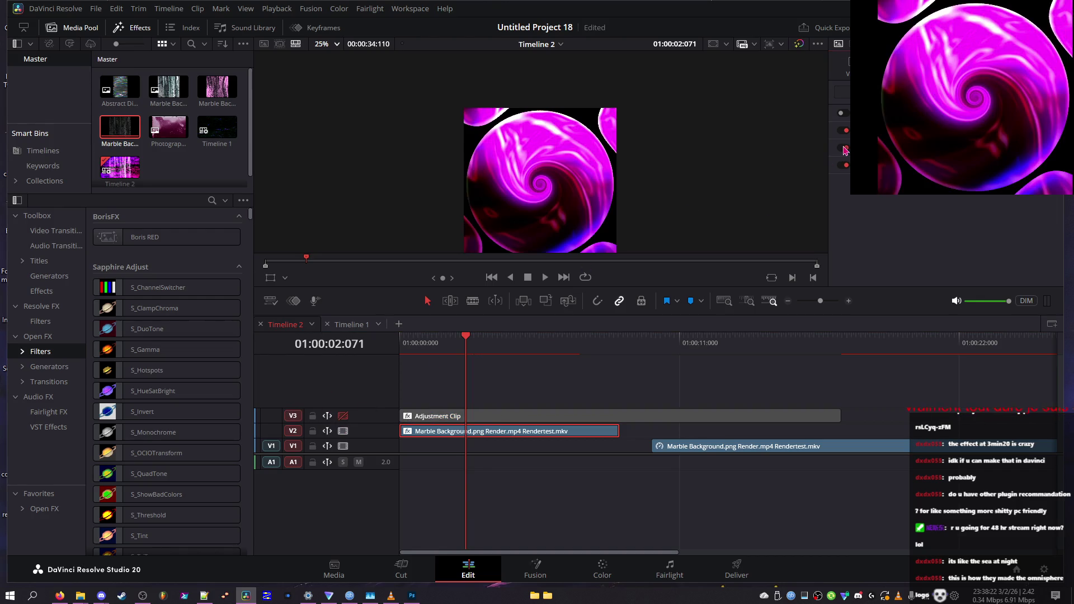
pyautogui.moveTo(551, 344); pyautogui.dragTo(482, 344)
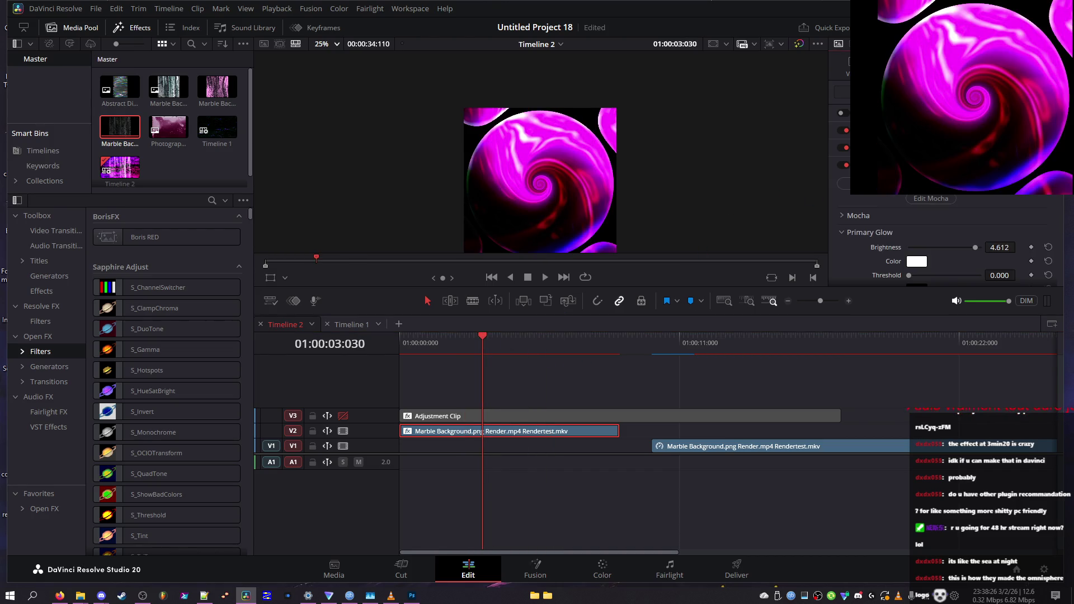
pyautogui.click(839, 174)
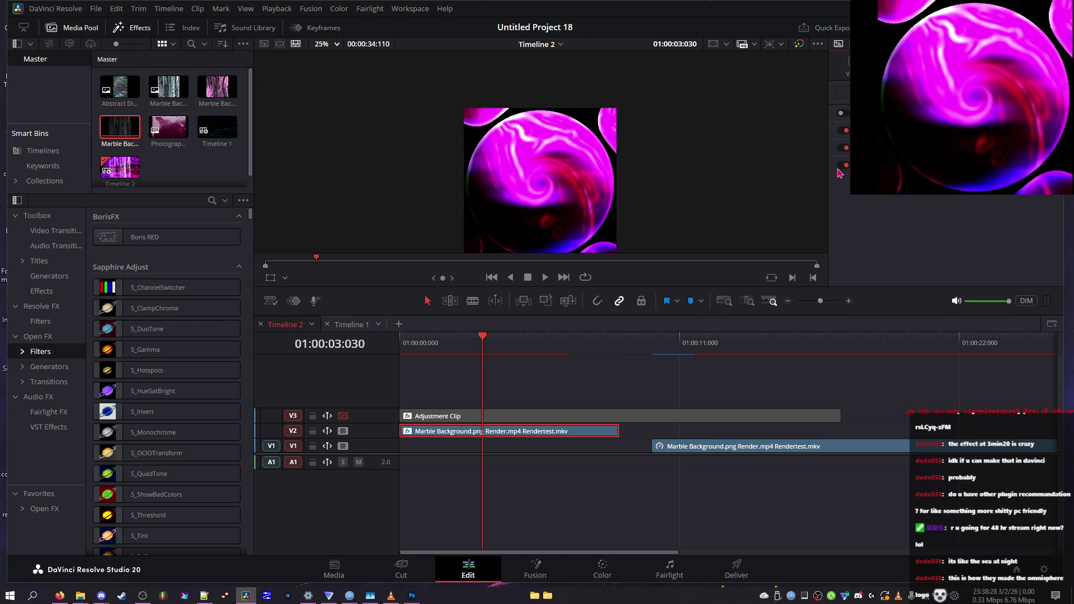
pyautogui.moveTo(949, 216)
pyautogui.mouseDown()
pyautogui.moveTo(887, 211)
pyautogui.moveTo(946, 213)
pyautogui.moveTo(938, 228)
pyautogui.mouseUp()
# - Settle the vortex at Start 36 with Speed 0, undoing the speed reset trial
pyautogui.click(499, 342)
pyautogui.click(1048, 227)
pyautogui.moveTo(485, 343)
pyautogui.mouseDown()
pyautogui.moveTo(408, 346)
pyautogui.moveTo(588, 353)
pyautogui.mouseUp()
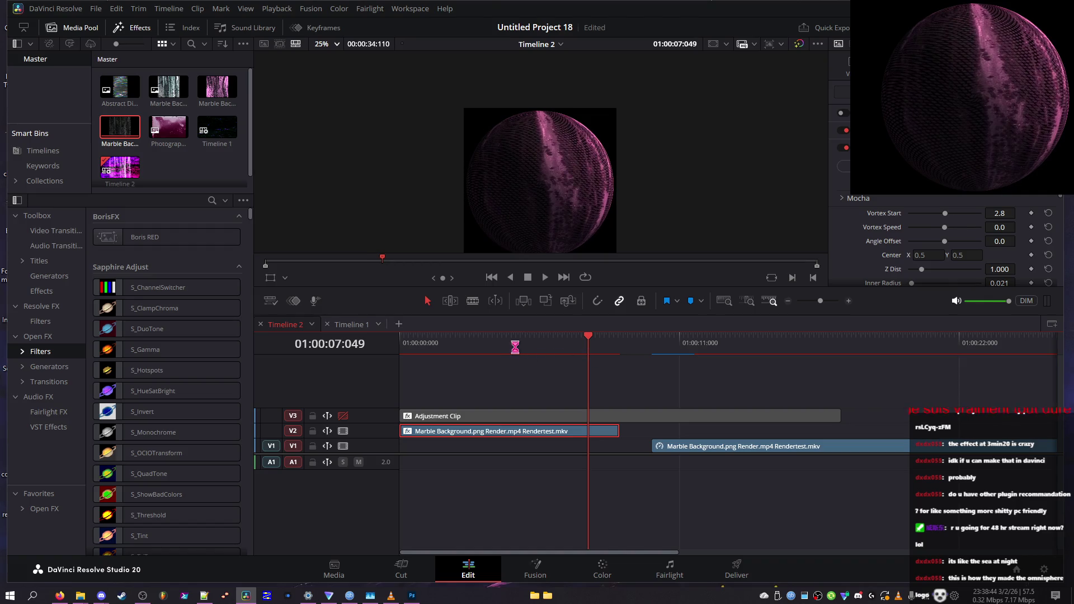
pyautogui.hotkey('ctrl', 'z')
pyautogui.hotkey('ctrl', 'shift', 'z')
pyautogui.moveTo(449, 348)
pyautogui.mouseDown()
pyautogui.moveTo(413, 348)
pyautogui.moveTo(484, 351)
pyautogui.moveTo(464, 353)
pyautogui.mouseUp()
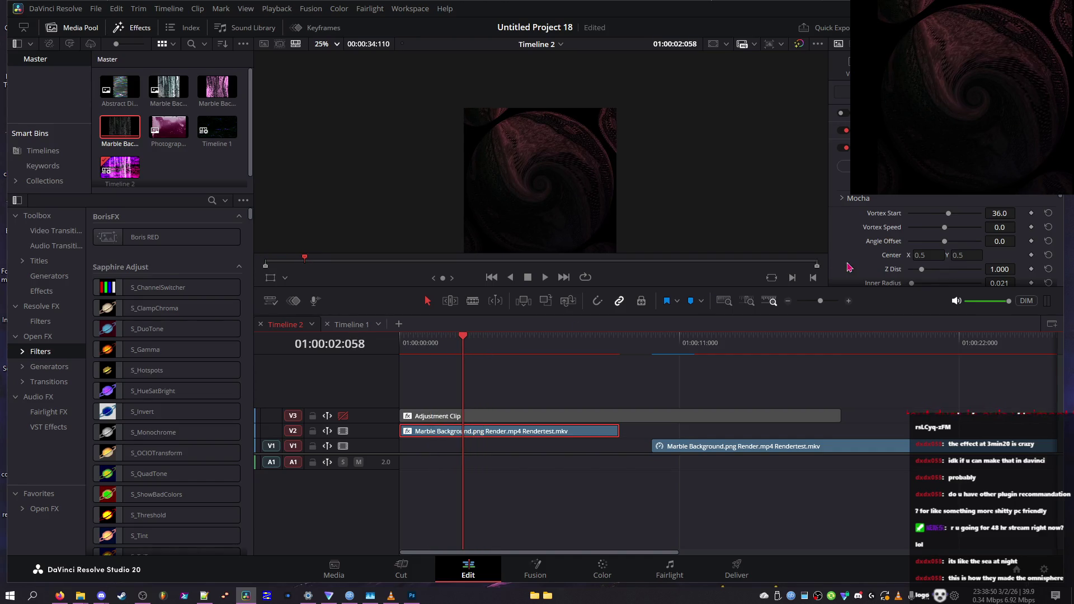
# - Try Tile for the horizontal wrap mode, then set it back to Reflect
pyautogui.scroll(-3, 945, 254)
pyautogui.click(933, 207)
pyautogui.click(926, 235)
pyautogui.click(932, 209)
pyautogui.click(926, 247)
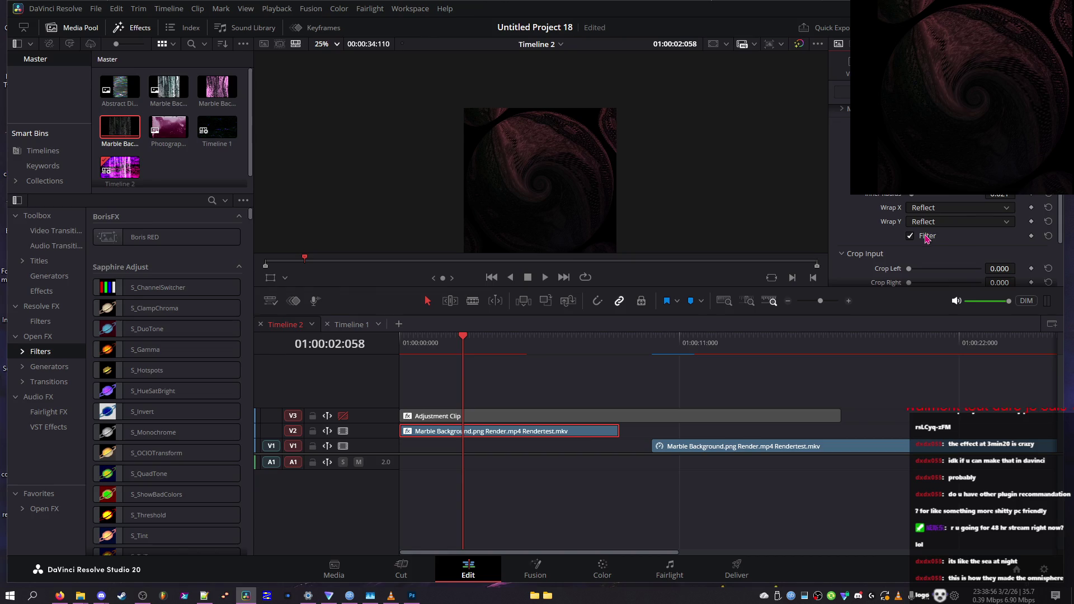
pyautogui.click(931, 224)
# - Expand the Audio Apply Options B and sphere geometry settings, previewing around three seconds
pyautogui.scroll(-3, 923, 241)
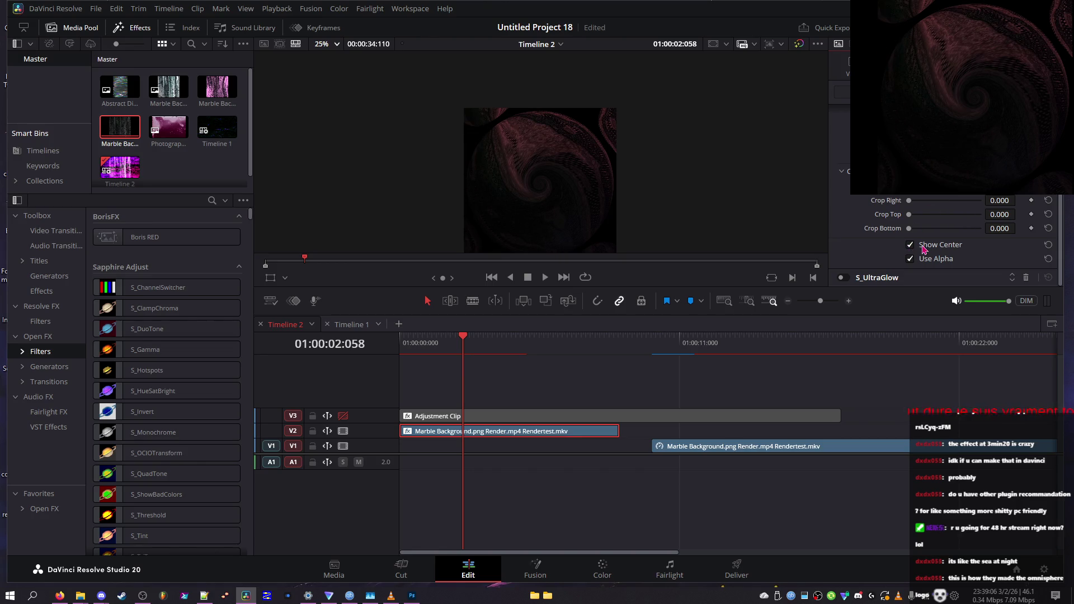
pyautogui.scroll(-5, 874, 235)
pyautogui.scroll(-10, 889, 215)
pyautogui.click(889, 205)
pyautogui.scroll(-2, 891, 216)
pyautogui.scroll(-5, 923, 235)
pyautogui.scroll(-5, 906, 205)
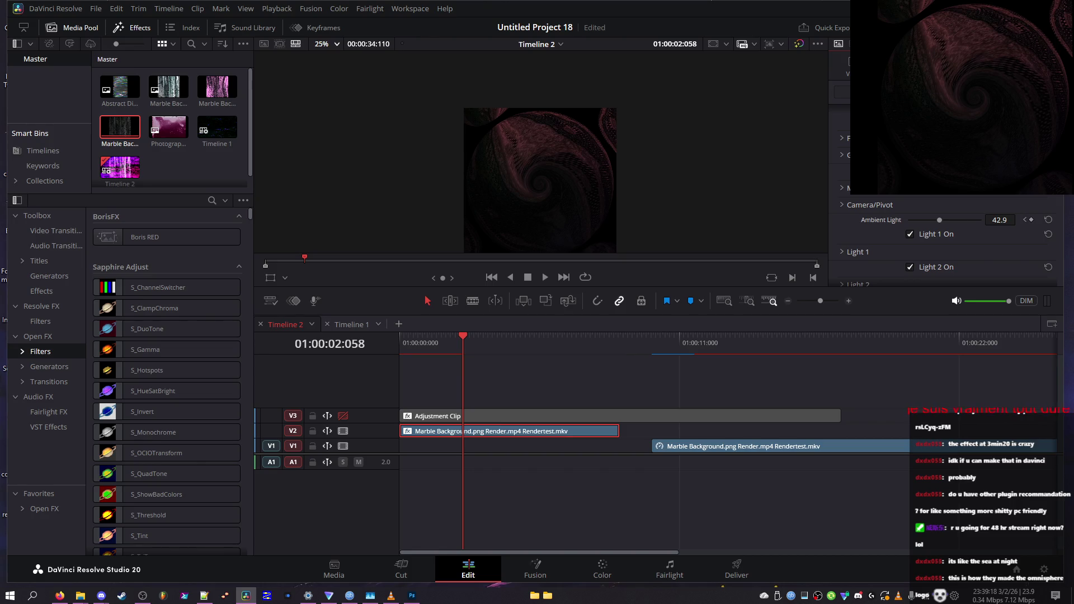
pyautogui.click(844, 158)
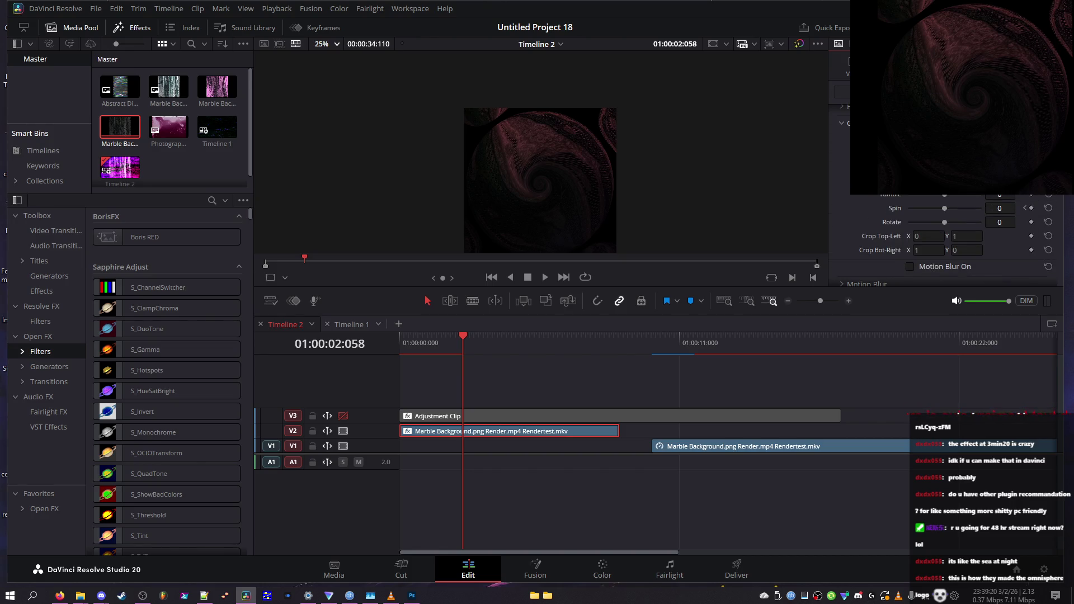
pyautogui.moveTo(461, 339)
pyautogui.mouseDown()
pyautogui.moveTo(507, 340)
pyautogui.moveTo(493, 340)
pyautogui.mouseUp()
pyautogui.scroll(-5, 945, 241)
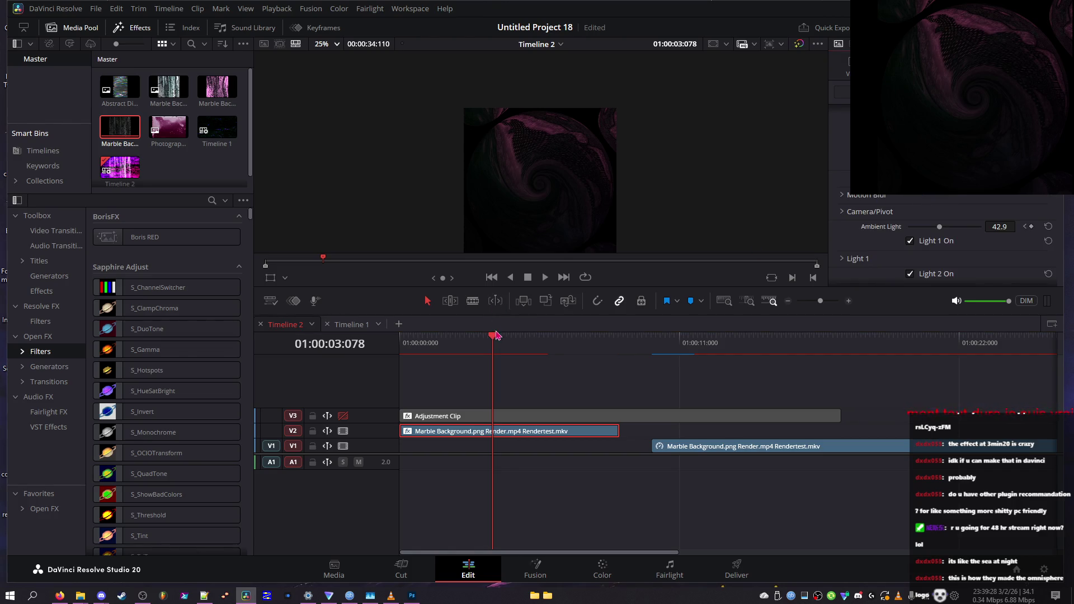
# - Expand motion blur settings, toggle Light 1 off and on, and raise ambient light to 60.5
pyautogui.press('Left')
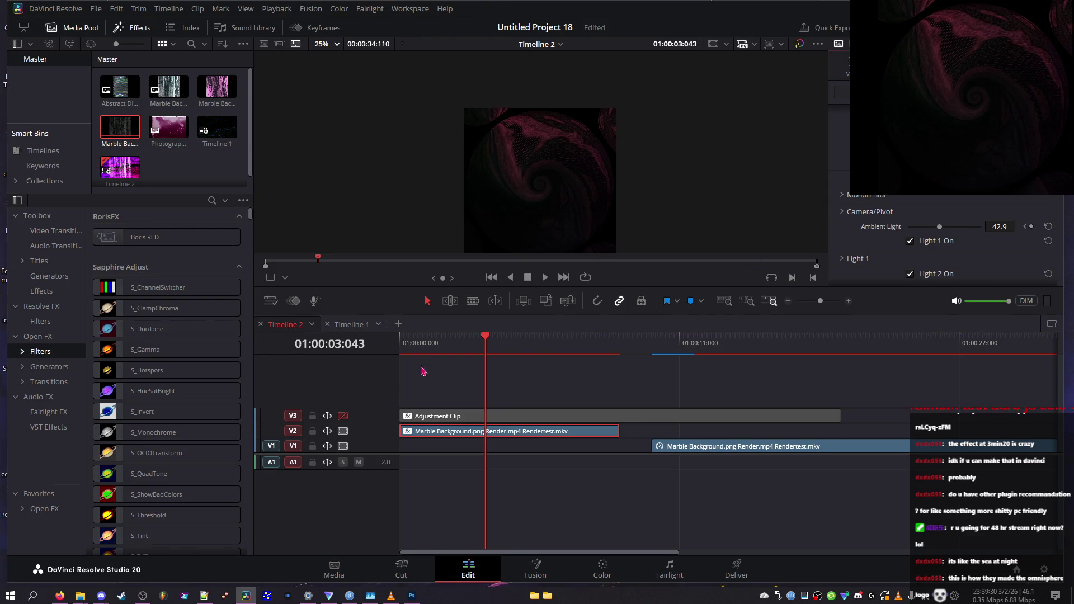
pyautogui.moveTo(494, 342); pyautogui.dragTo(500, 345)
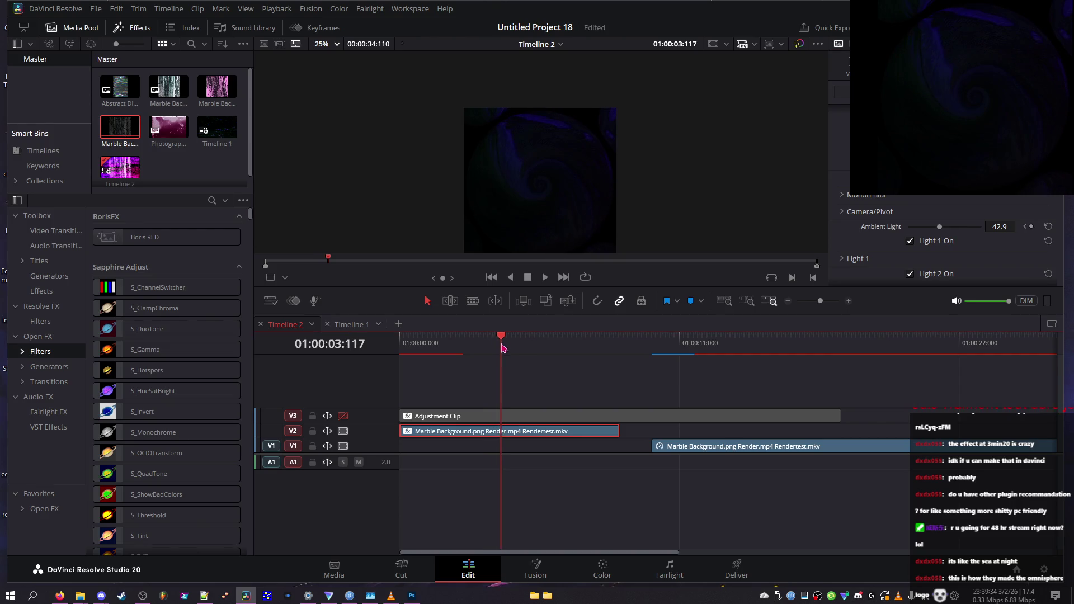
pyautogui.click(848, 197)
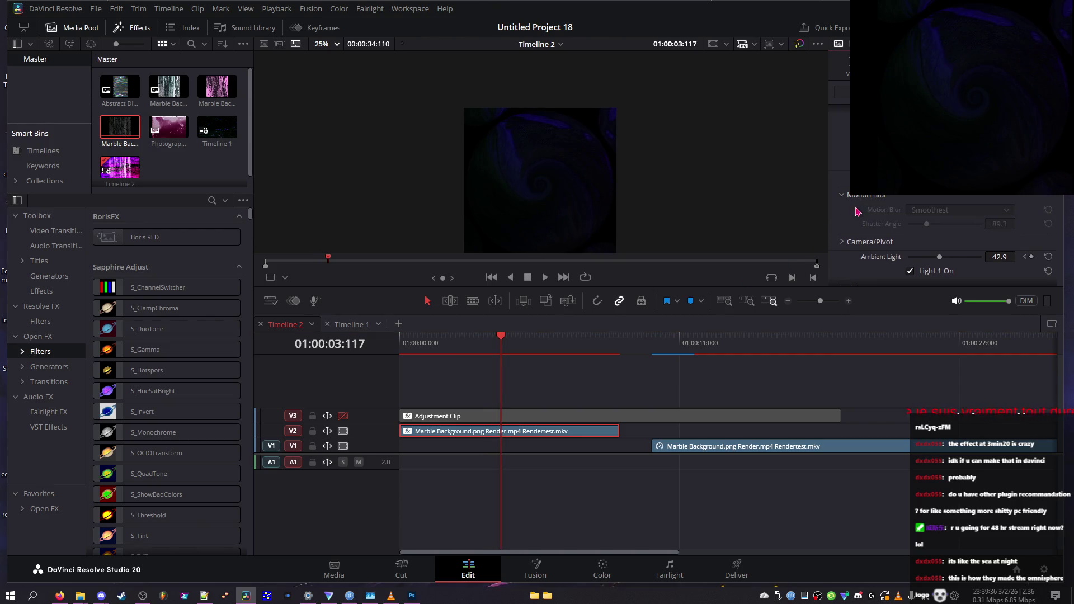
pyautogui.scroll(-2, 892, 213)
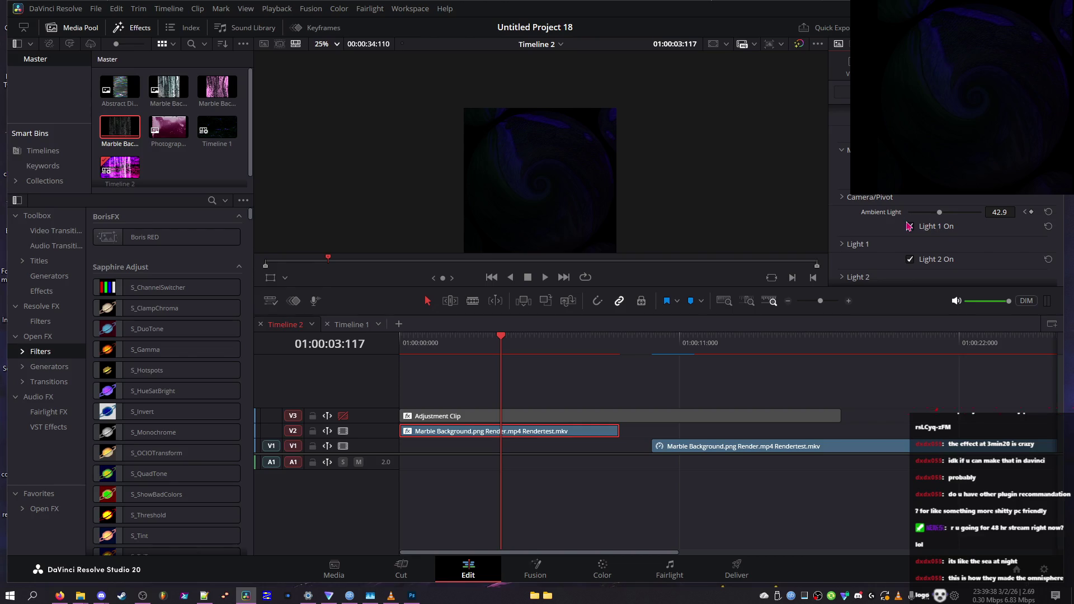
pyautogui.click(909, 226)
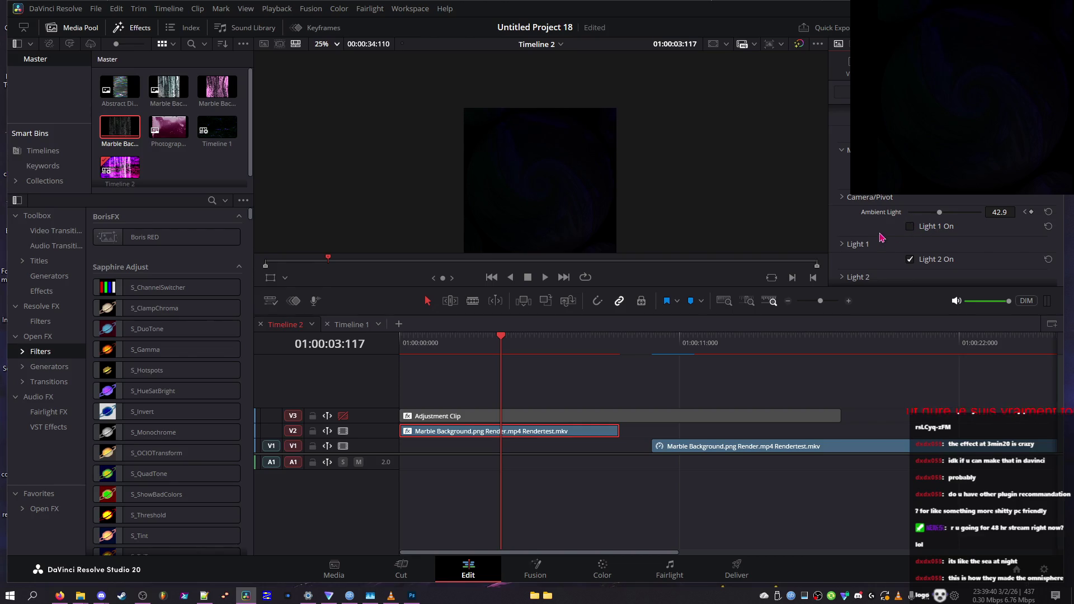
pyautogui.click(909, 227)
pyautogui.moveTo(949, 212); pyautogui.dragTo(955, 216)
pyautogui.moveTo(502, 348)
pyautogui.mouseDown()
pyautogui.moveTo(453, 343)
pyautogui.moveTo(613, 351)
pyautogui.moveTo(547, 358)
pyautogui.mouseUp()
# - Change Light 2's blend mode to brighten the pink sphere, then save the project
pyautogui.scroll(-5, 959, 270)
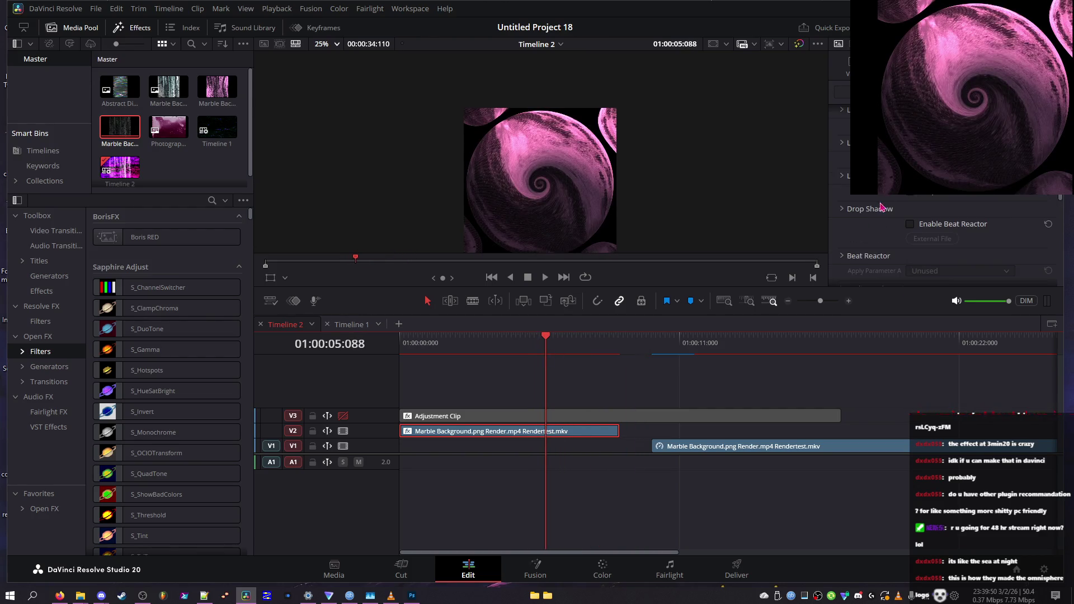
pyautogui.click(847, 150)
pyautogui.click(951, 195)
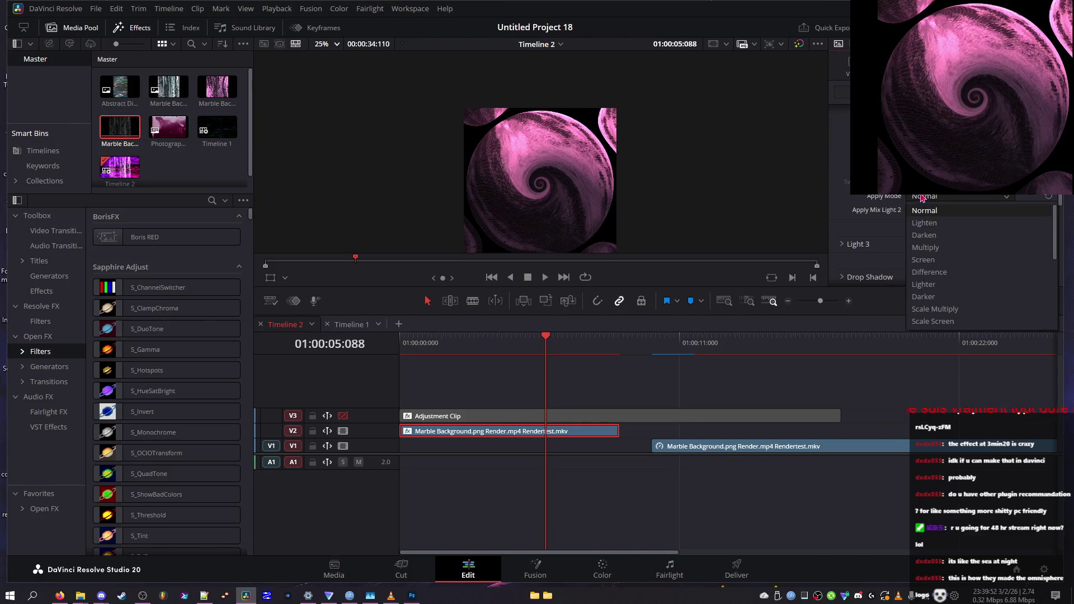
pyautogui.click(928, 224)
pyautogui.scroll(-2, 932, 202)
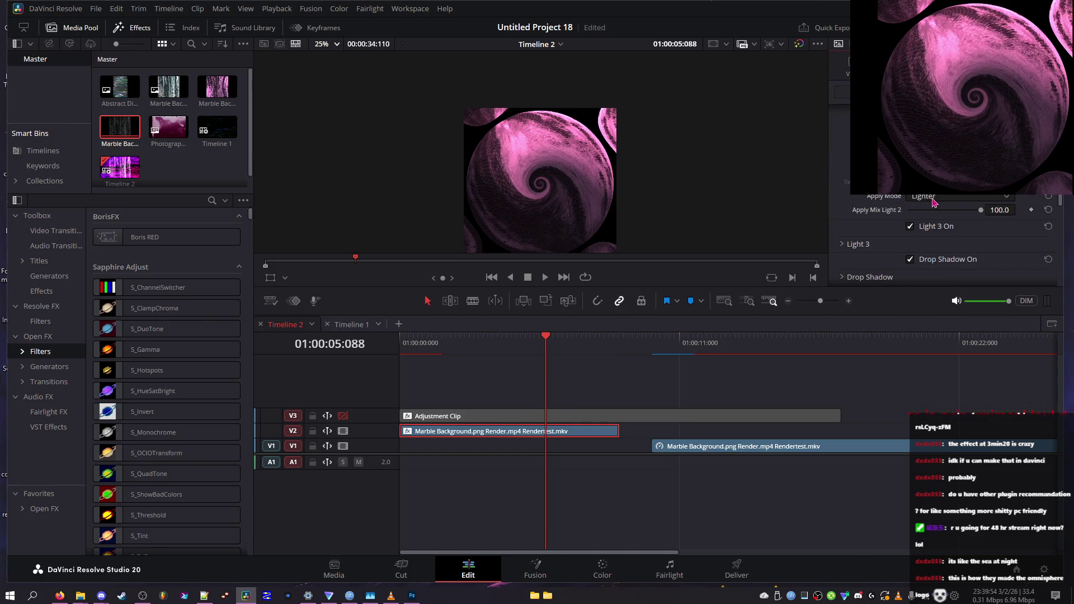
pyautogui.moveTo(507, 340)
pyautogui.mouseDown()
pyautogui.moveTo(418, 342)
pyautogui.moveTo(569, 342)
pyautogui.moveTo(547, 342)
pyautogui.mouseUp()
pyautogui.hotkey('ctrl', 's')
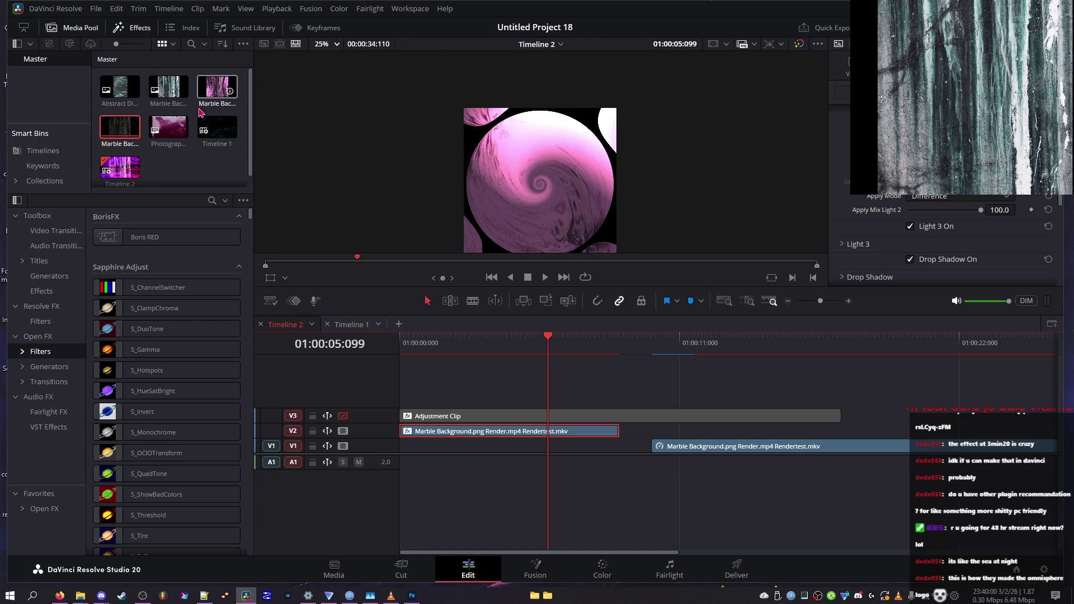
pyautogui.click(348, 326)
pyautogui.click(659, 455)
pyautogui.scroll(-10, 862, 200)
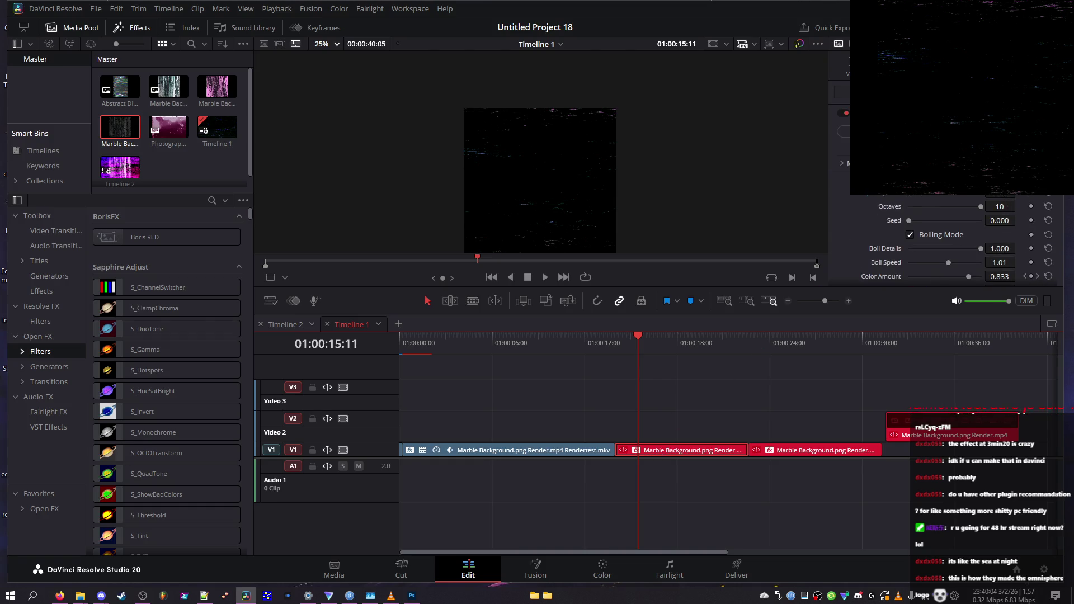
pyautogui.click(891, 246)
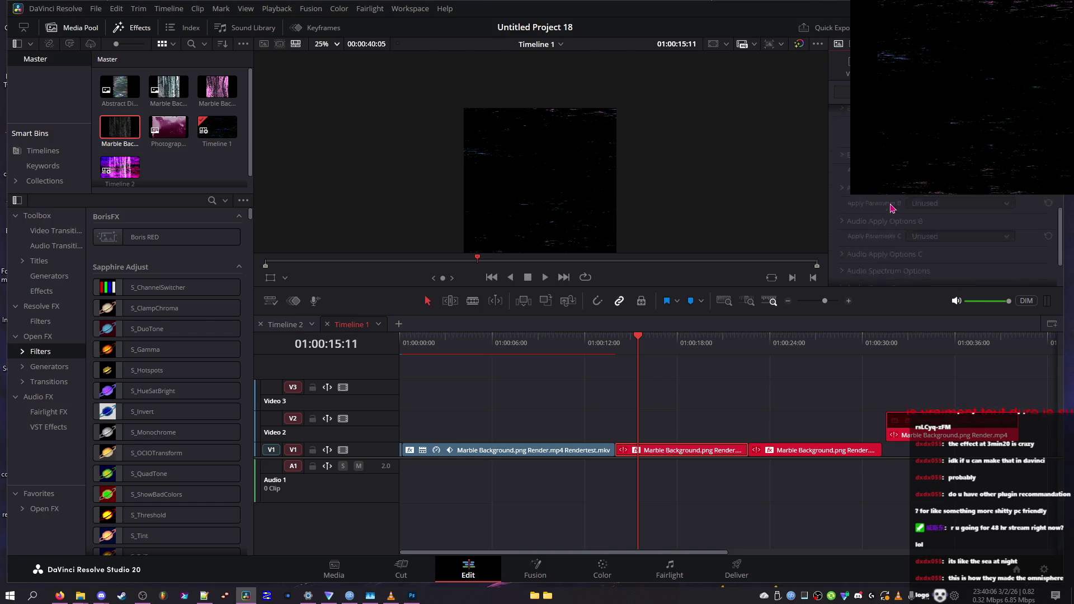
pyautogui.scroll(-5, 885, 234)
pyautogui.scroll(-5, 883, 226)
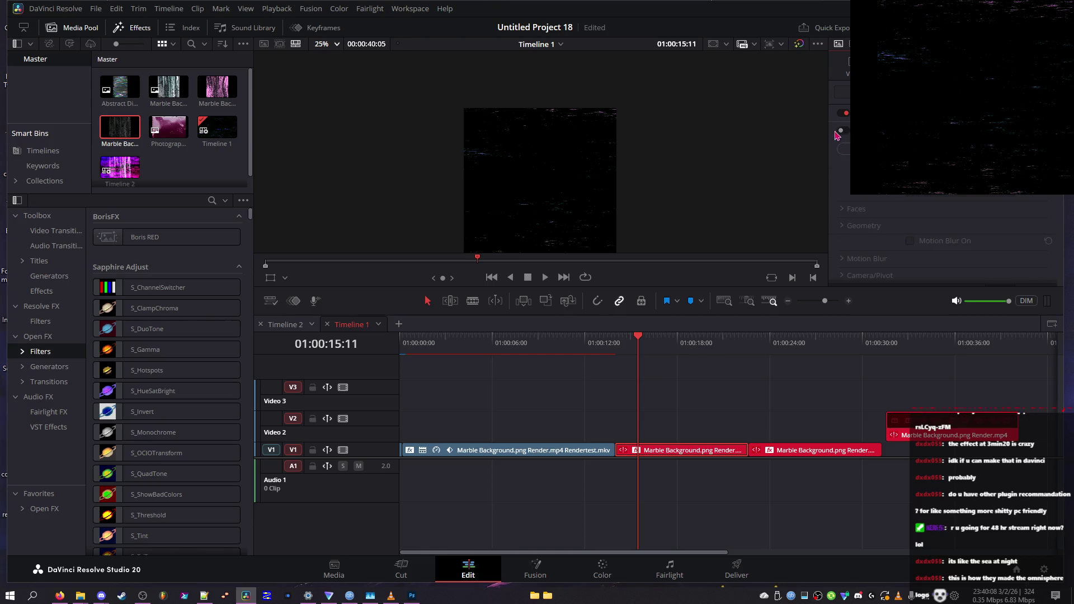
pyautogui.scroll(5, 847, 207)
pyautogui.scroll(2, 843, 140)
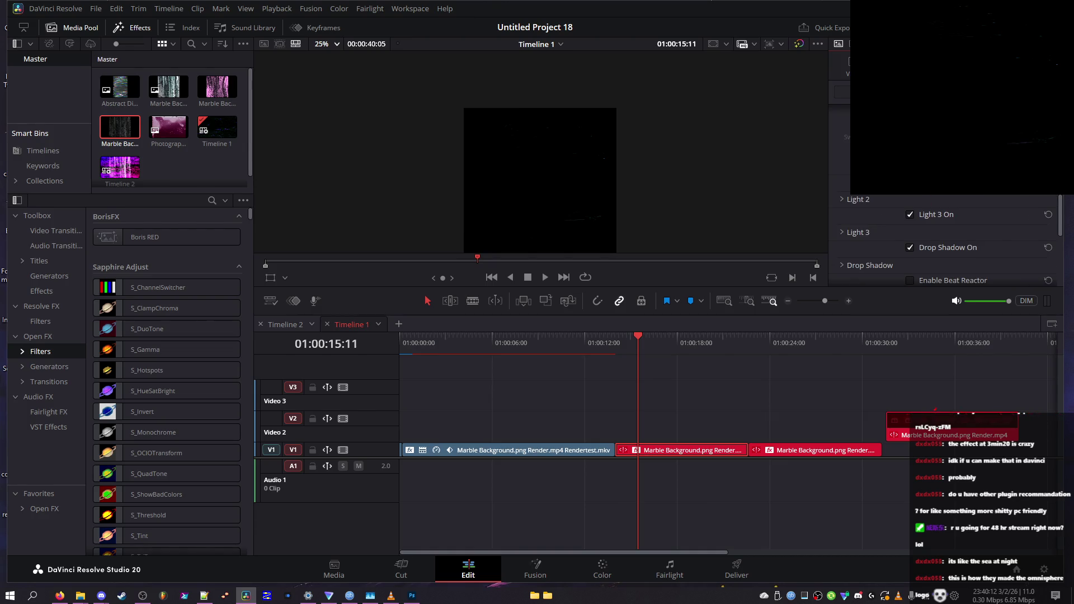
pyautogui.scroll(-2, 841, 207)
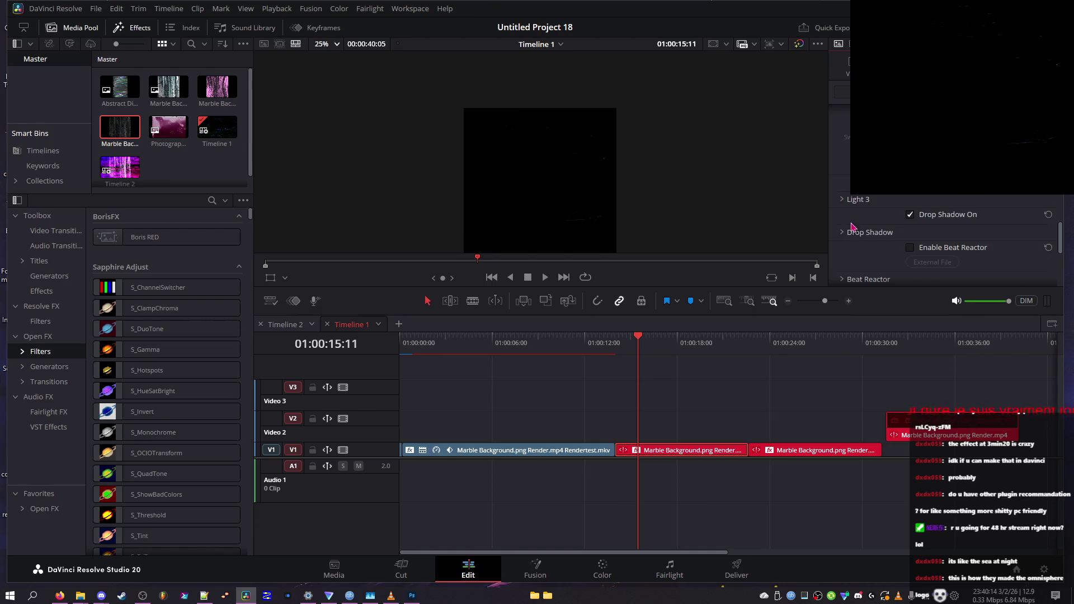
pyautogui.click(843, 201)
pyautogui.scroll(-2, 844, 206)
pyautogui.scroll(2, 843, 206)
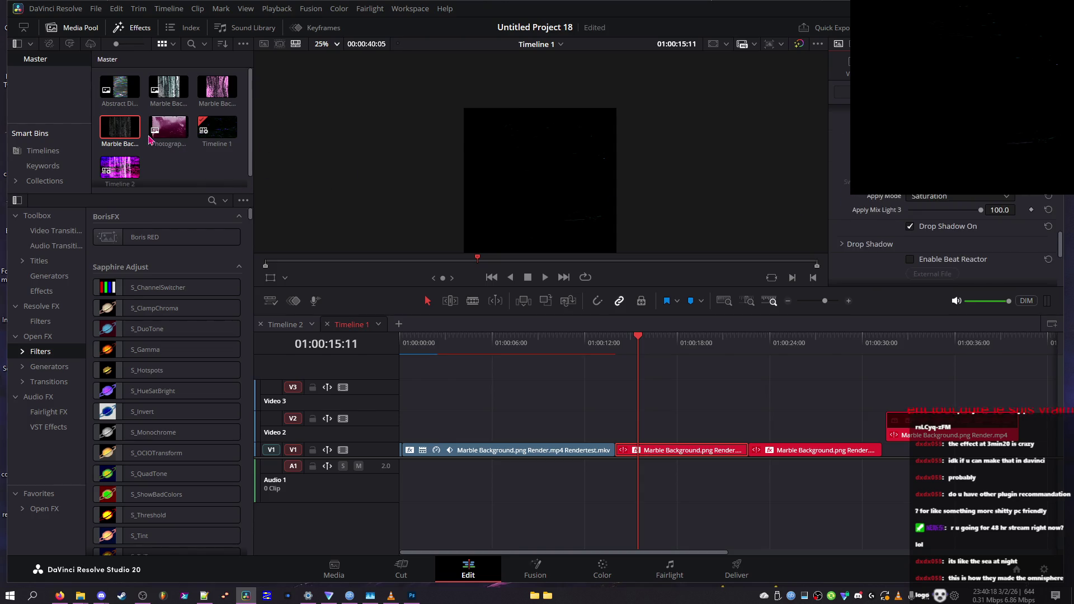
pyautogui.click(217, 128)
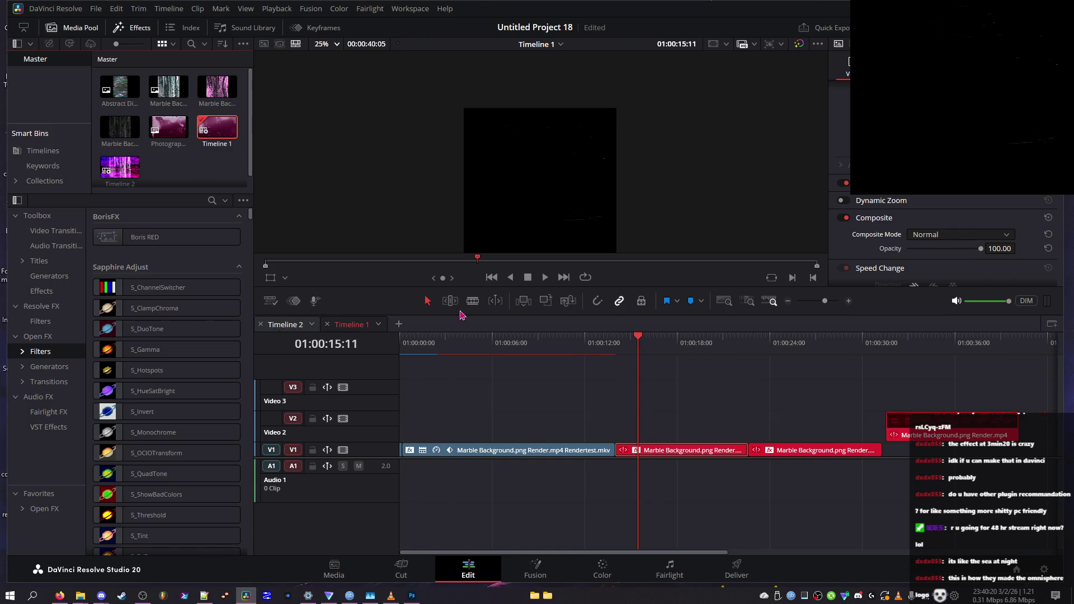
pyautogui.click(282, 325)
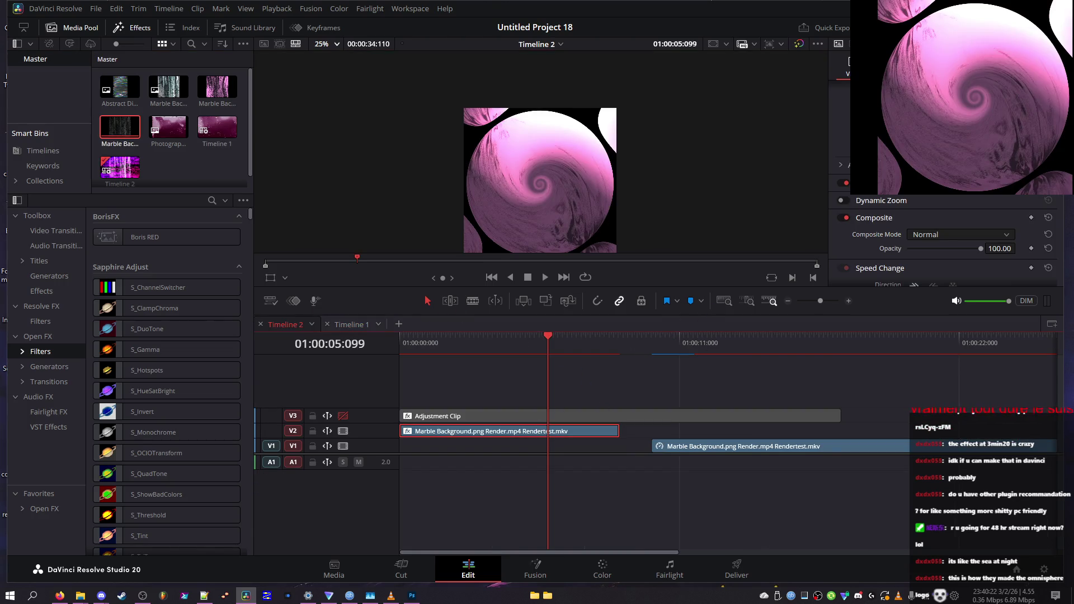
# - Review Light 2 with blend mode kept at Normal and Light 3, then go to Timeline 1
pyautogui.scroll(-3, 891, 230)
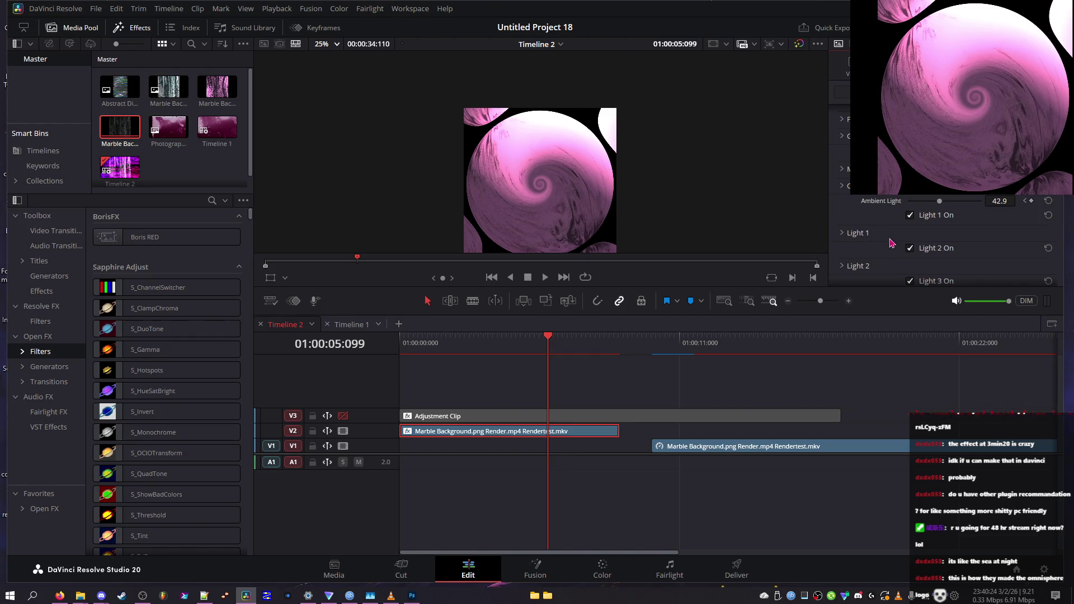
pyautogui.scroll(-1, 867, 193)
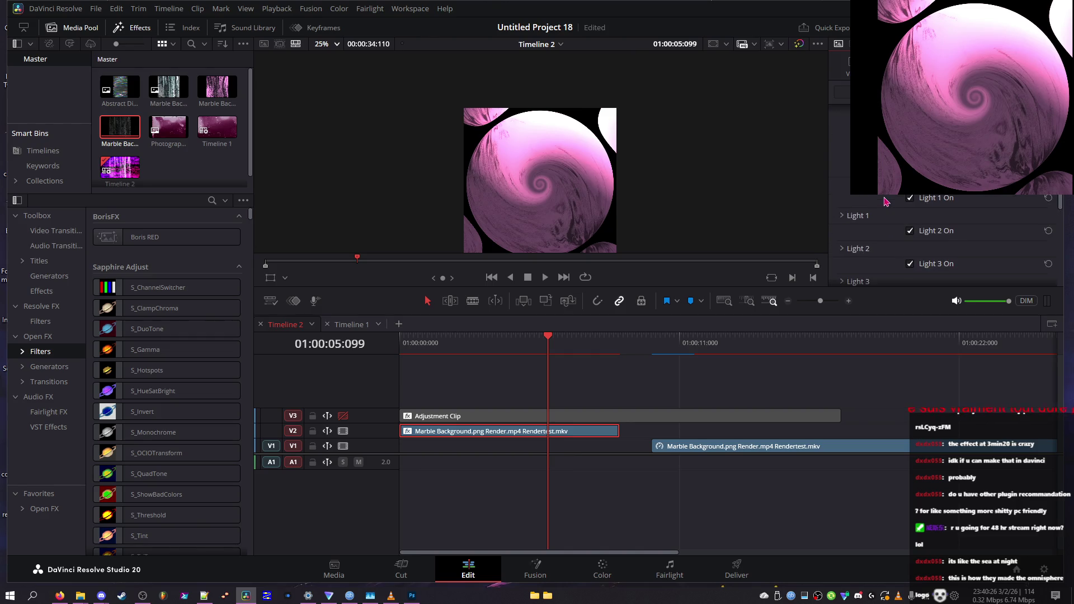
pyautogui.scroll(-3, 872, 218)
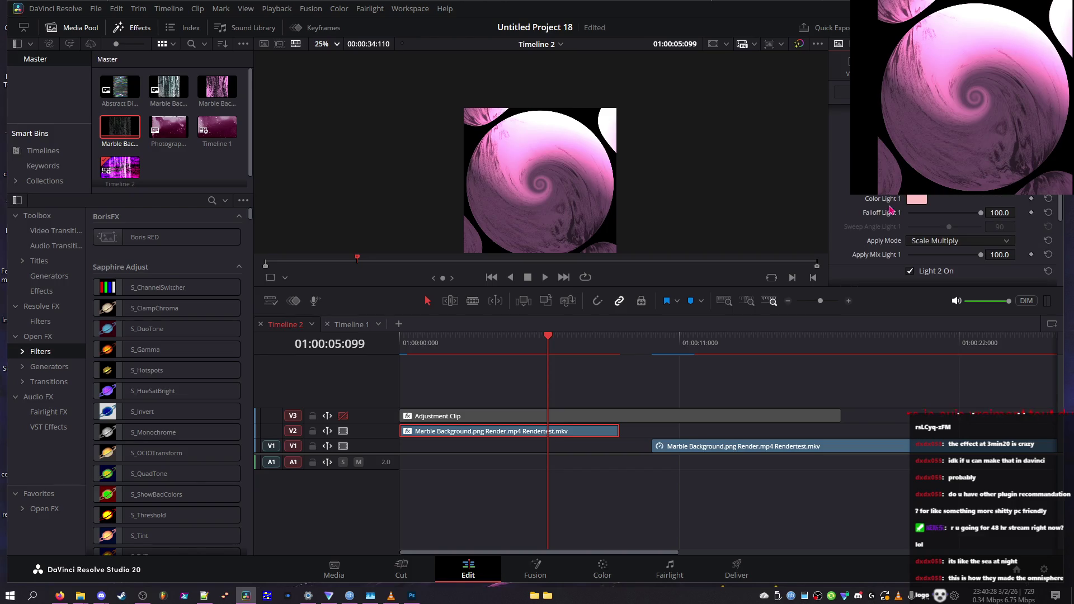
pyautogui.click(847, 199)
pyautogui.click(951, 241)
pyautogui.click(924, 257)
pyautogui.scroll(-3, 872, 235)
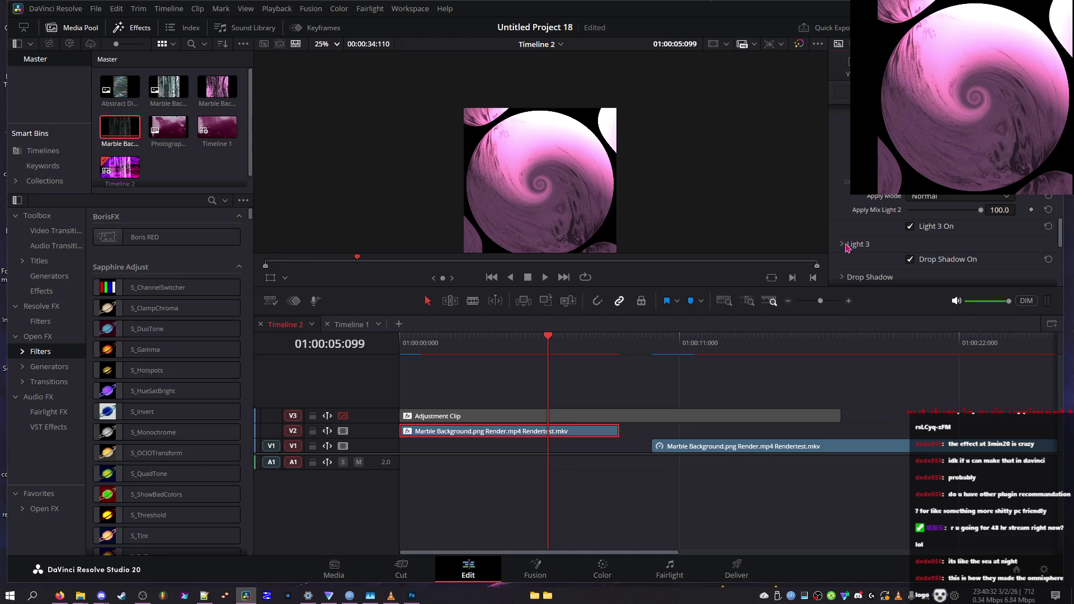
pyautogui.click(849, 244)
pyautogui.scroll(-3, 890, 237)
pyautogui.moveTo(548, 357)
pyautogui.mouseDown()
pyautogui.moveTo(537, 354)
pyautogui.moveTo(543, 345)
pyautogui.mouseUp()
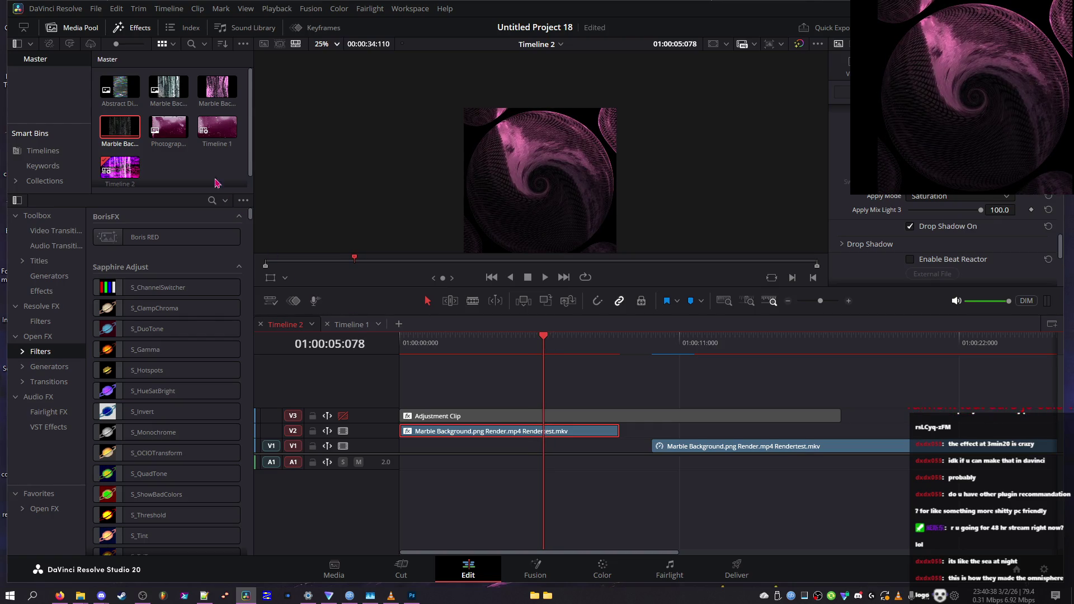
pyautogui.click(351, 325)
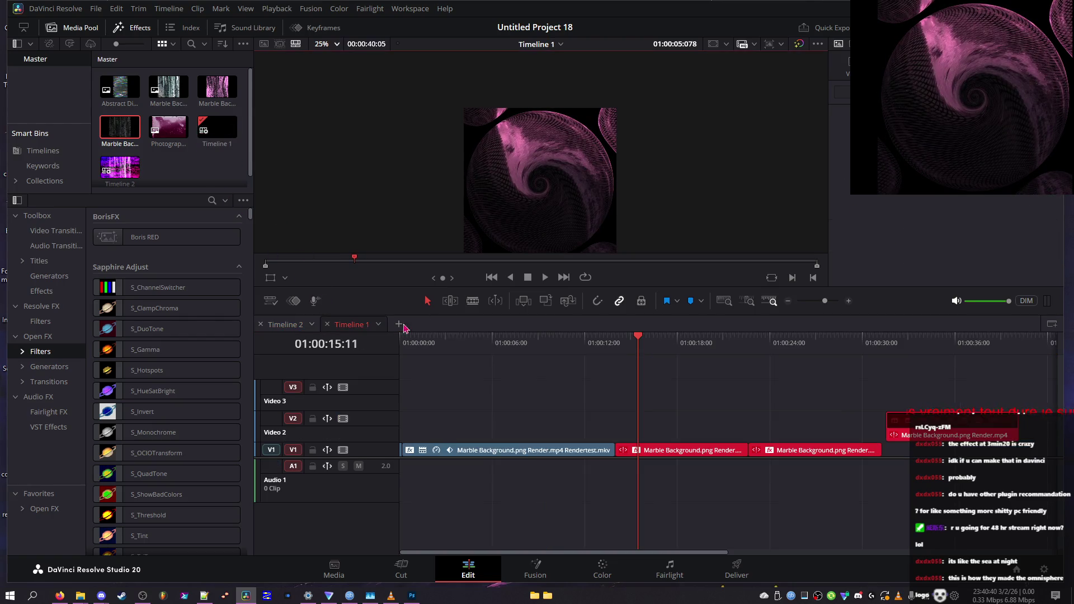
# - Enable the Sapphire glow on Timeline 1's clip and expand its parameters, then go to Timeline 2
pyautogui.moveTo(639, 348); pyautogui.dragTo(701, 347)
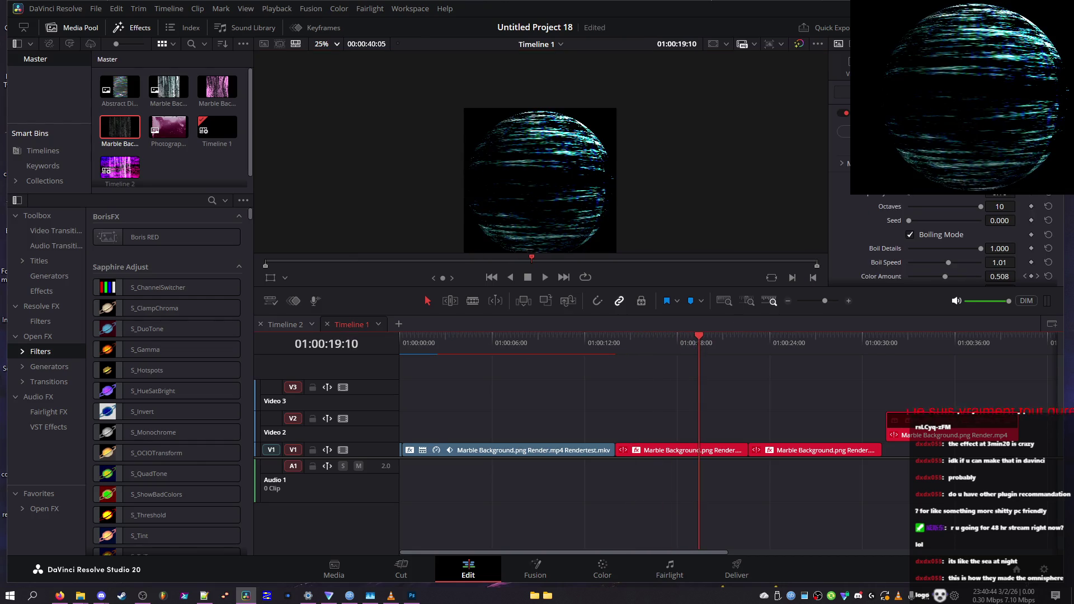
pyautogui.scroll(-4, 946, 240)
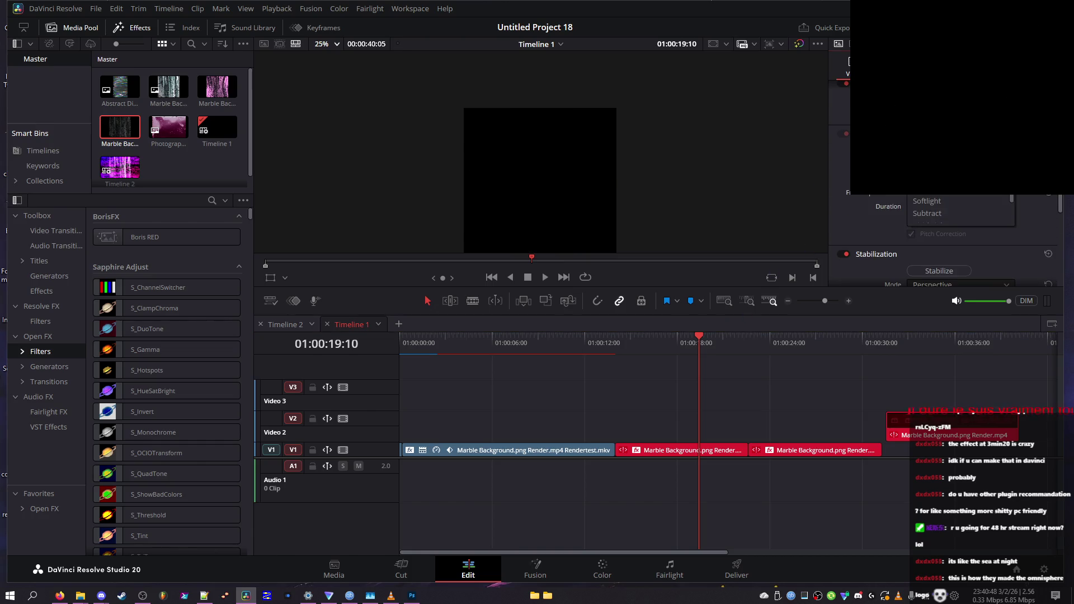
pyautogui.click(659, 338)
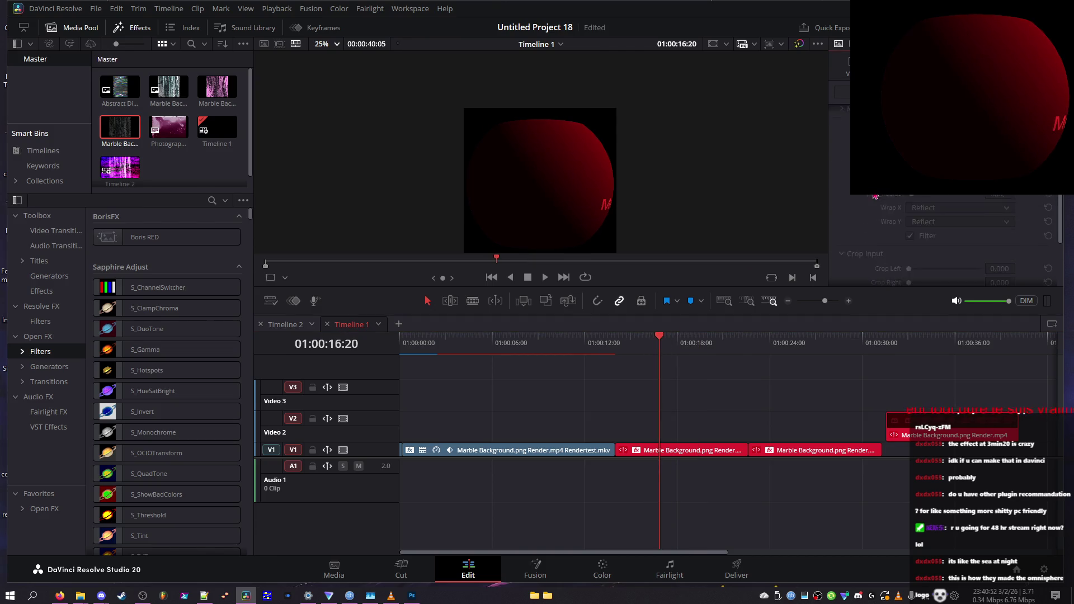
pyautogui.click(844, 148)
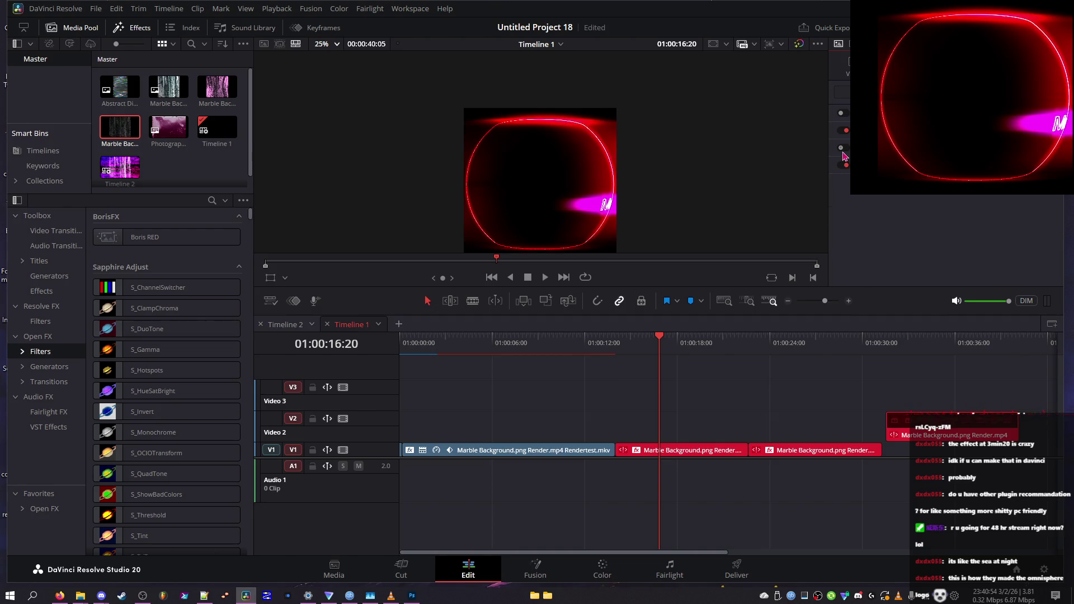
pyautogui.click(843, 149)
pyautogui.scroll(-2, 842, 179)
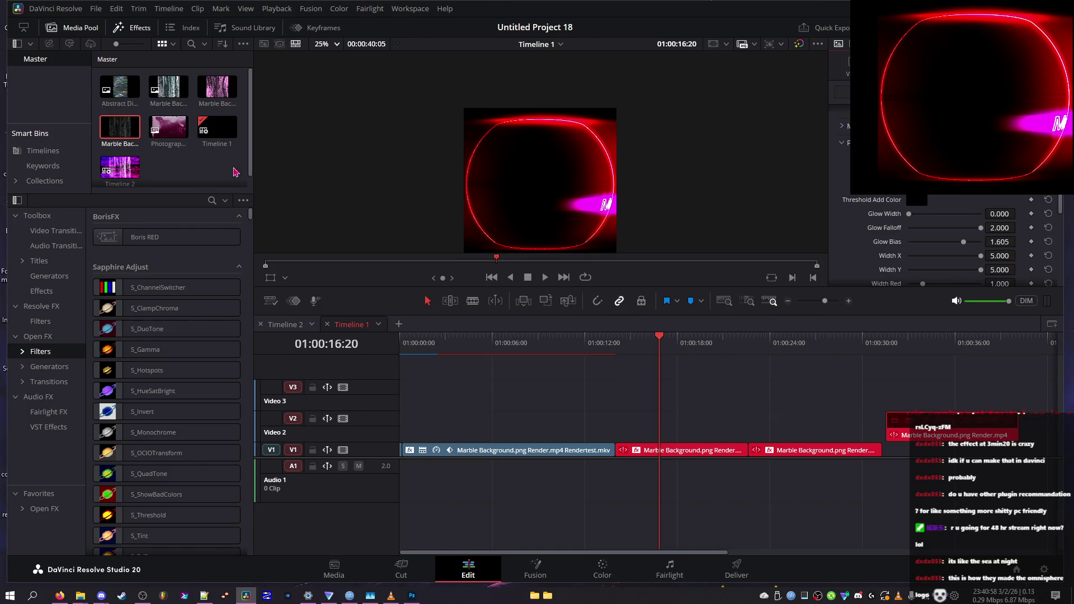
pyautogui.click(286, 325)
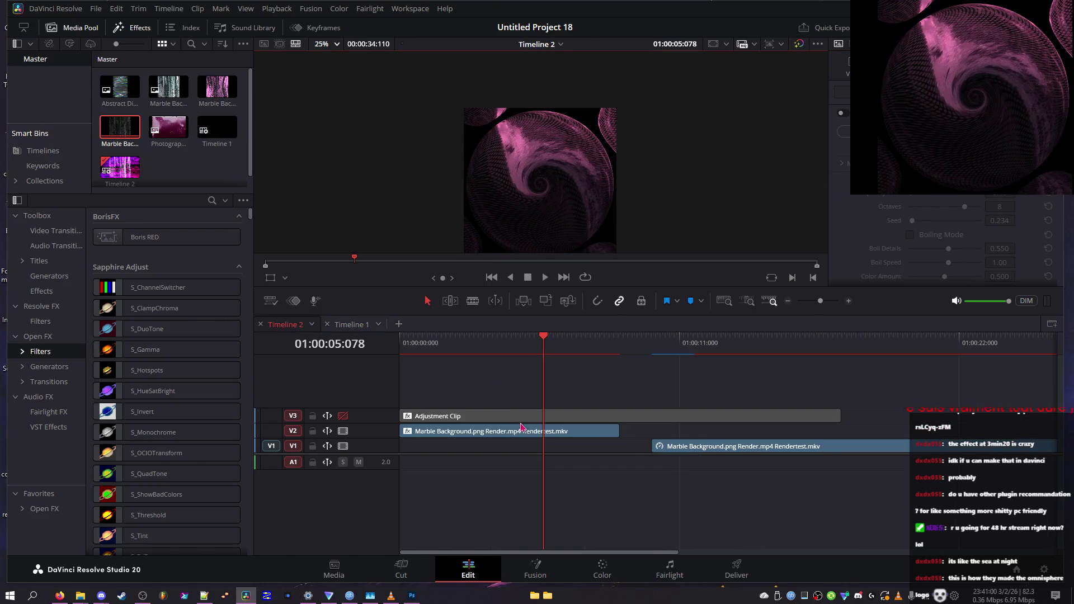
# - Enable S_UltraGlow at Primary Glow Brightness 1.822, collapse Primary Glow, then return to Timeline 1
pyautogui.scroll(5, 882, 238)
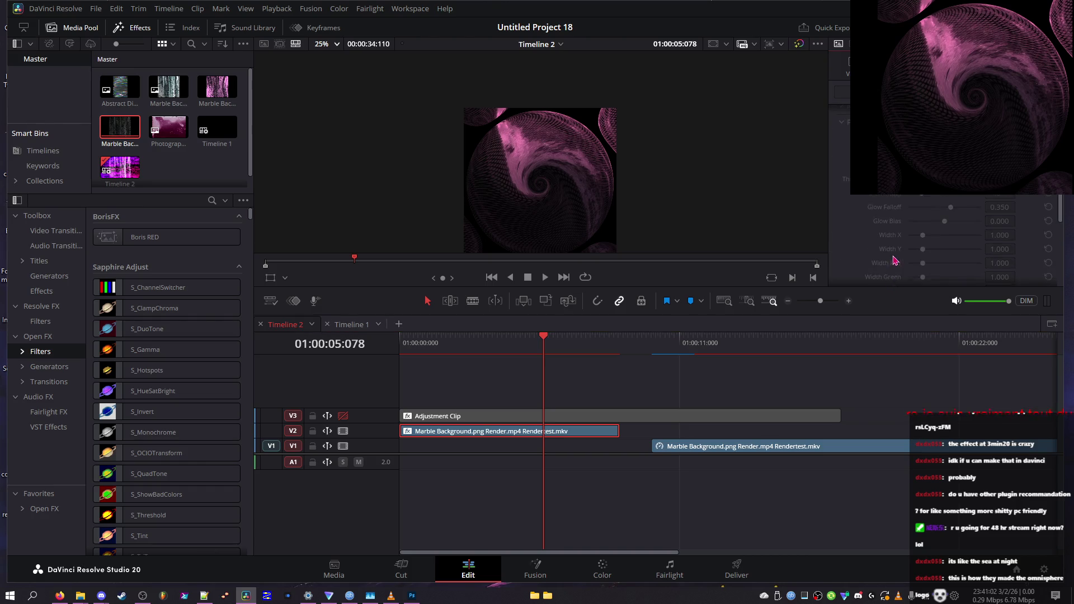
pyautogui.click(843, 166)
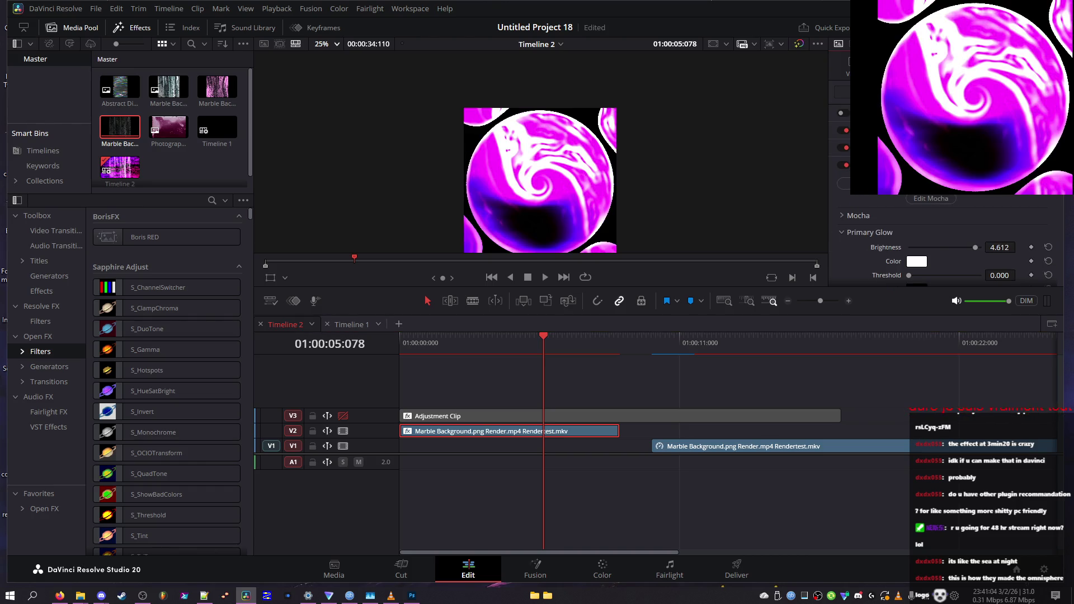
pyautogui.scroll(-3, 935, 245)
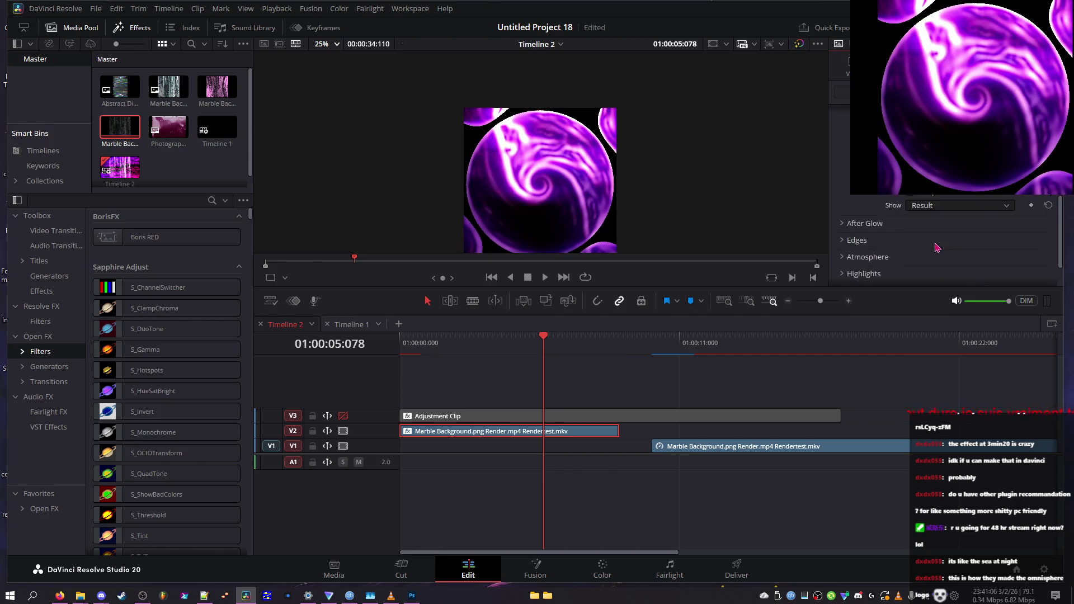
pyautogui.scroll(3, 937, 247)
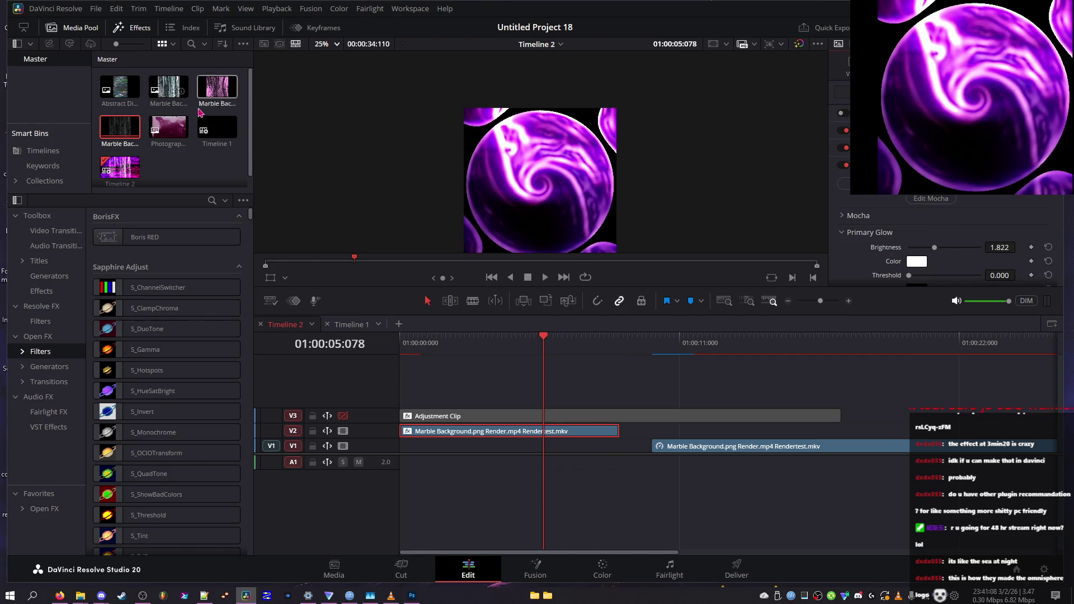
pyautogui.click(870, 232)
pyautogui.scroll(-1, 897, 257)
pyautogui.scroll(1, 890, 253)
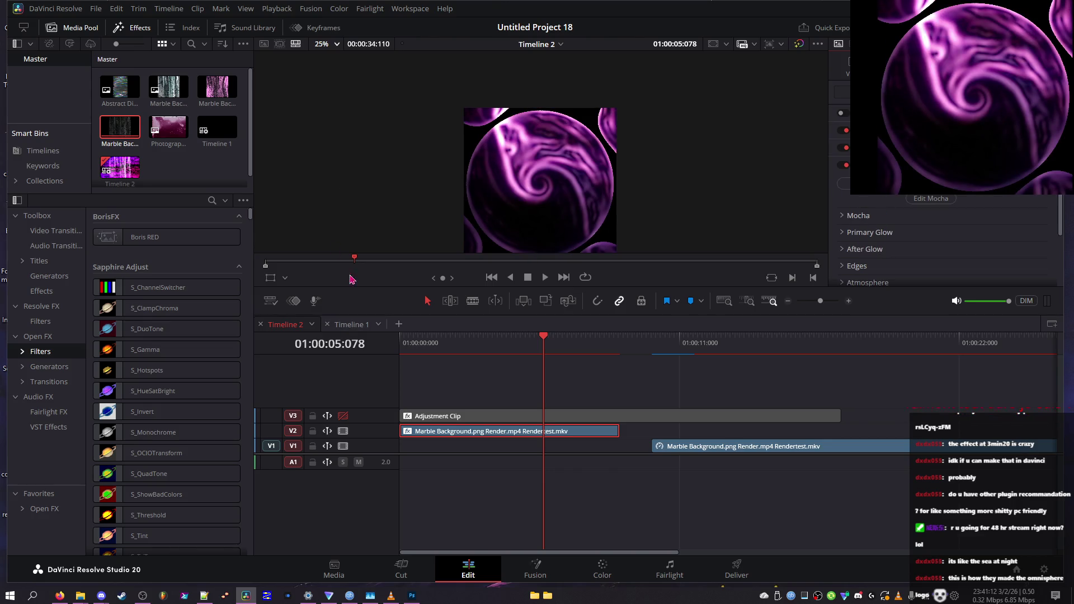
pyautogui.click(351, 324)
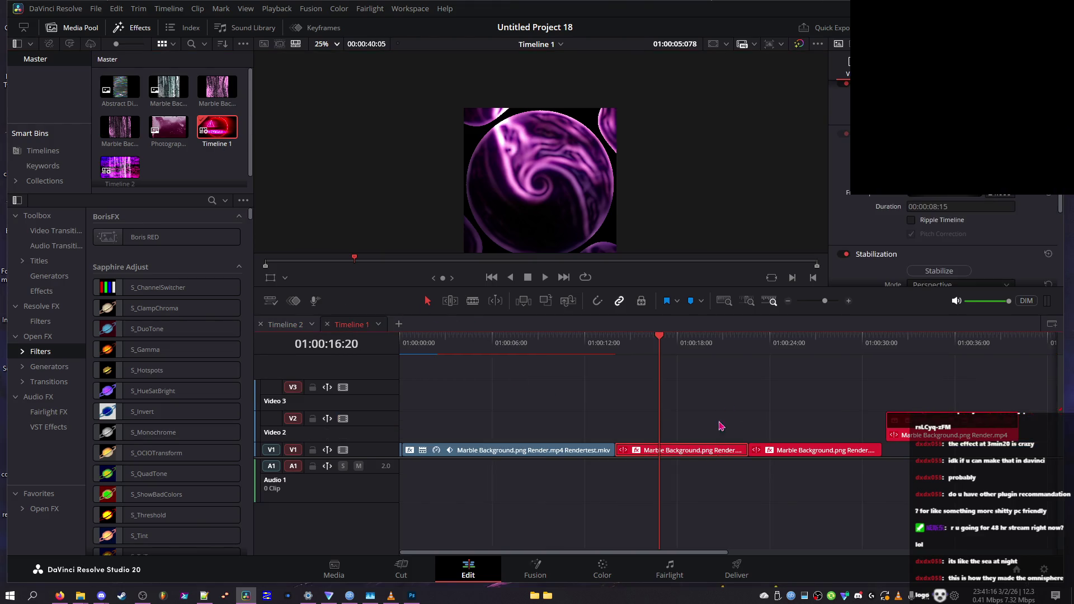
# - Enable the glow effect on Timeline 1's clip and preview it across the clip
pyautogui.scroll(-2, 873, 229)
pyautogui.click(928, 66)
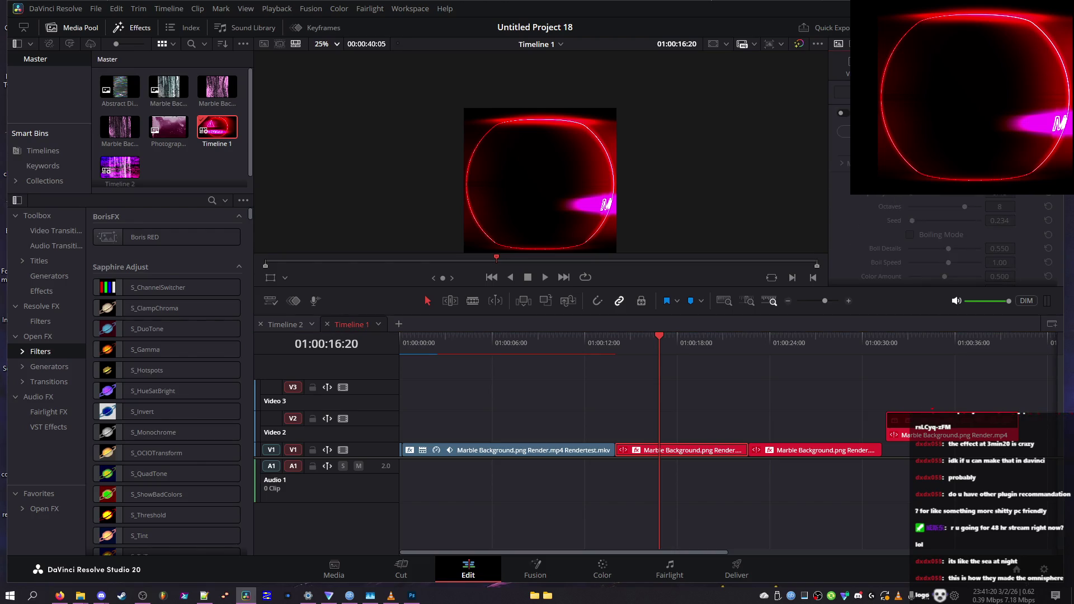
pyautogui.click(841, 113)
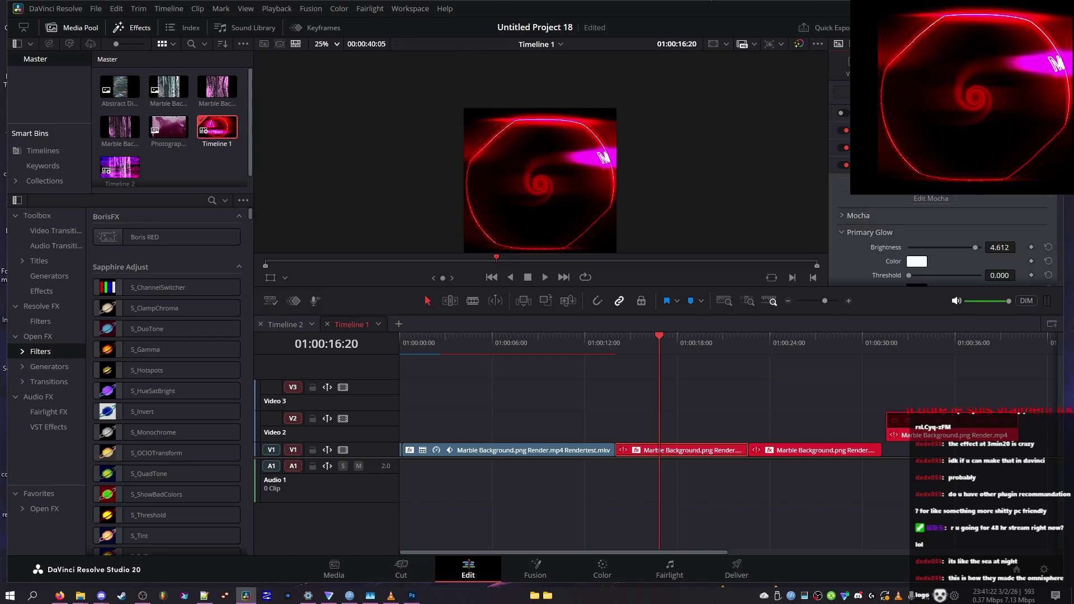
pyautogui.moveTo(679, 350)
pyautogui.mouseDown()
pyautogui.moveTo(692, 350)
pyautogui.moveTo(627, 351)
pyautogui.moveTo(766, 364)
pyautogui.moveTo(745, 364)
pyautogui.mouseUp()
# - Set the glow's Show output to Threshold and expand After Glow before going to Timeline 2
pyautogui.scroll(-5, 923, 231)
pyautogui.scroll(3, 923, 231)
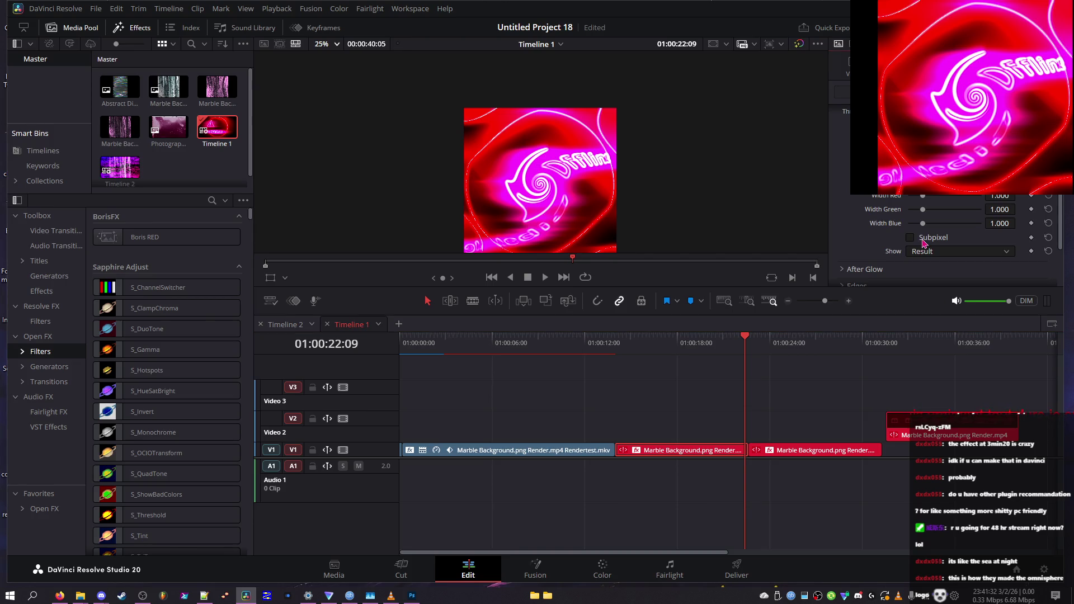
pyautogui.scroll(-2, 924, 243)
pyautogui.click(942, 207)
pyautogui.click(942, 225)
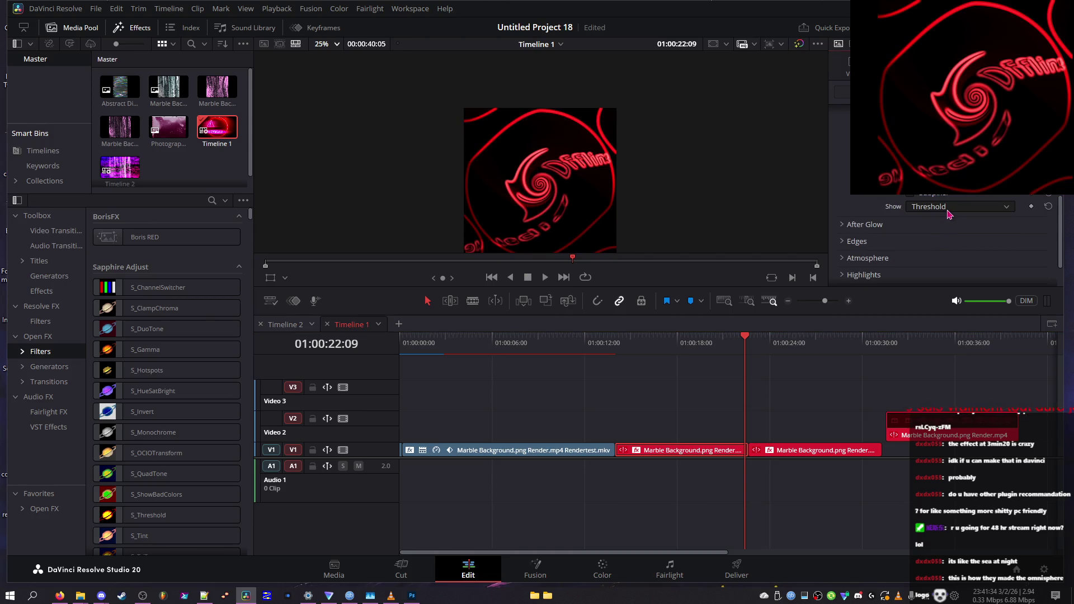
pyautogui.scroll(-1, 949, 214)
pyautogui.click(843, 225)
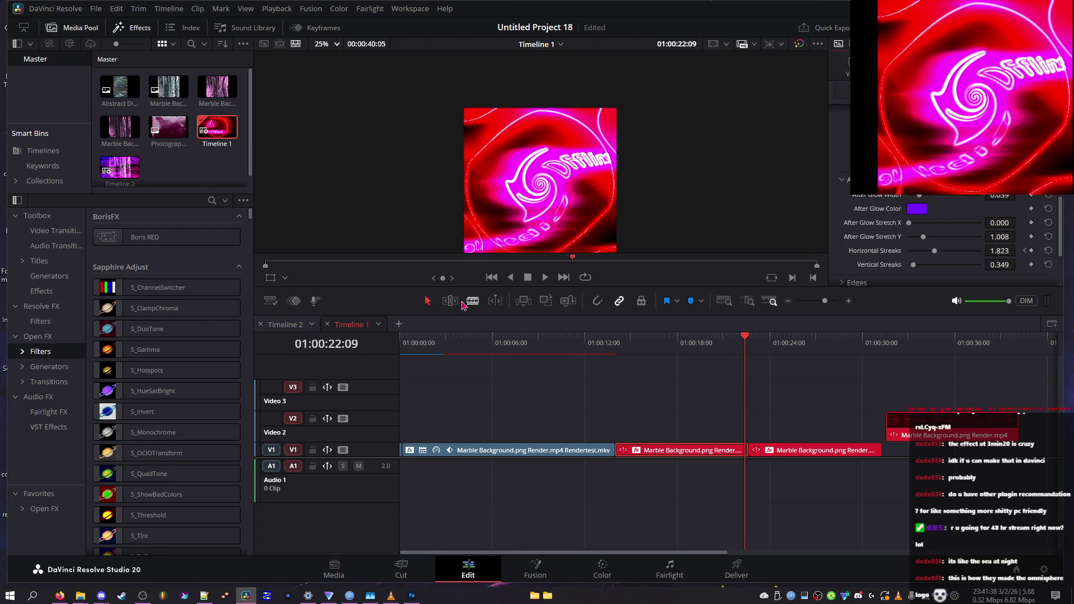
pyautogui.click(301, 330)
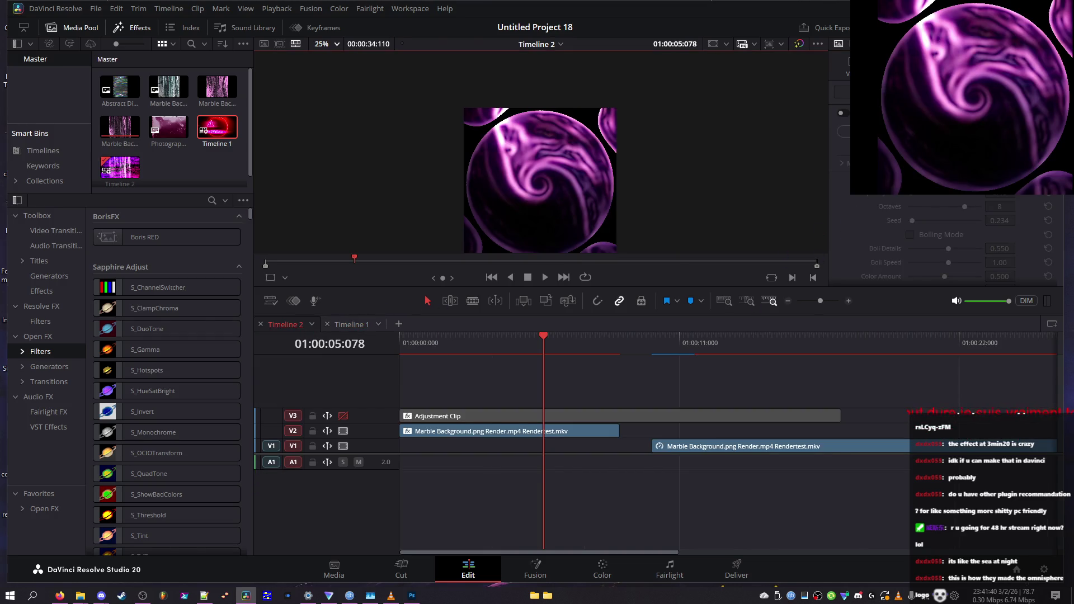
# - Expand S_UltraGlow and check its threshold pass before returning to the full glow result
pyautogui.click(887, 280)
pyautogui.scroll(-3, 895, 241)
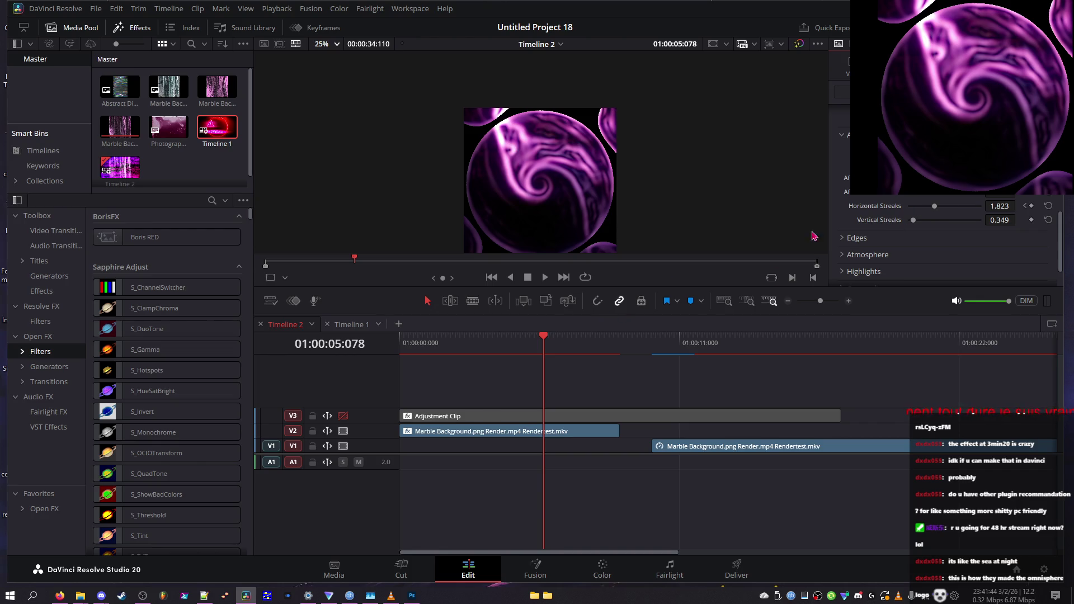
pyautogui.scroll(-3, 929, 224)
pyautogui.click(929, 208)
pyautogui.click(929, 209)
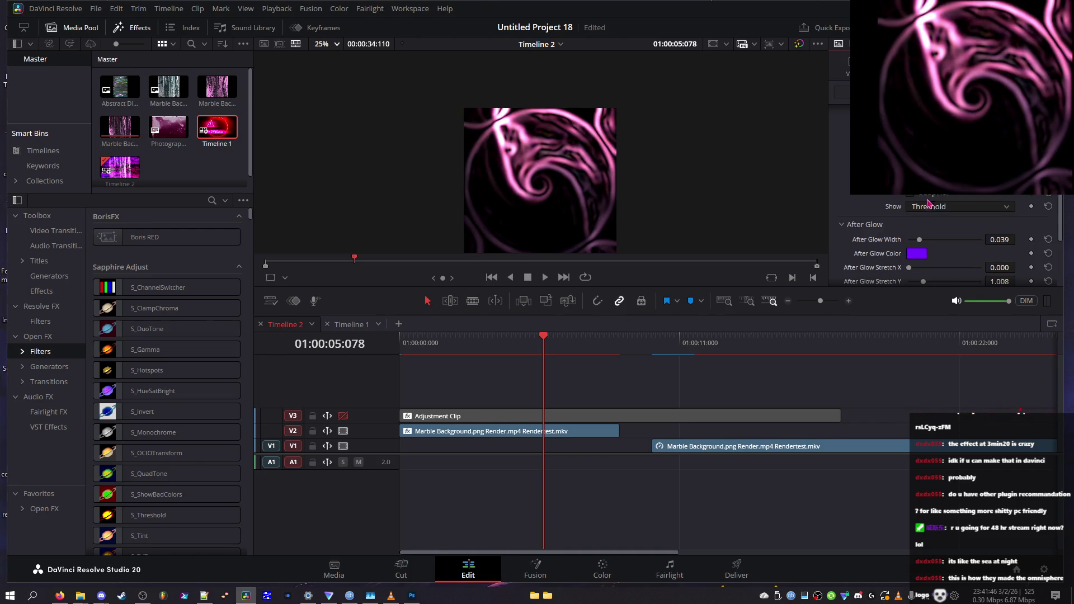
pyautogui.click(924, 200)
pyautogui.scroll(3, 924, 202)
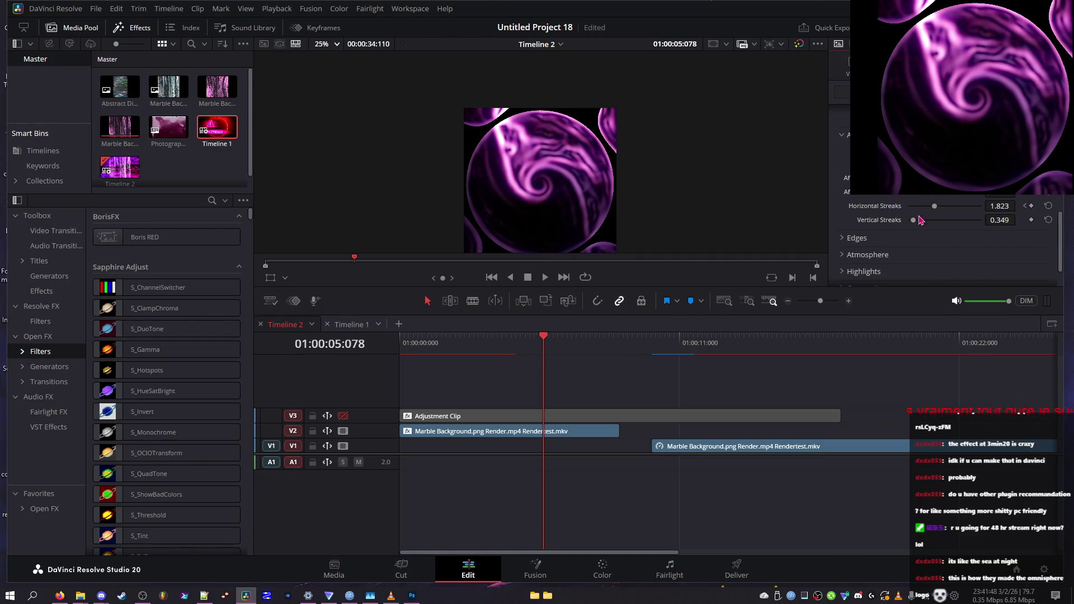
# - Set edge combine to Add, Edge Smooth 0.096 and edge mode Transparent, undoing the Edge Thin trial
pyautogui.click(907, 240)
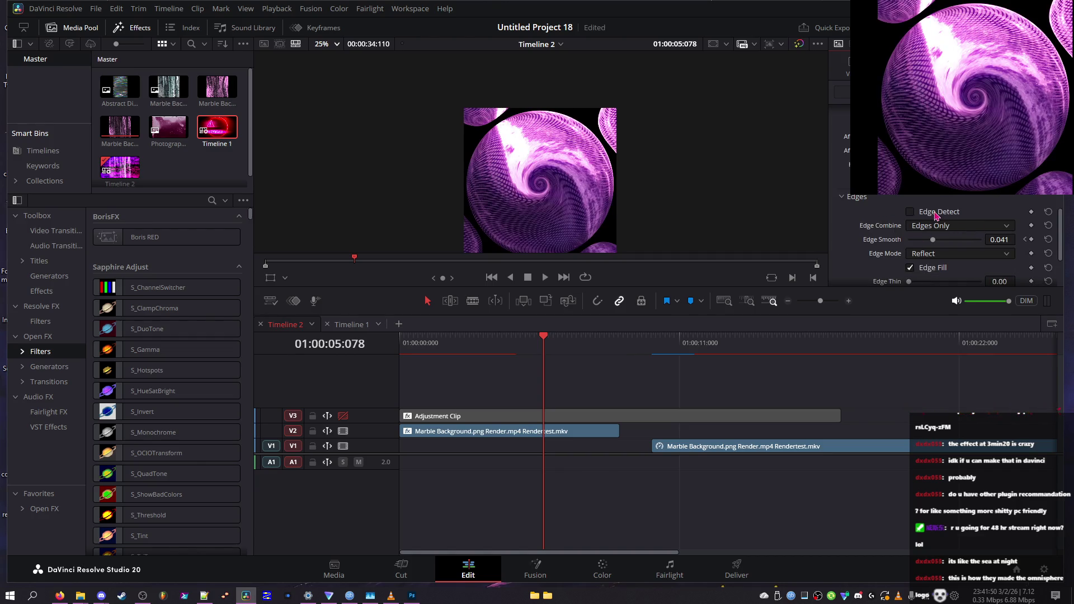
pyautogui.click(935, 226)
pyautogui.click(933, 255)
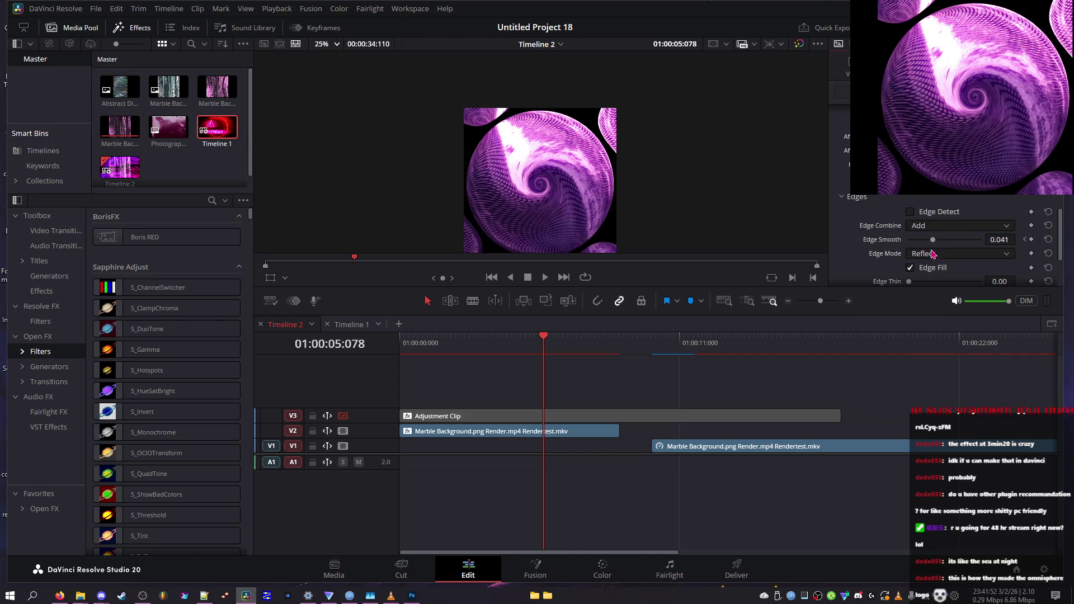
pyautogui.moveTo(932, 239)
pyautogui.mouseDown()
pyautogui.moveTo(981, 241)
pyautogui.moveTo(840, 233)
pyautogui.moveTo(960, 240)
pyautogui.mouseUp()
pyautogui.scroll(-2, 989, 255)
pyautogui.click(951, 212)
pyautogui.click(946, 233)
pyautogui.moveTo(994, 240); pyautogui.dragTo(1007, 241)
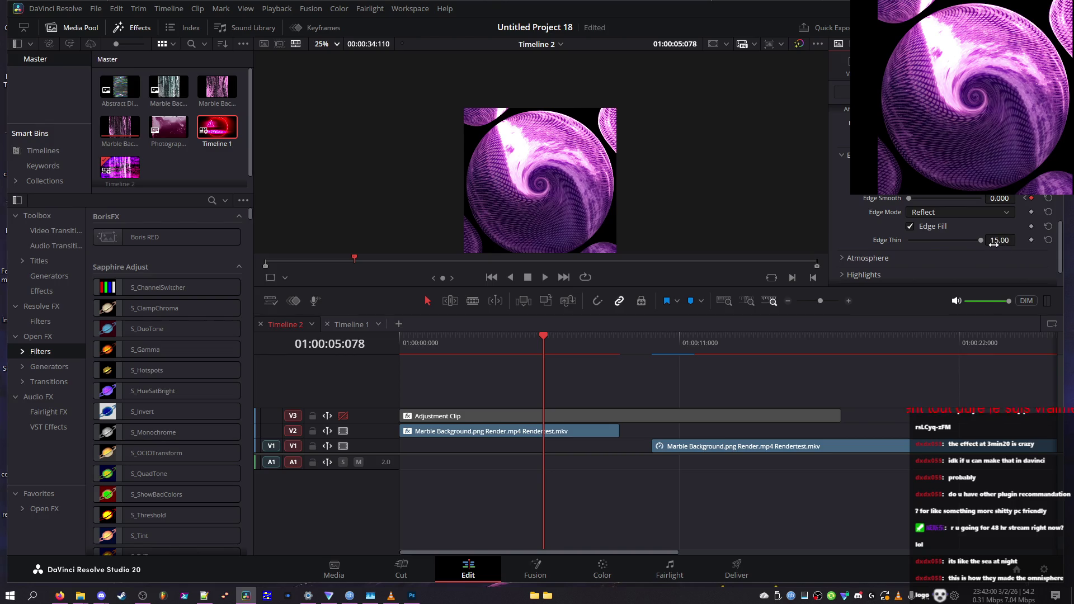
pyautogui.hotkey('ctrl', 'z')
# - Turn on glow edge detection, lower Edge Smooth to 0, and show the full glow result
pyautogui.scroll(2, 951, 235)
pyautogui.click(929, 217)
pyautogui.click(929, 217)
pyautogui.click(928, 218)
pyautogui.moveTo(525, 342)
pyautogui.mouseDown()
pyautogui.moveTo(431, 335)
pyautogui.moveTo(449, 336)
pyautogui.mouseUp()
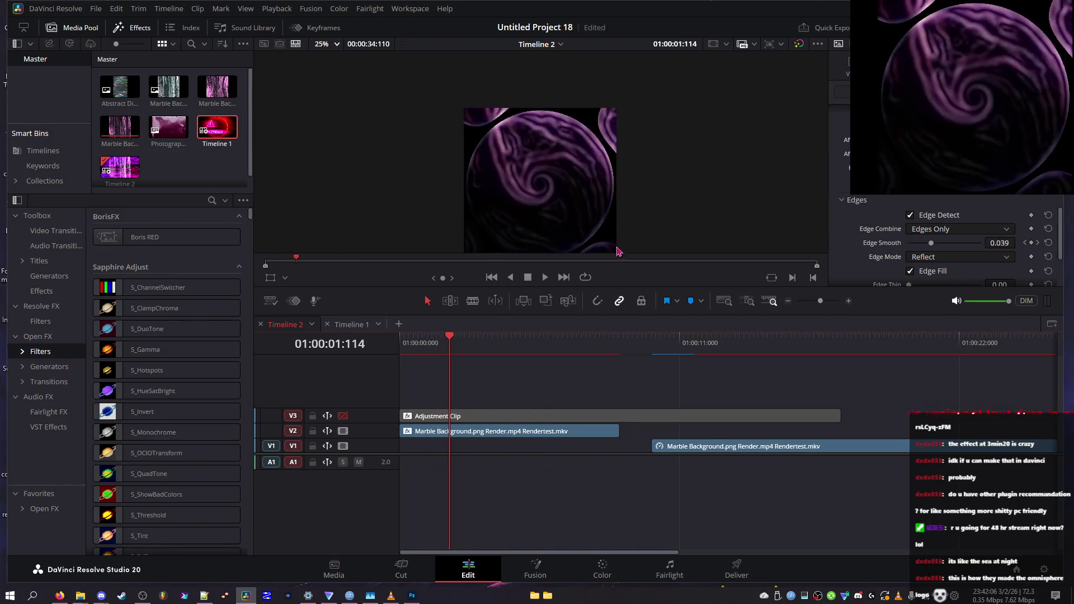
pyautogui.moveTo(916, 246)
pyautogui.mouseDown()
pyautogui.moveTo(871, 243)
pyautogui.moveTo(951, 246)
pyautogui.moveTo(895, 245)
pyautogui.moveTo(928, 246)
pyautogui.moveTo(913, 247)
pyautogui.mouseUp()
pyautogui.scroll(-5, 929, 235)
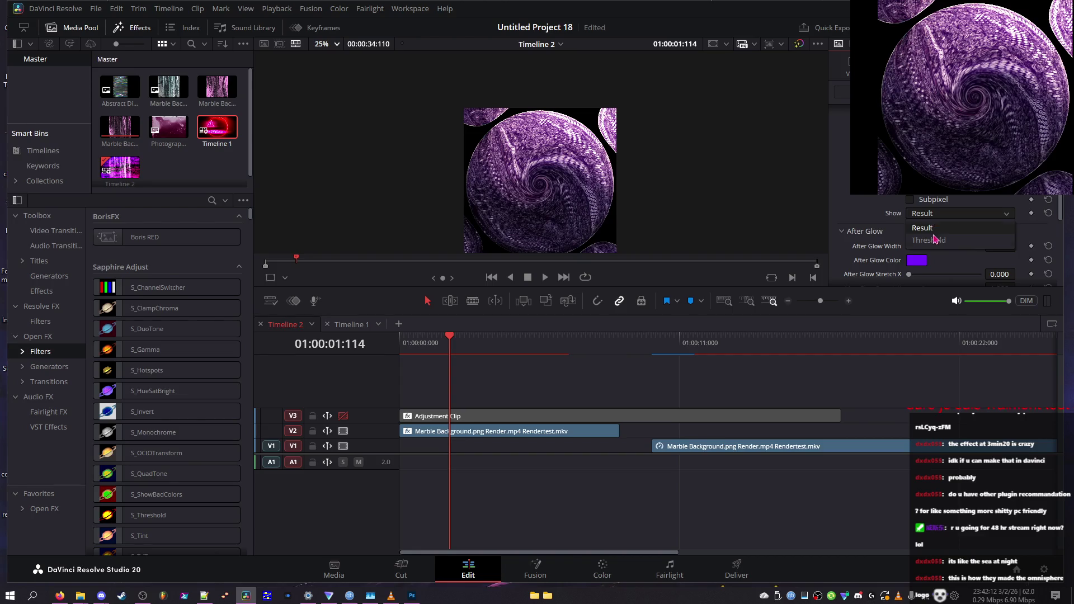
pyautogui.click(944, 216)
pyautogui.click(944, 219)
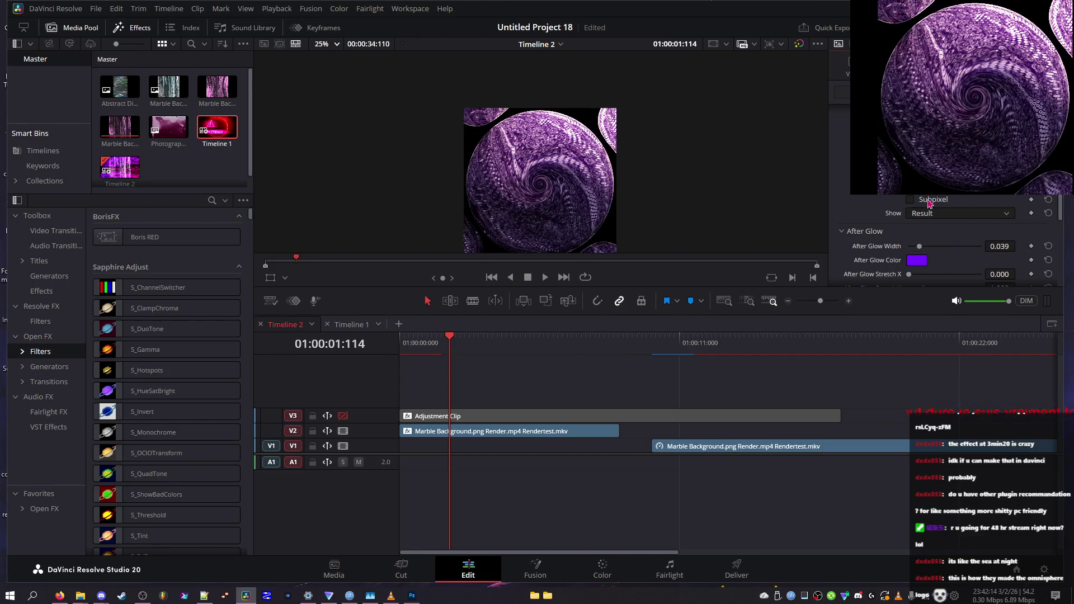
# - Set After Glow Stretch Y to 1.240 and Horizontal Streaks to 2.397, undoing the trial width change
pyautogui.moveTo(933, 247); pyautogui.dragTo(888, 244)
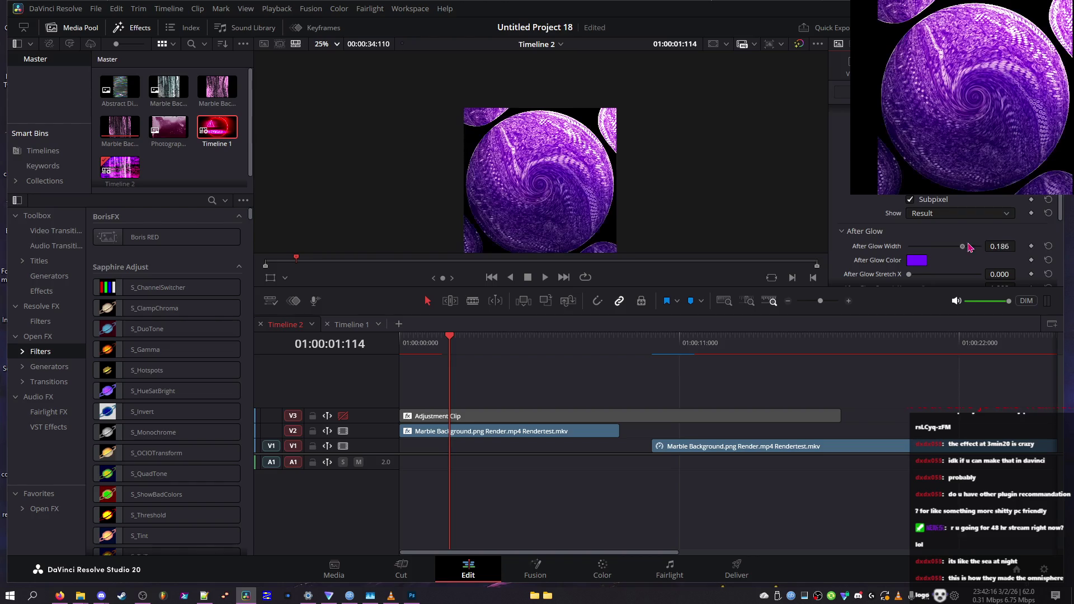
pyautogui.scroll(-2, 924, 247)
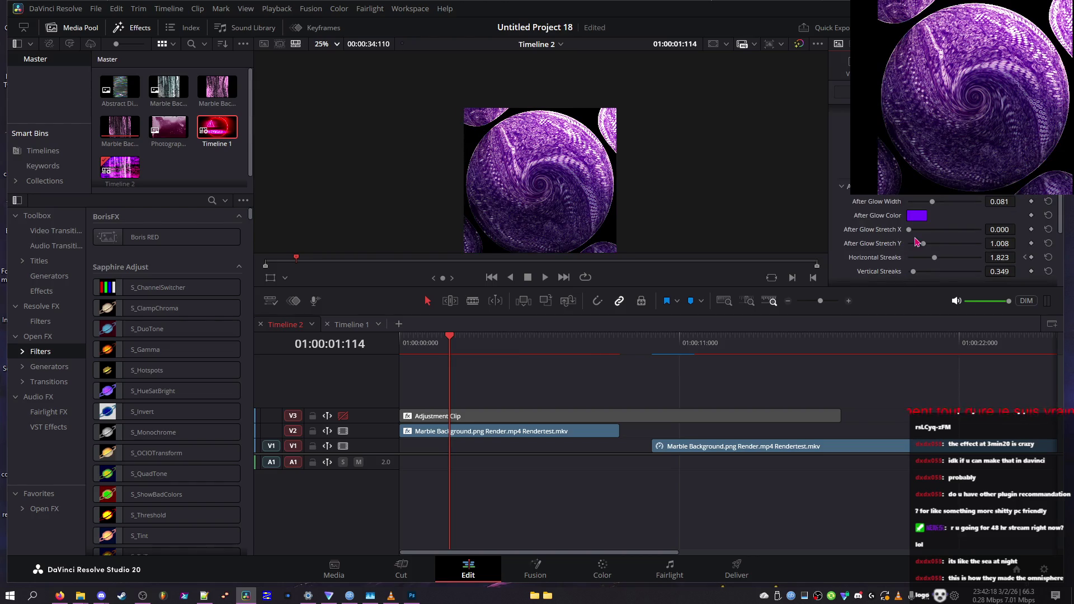
pyautogui.doubleClick(925, 244)
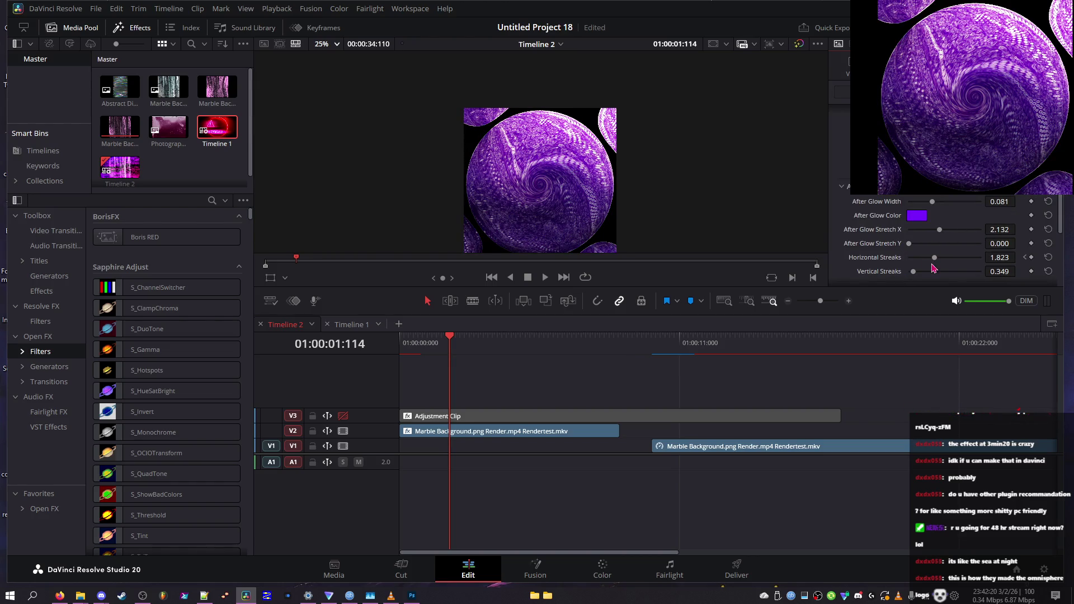
pyautogui.moveTo(933, 258)
pyautogui.mouseDown()
pyautogui.moveTo(980, 258)
pyautogui.moveTo(916, 259)
pyautogui.mouseUp()
pyautogui.doubleClick(913, 271)
pyautogui.hotkey('ctrl', 'z')
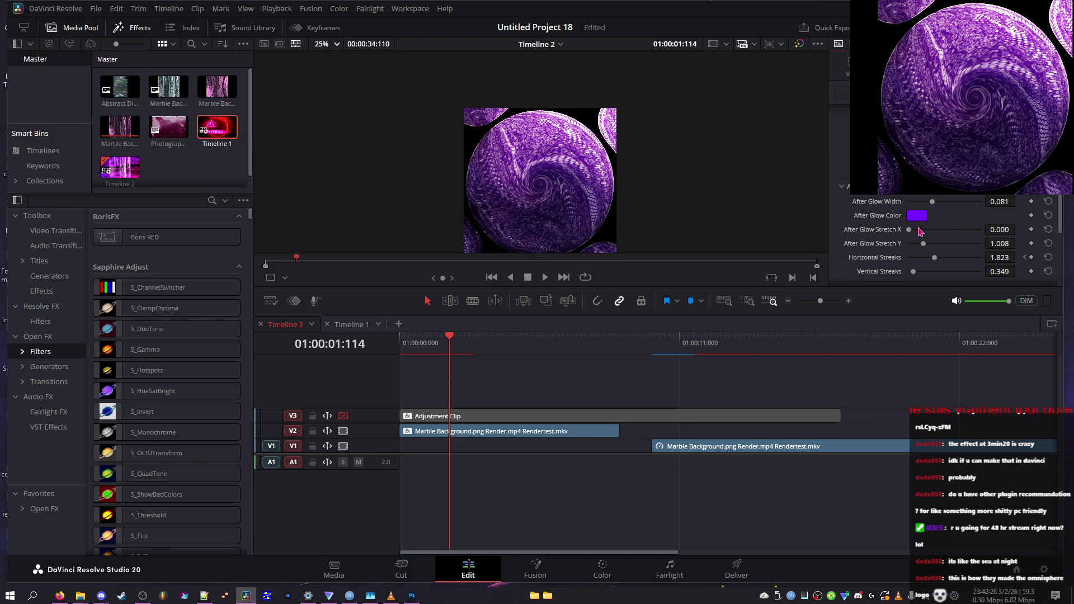
pyautogui.moveTo(923, 243); pyautogui.dragTo(927, 244)
pyautogui.moveTo(932, 202)
pyautogui.mouseDown()
pyautogui.moveTo(884, 202)
pyautogui.moveTo(917, 202)
pyautogui.mouseUp()
pyautogui.hotkey('ctrl', 'z')
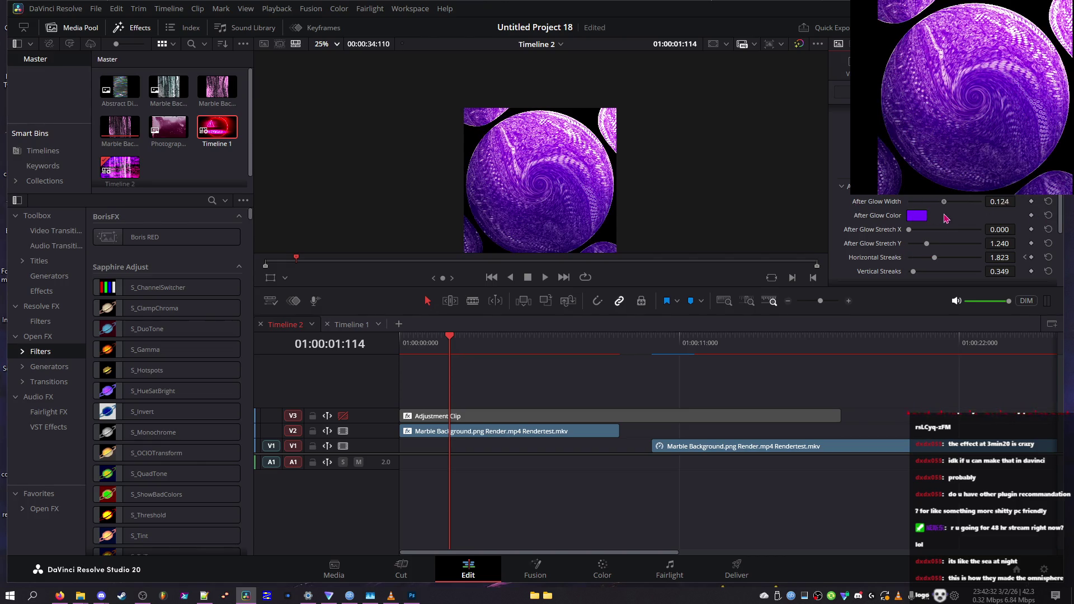
pyautogui.moveTo(440, 347); pyautogui.dragTo(519, 353)
pyautogui.press('Home')
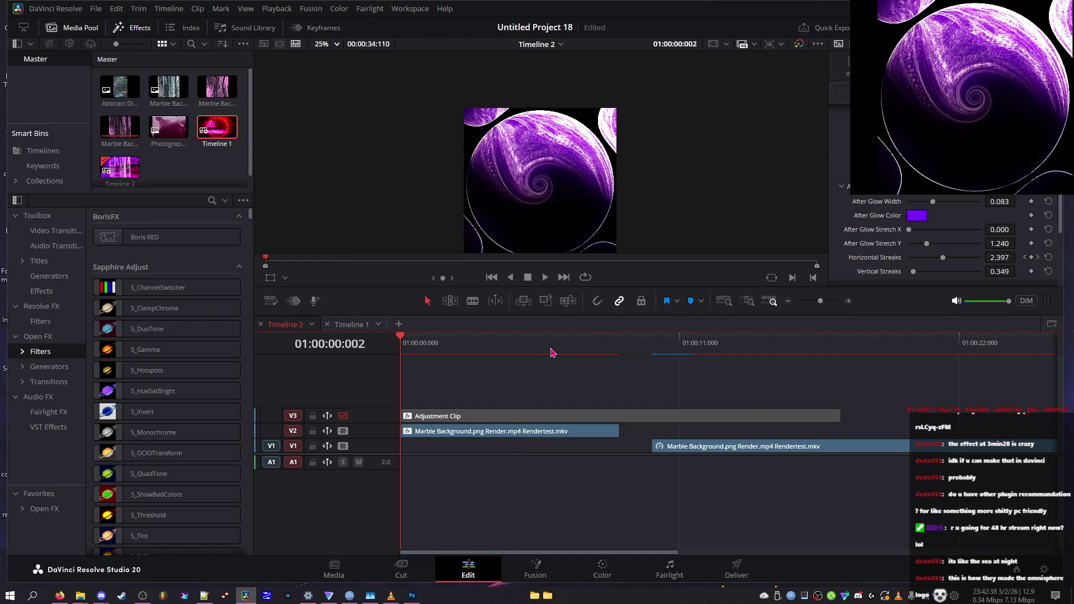
# - Toggle the sphere effect off and on, then expand its Frequency, Octaves and Seed noise settings
pyautogui.press('End')
pyautogui.press('Home')
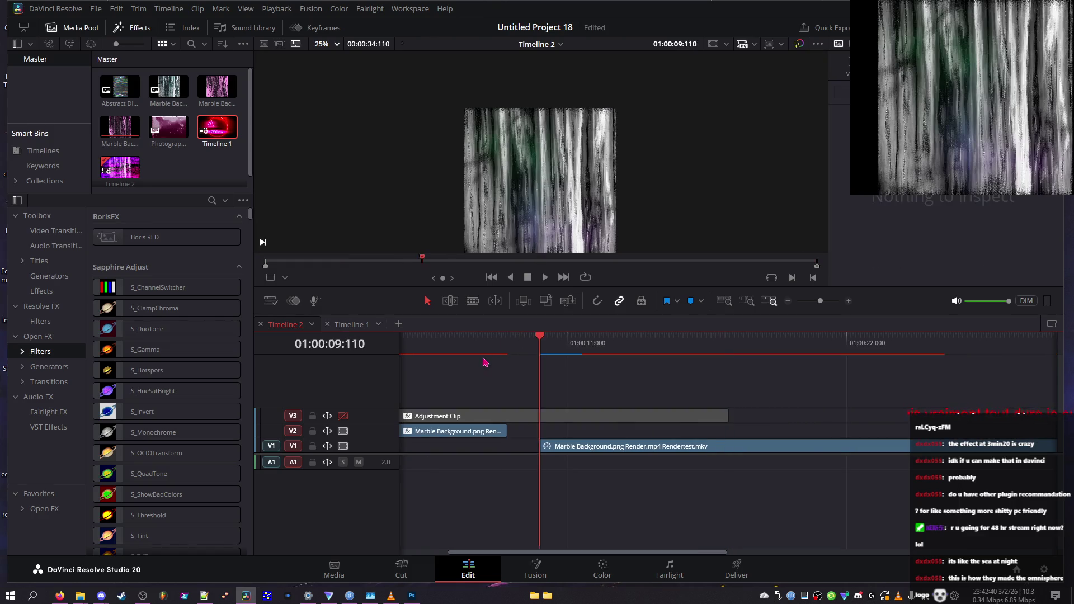
pyautogui.moveTo(497, 351)
pyautogui.mouseDown()
pyautogui.moveTo(499, 339)
pyautogui.moveTo(523, 349)
pyautogui.moveTo(500, 350)
pyautogui.mouseUp()
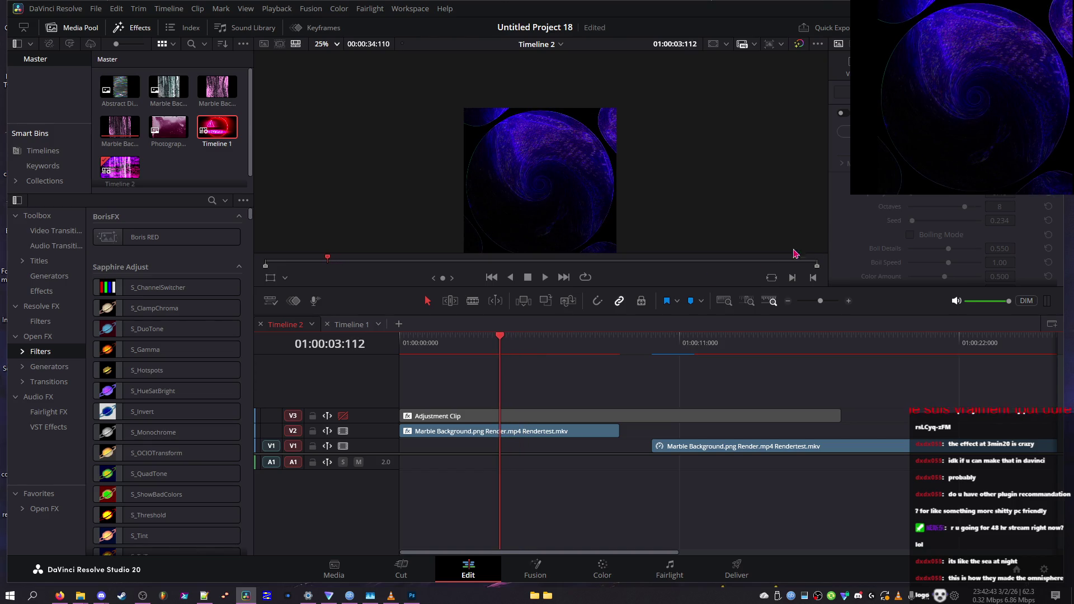
pyautogui.click(840, 115)
pyautogui.click(839, 115)
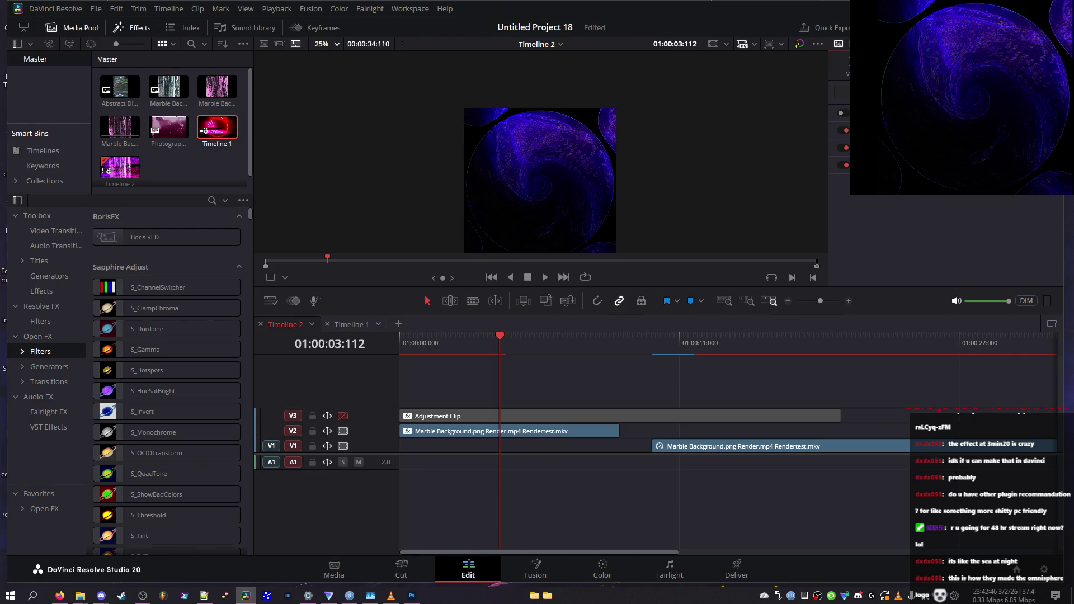
pyautogui.click(884, 165)
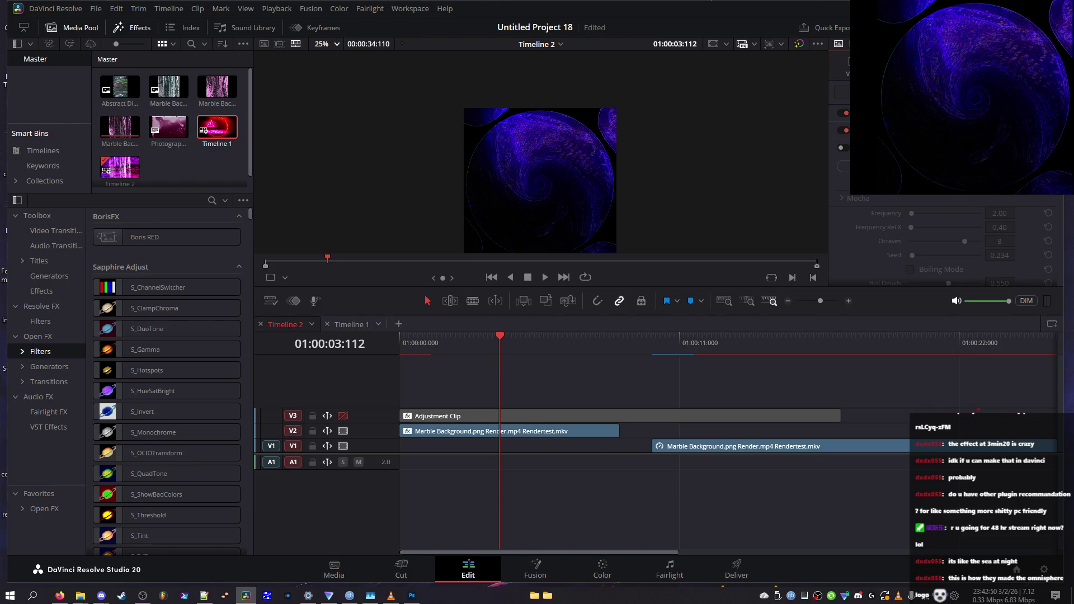
pyautogui.moveTo(506, 339)
pyautogui.mouseDown()
pyautogui.moveTo(456, 342)
pyautogui.moveTo(487, 342)
pyautogui.mouseUp()
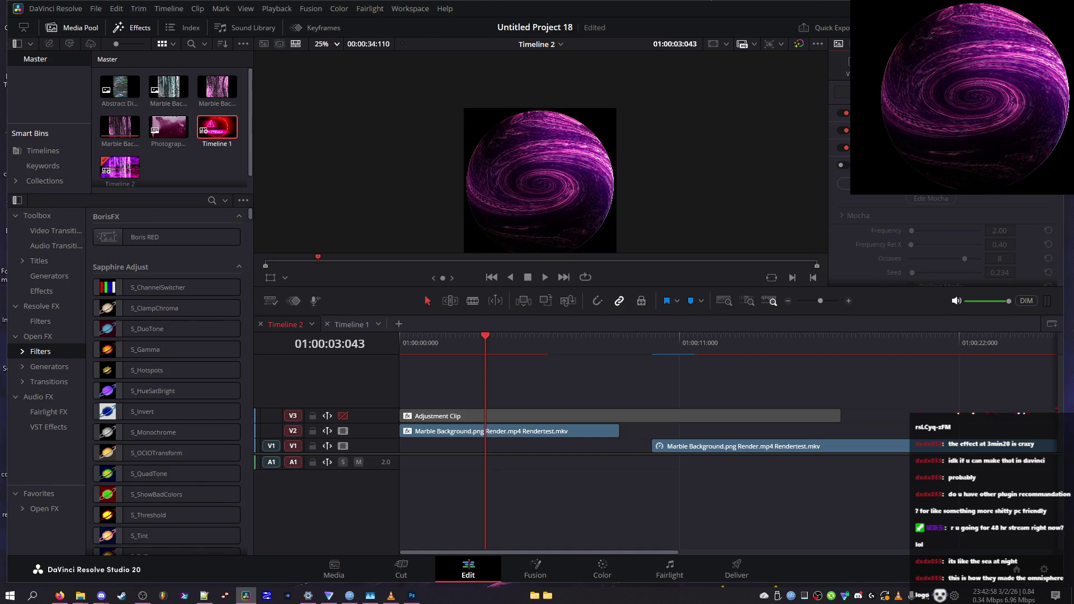
pyautogui.moveTo(485, 339)
pyautogui.mouseDown()
pyautogui.moveTo(429, 341)
pyautogui.moveTo(515, 334)
pyautogui.mouseUp()
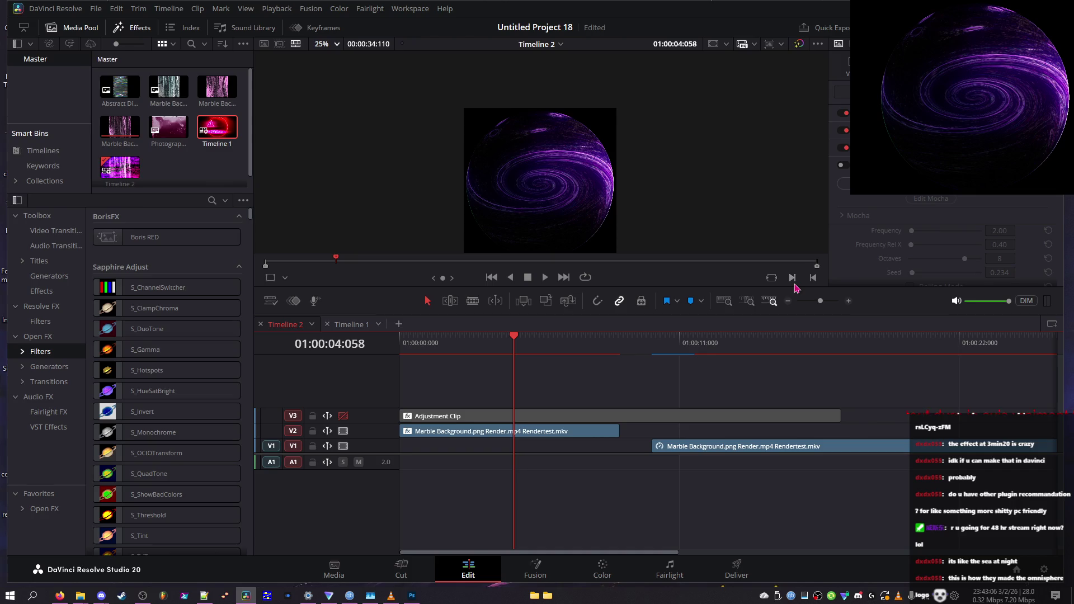
# - Raise Primary Glow Brightness to 2.752, zero the green width and Width Y, and set red to 1.163
pyautogui.scroll(-2, 1063, 237)
pyautogui.moveTo(933, 230)
pyautogui.mouseDown()
pyautogui.moveTo(951, 232)
pyautogui.moveTo(932, 262)
pyautogui.moveTo(908, 263)
pyautogui.moveTo(920, 263)
pyautogui.mouseUp()
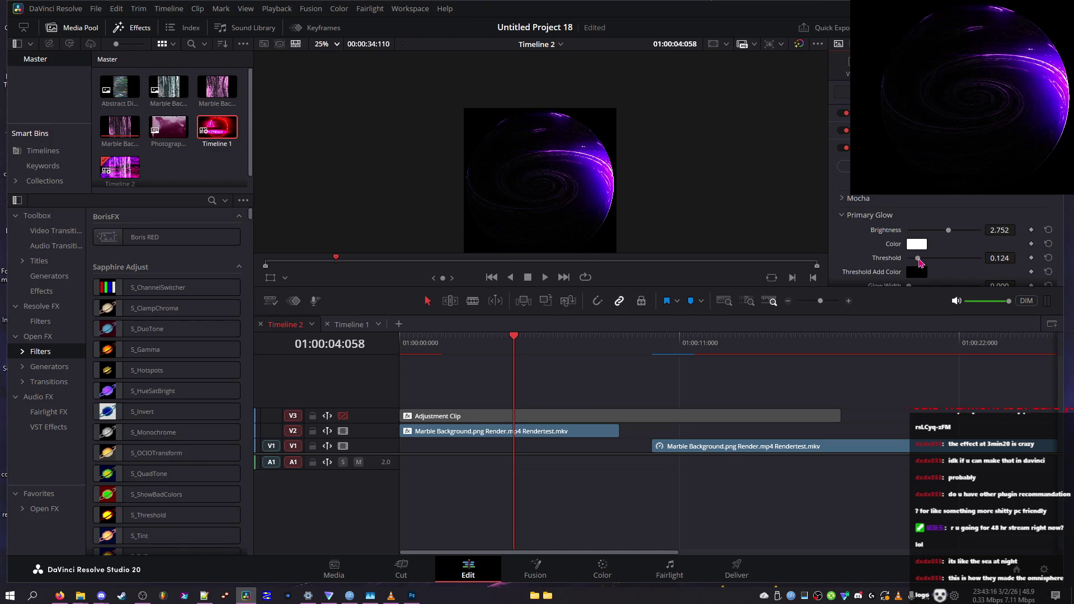
pyautogui.scroll(-5, 918, 251)
pyautogui.moveTo(932, 240)
pyautogui.mouseDown()
pyautogui.moveTo(950, 240)
pyautogui.moveTo(888, 235)
pyautogui.moveTo(934, 224)
pyautogui.moveTo(965, 231)
pyautogui.moveTo(935, 211)
pyautogui.moveTo(970, 208)
pyautogui.mouseUp()
pyautogui.click(924, 223)
pyautogui.moveTo(900, 210); pyautogui.dragTo(889, 213)
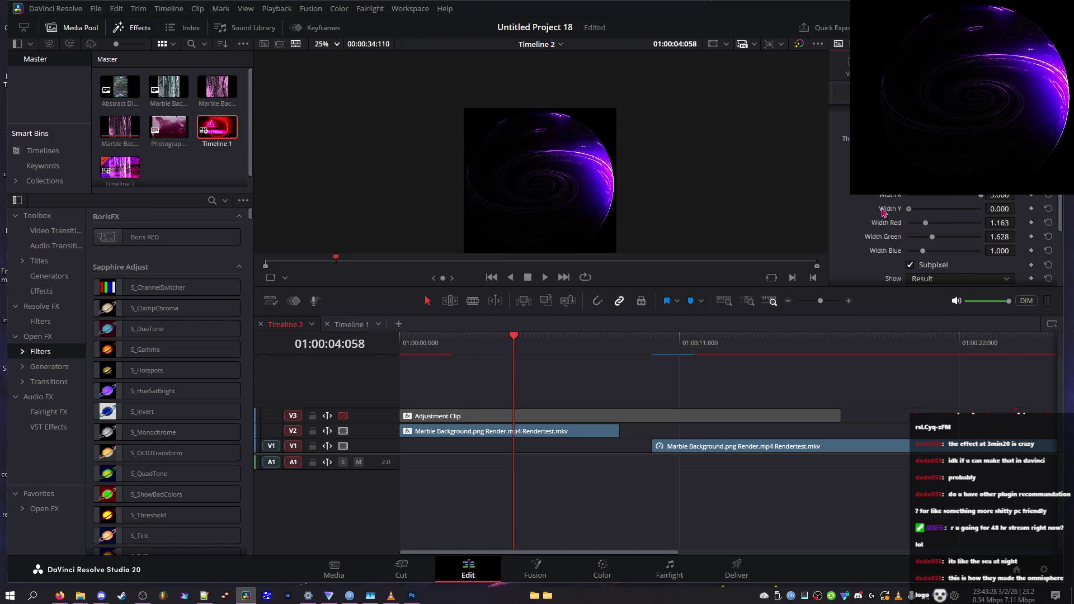
# - Try Width X at 1.318, then 0, then about 0.820, checking the sphere full screen
pyautogui.moveTo(954, 205); pyautogui.dragTo(919, 203)
pyautogui.click(484, 351)
pyautogui.moveTo(484, 351)
pyautogui.mouseDown()
pyautogui.moveTo(448, 348)
pyautogui.moveTo(482, 349)
pyautogui.mouseUp()
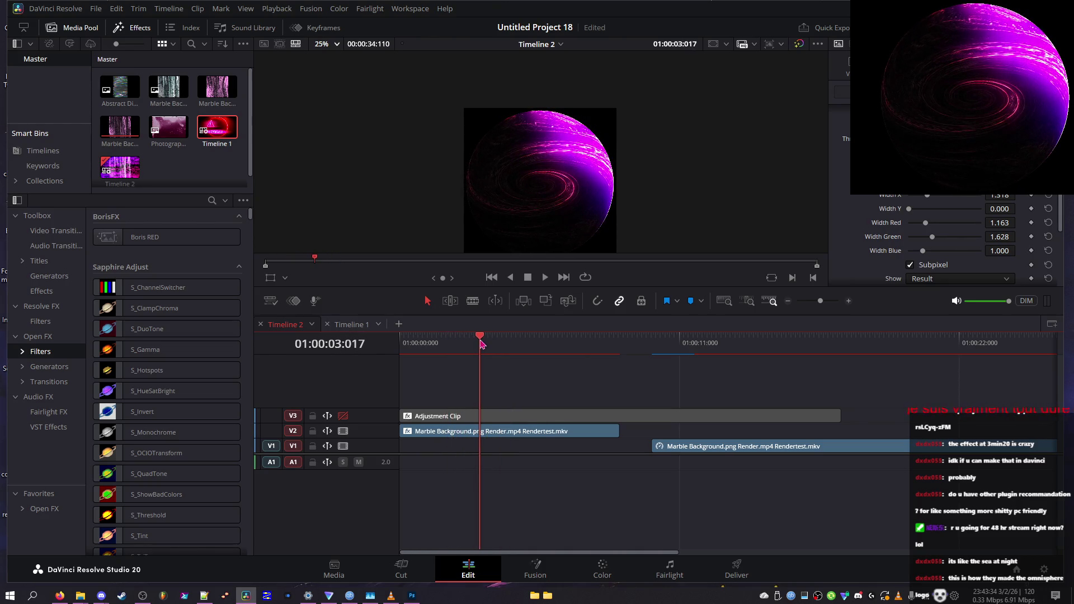
pyautogui.hotkey('ctrl', 'f')
pyautogui.press('Escape')
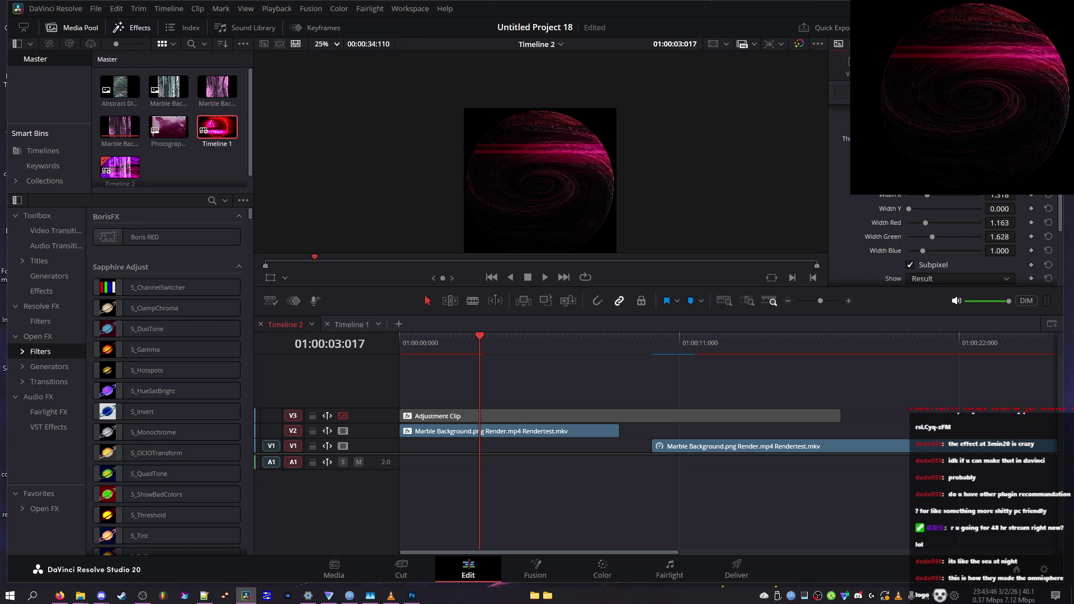
pyautogui.moveTo(943, 199); pyautogui.dragTo(825, 194)
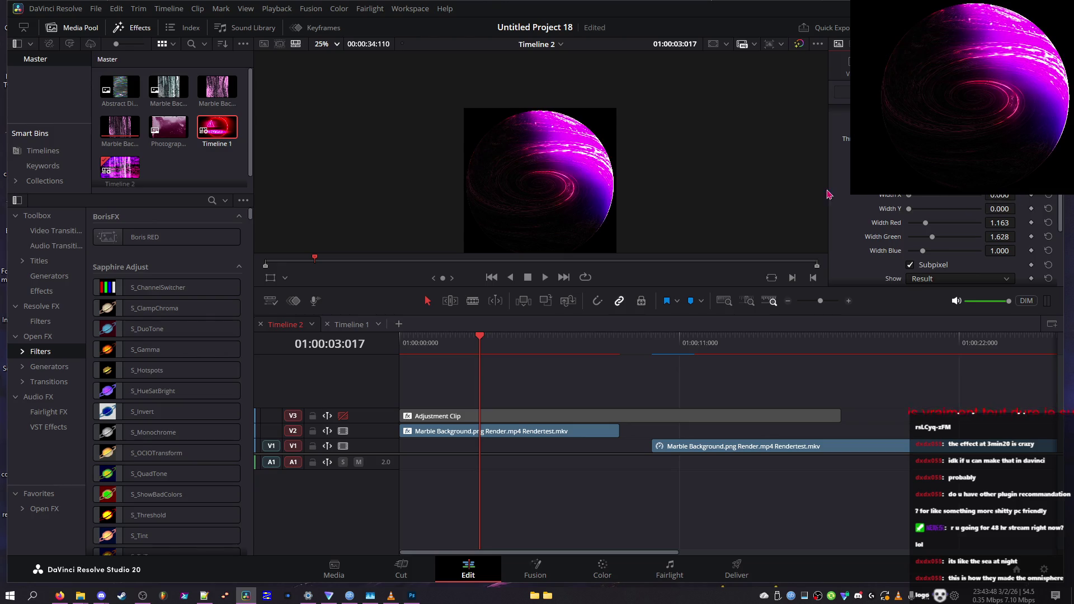
pyautogui.moveTo(909, 197); pyautogui.dragTo(919, 197)
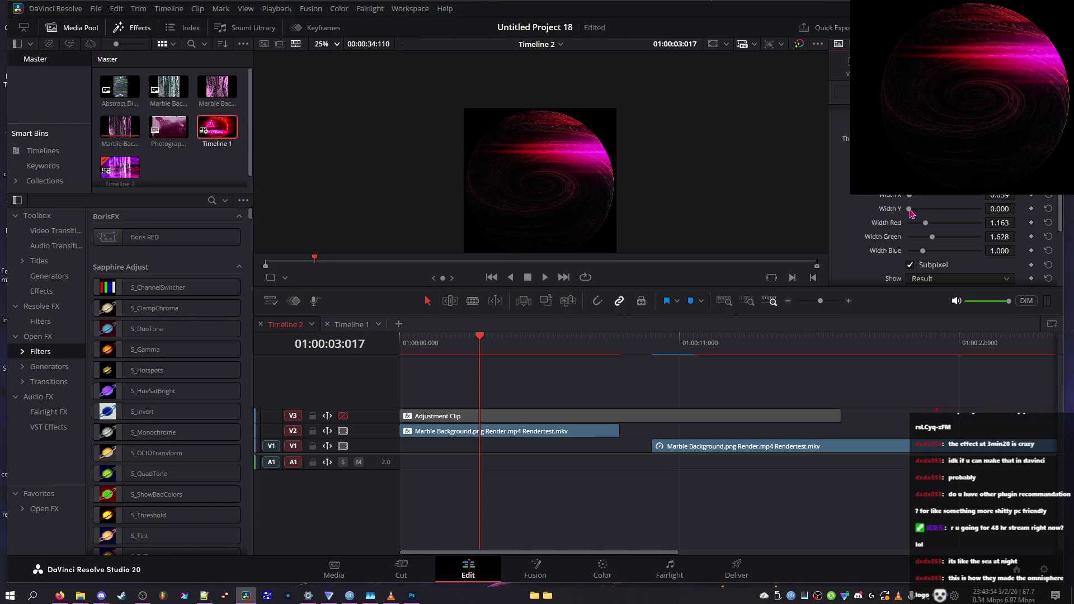
# - Experiment with red widths (4.729, 2.326, 0.775) and green 1.202, then reset red, green and blue to 1.000
pyautogui.moveTo(924, 223)
pyautogui.mouseDown()
pyautogui.moveTo(981, 221)
pyautogui.moveTo(965, 236)
pyautogui.moveTo(895, 237)
pyautogui.mouseUp()
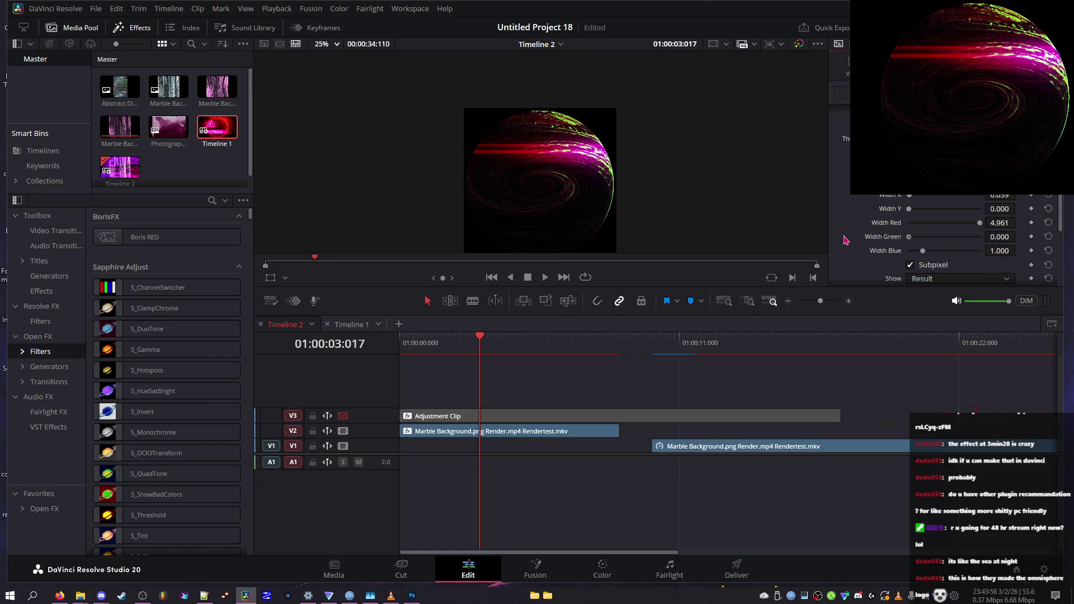
pyautogui.moveTo(979, 222)
pyautogui.mouseDown()
pyautogui.moveTo(941, 223)
pyautogui.moveTo(933, 243)
pyautogui.moveTo(883, 251)
pyautogui.moveTo(915, 247)
pyautogui.mouseUp()
pyautogui.click(926, 237)
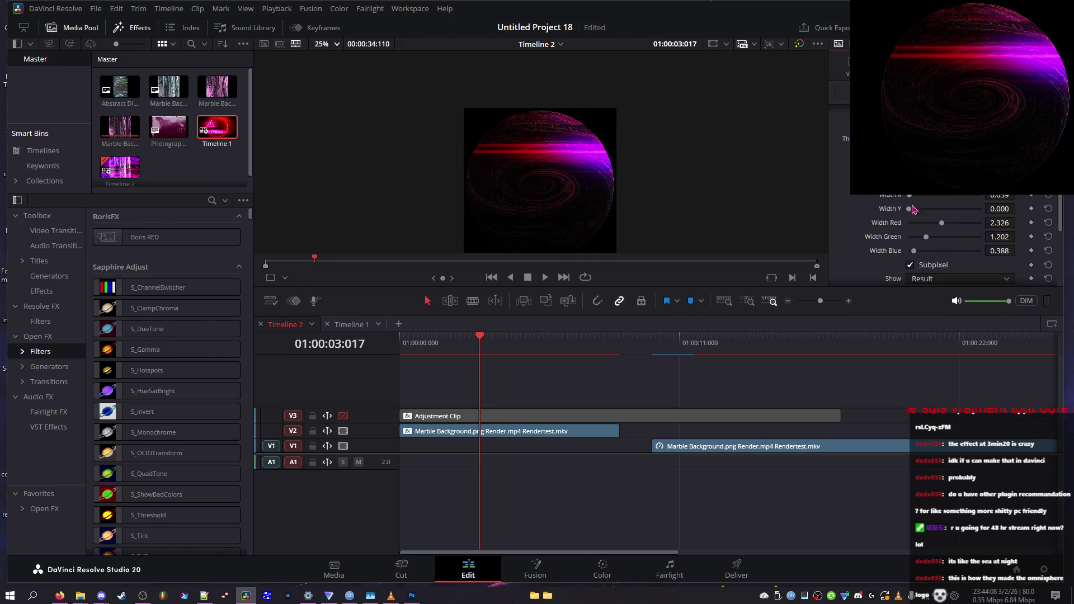
pyautogui.moveTo(496, 347)
pyautogui.mouseDown()
pyautogui.moveTo(428, 347)
pyautogui.moveTo(456, 347)
pyautogui.mouseUp()
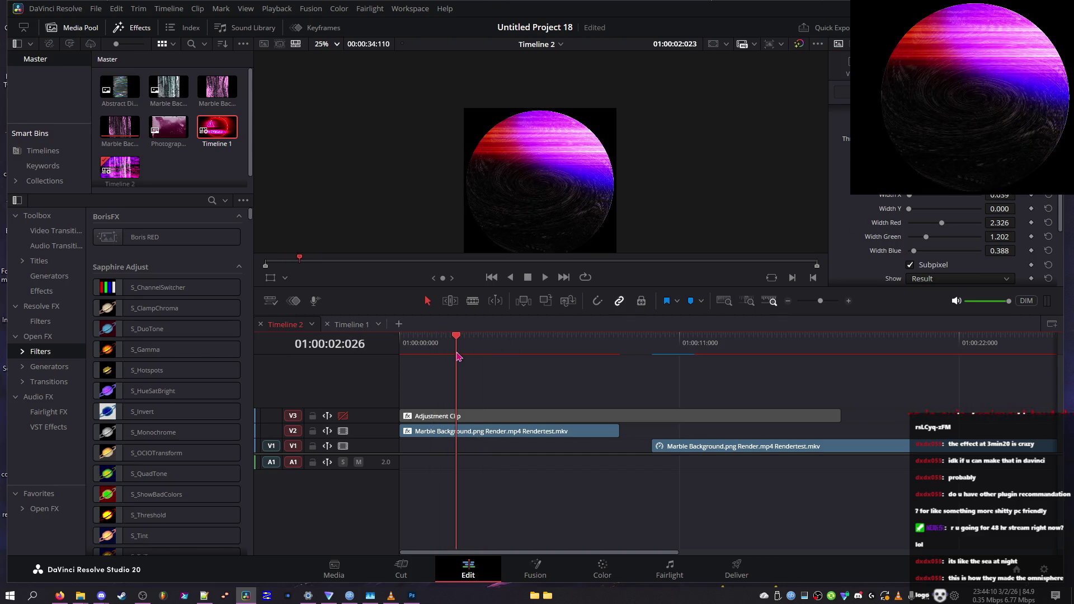
pyautogui.click(919, 223)
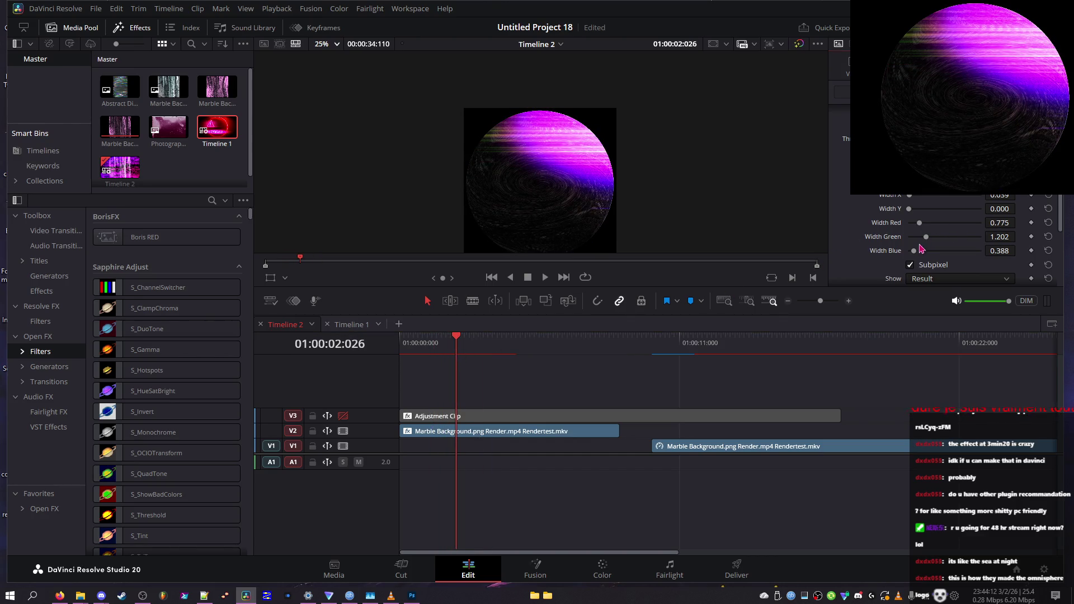
pyautogui.click(1048, 222)
pyautogui.click(1048, 237)
pyautogui.click(1049, 251)
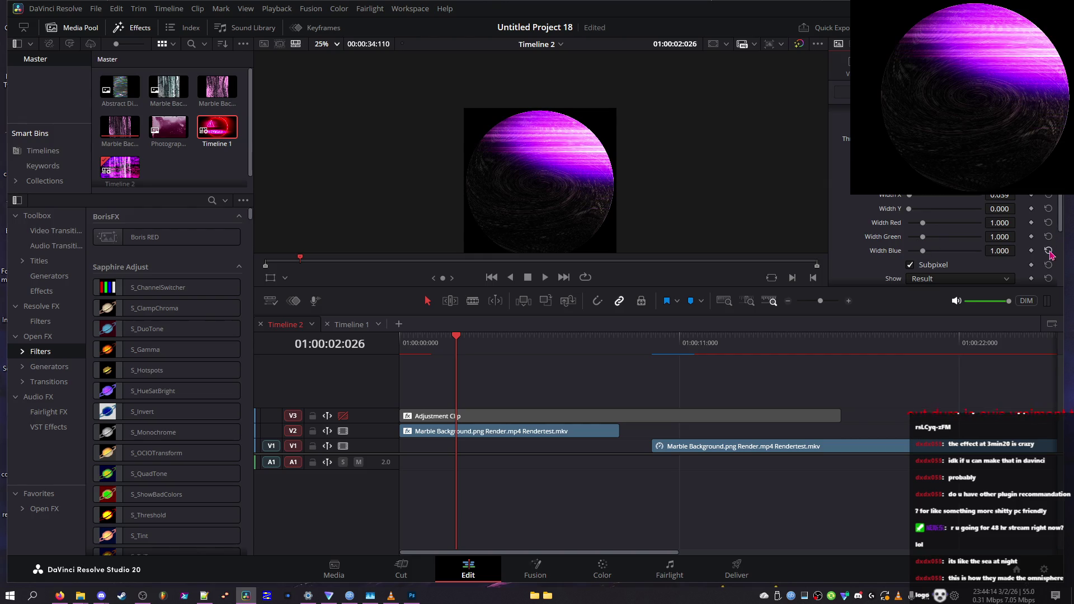
# - Try red width 2.054, reset all colour widths to 1.000, and return Width Y to zero
pyautogui.moveTo(923, 223)
pyautogui.mouseDown()
pyautogui.moveTo(939, 223)
pyautogui.moveTo(919, 223)
pyautogui.moveTo(913, 242)
pyautogui.moveTo(1019, 254)
pyautogui.mouseUp()
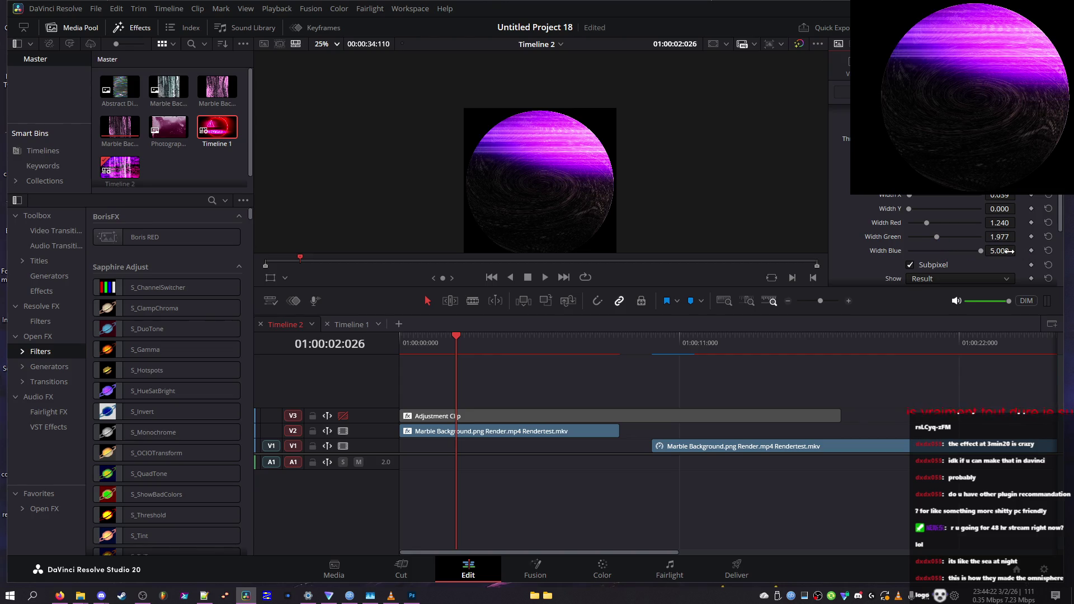
pyautogui.click(1048, 250)
pyautogui.click(1049, 237)
pyautogui.click(1048, 223)
pyautogui.moveTo(935, 210)
pyautogui.mouseDown()
pyautogui.moveTo(872, 203)
pyautogui.moveTo(919, 216)
pyautogui.mouseUp()
pyautogui.moveTo(498, 341)
pyautogui.mouseDown()
pyautogui.moveTo(405, 340)
pyautogui.moveTo(543, 336)
pyautogui.mouseUp()
pyautogui.moveTo(911, 209)
pyautogui.mouseDown()
pyautogui.moveTo(870, 204)
pyautogui.moveTo(917, 197)
pyautogui.mouseUp()
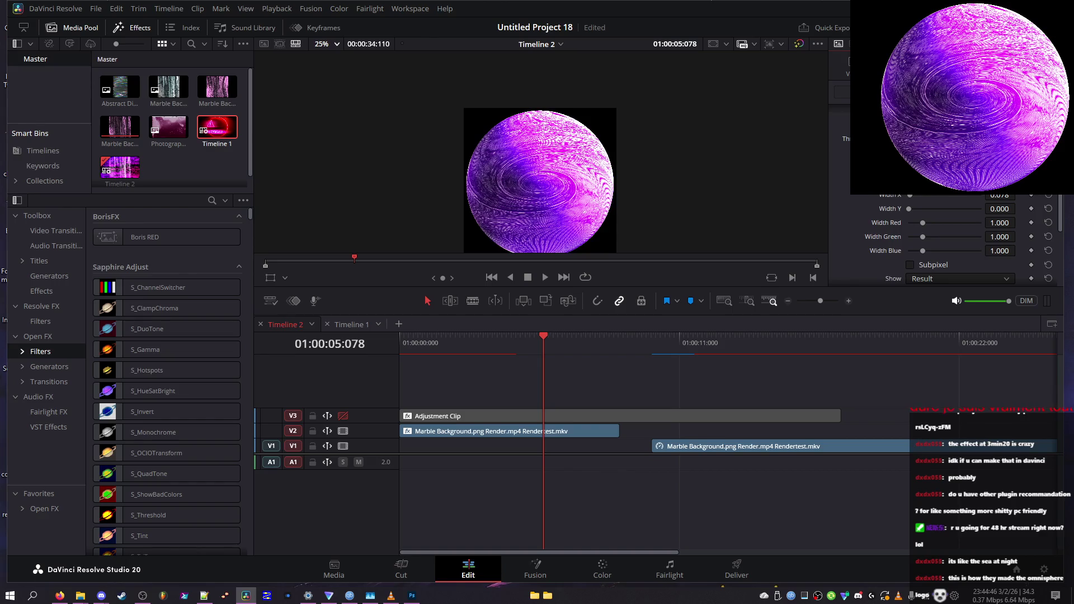
# - Change the glow Color to bright blue #001aff
pyautogui.click(572, 217)
pyautogui.moveTo(665, 248); pyautogui.dragTo(659, 197)
pyautogui.moveTo(593, 235)
pyautogui.mouseDown()
pyautogui.moveTo(599, 213)
pyautogui.moveTo(545, 201)
pyautogui.moveTo(566, 159)
pyautogui.moveTo(628, 280)
pyautogui.moveTo(631, 221)
pyautogui.moveTo(532, 278)
pyautogui.moveTo(613, 269)
pyautogui.moveTo(597, 256)
pyautogui.mouseUp()
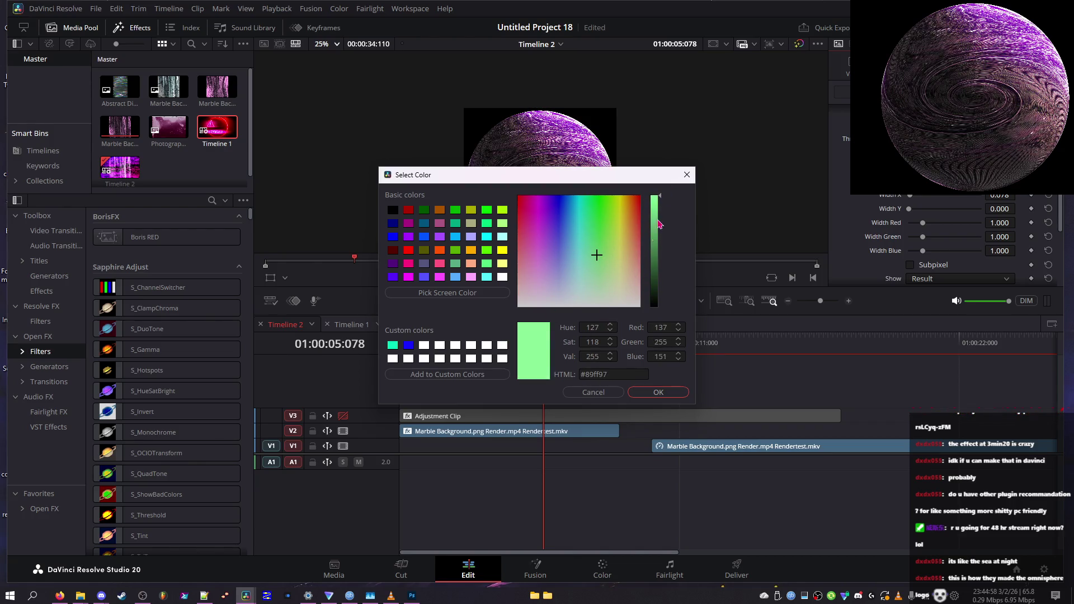
pyautogui.click(638, 393)
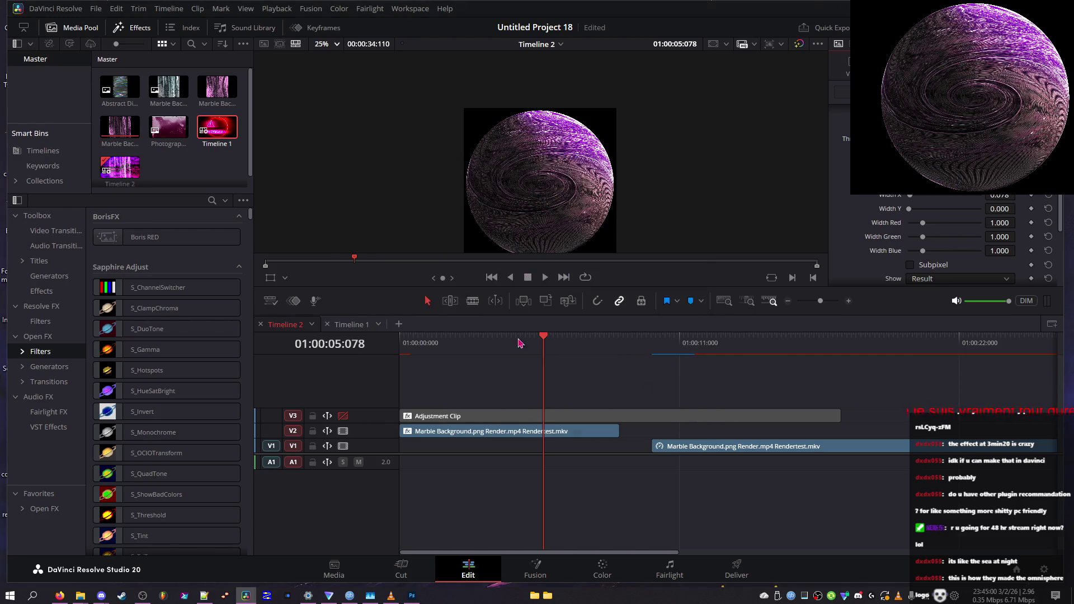
# - Preview playback from the start and drag the red and green glow widths to 0
pyautogui.moveTo(475, 342); pyautogui.dragTo(403, 342)
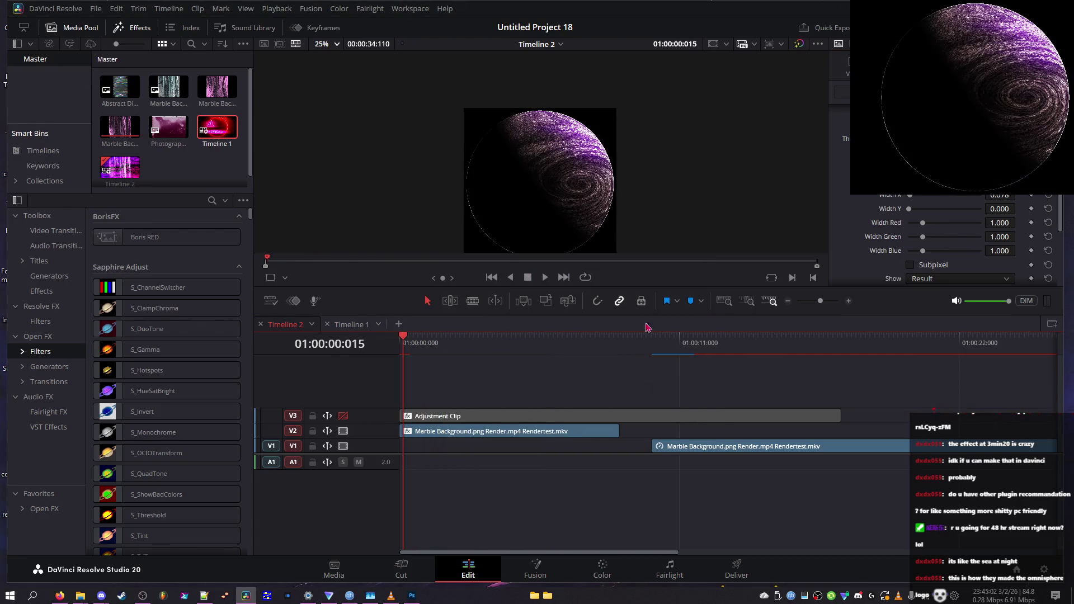
pyautogui.press('space')
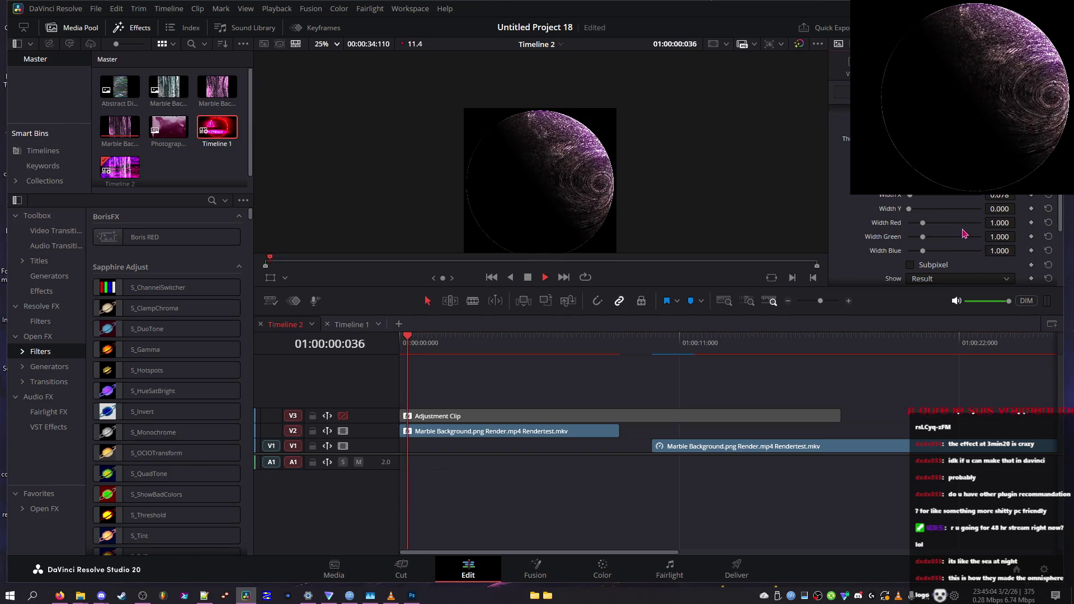
pyautogui.moveTo(923, 223)
pyautogui.mouseDown()
pyautogui.moveTo(907, 223)
pyautogui.moveTo(932, 196)
pyautogui.moveTo(971, 203)
pyautogui.moveTo(957, 207)
pyautogui.mouseUp()
pyautogui.moveTo(568, 347); pyautogui.dragTo(507, 348)
pyautogui.moveTo(931, 241); pyautogui.dragTo(998, 242)
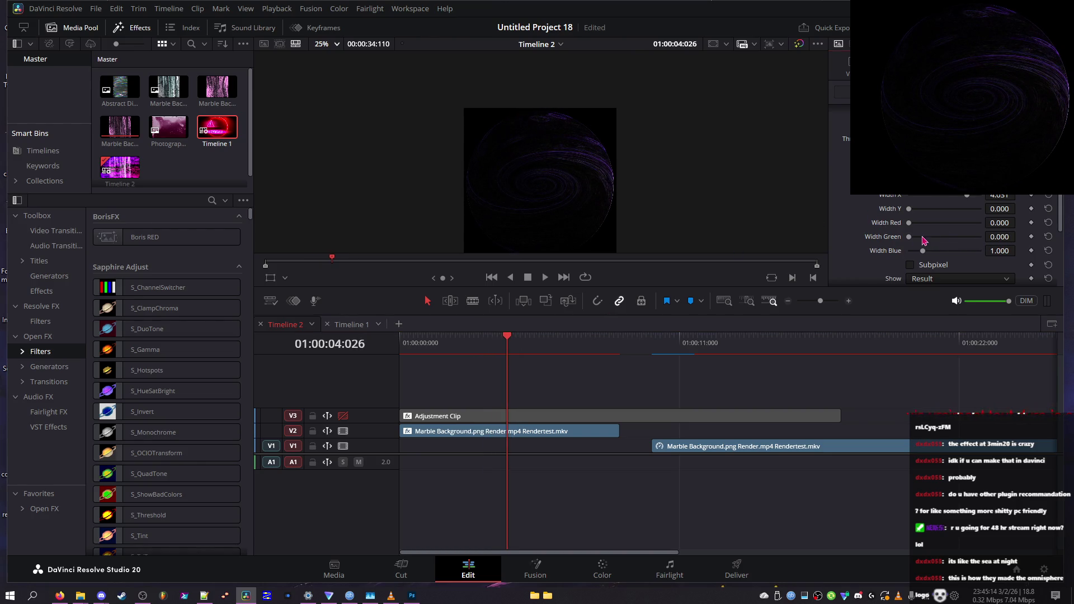
# - Stretch Width Y to 4.264 and blue width to 4.729, view Threshold, then reset colour widths to 1.000
pyautogui.moveTo(909, 209); pyautogui.dragTo(980, 210)
pyautogui.moveTo(942, 253); pyautogui.dragTo(979, 251)
pyautogui.click(958, 278)
pyautogui.click(928, 307)
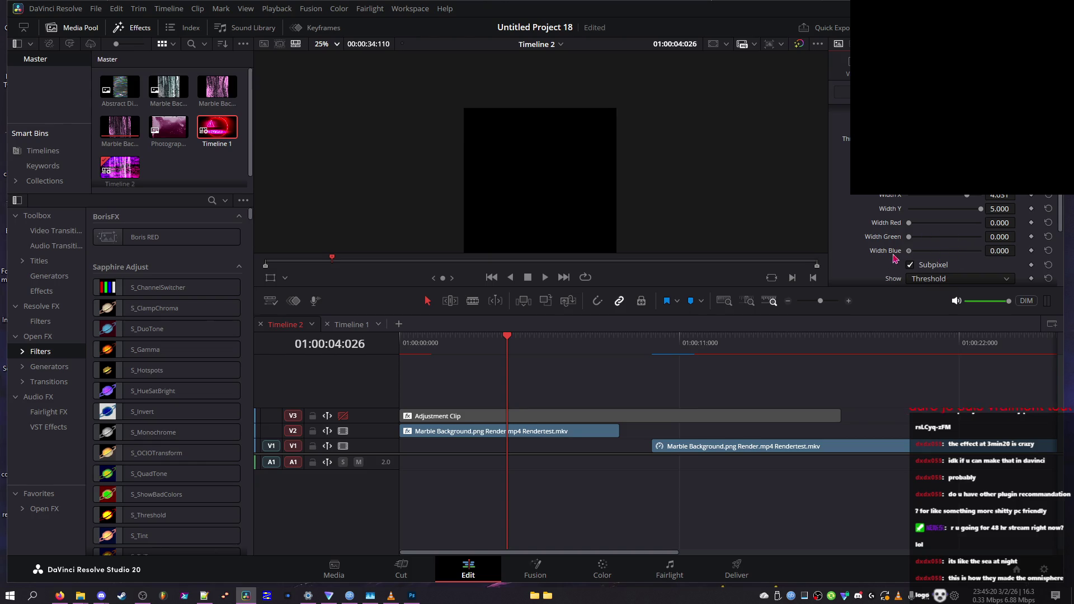
pyautogui.click(1049, 250)
pyautogui.click(1049, 236)
pyautogui.click(1048, 223)
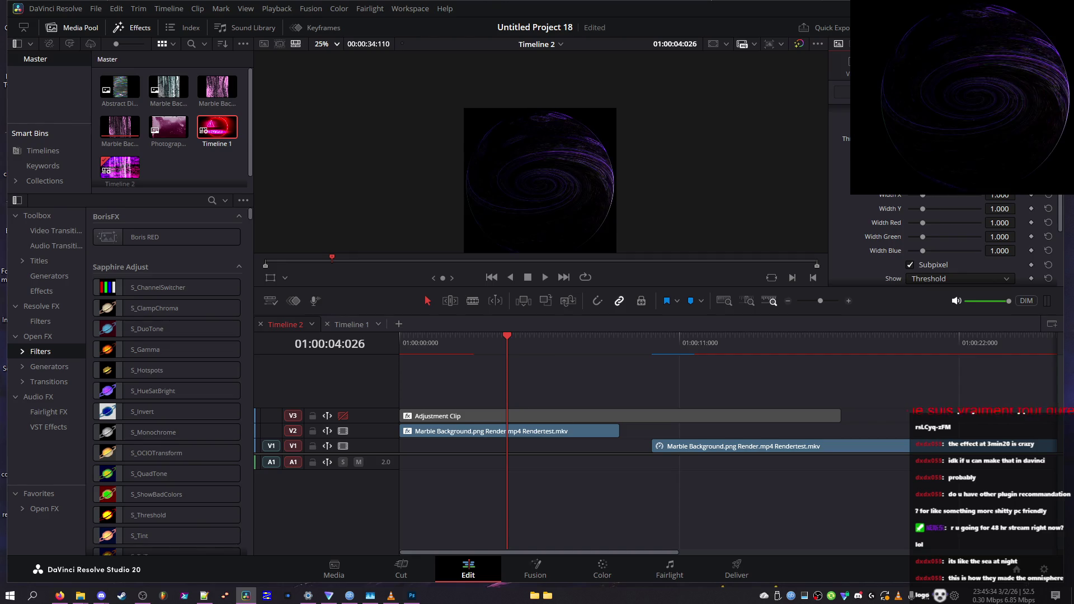
# - Set Width Y to 1.047, return Show to Result, and zero the blue and red widths
pyautogui.moveTo(944, 213); pyautogui.dragTo(926, 213)
pyautogui.click(932, 278)
pyautogui.click(928, 305)
pyautogui.moveTo(921, 254); pyautogui.dragTo(887, 256)
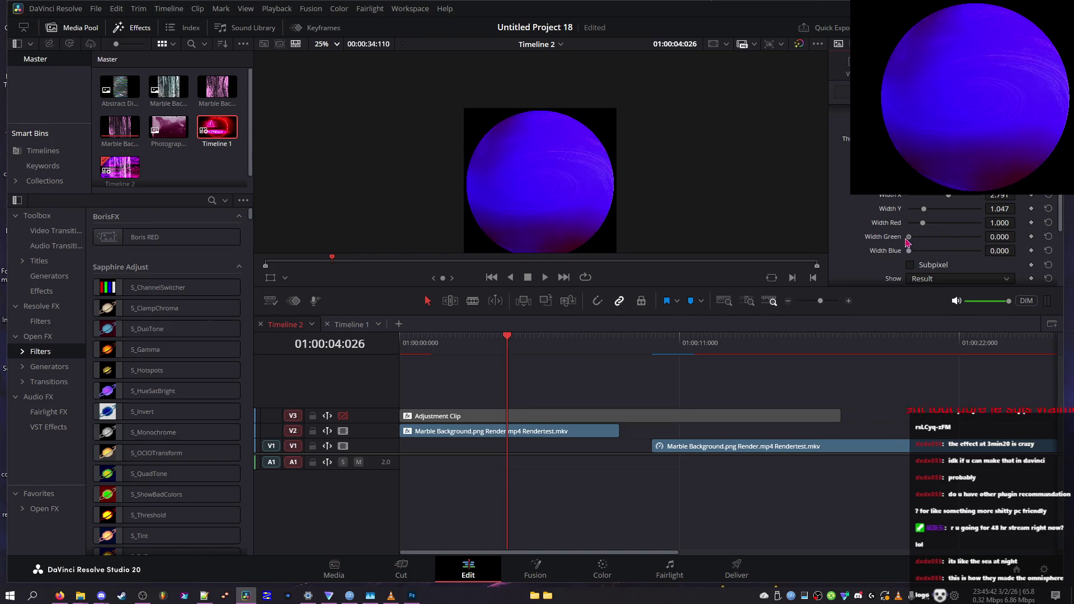
pyautogui.moveTo(922, 223)
pyautogui.mouseDown()
pyautogui.moveTo(893, 234)
pyautogui.moveTo(903, 216)
pyautogui.mouseUp()
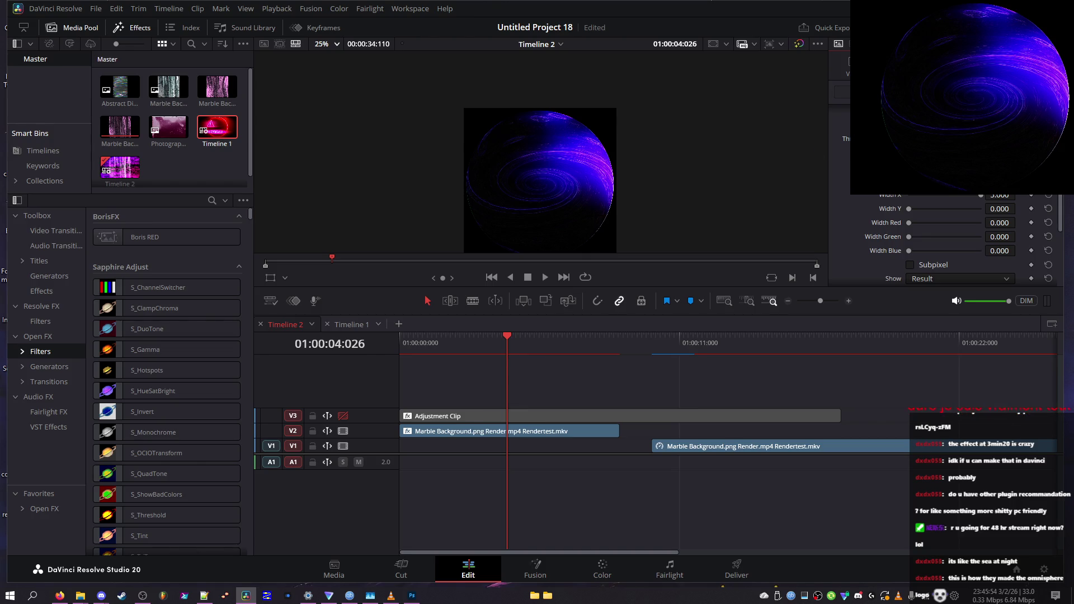
pyautogui.moveTo(505, 338); pyautogui.dragTo(485, 336)
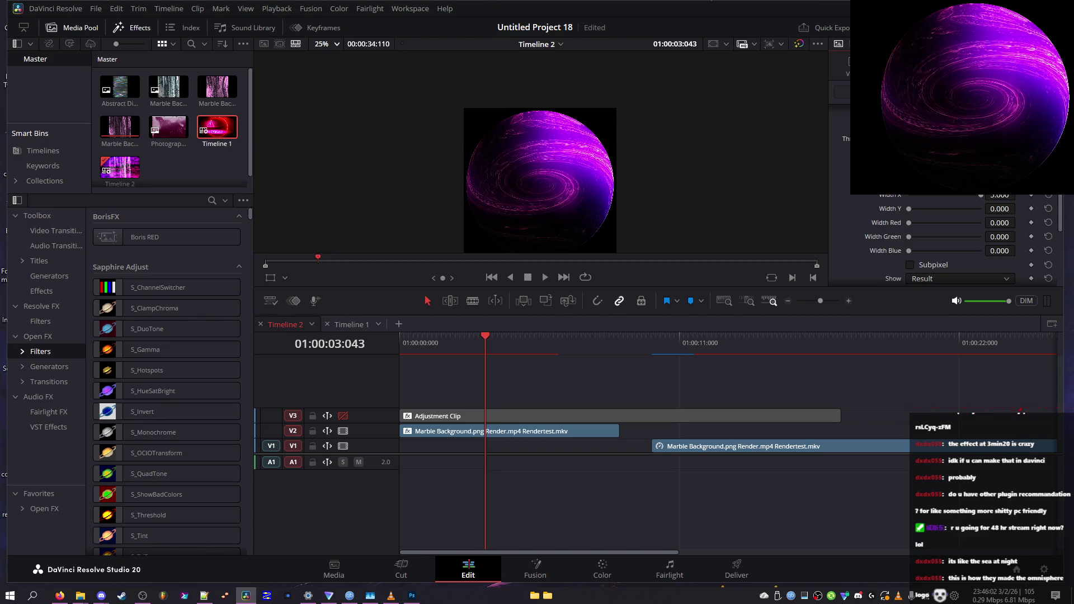
pyautogui.moveTo(480, 344)
pyautogui.mouseDown()
pyautogui.moveTo(448, 344)
pyautogui.moveTo(460, 345)
pyautogui.mouseUp()
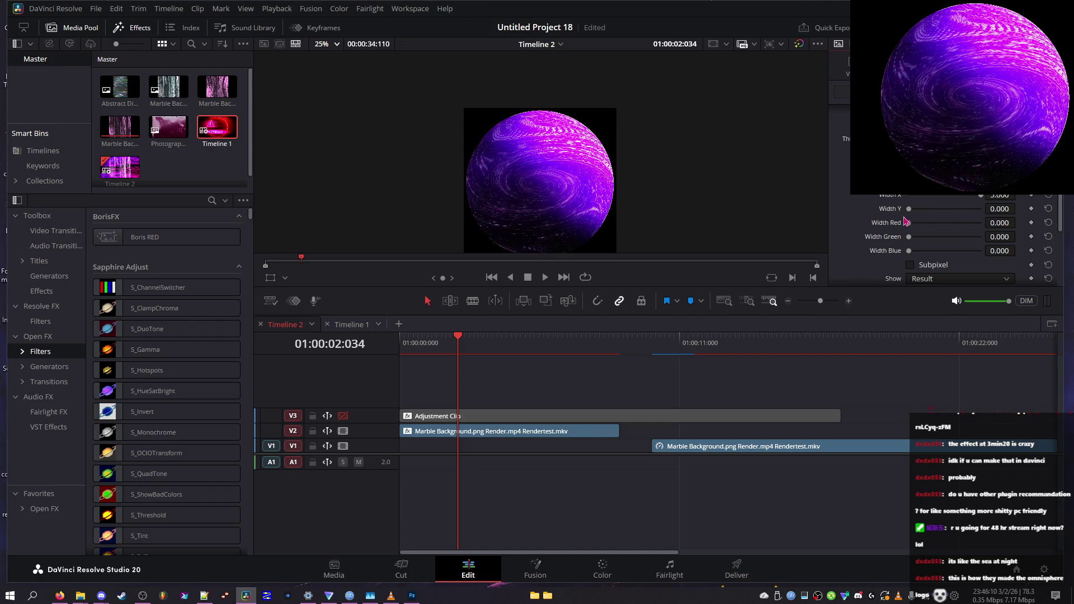
# - Widen the red width and Width Y slightly, toggle Subpixel off and on, and set Show to Threshold
pyautogui.moveTo(907, 222)
pyautogui.mouseDown()
pyautogui.moveTo(932, 248)
pyautogui.moveTo(929, 221)
pyautogui.moveTo(940, 224)
pyautogui.moveTo(904, 204)
pyautogui.mouseUp()
pyautogui.moveTo(912, 211)
pyautogui.mouseDown()
pyautogui.moveTo(911, 198)
pyautogui.moveTo(907, 210)
pyautogui.mouseUp()
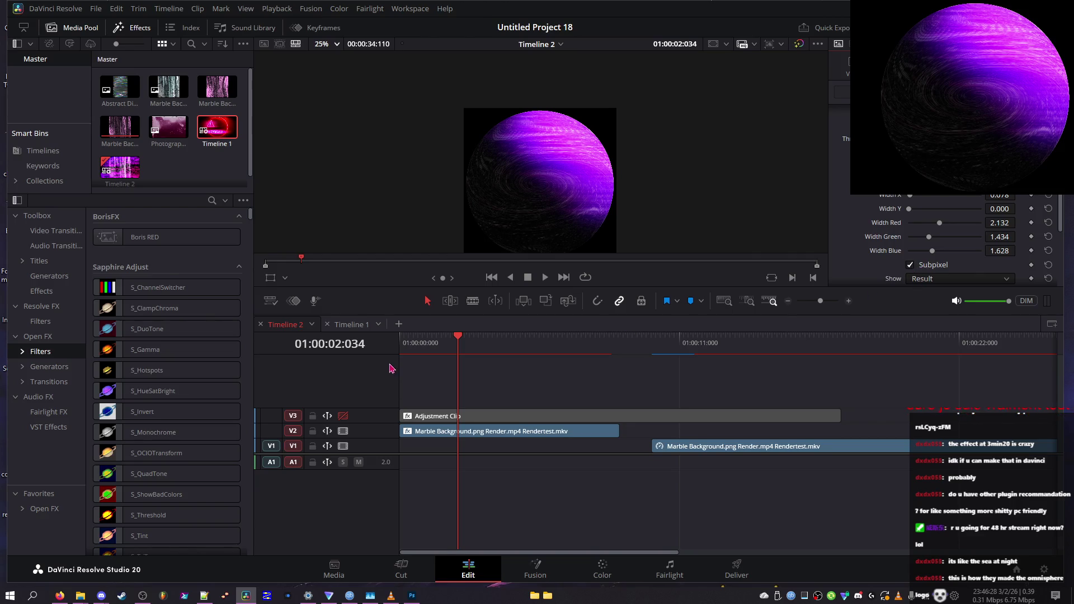
pyautogui.click(441, 347)
pyautogui.click(439, 347)
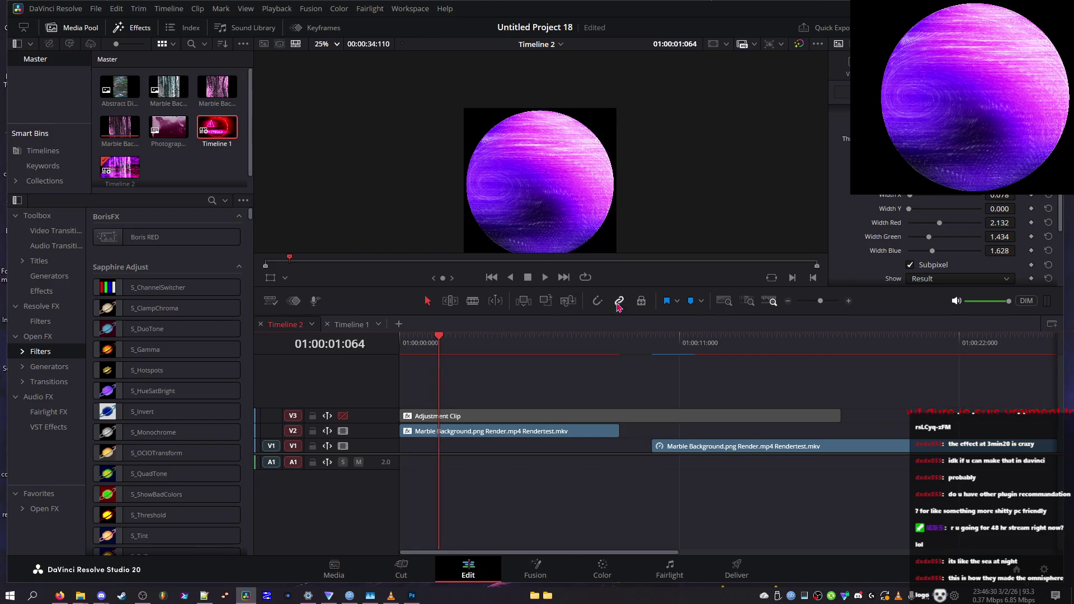
pyautogui.click(929, 267)
pyautogui.click(438, 348)
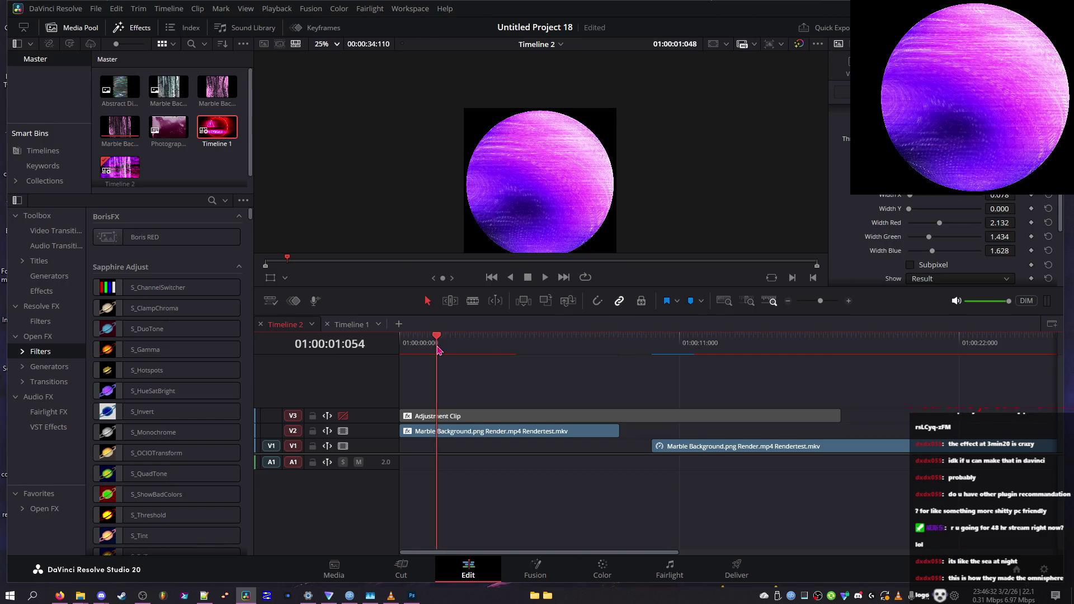
pyautogui.click(939, 266)
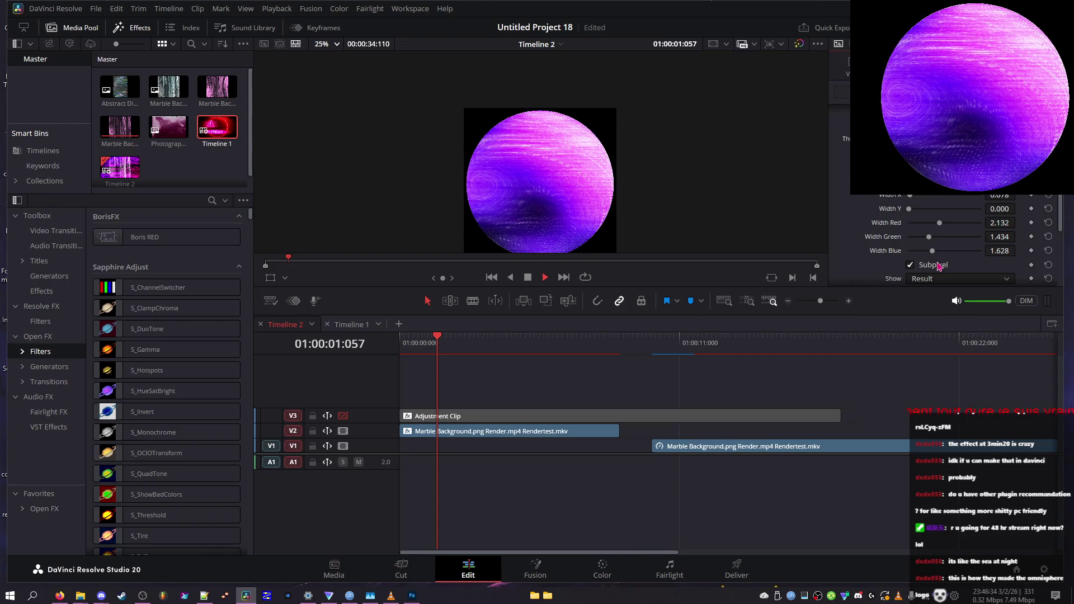
pyautogui.click(936, 278)
pyautogui.click(931, 303)
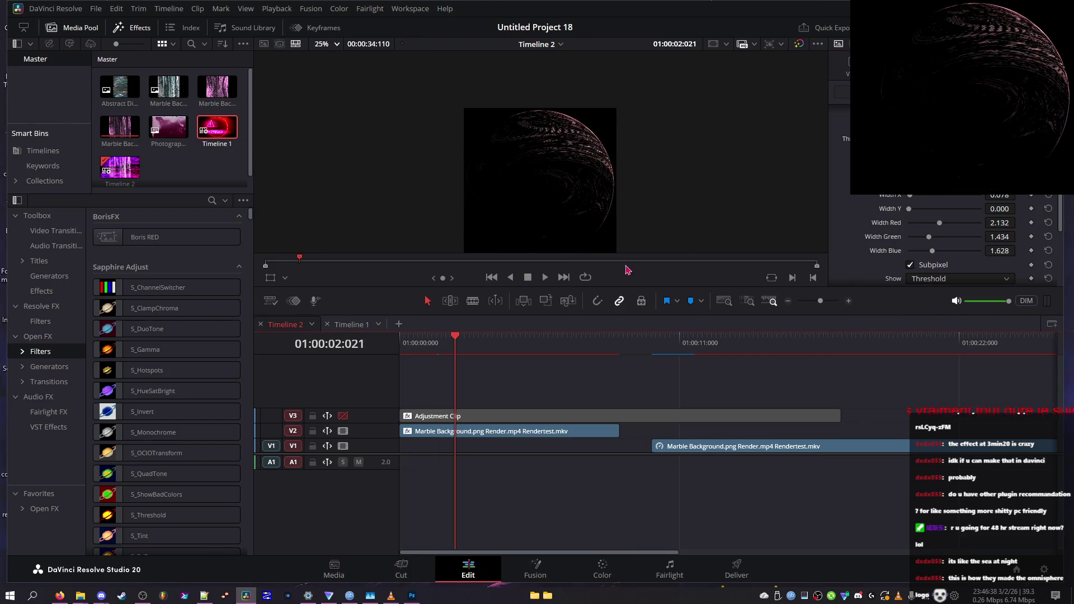
pyautogui.scroll(3, 951, 241)
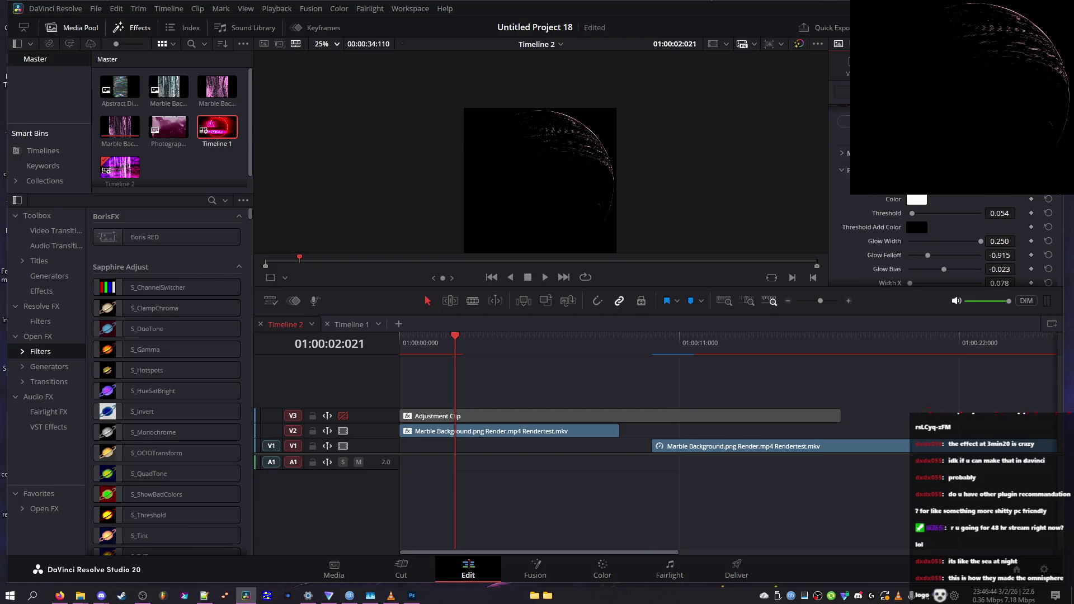
# - Enable motion blur on the sphere with Smooth quality and a 360 shutter angle
pyautogui.scroll(2, 834, 203)
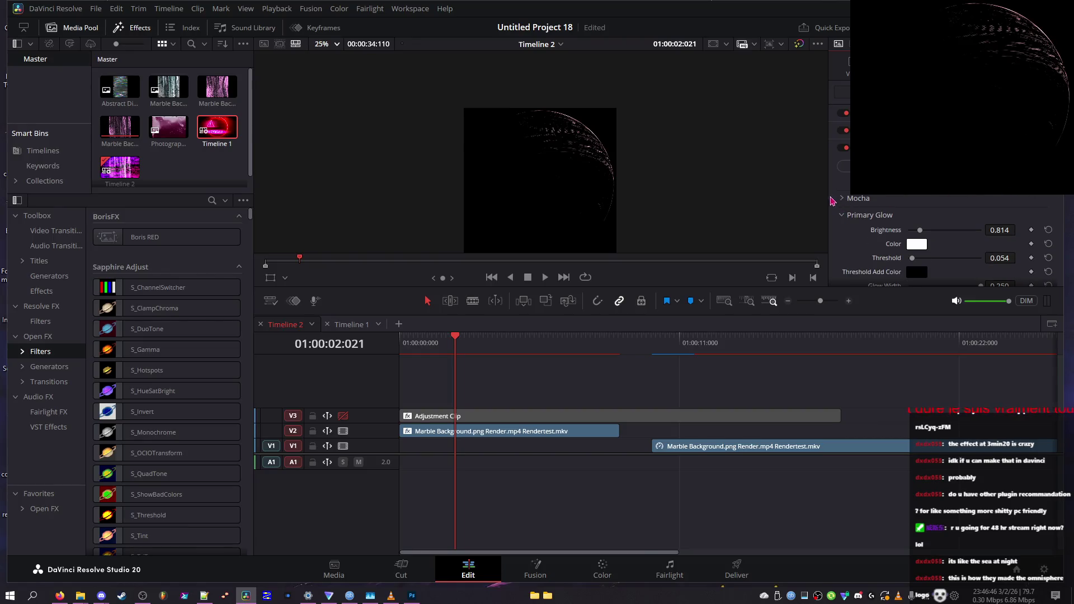
pyautogui.scroll(-5, 895, 224)
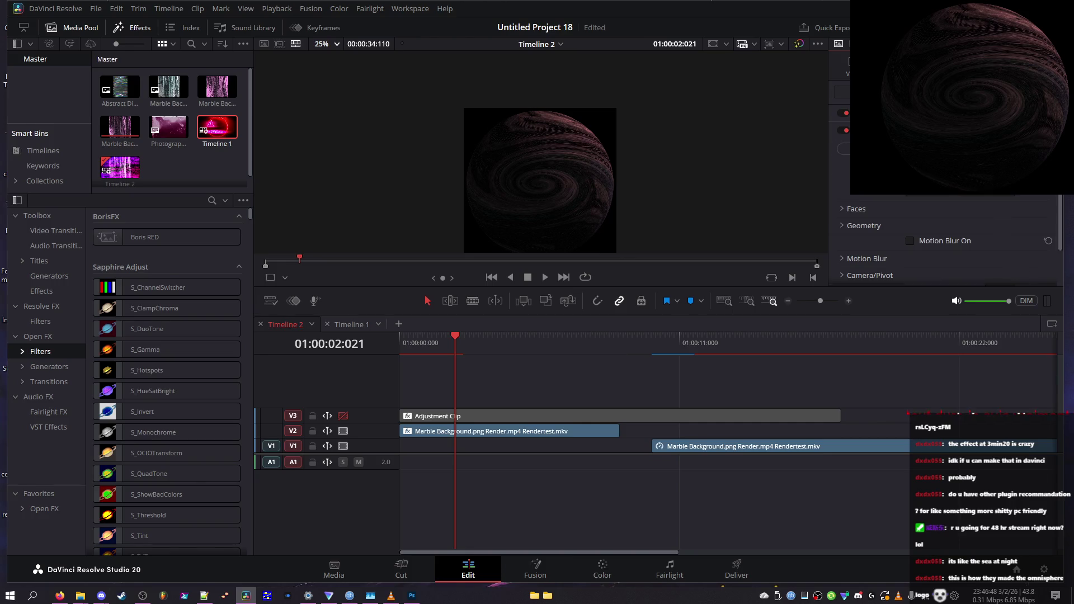
pyautogui.click(911, 241)
pyautogui.click(895, 259)
pyautogui.scroll(-4, 917, 235)
pyautogui.click(930, 199)
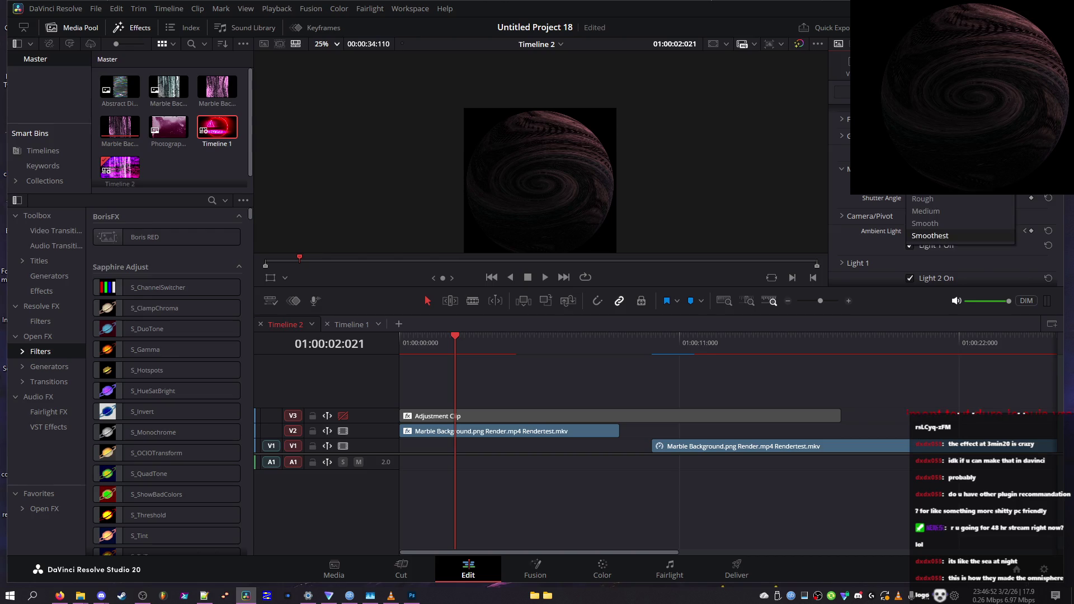
pyautogui.click(935, 223)
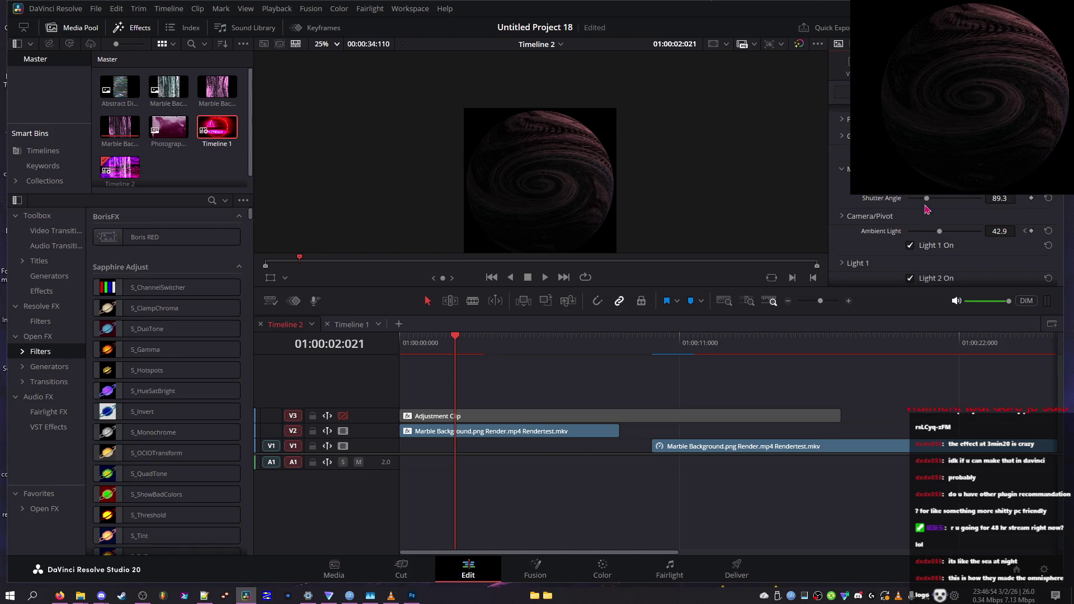
pyautogui.moveTo(960, 202); pyautogui.dragTo(982, 202)
# - Lower ambient light to 0, then bring it back up to about 28.7
pyautogui.moveTo(928, 234)
pyautogui.mouseDown()
pyautogui.moveTo(884, 234)
pyautogui.moveTo(948, 231)
pyautogui.moveTo(908, 231)
pyautogui.mouseUp()
pyautogui.scroll(-6, 891, 222)
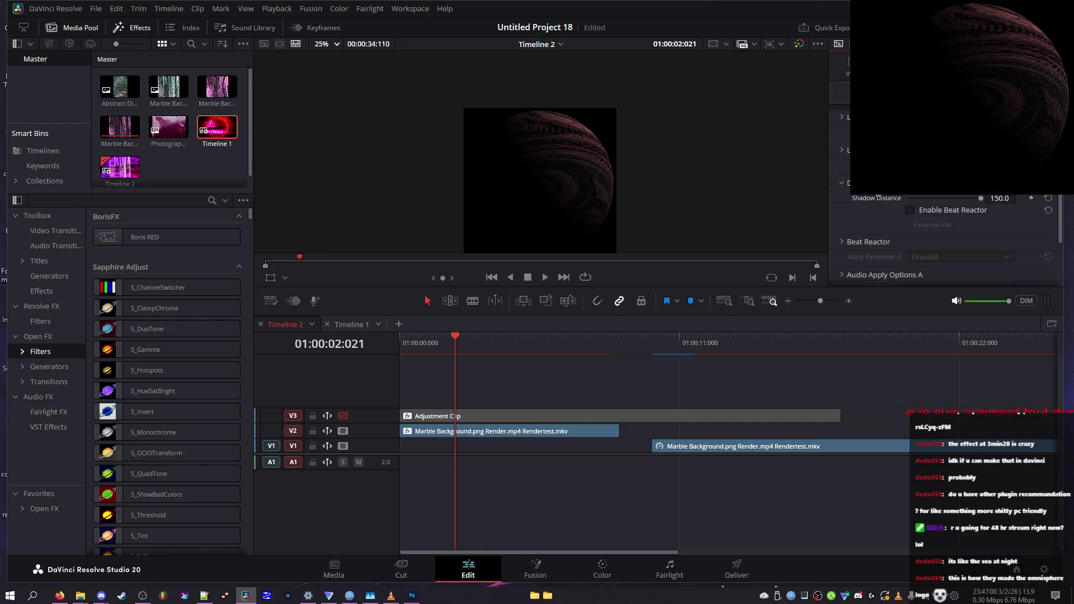
pyautogui.scroll(6, 895, 206)
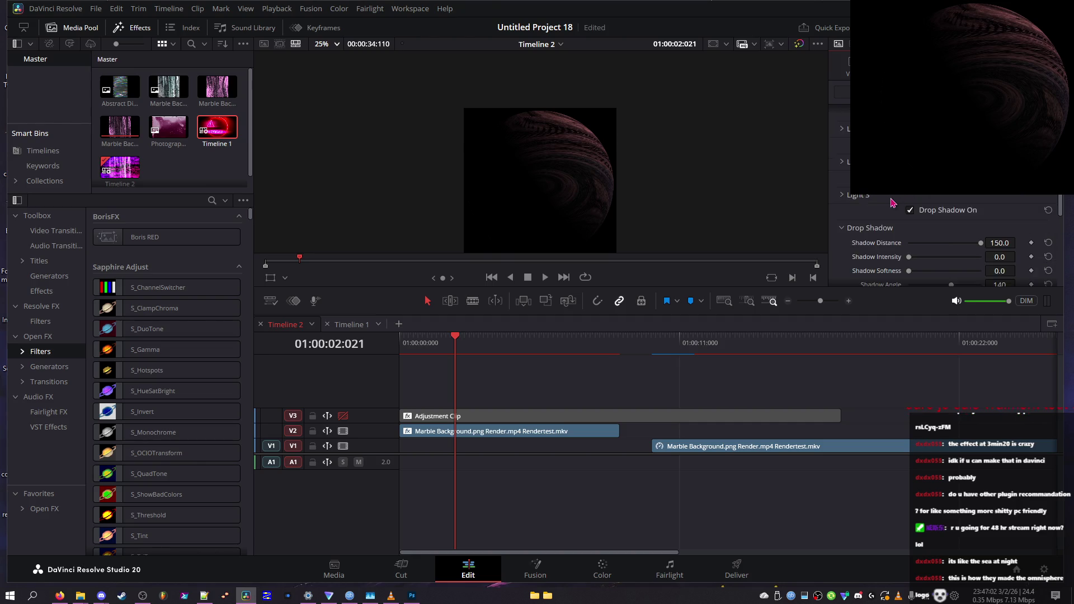
pyautogui.click(934, 231)
pyautogui.moveTo(933, 231)
pyautogui.mouseDown()
pyautogui.moveTo(943, 232)
pyautogui.moveTo(930, 232)
pyautogui.mouseUp()
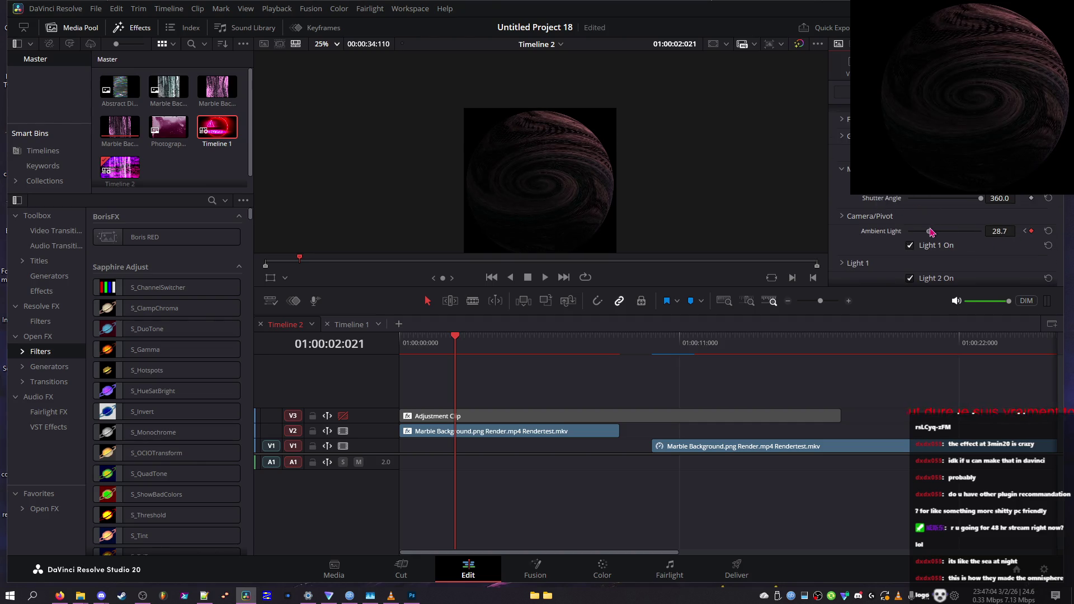
pyautogui.scroll(-10, 920, 231)
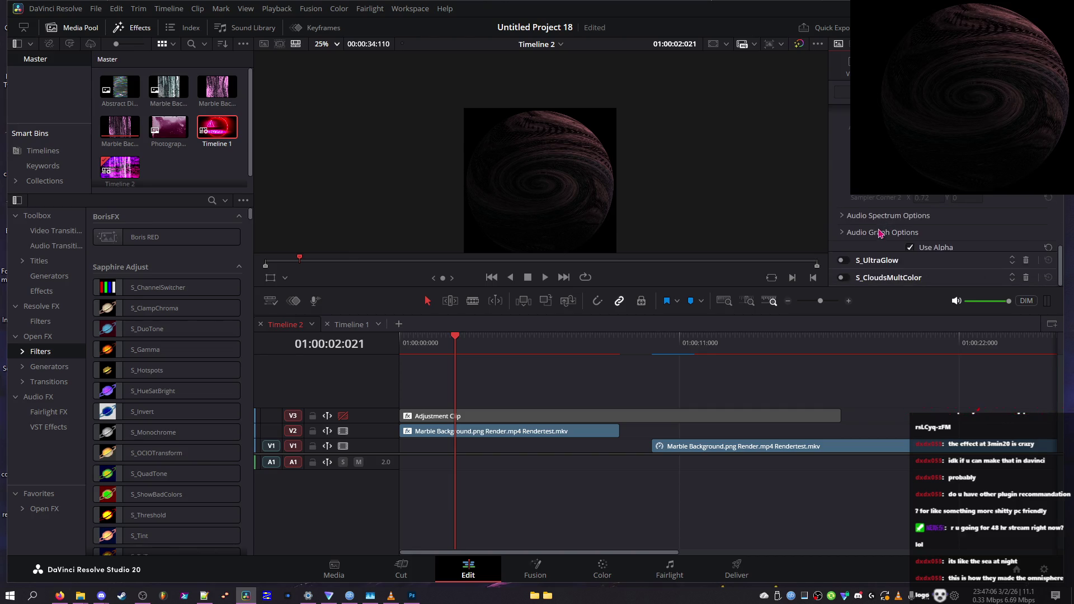
pyautogui.scroll(10, 885, 224)
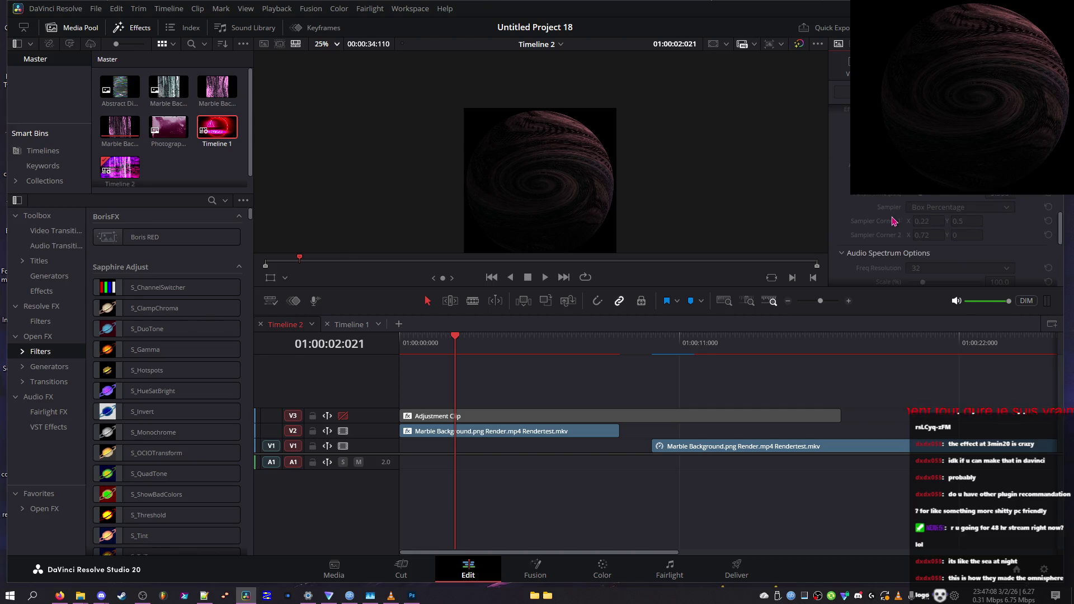
pyautogui.scroll(2, 882, 217)
# - Set Alt Front to None and save the project with Ctrl+S
pyautogui.click(943, 196)
pyautogui.click(946, 208)
pyautogui.scroll(-3, 947, 200)
pyautogui.hotkey('ctrl', 's')
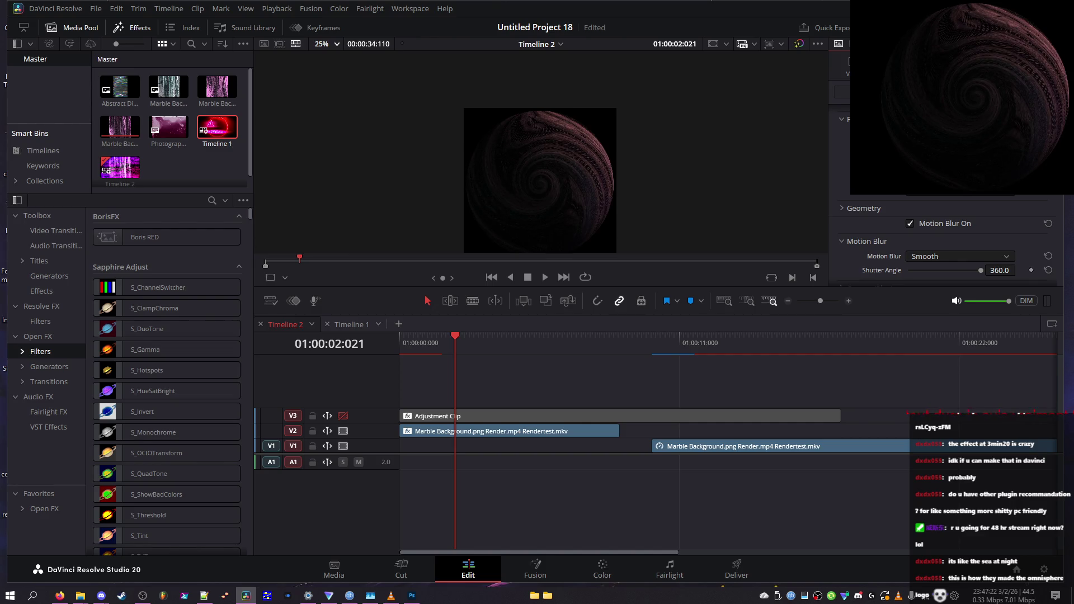
pyautogui.hotkey('ctrl', 's')
# - Lower the sphere's Front Opacity to 58.1 and turn motion blur off
pyautogui.scroll(2, 945, 240)
pyautogui.moveTo(956, 224)
pyautogui.mouseDown()
pyautogui.moveTo(926, 225)
pyautogui.moveTo(970, 233)
pyautogui.moveTo(953, 229)
pyautogui.mouseUp()
pyautogui.scroll(-2, 915, 208)
pyautogui.click(917, 225)
# - Reset ambient light to its default 75 and replay the timeline from the start
pyautogui.scroll(-2, 918, 225)
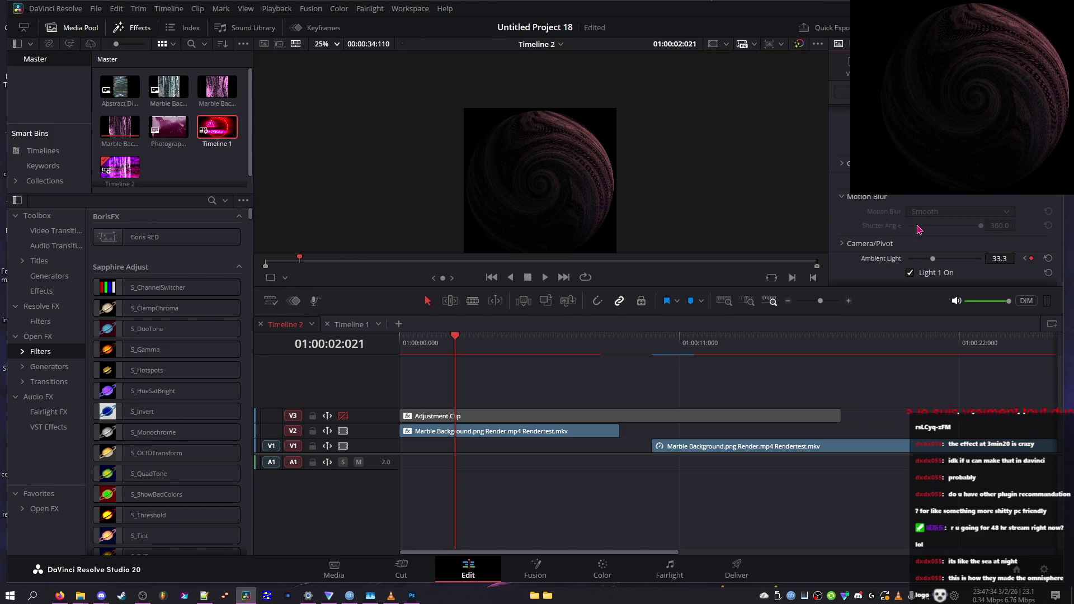
pyautogui.moveTo(929, 259); pyautogui.dragTo(911, 270)
pyautogui.click(1048, 258)
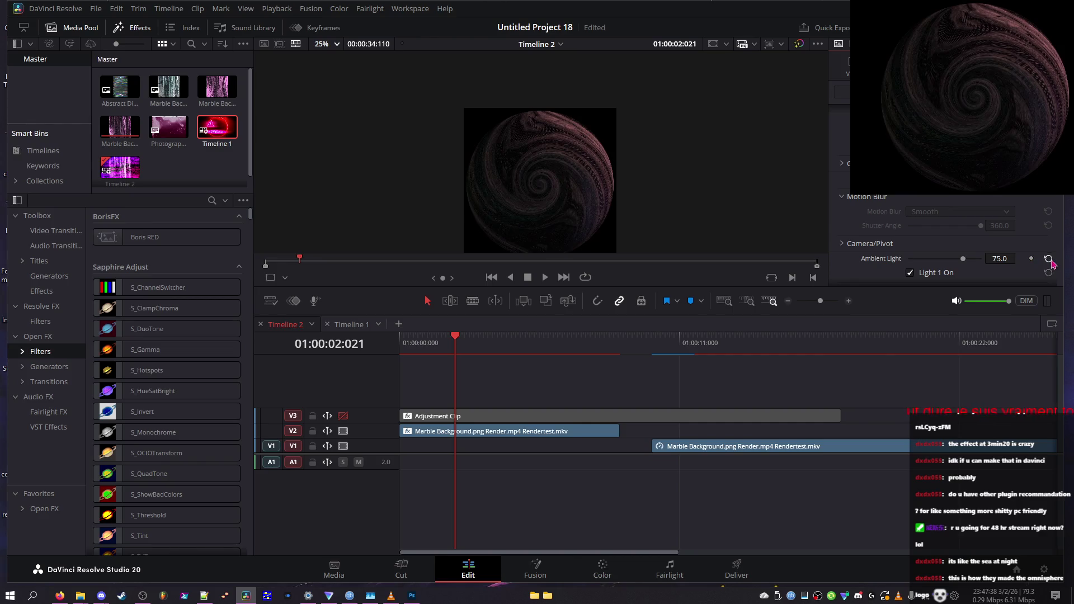
pyautogui.scroll(-2, 939, 241)
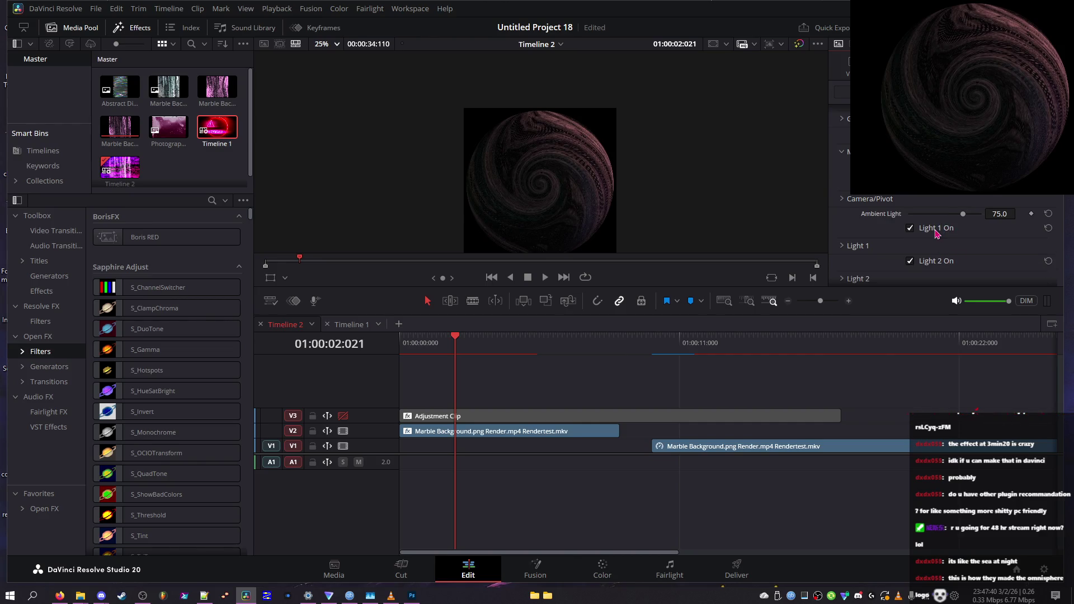
pyautogui.scroll(-5, 940, 231)
pyautogui.scroll(-2, 909, 232)
pyautogui.press('space')
pyautogui.press('Home')
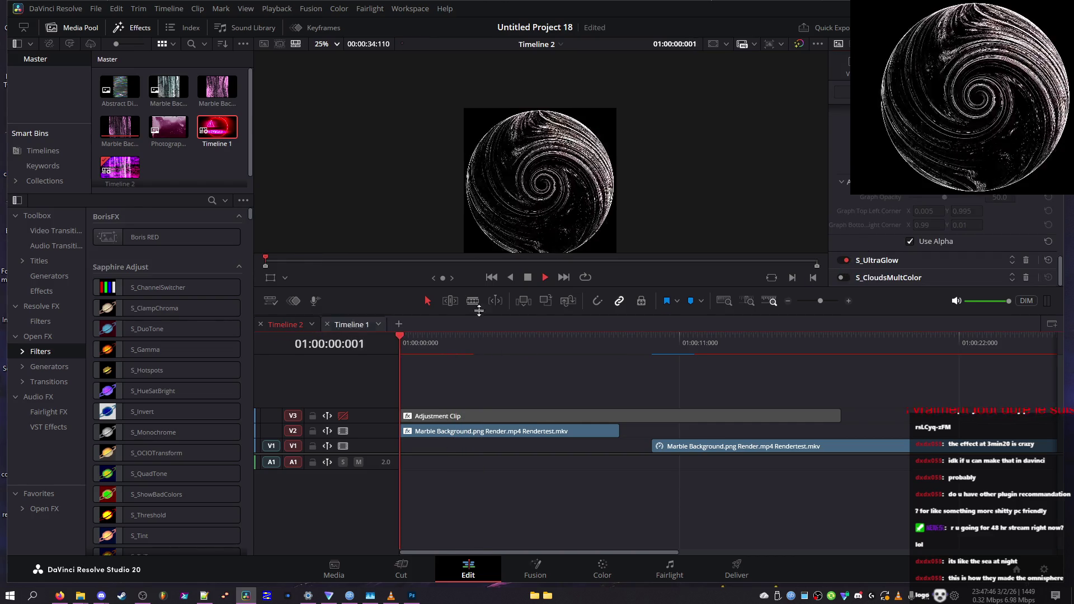
# - Switch off S_CloudsMultColor and raise glow Brightness to 5.000
pyautogui.scroll(-8, 895, 234)
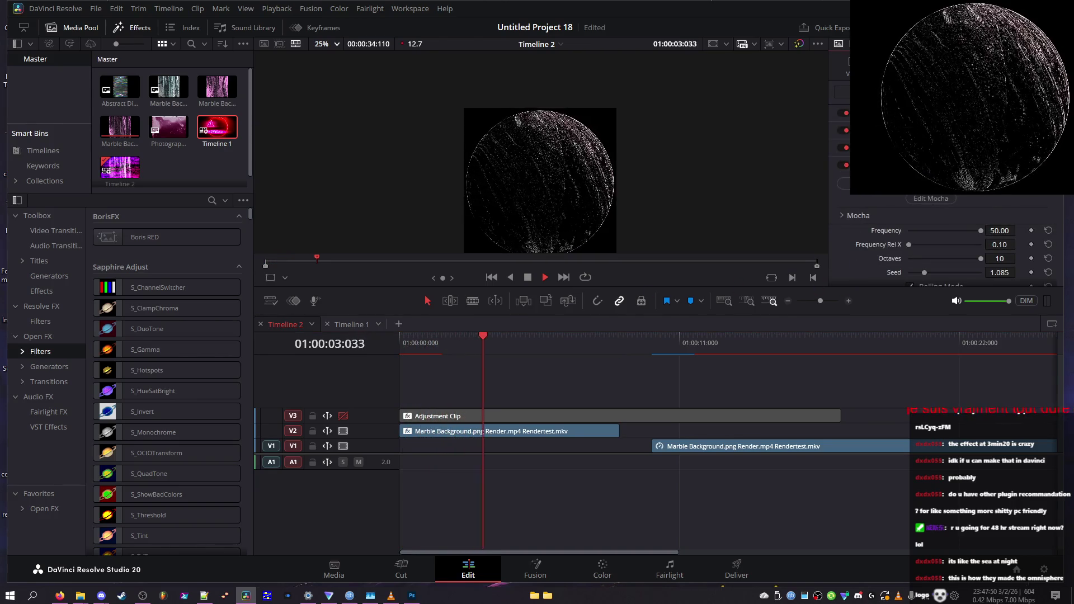
pyautogui.click(844, 167)
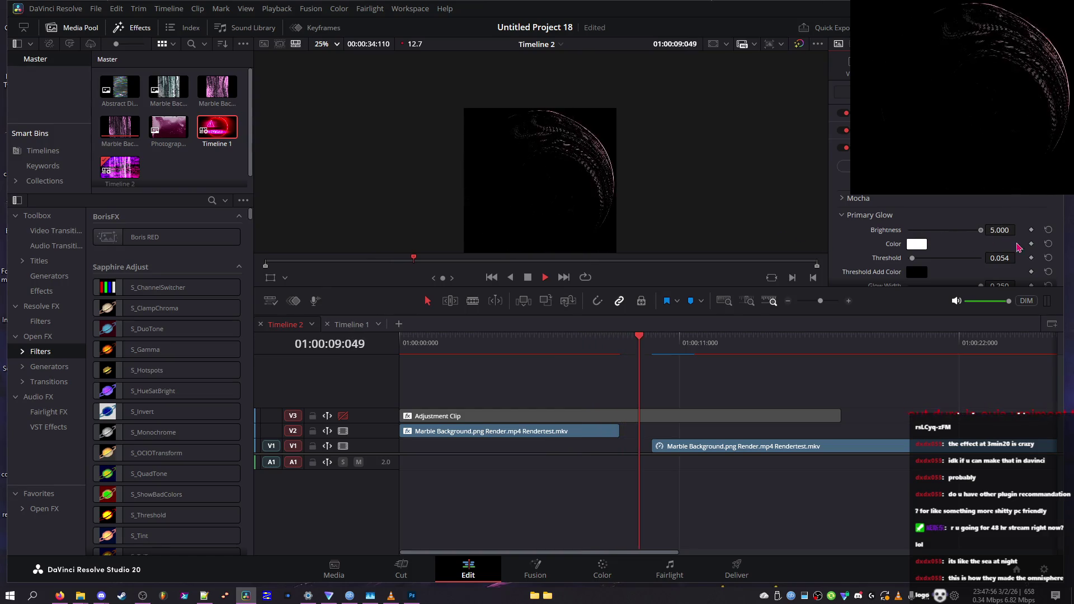
pyautogui.press('space')
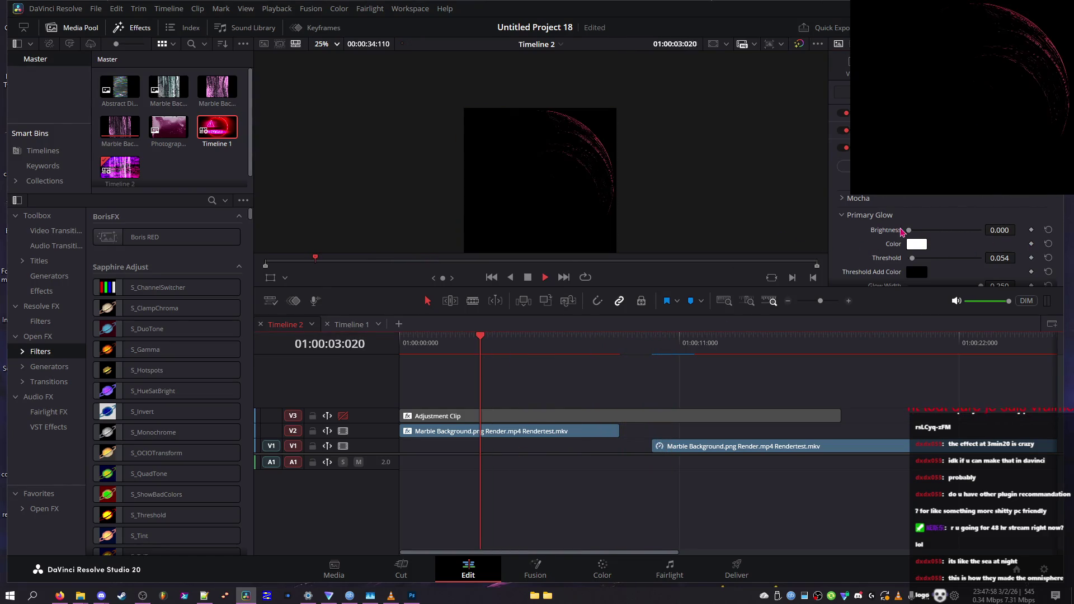
pyautogui.moveTo(923, 229); pyautogui.dragTo(959, 243)
pyautogui.click(466, 347)
pyautogui.moveTo(469, 348); pyautogui.dragTo(477, 347)
# - Set Threshold near 0.04, Glow Bias to 3.000, Glow Falloff to -2.000 and Glow Width to zero
pyautogui.moveTo(939, 259)
pyautogui.mouseDown()
pyautogui.moveTo(957, 266)
pyautogui.moveTo(878, 259)
pyautogui.mouseUp()
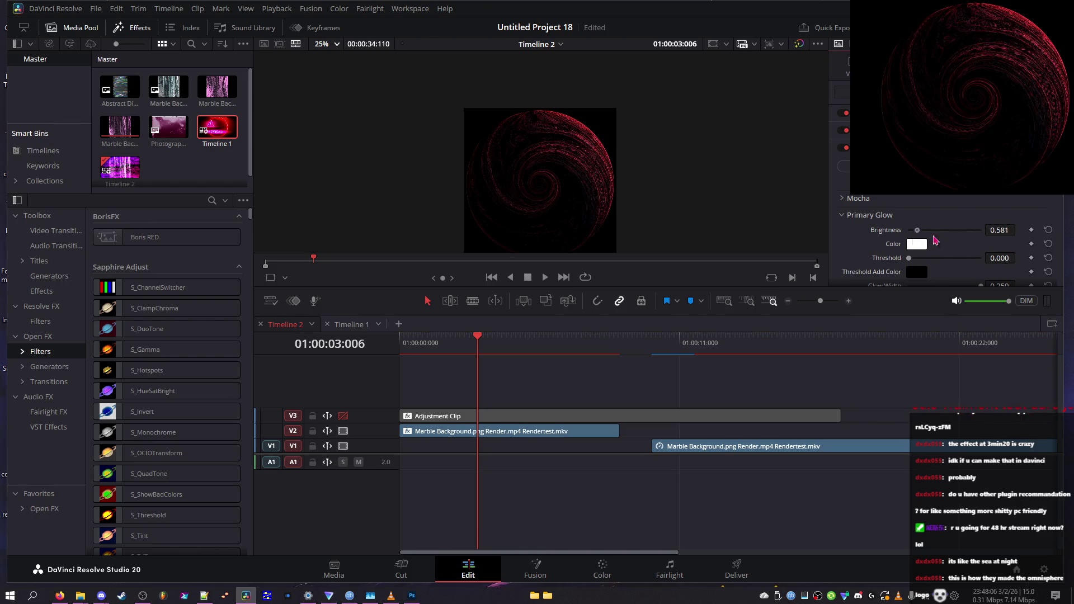
pyautogui.click(932, 259)
pyautogui.moveTo(932, 259); pyautogui.dragTo(912, 259)
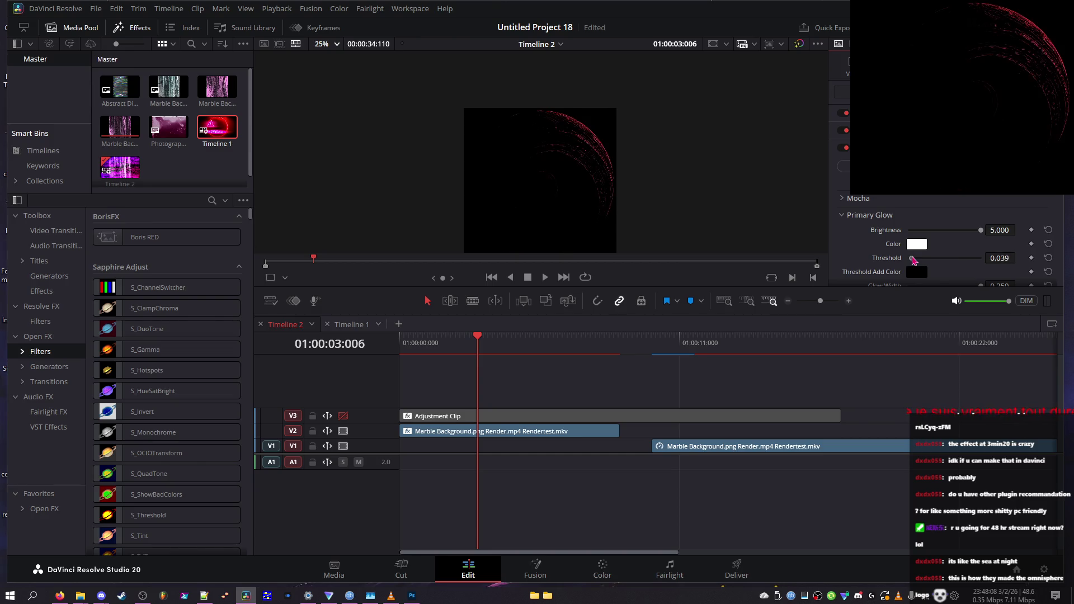
pyautogui.scroll(-2, 949, 250)
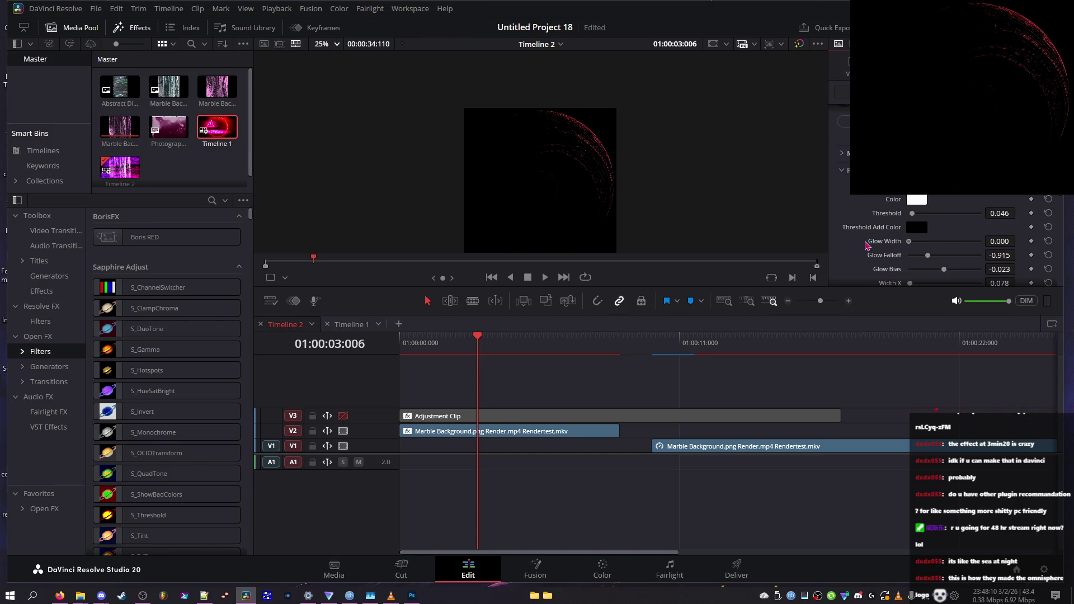
pyautogui.moveTo(926, 283)
pyautogui.mouseDown()
pyautogui.moveTo(979, 283)
pyautogui.moveTo(901, 274)
pyautogui.moveTo(1016, 277)
pyautogui.mouseUp()
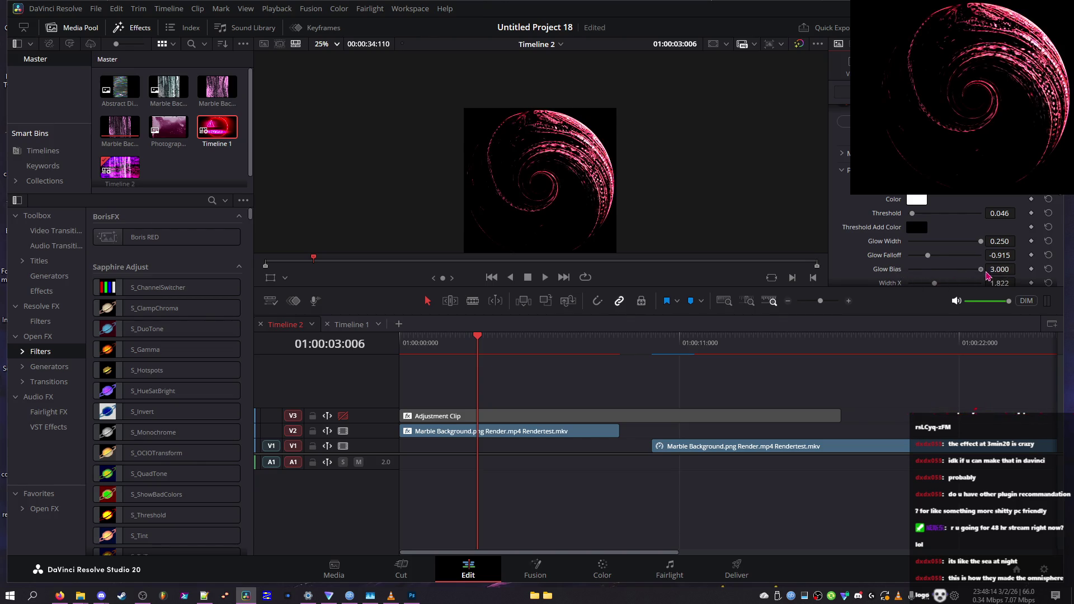
pyautogui.moveTo(927, 255); pyautogui.dragTo(869, 259)
pyautogui.moveTo(981, 242)
pyautogui.mouseDown()
pyautogui.moveTo(907, 249)
pyautogui.moveTo(918, 225)
pyautogui.mouseUp()
# - Set Show back to Result, turn off Subpixel, and experiment with the red, green and blue widths
pyautogui.scroll(-3, 953, 260)
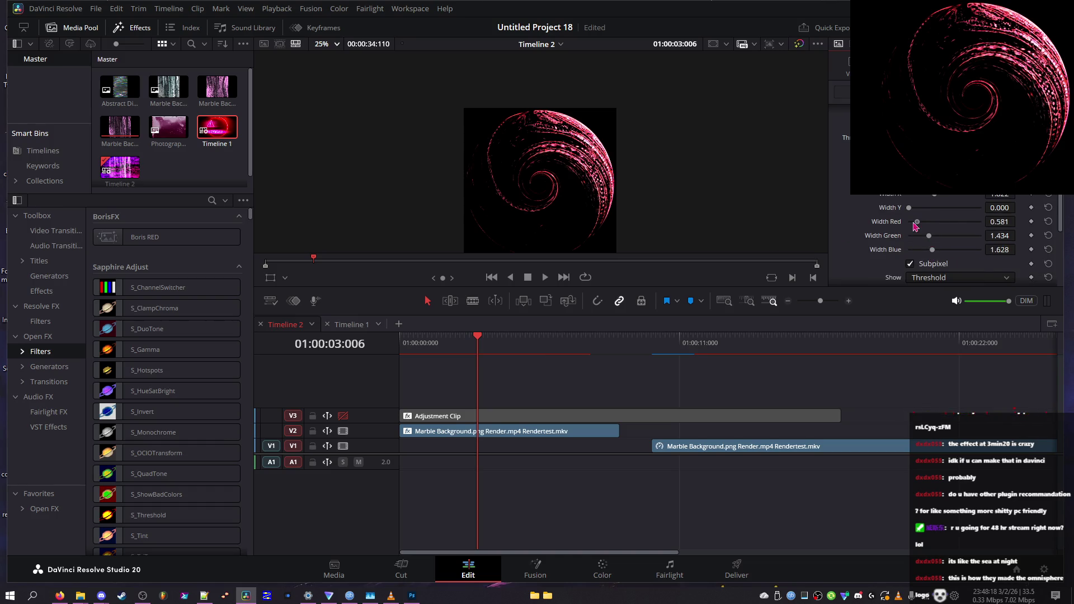
pyautogui.moveTo(1019, 227)
pyautogui.mouseDown()
pyautogui.moveTo(920, 229)
pyautogui.moveTo(1001, 241)
pyautogui.mouseUp()
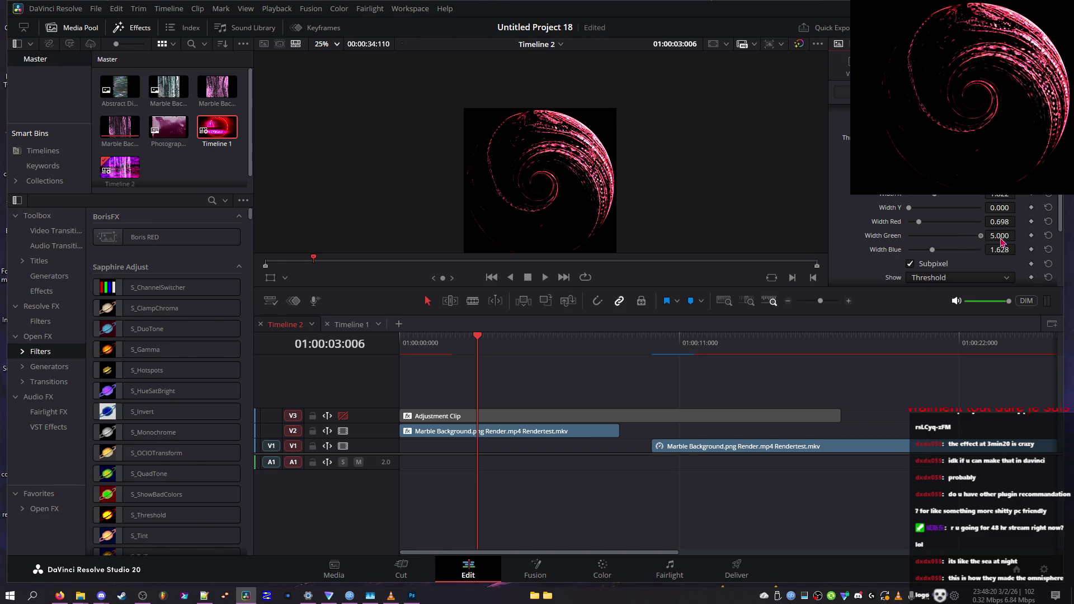
pyautogui.click(935, 280)
pyautogui.click(932, 305)
pyautogui.click(940, 267)
pyautogui.moveTo(925, 250); pyautogui.dragTo(916, 252)
pyautogui.moveTo(981, 235)
pyautogui.mouseDown()
pyautogui.moveTo(878, 236)
pyautogui.moveTo(901, 250)
pyautogui.moveTo(985, 221)
pyautogui.mouseUp()
pyautogui.moveTo(909, 236)
pyautogui.mouseDown()
pyautogui.moveTo(984, 236)
pyautogui.moveTo(944, 235)
pyautogui.moveTo(949, 221)
pyautogui.moveTo(943, 249)
pyautogui.mouseUp()
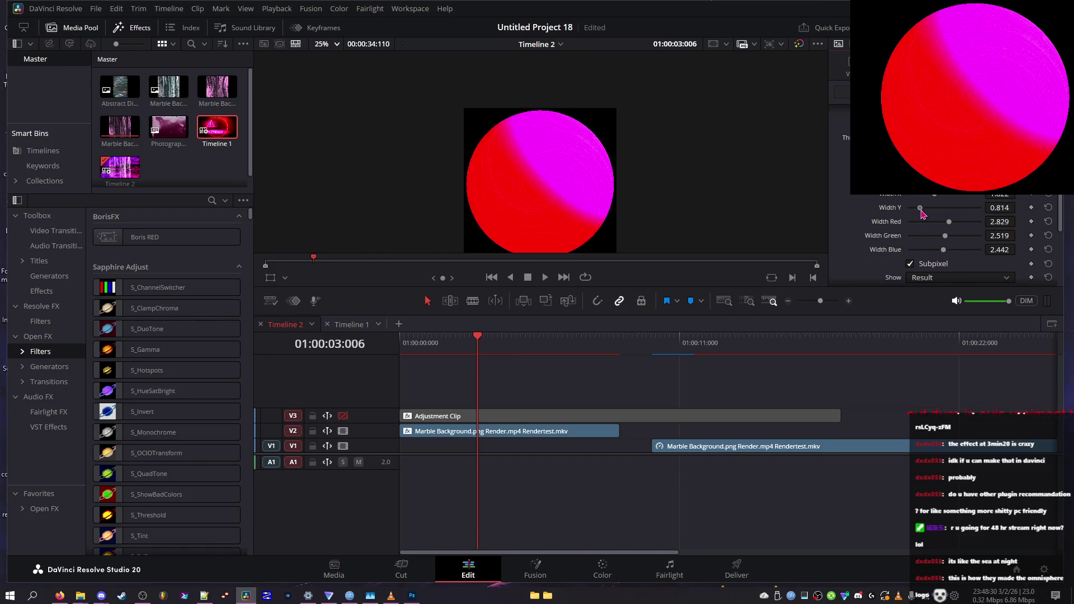
# - Stretch Width Y to 4.612, try per-channel width changes, then reset red and green widths
pyautogui.moveTo(920, 194)
pyautogui.mouseDown()
pyautogui.moveTo(985, 194)
pyautogui.moveTo(975, 207)
pyautogui.moveTo(1019, 211)
pyautogui.mouseUp()
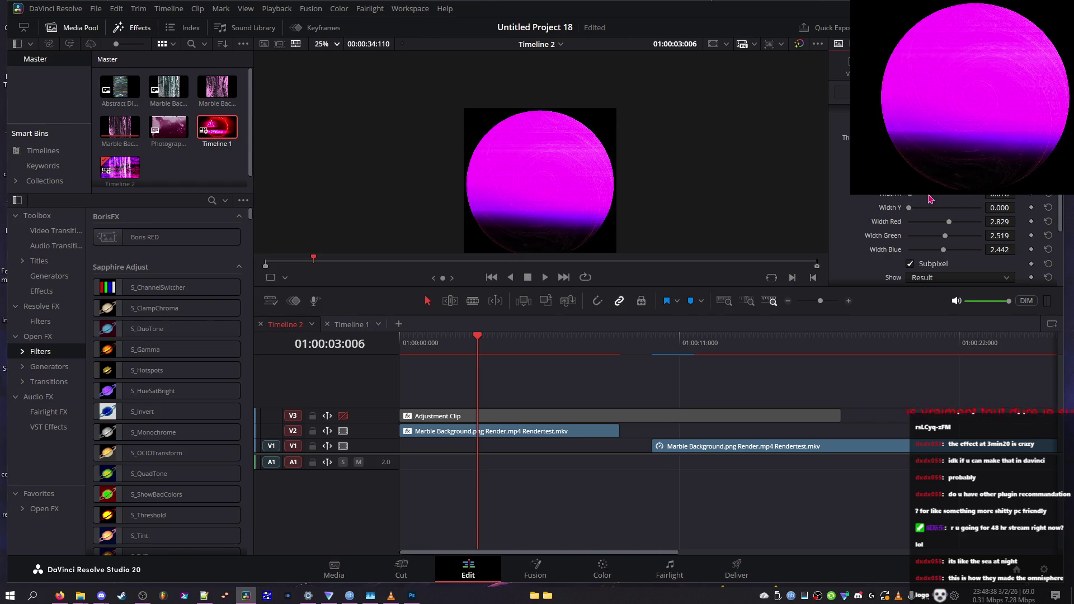
pyautogui.moveTo(923, 222)
pyautogui.mouseDown()
pyautogui.moveTo(953, 230)
pyautogui.moveTo(907, 231)
pyautogui.moveTo(917, 237)
pyautogui.mouseUp()
pyautogui.click(907, 250)
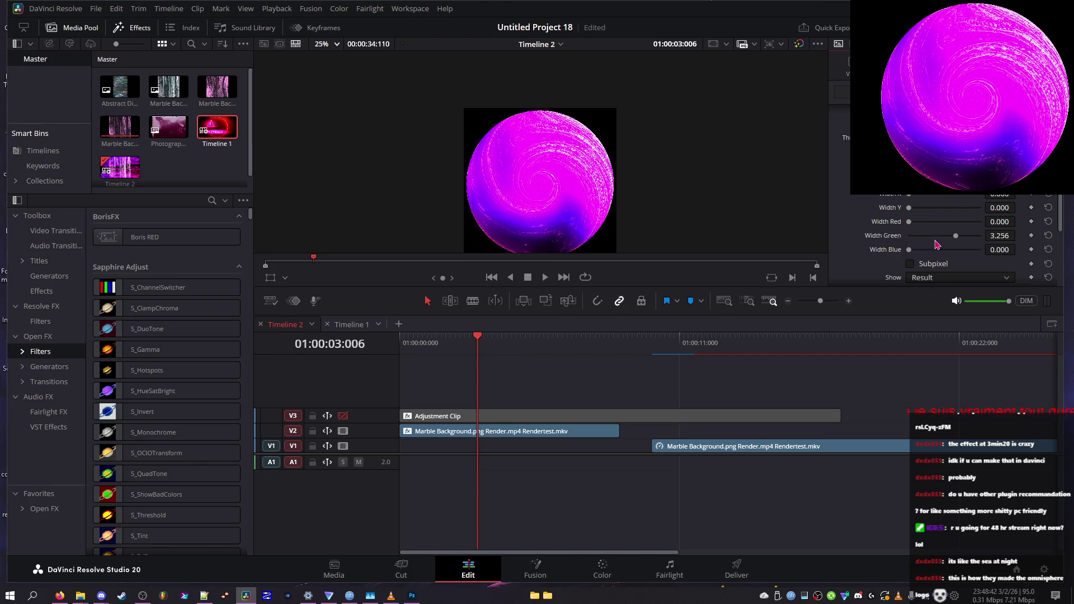
pyautogui.click(980, 235)
pyautogui.click(980, 221)
pyautogui.click(961, 249)
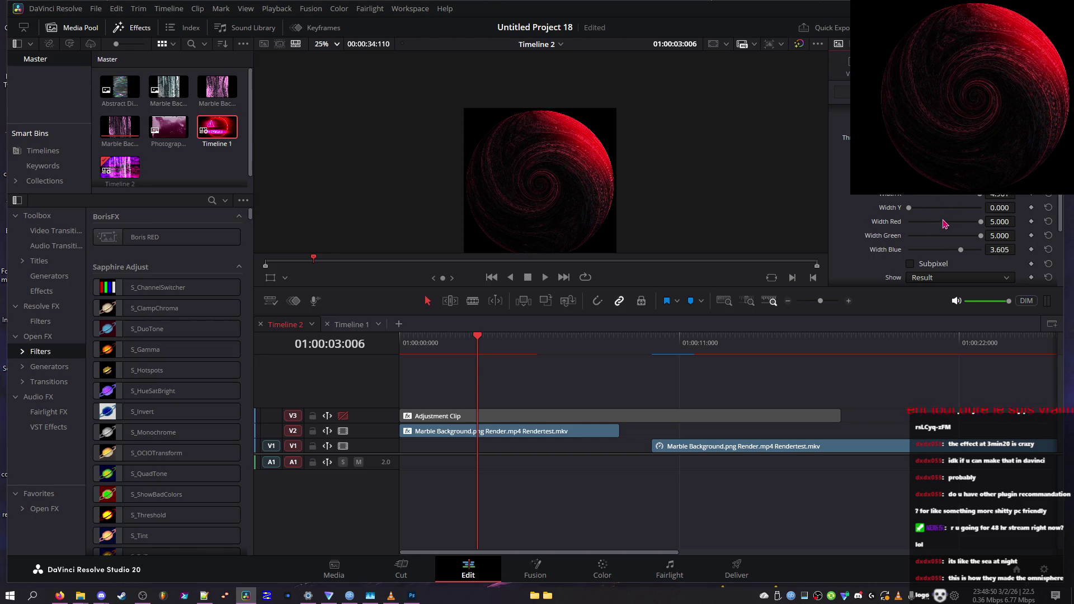
pyautogui.click(906, 222)
pyautogui.click(912, 236)
# - Set Width Y to 1.085 and nudge the red width up slightly
pyautogui.moveTo(920, 196); pyautogui.dragTo(949, 194)
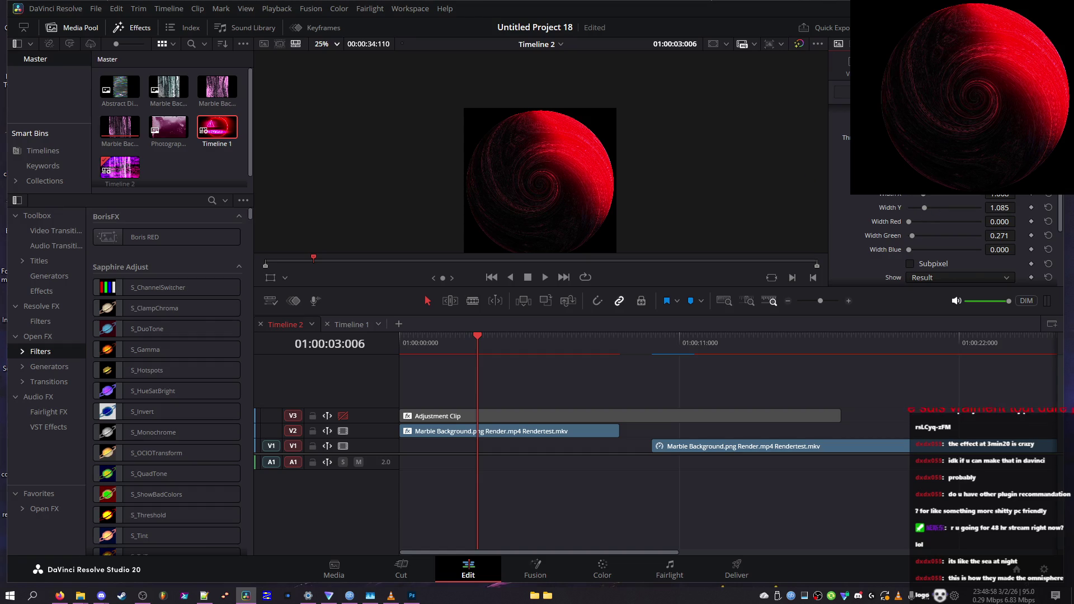
pyautogui.moveTo(909, 222); pyautogui.dragTo(973, 222)
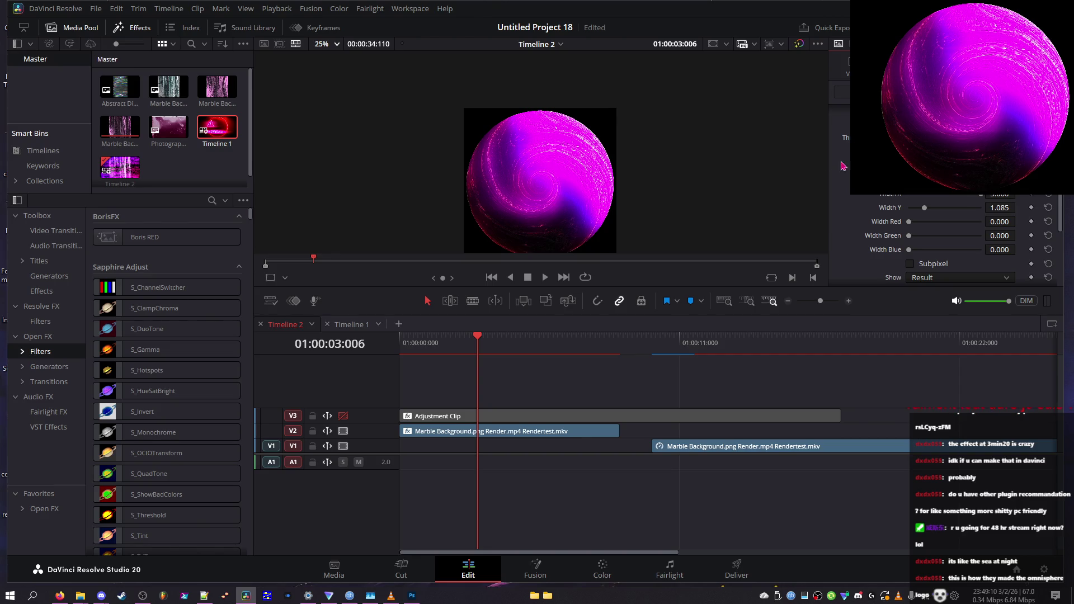
pyautogui.scroll(-5, 951, 240)
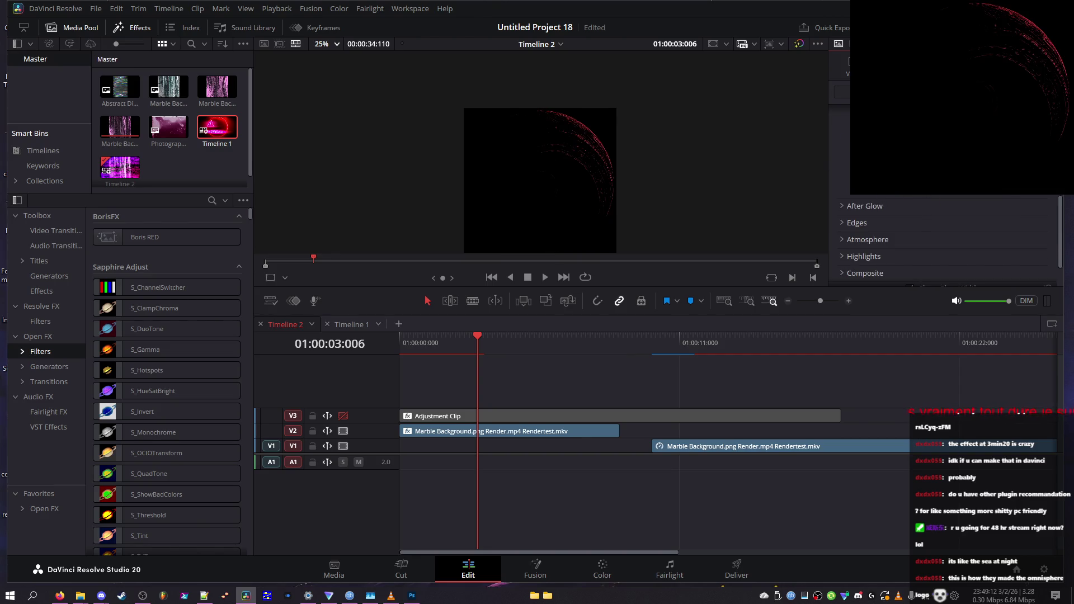
pyautogui.scroll(1, 924, 197)
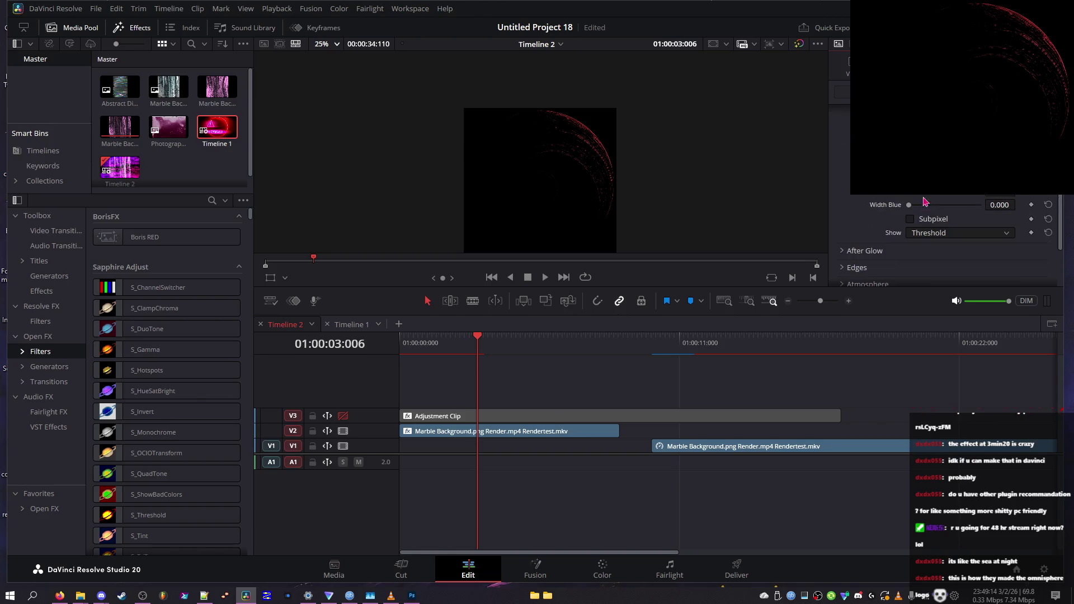
pyautogui.scroll(1, 923, 231)
# - Move the adjustment clip later onto V2 and lower Z Dist to 0.100
pyautogui.moveTo(477, 336)
pyautogui.mouseDown()
pyautogui.moveTo(431, 336)
pyautogui.moveTo(470, 336)
pyautogui.mouseUp()
pyautogui.moveTo(463, 416)
pyautogui.mouseDown()
pyautogui.moveTo(650, 415)
pyautogui.moveTo(794, 431)
pyautogui.mouseUp()
pyautogui.click(505, 431)
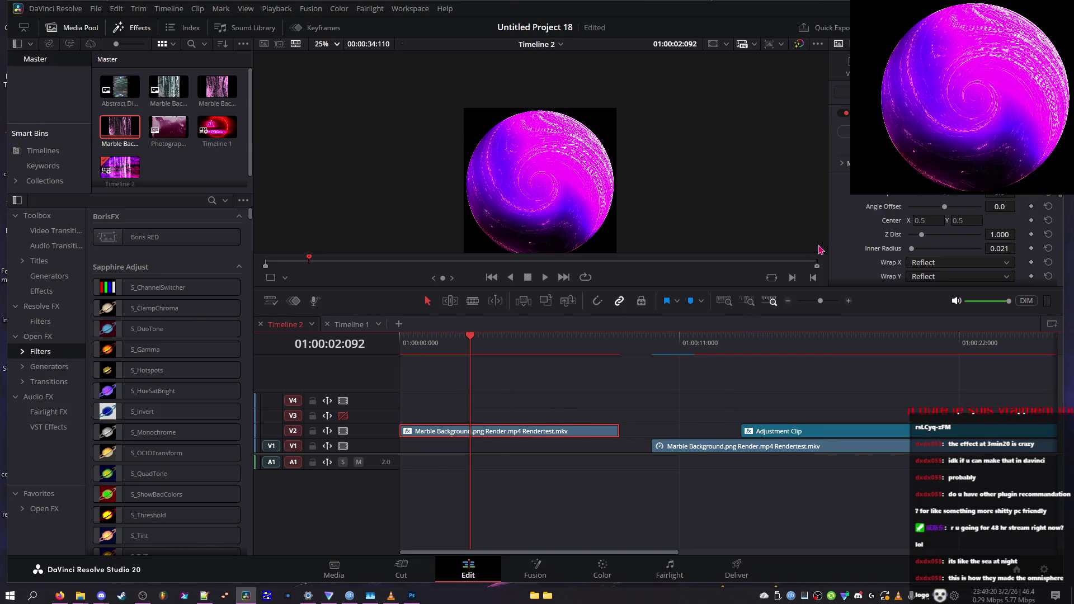
pyautogui.moveTo(923, 235); pyautogui.dragTo(871, 249)
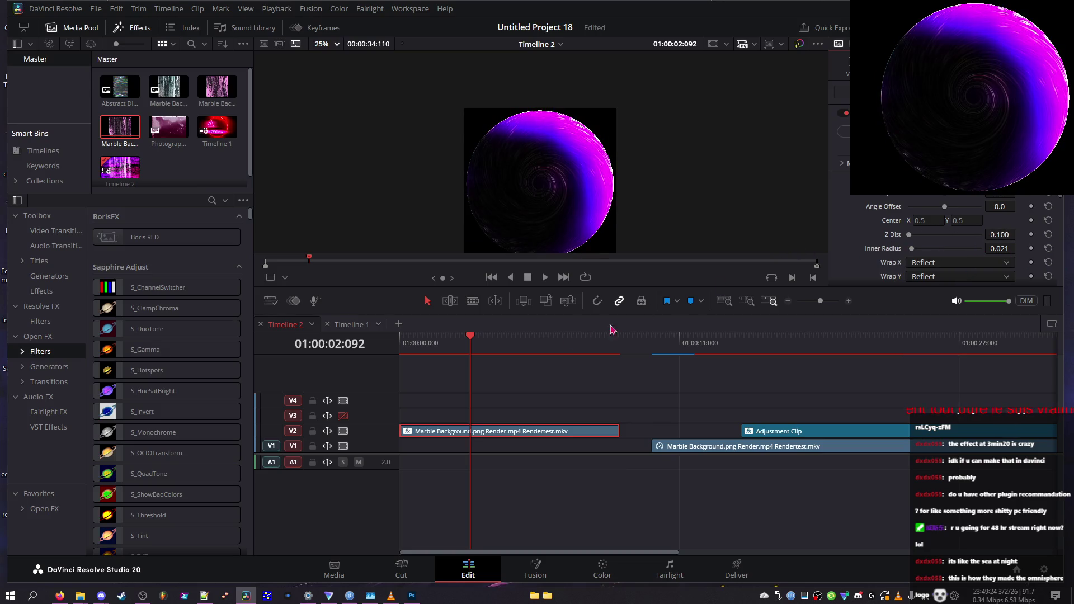
# - Turn off Use Alpha, turn on Show Center, and set Crop Bottom to 0
pyautogui.click(437, 344)
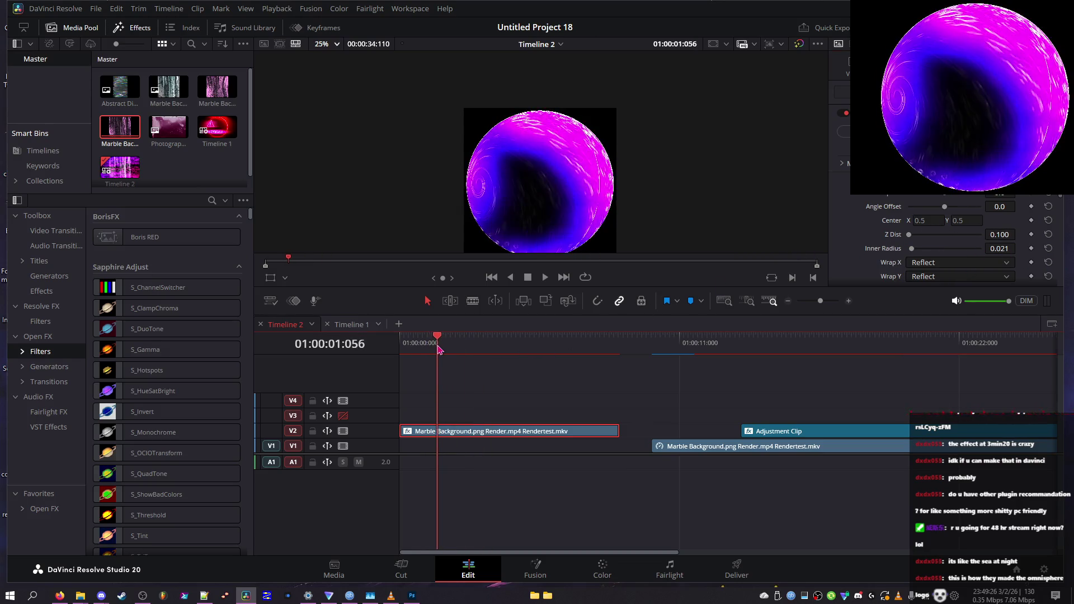
pyautogui.moveTo(439, 350); pyautogui.dragTo(431, 353)
pyautogui.scroll(-5, 836, 130)
pyautogui.scroll(-2, 880, 211)
pyautogui.click(911, 225)
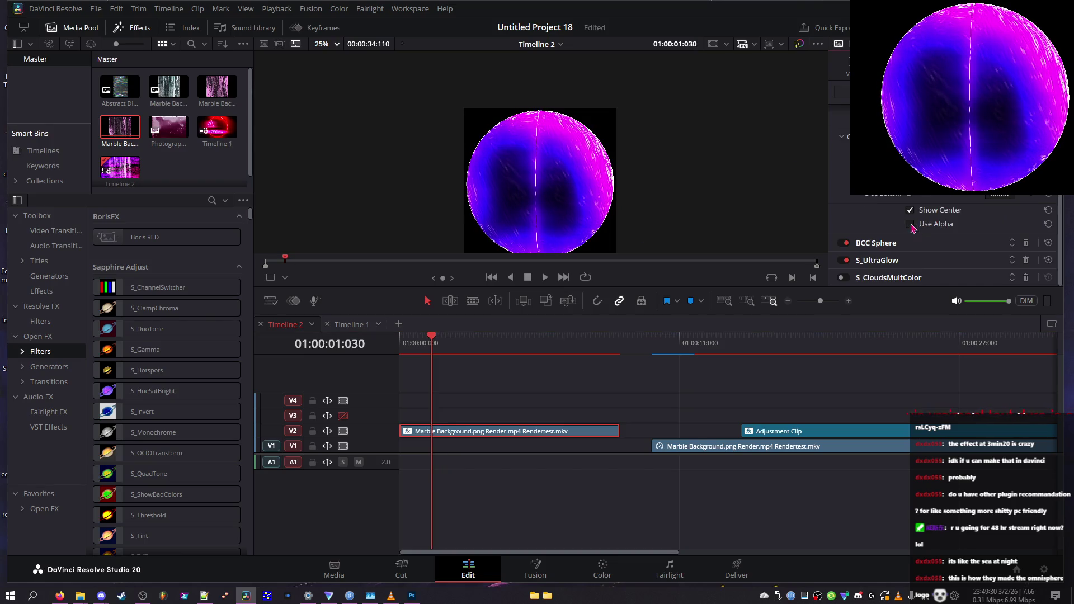
pyautogui.click(910, 211)
pyautogui.moveTo(943, 196); pyautogui.dragTo(909, 195)
pyautogui.scroll(-5, 878, 234)
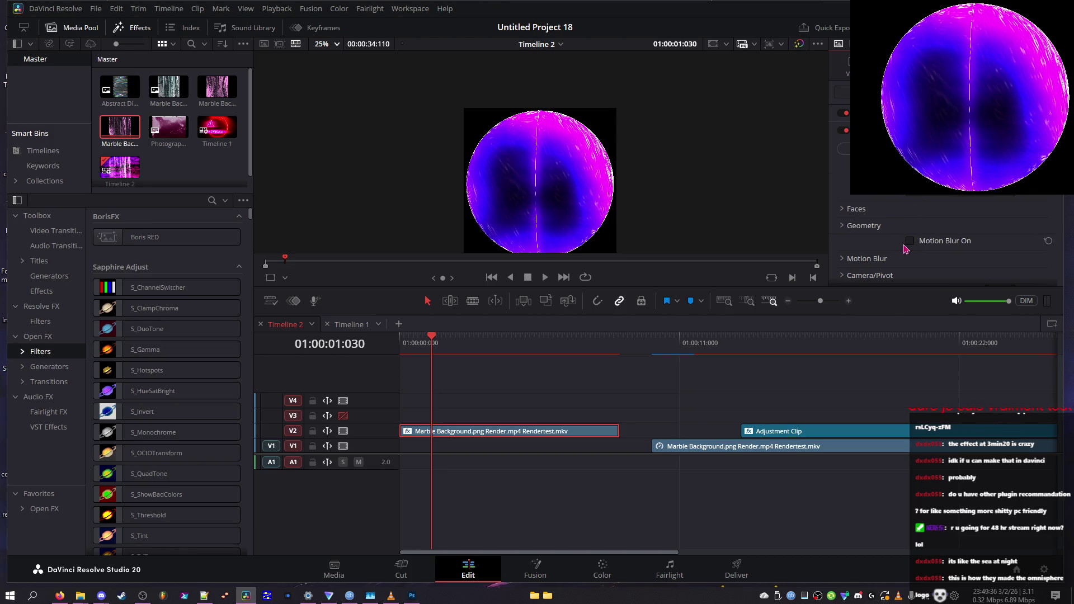
# - Enable motion blur with a Shutter Angle of 114.4
pyautogui.click(424, 343)
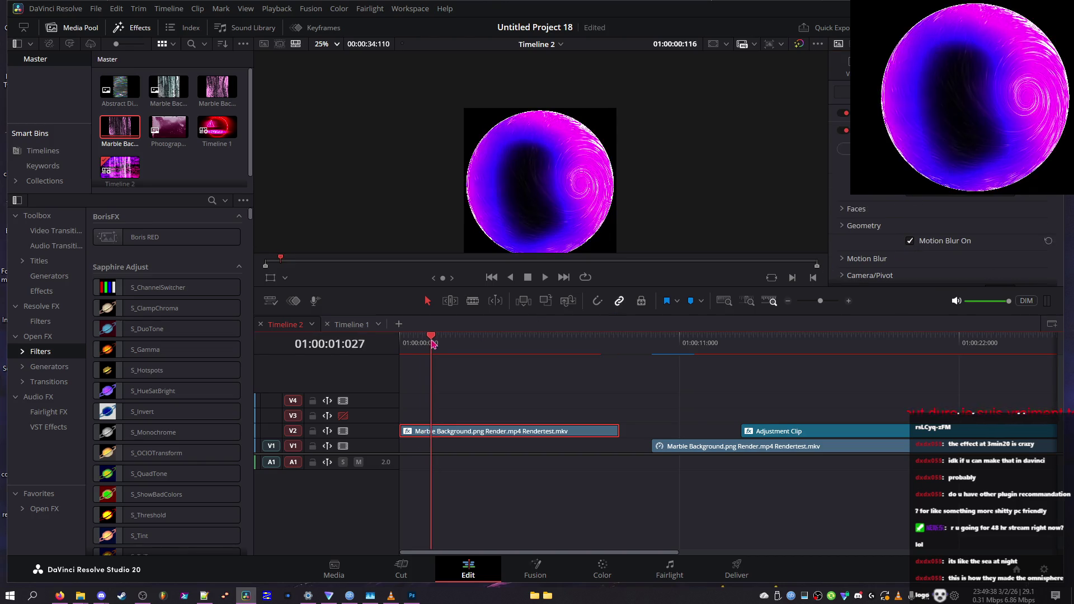
pyautogui.moveTo(425, 344); pyautogui.dragTo(432, 343)
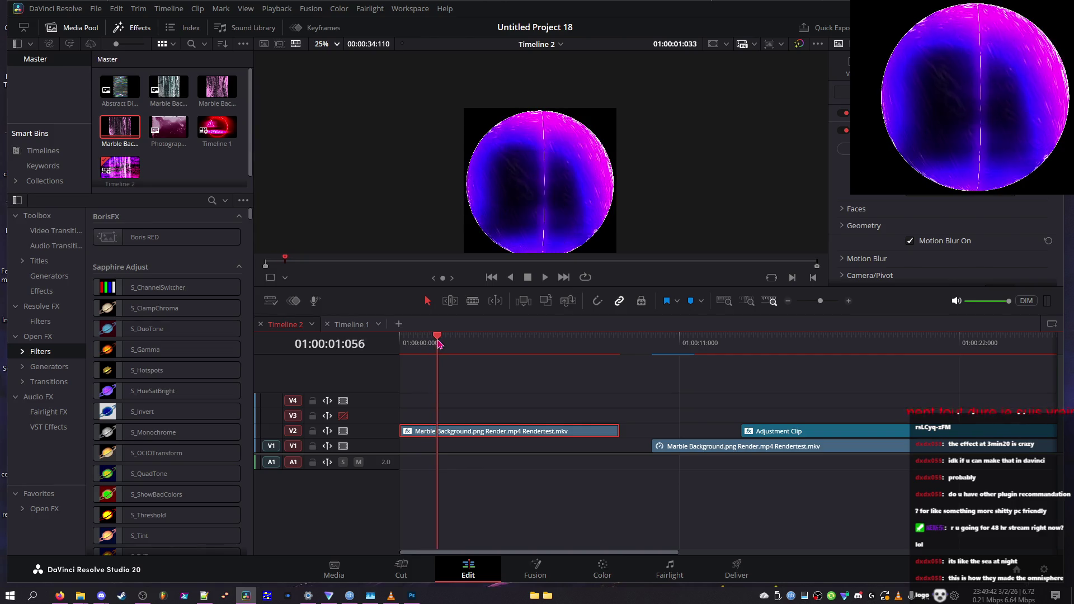
pyautogui.scroll(-3, 889, 218)
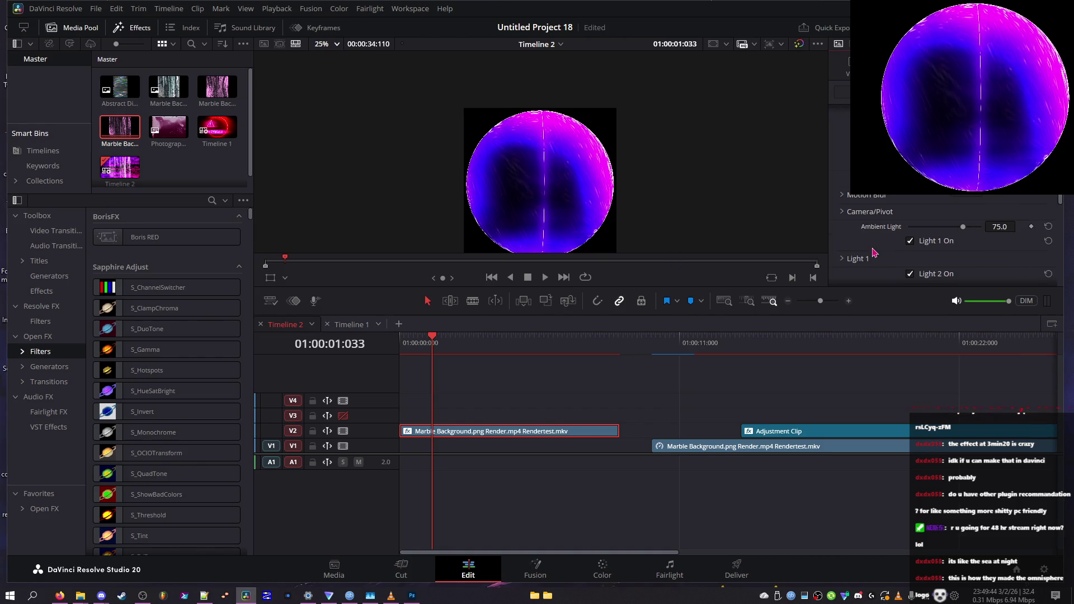
pyautogui.click(843, 196)
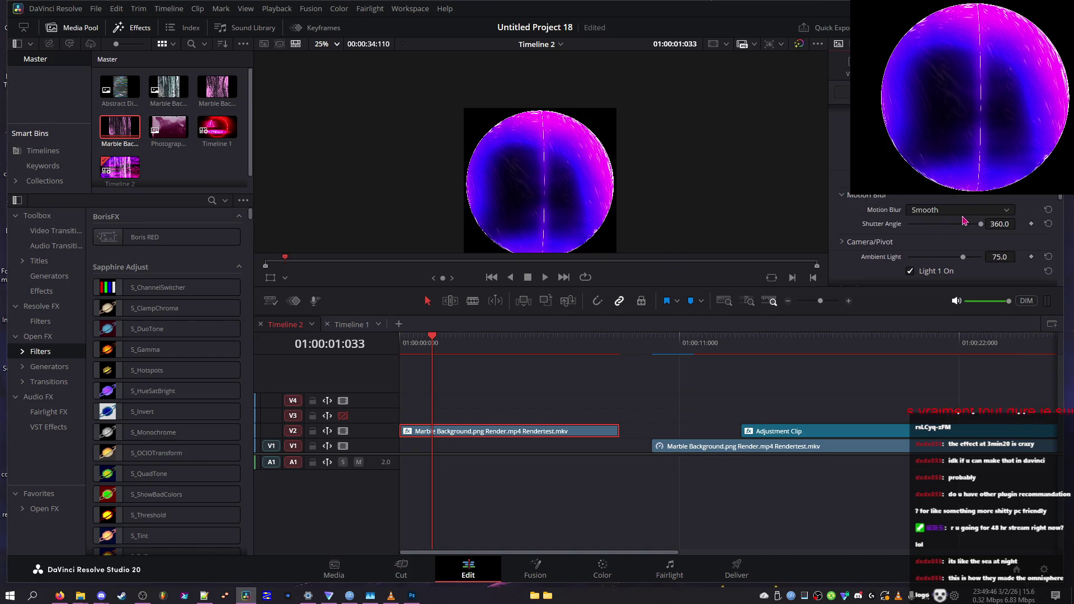
pyautogui.moveTo(958, 230); pyautogui.dragTo(823, 237)
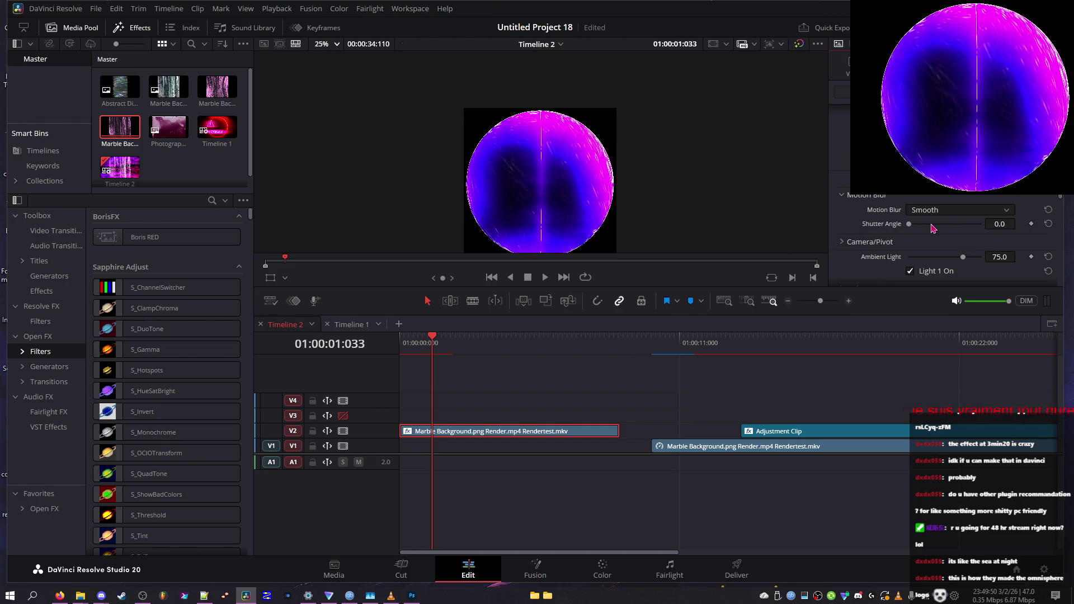
pyautogui.click(932, 225)
pyautogui.moveTo(476, 343)
pyautogui.mouseDown()
pyautogui.moveTo(407, 342)
pyautogui.moveTo(519, 331)
pyautogui.moveTo(400, 335)
pyautogui.mouseUp()
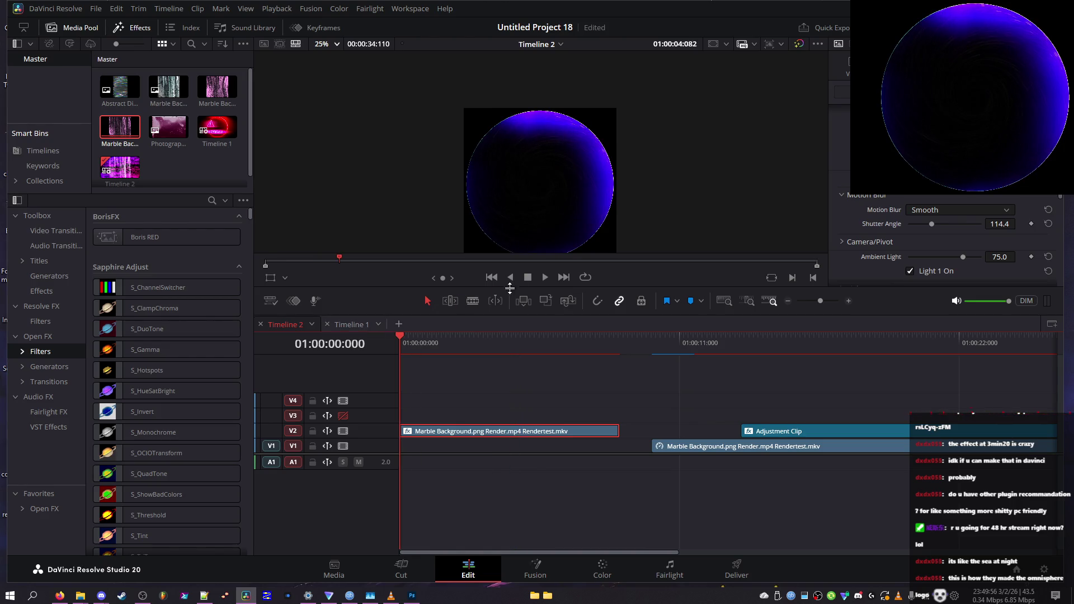
# - Review playback full screen, then switch off Drop Shadow while keeping Light 3 on
pyautogui.click(545, 278)
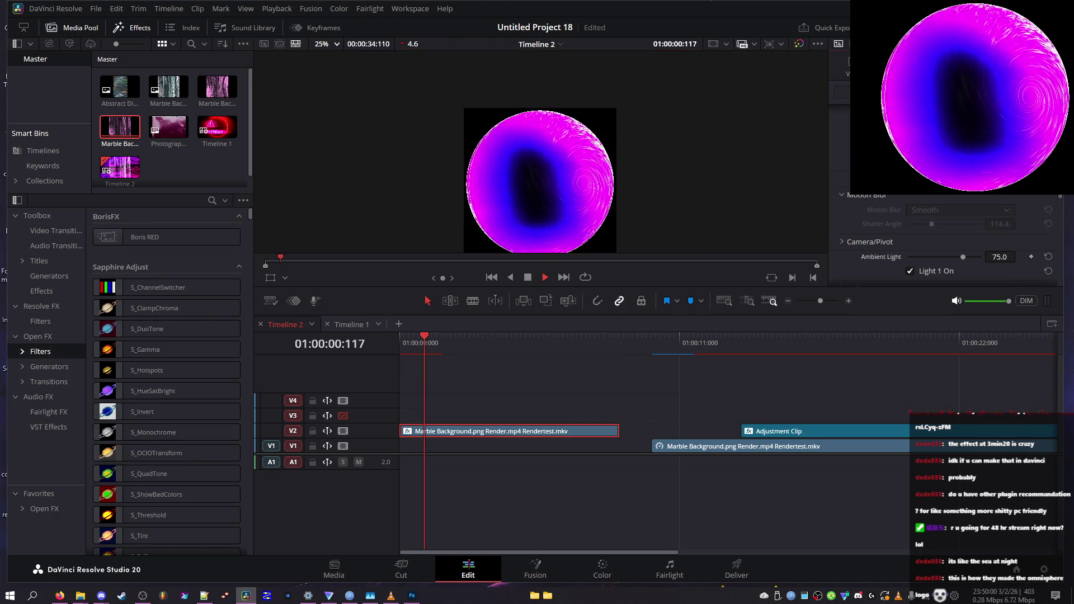
pyautogui.click(861, 196)
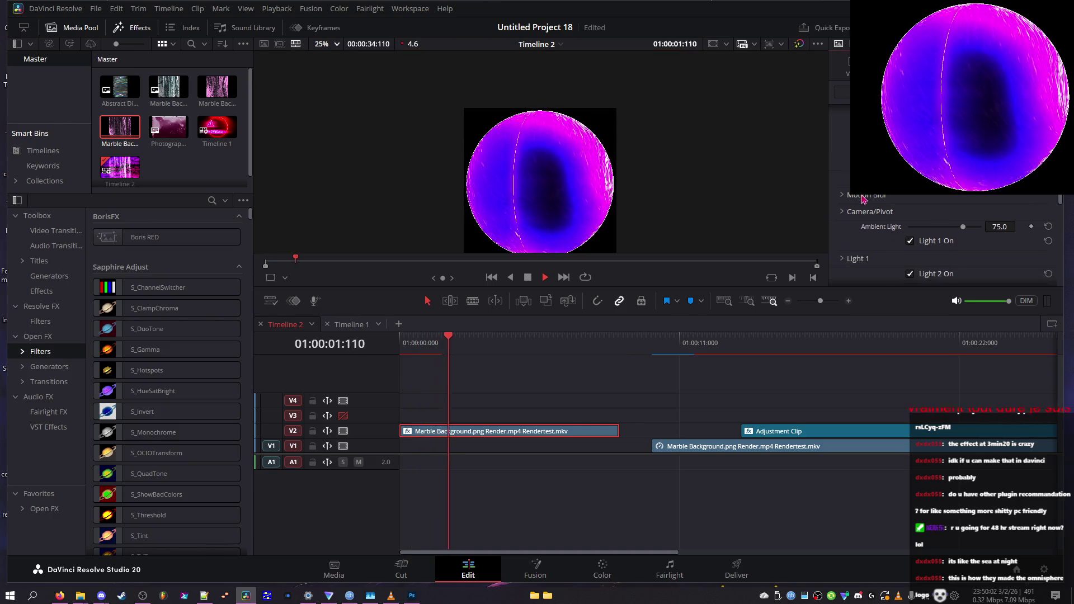
pyautogui.scroll(-3, 862, 199)
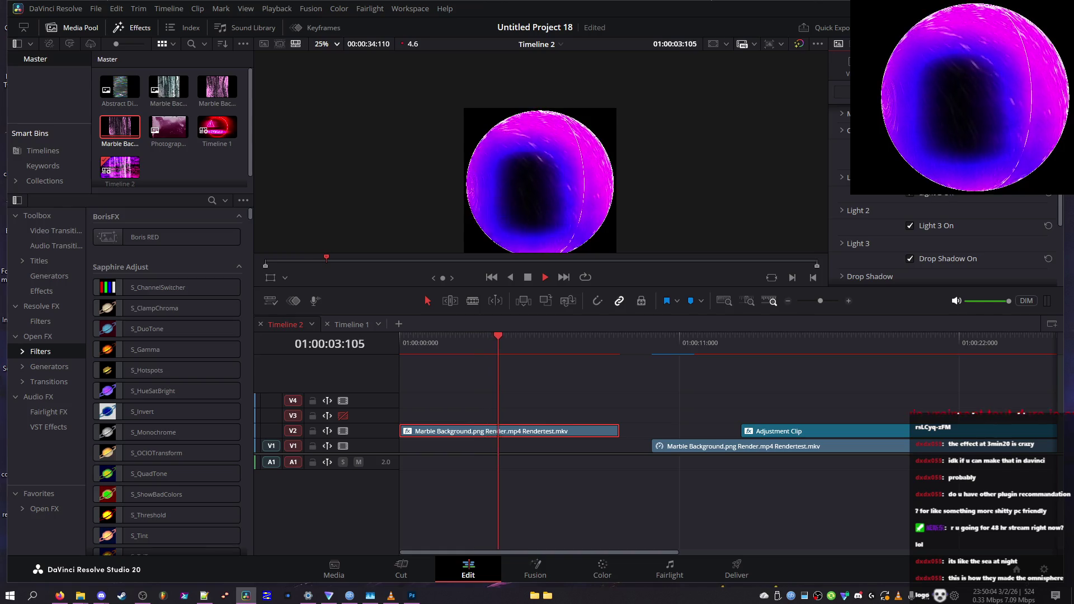
pyautogui.hotkey('ctrl', 'f')
pyautogui.press('Escape')
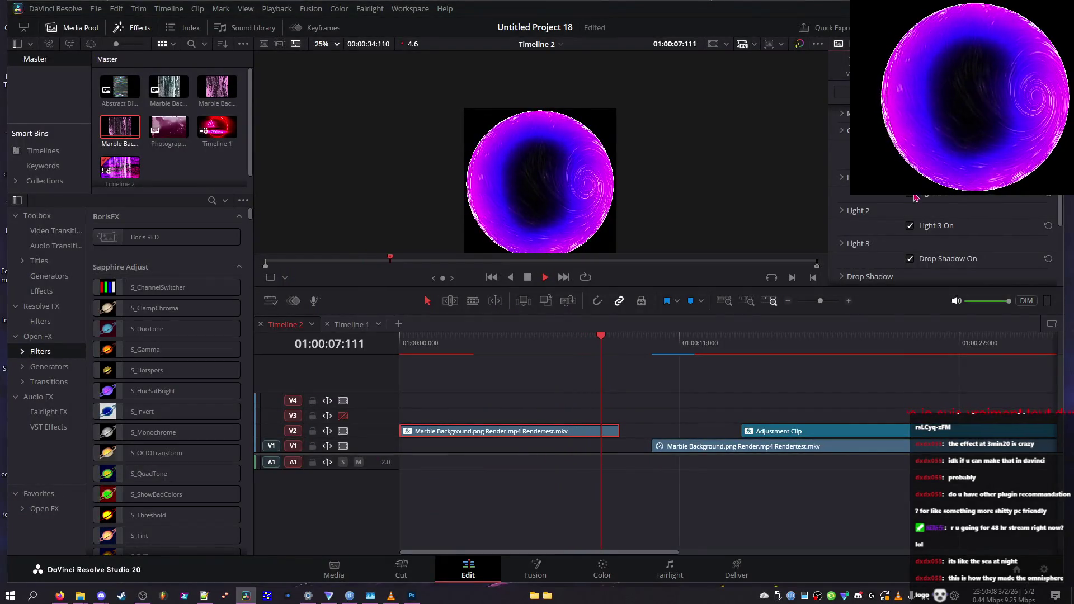
pyautogui.click(910, 226)
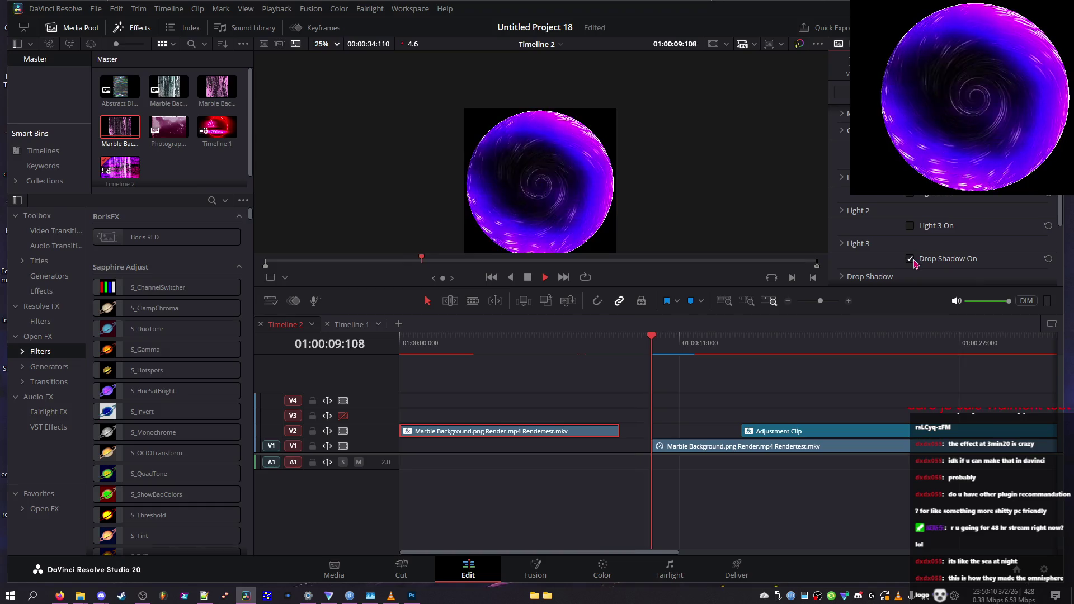
pyautogui.click(910, 258)
pyautogui.click(910, 226)
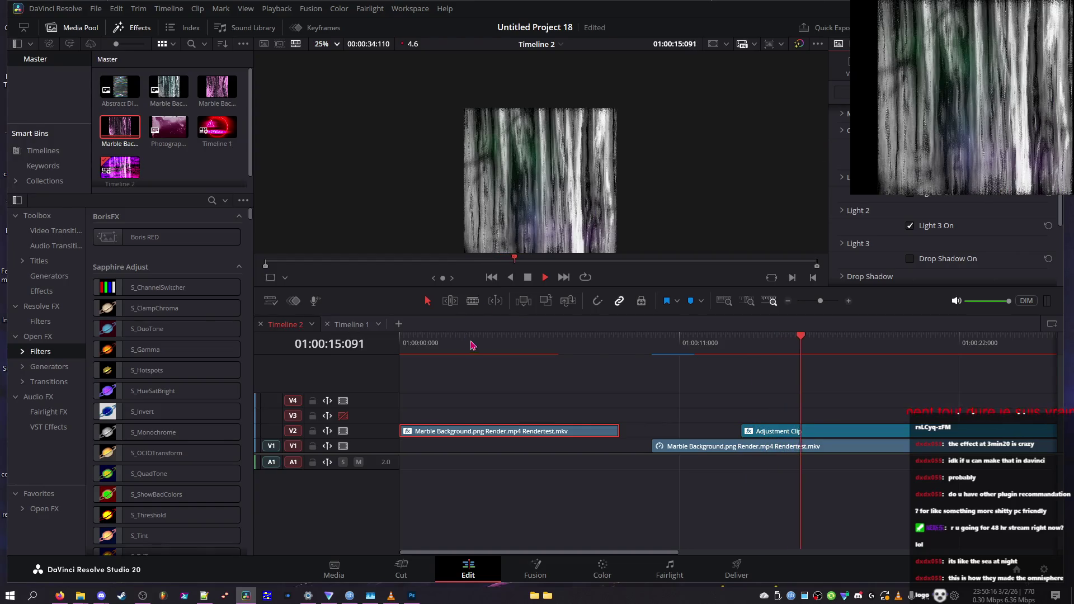
# - Replay from the start and set the marble clip's Change Speed to 50%
pyautogui.press('Home')
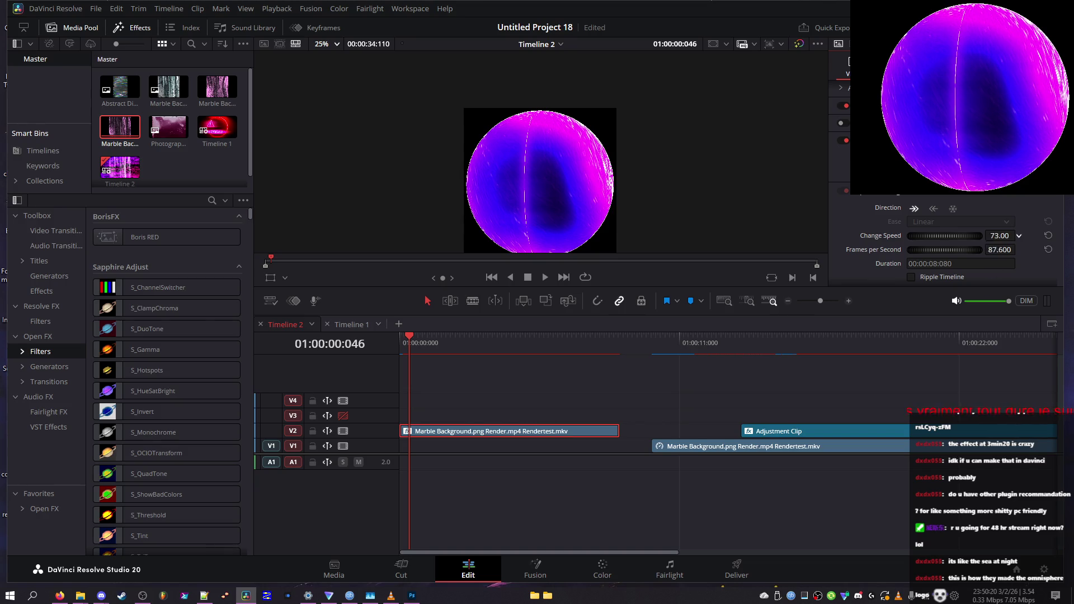
pyautogui.press('space')
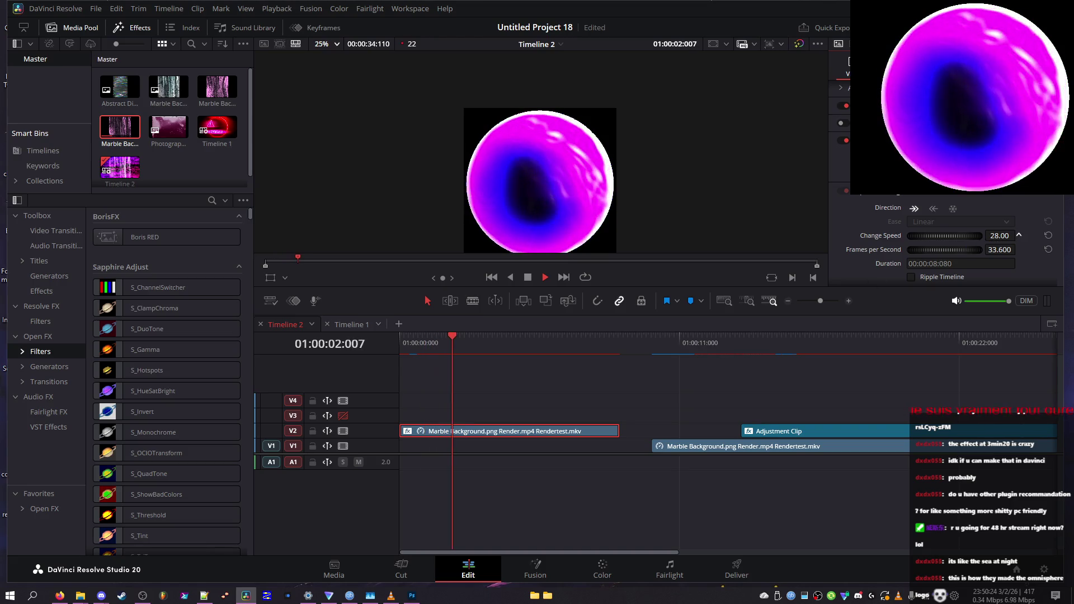
pyautogui.click(1001, 235)
pyautogui.write('50')
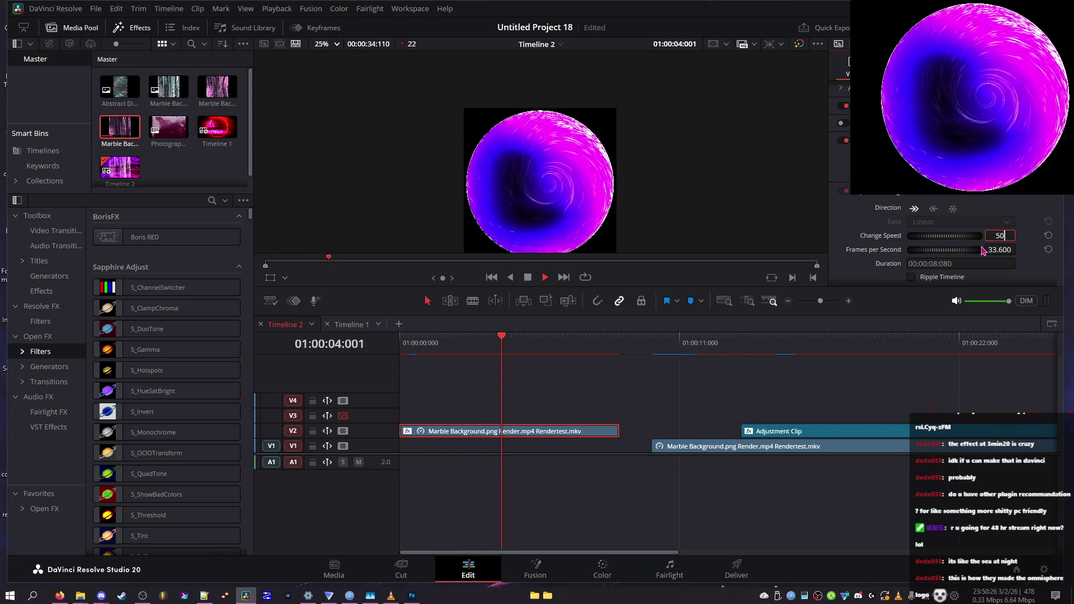
pyautogui.press('Return')
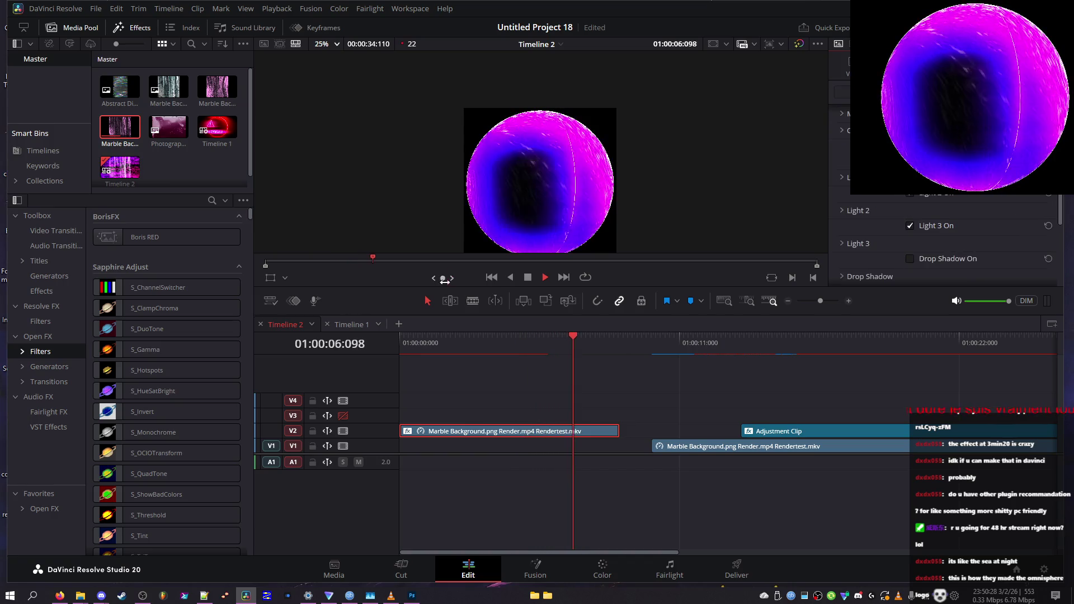
# - Lower Vortex Start to -287.4, creating a glowing purple spiral tunnel
pyautogui.scroll(-5, 875, 232)
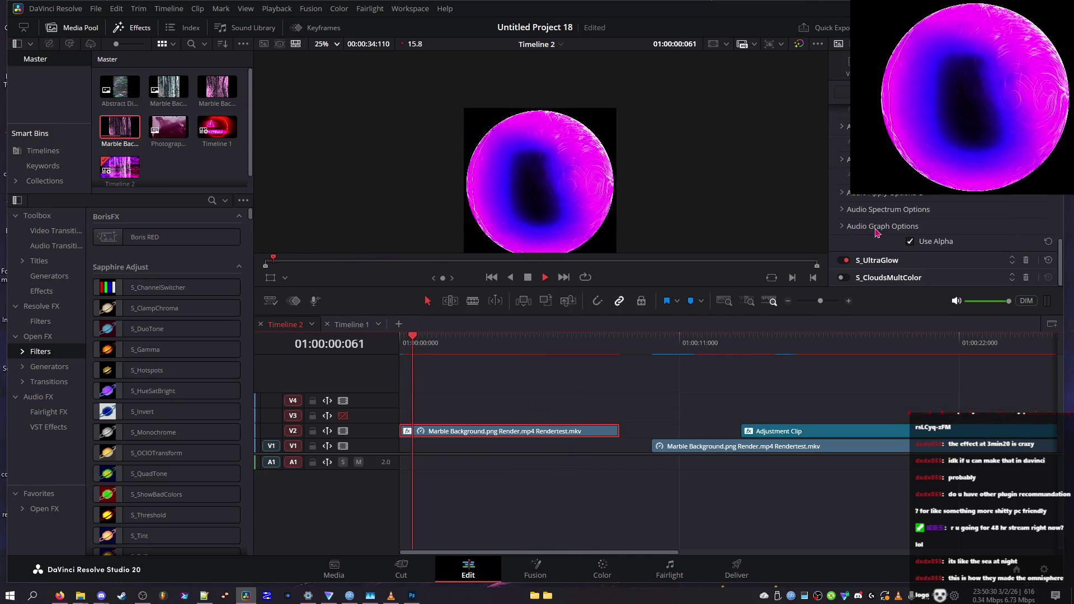
pyautogui.scroll(-3, 876, 227)
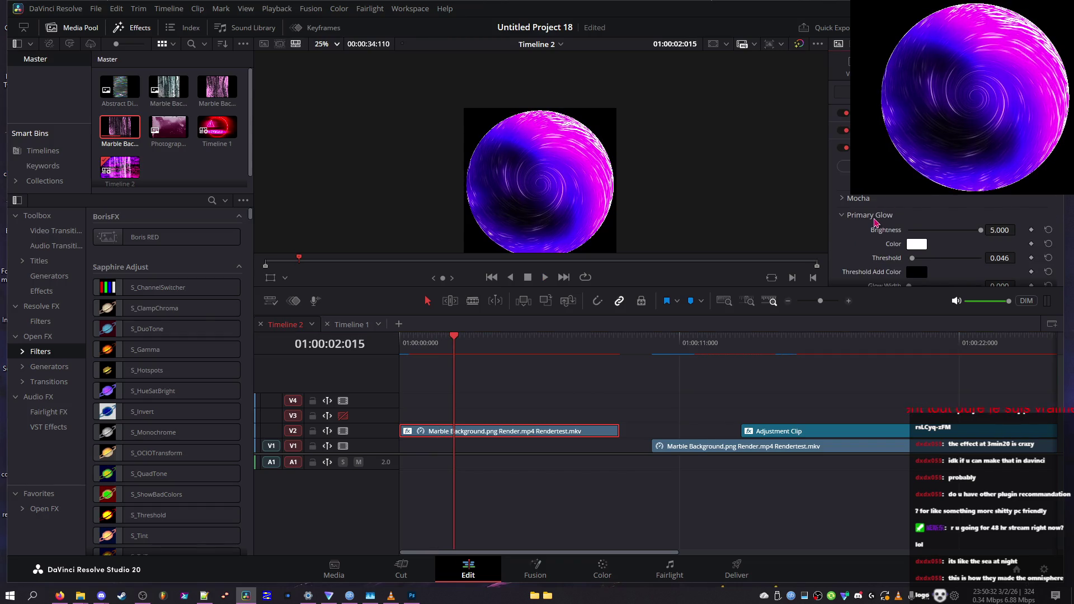
pyautogui.scroll(-3, 895, 240)
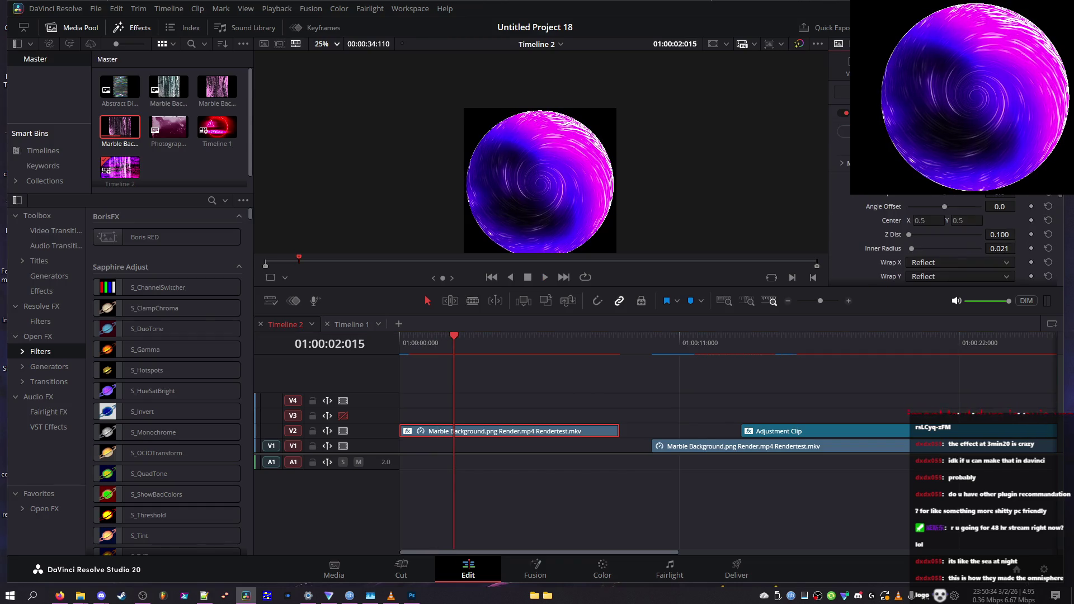
pyautogui.scroll(1, 951, 240)
pyautogui.moveTo(501, 343)
pyautogui.mouseDown()
pyautogui.moveTo(408, 343)
pyautogui.moveTo(496, 342)
pyautogui.moveTo(439, 344)
pyautogui.moveTo(466, 342)
pyautogui.mouseUp()
pyautogui.moveTo(948, 196); pyautogui.dragTo(919, 198)
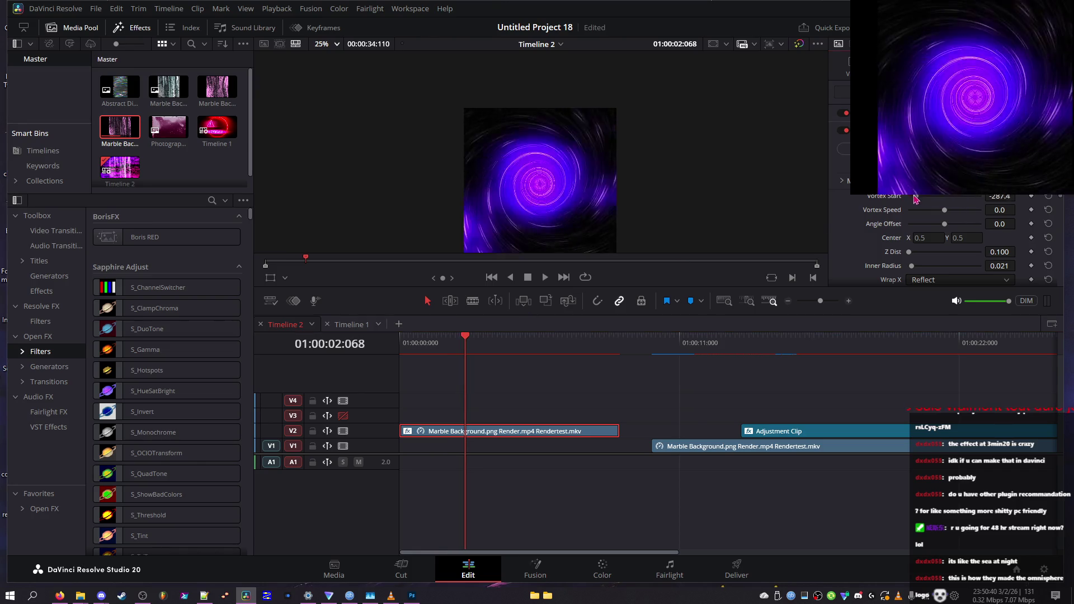
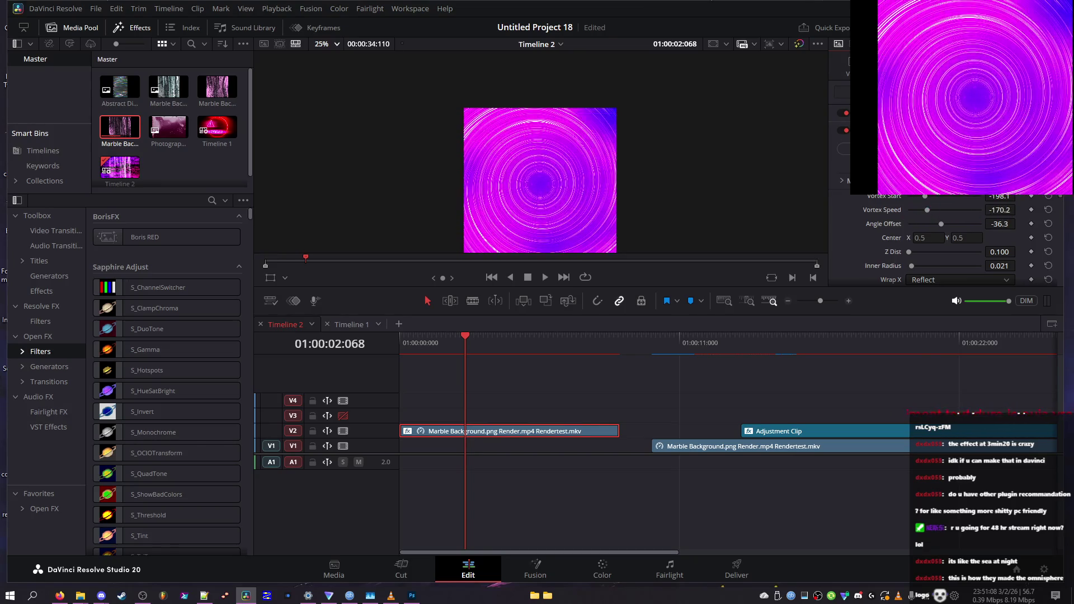
# - Return the clip to 100% speed and set Vortex Speed -28.1 and Angle Offset -8.0
pyautogui.scroll(-5, 945, 241)
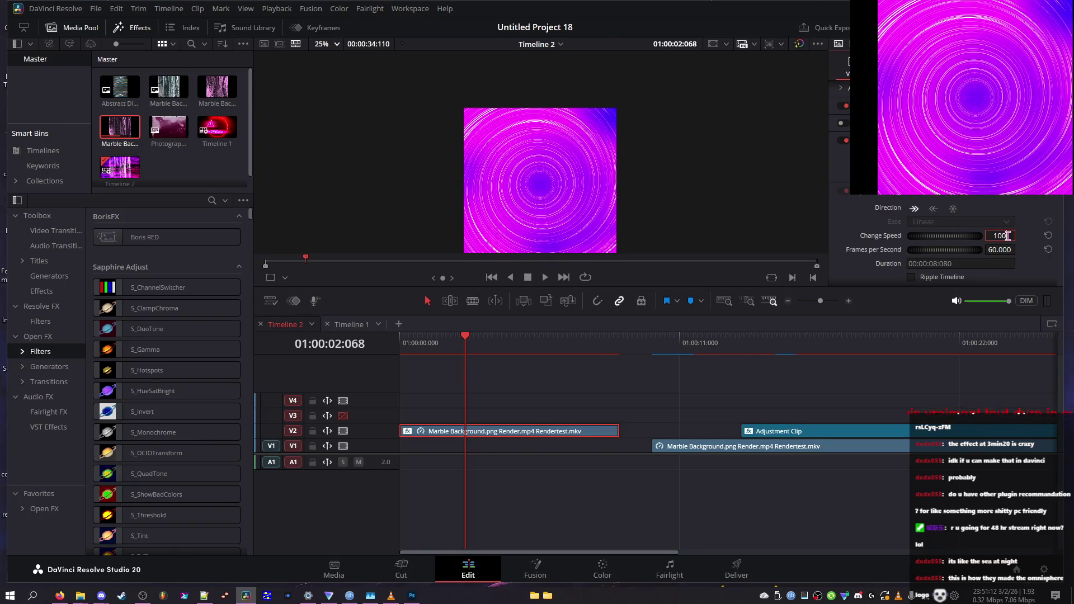
pyautogui.press('Return')
pyautogui.scroll(5, 975, 235)
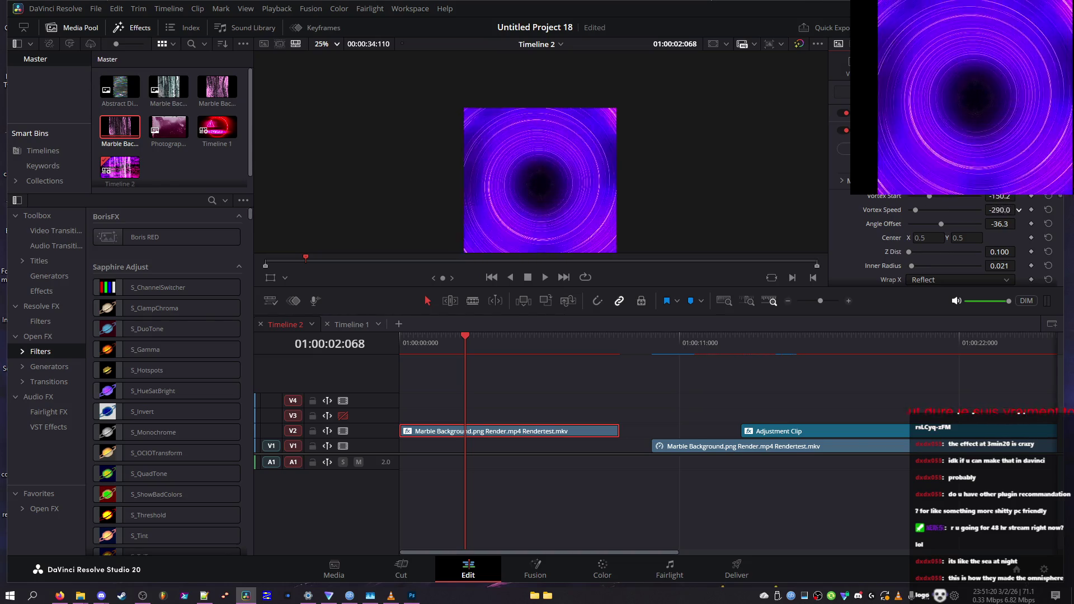
pyautogui.scroll(3, 1018, 210)
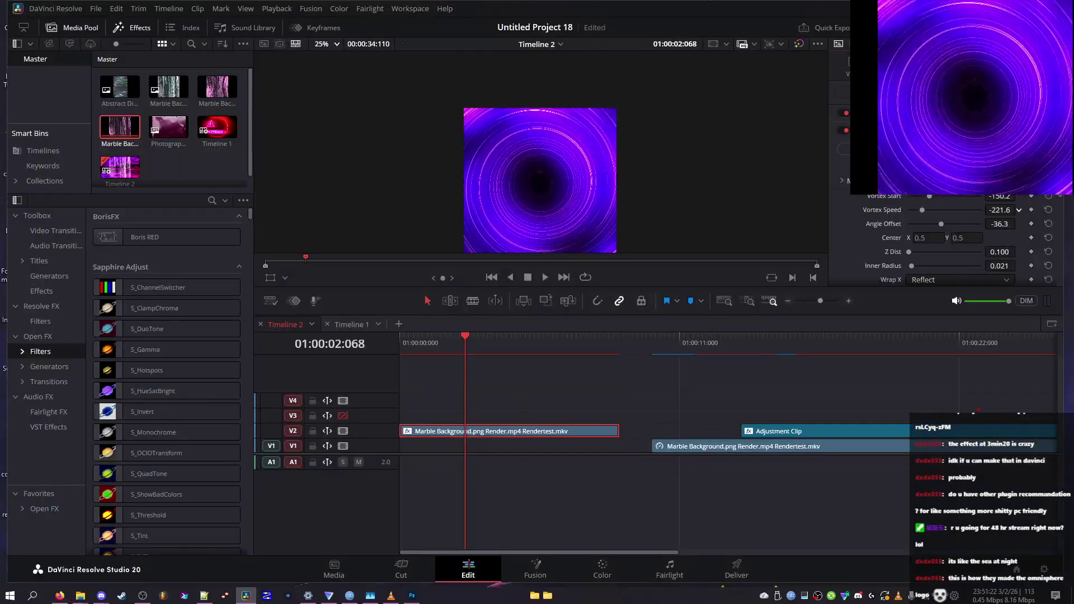
pyautogui.scroll(5, 1019, 210)
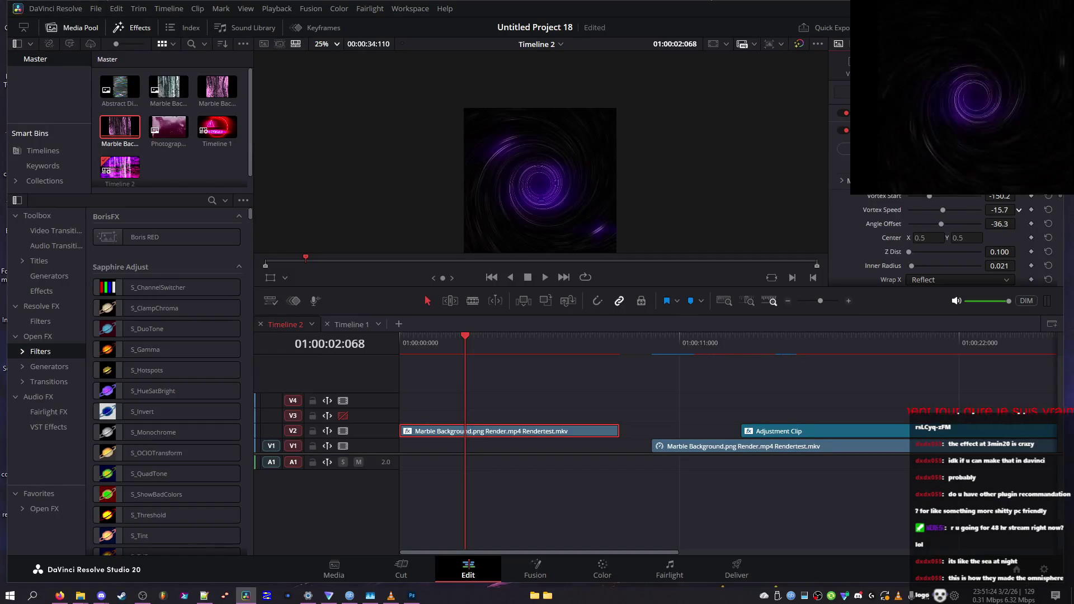
pyautogui.scroll(-2, 1018, 223)
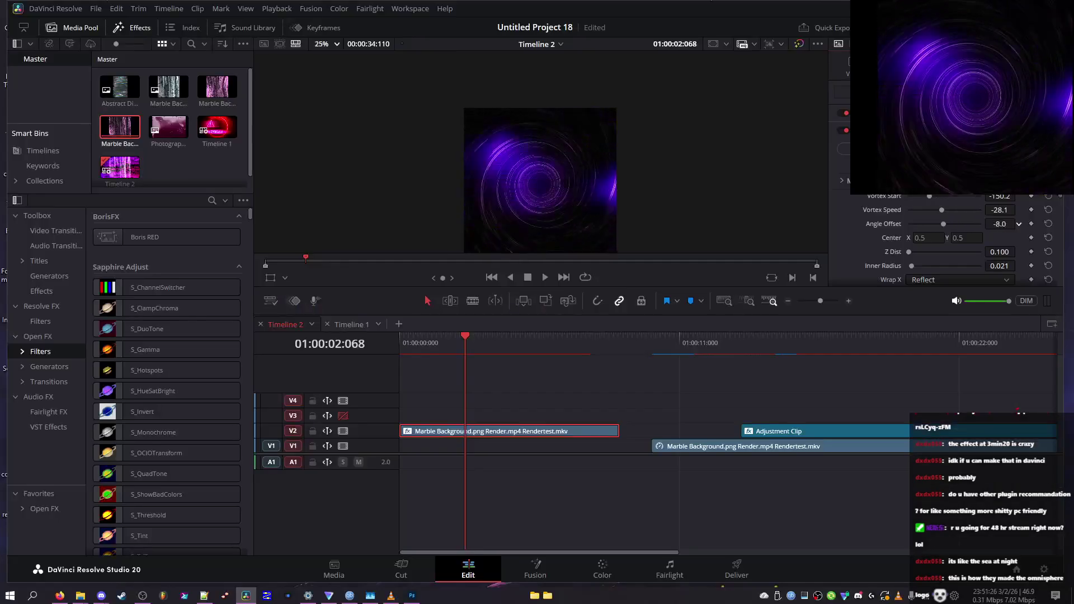
# - Raise Z Dist to 0.115 and adjust Inner Radius, previewing the vortex in playback
pyautogui.moveTo(995, 251); pyautogui.dragTo(1019, 252)
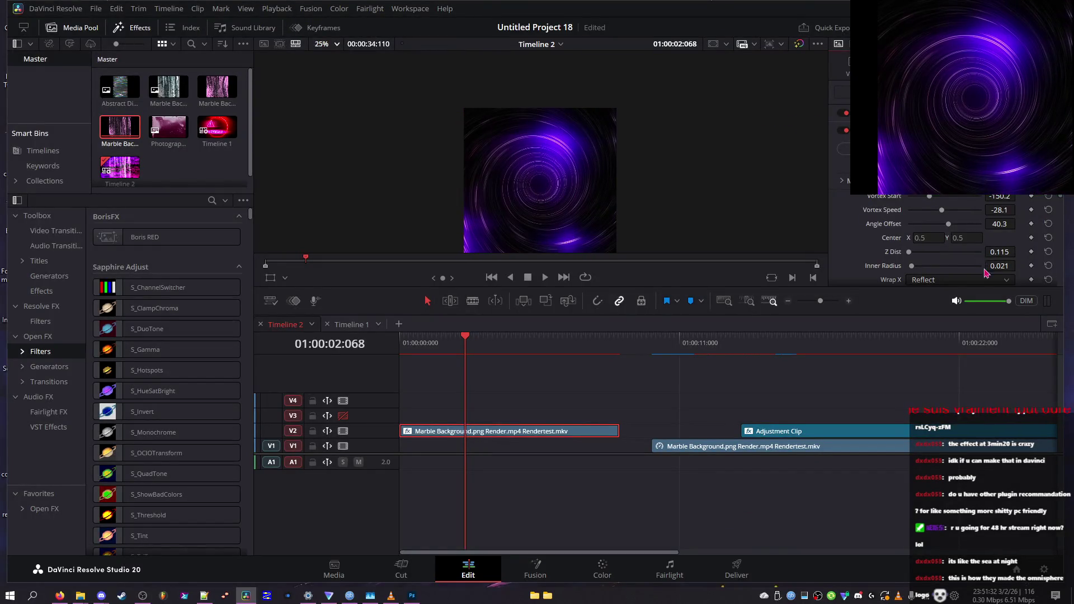
pyautogui.moveTo(1000, 266); pyautogui.dragTo(1019, 265)
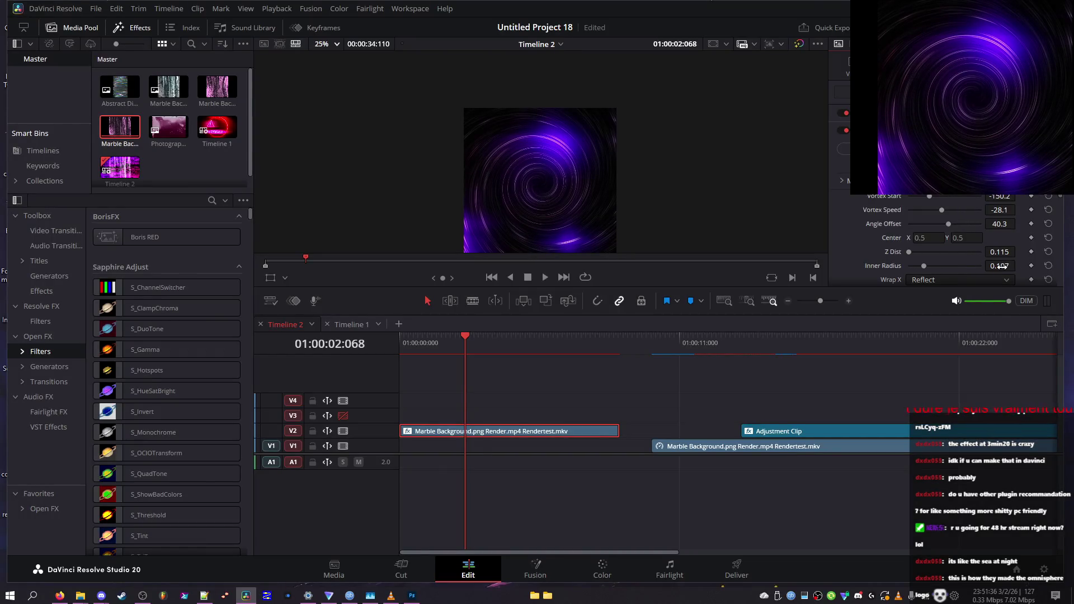
pyautogui.press('Home')
pyautogui.press('space')
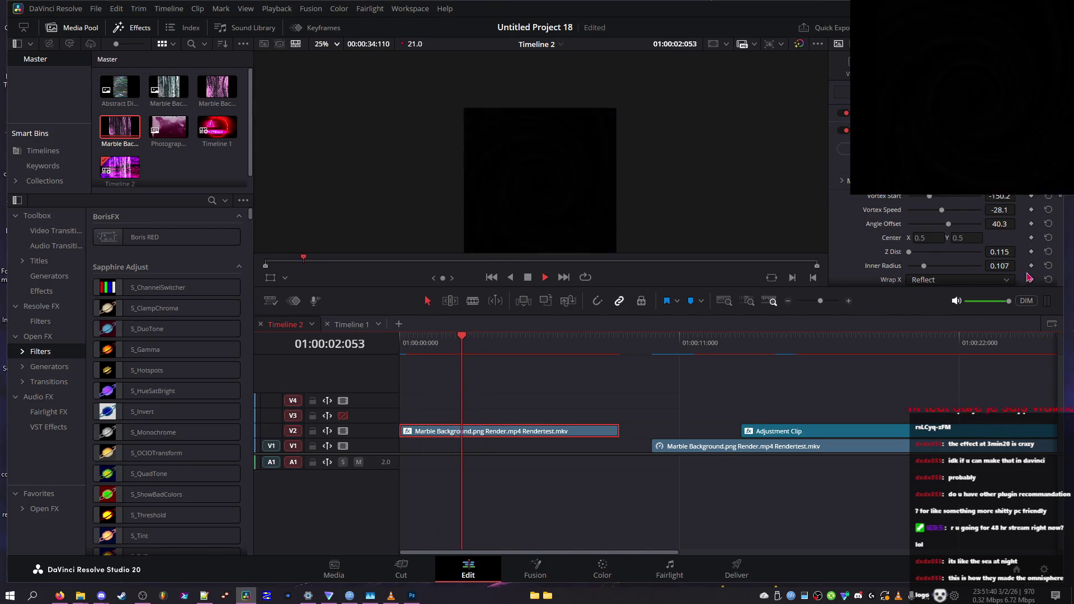
pyautogui.press('space')
pyautogui.moveTo(1023, 266); pyautogui.dragTo(1006, 267)
pyautogui.press('space')
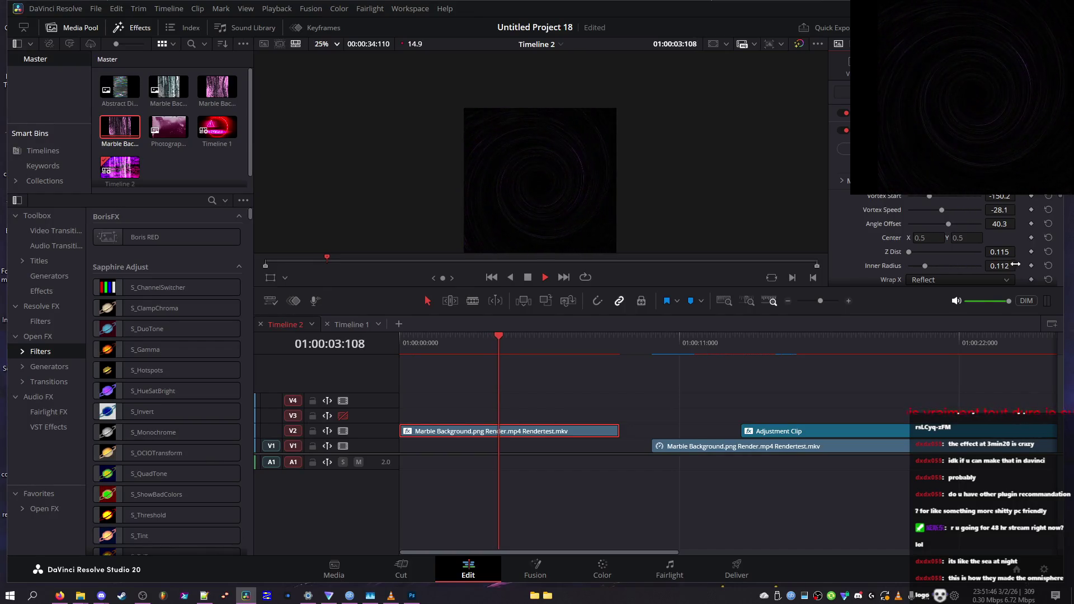
pyautogui.press('space')
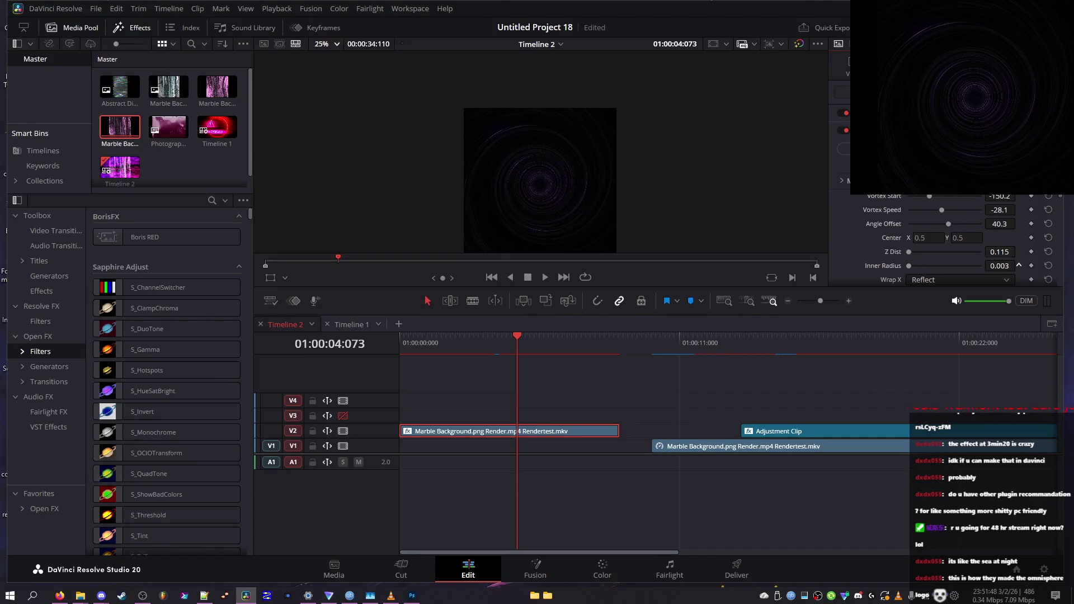
# - Keyframe Inner Radius to 0 at about eight seconds, then raise its starting value
pyautogui.press('Home')
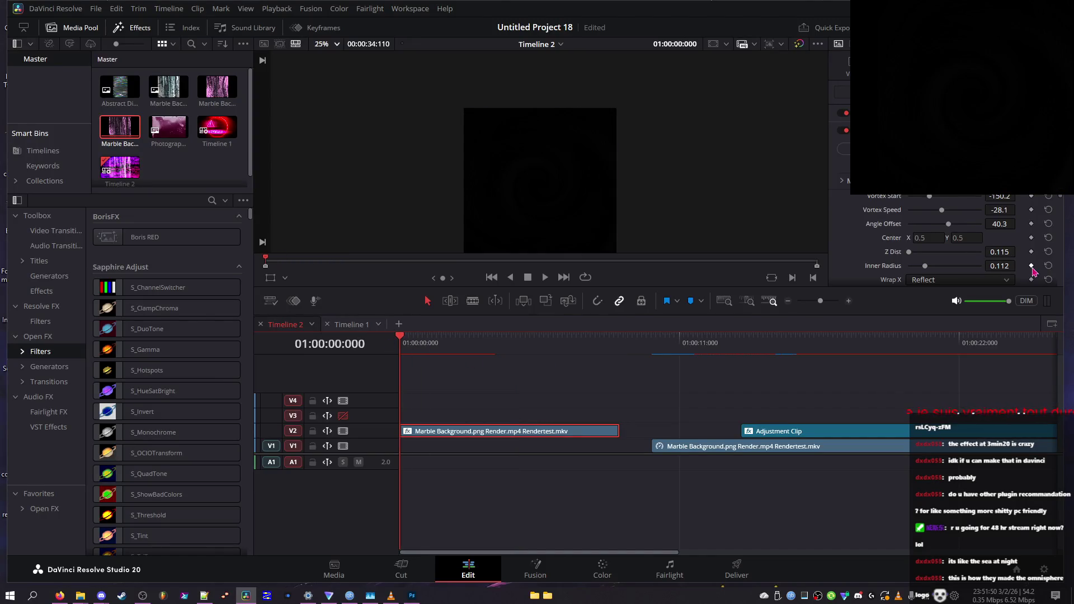
pyautogui.click(614, 372)
pyautogui.moveTo(997, 262); pyautogui.dragTo(962, 262)
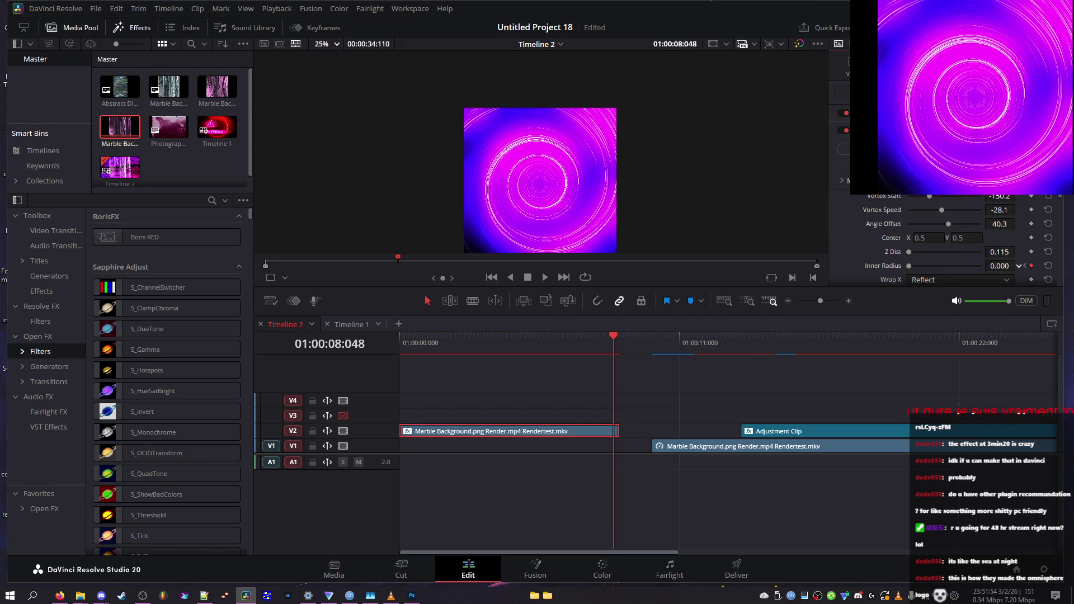
pyautogui.moveTo(520, 348); pyautogui.dragTo(400, 344)
pyautogui.press('space')
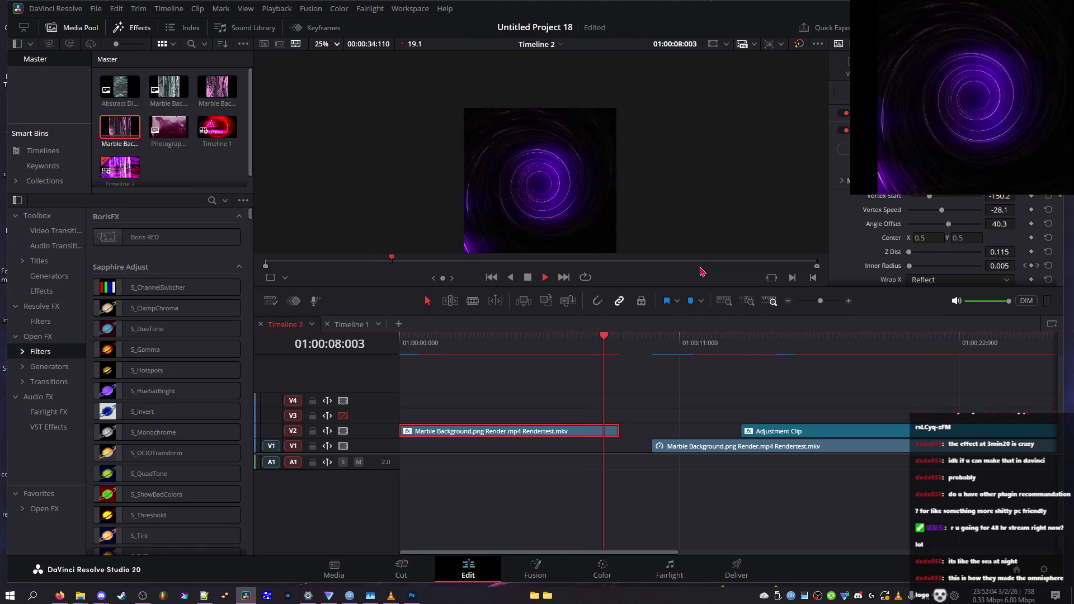
pyautogui.press('space')
pyautogui.press('Home')
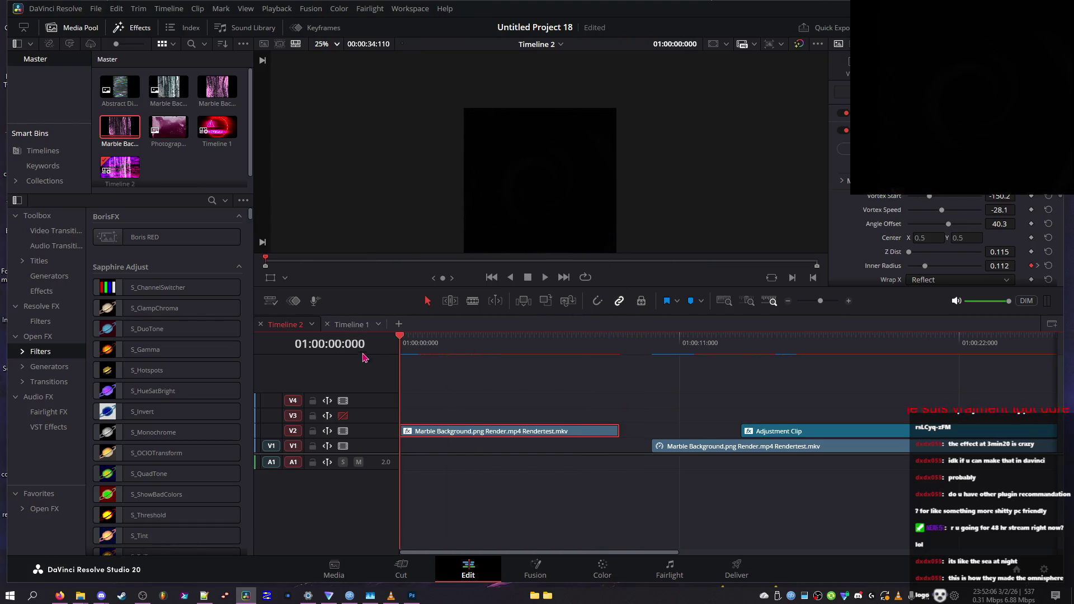
pyautogui.moveTo(993, 266); pyautogui.dragTo(998, 267)
# - Try Tile and No for Wrap X during playback, then return it to Reflect
pyautogui.press('space')
pyautogui.click(957, 279)
pyautogui.click(938, 308)
pyautogui.click(931, 280)
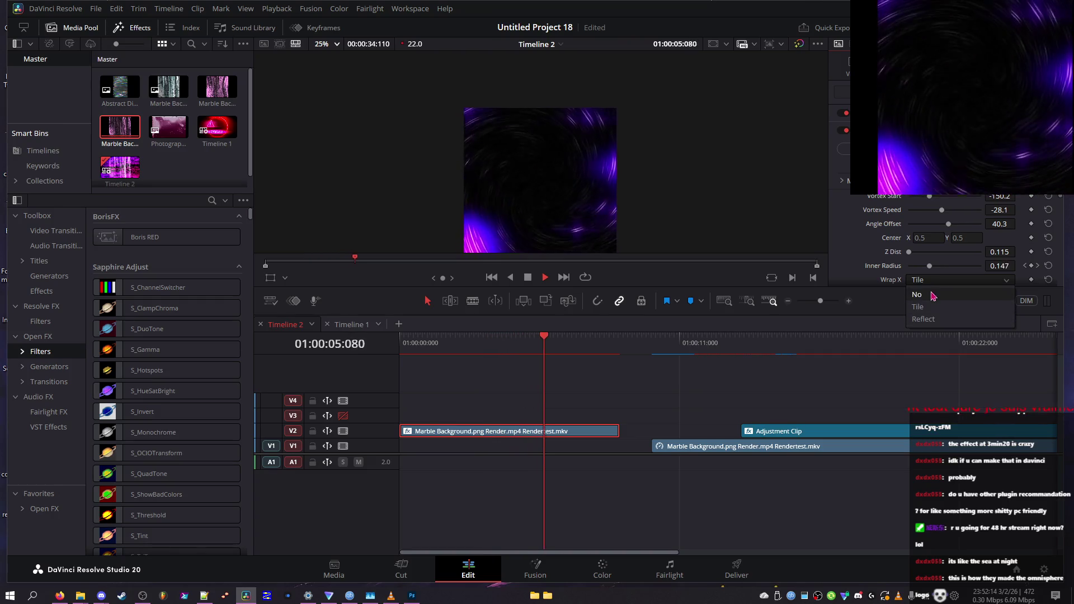
pyautogui.click(932, 295)
pyautogui.click(929, 280)
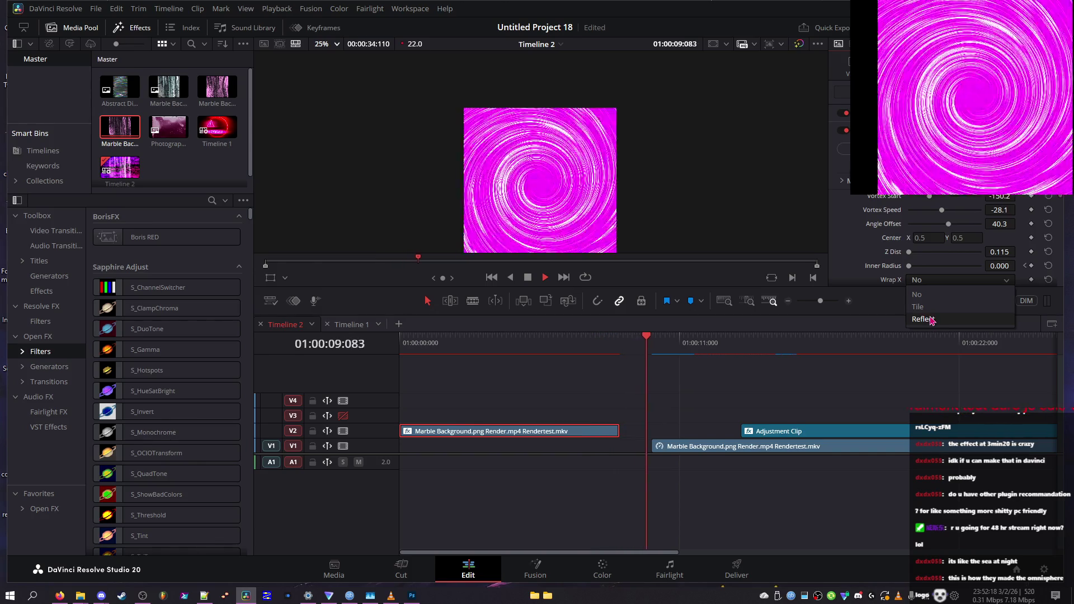
pyautogui.click(929, 320)
pyautogui.click(940, 279)
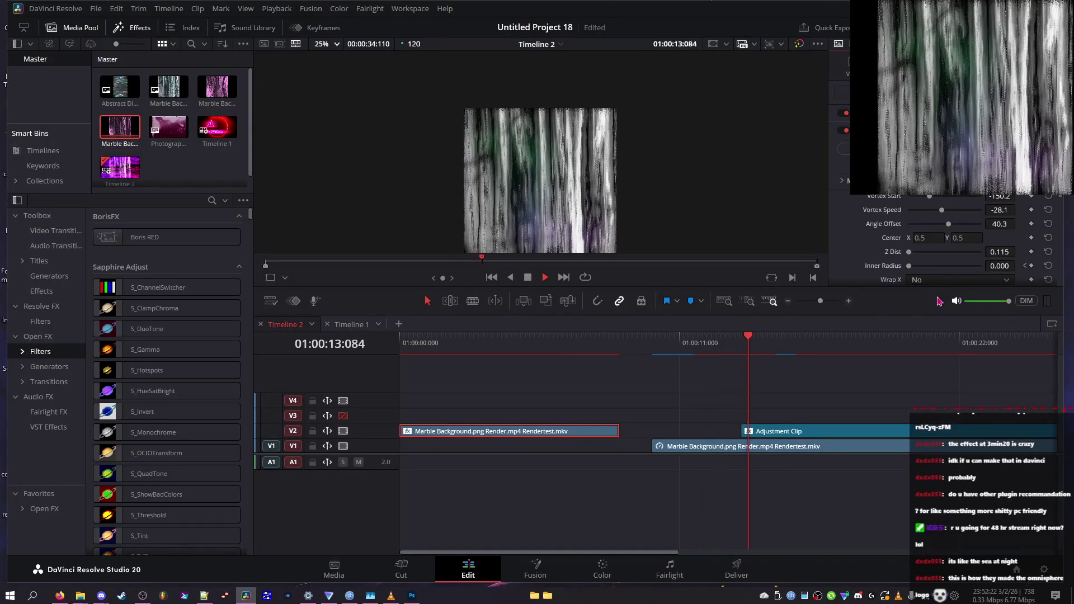
# - At about six seconds, compare Tile against Reflect again and leave Wrap X on Reflect
pyautogui.click(562, 337)
pyautogui.click(928, 280)
pyautogui.click(931, 320)
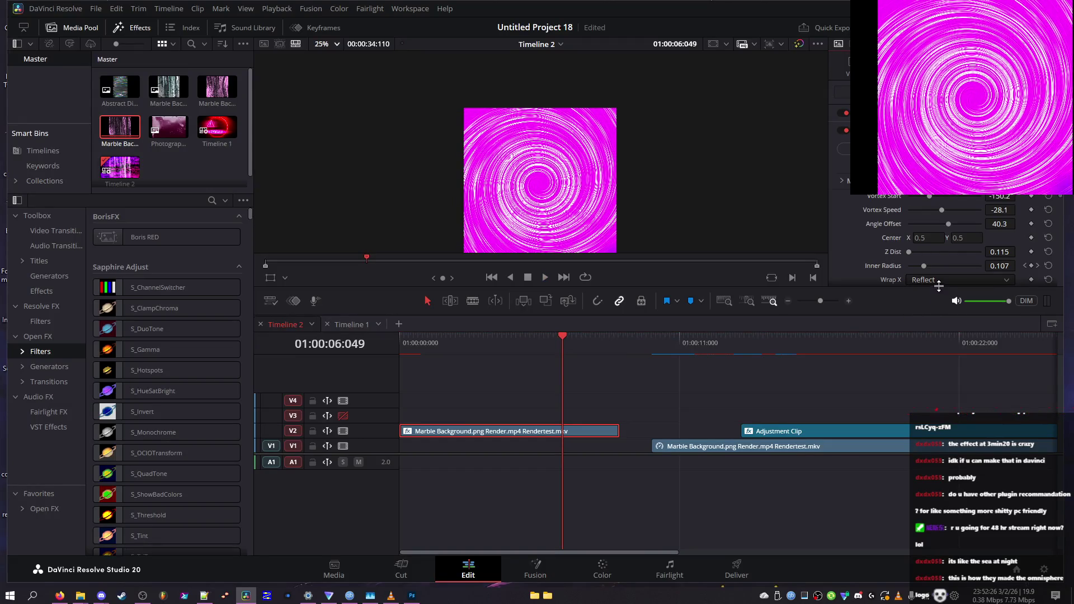
pyautogui.click(937, 281)
pyautogui.click(933, 306)
pyautogui.click(936, 284)
pyautogui.click(935, 320)
# - Test Inner Radius at 0, undo it and the Z Dist change, and set Vortex Speed to 14.0
pyautogui.moveTo(924, 266)
pyautogui.mouseDown()
pyautogui.moveTo(903, 269)
pyautogui.moveTo(968, 260)
pyautogui.moveTo(820, 256)
pyautogui.moveTo(1004, 253)
pyautogui.mouseUp()
pyautogui.hotkey('ctrl', 'z')
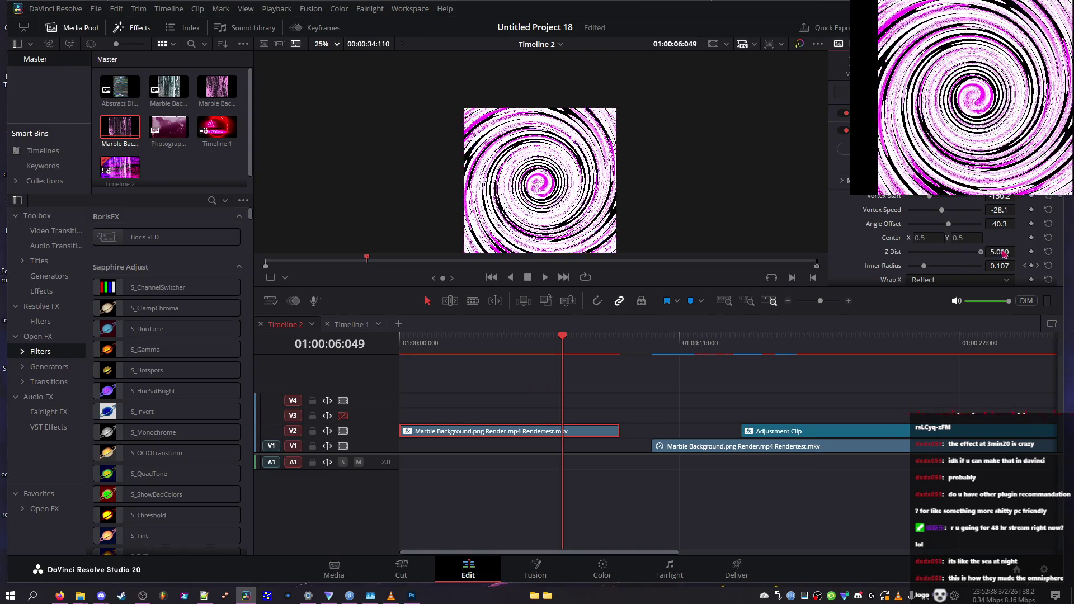
pyautogui.hotkey('ctrl', 'z')
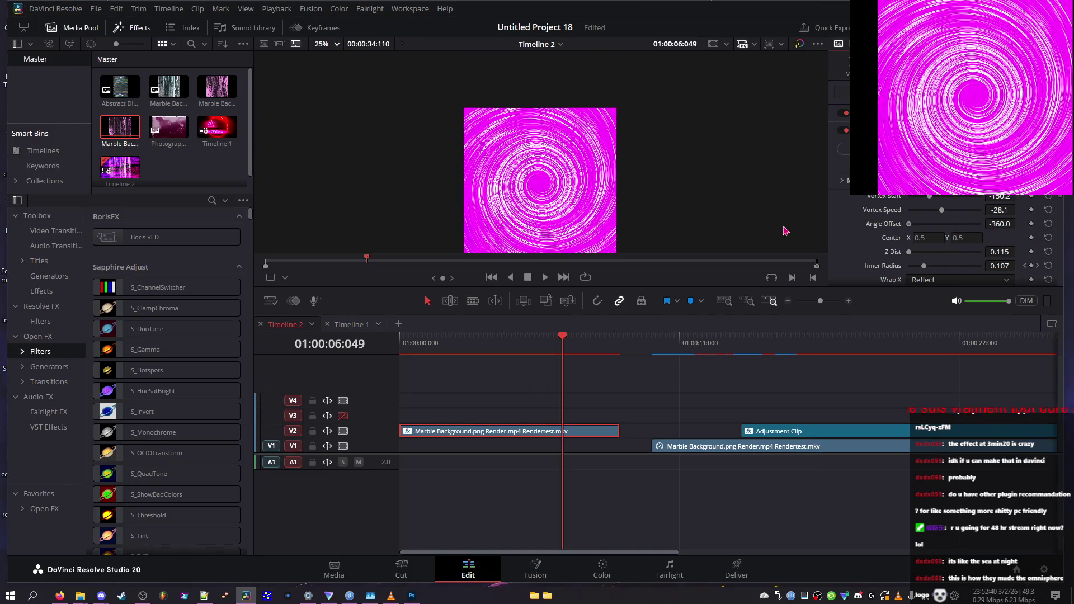
pyautogui.moveTo(942, 210)
pyautogui.mouseDown()
pyautogui.moveTo(931, 210)
pyautogui.moveTo(947, 214)
pyautogui.mouseUp()
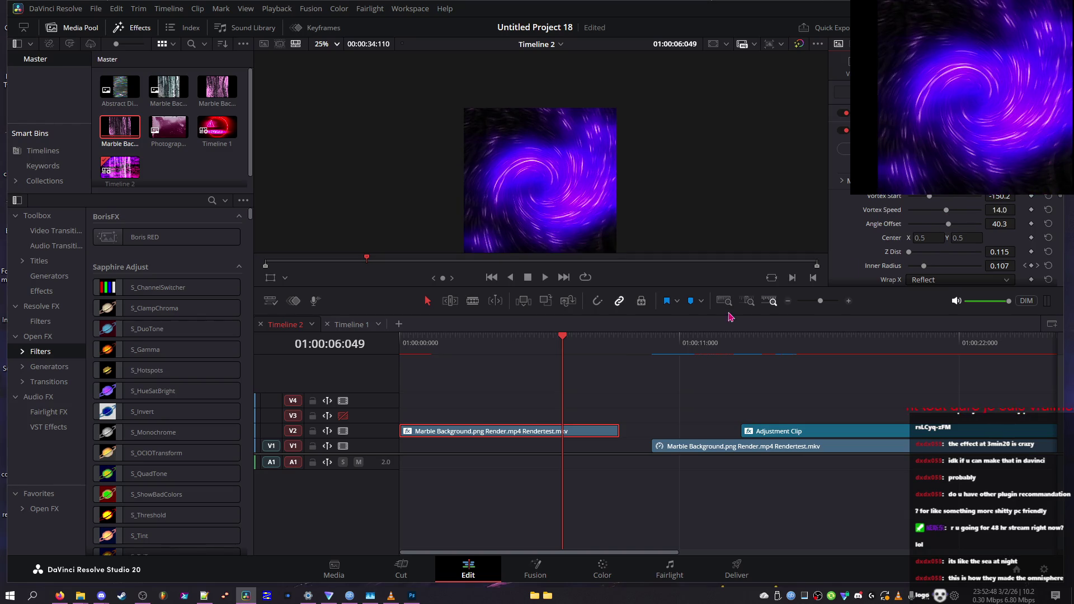
pyautogui.click(431, 339)
pyautogui.press('space')
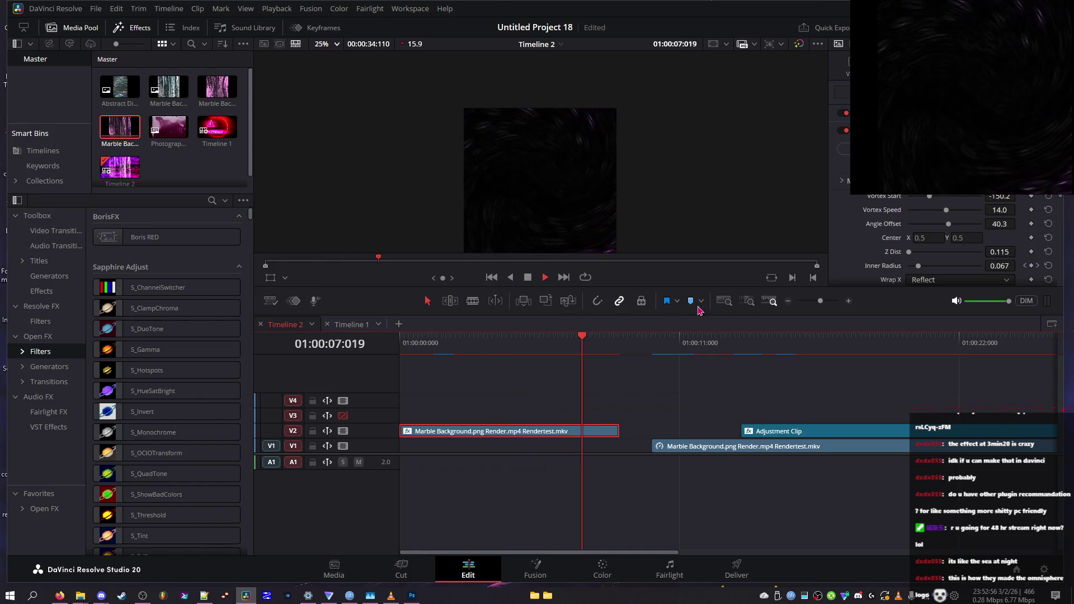
pyautogui.press('space')
pyautogui.moveTo(560, 345)
pyautogui.mouseDown()
pyautogui.moveTo(569, 351)
pyautogui.moveTo(492, 351)
pyautogui.mouseUp()
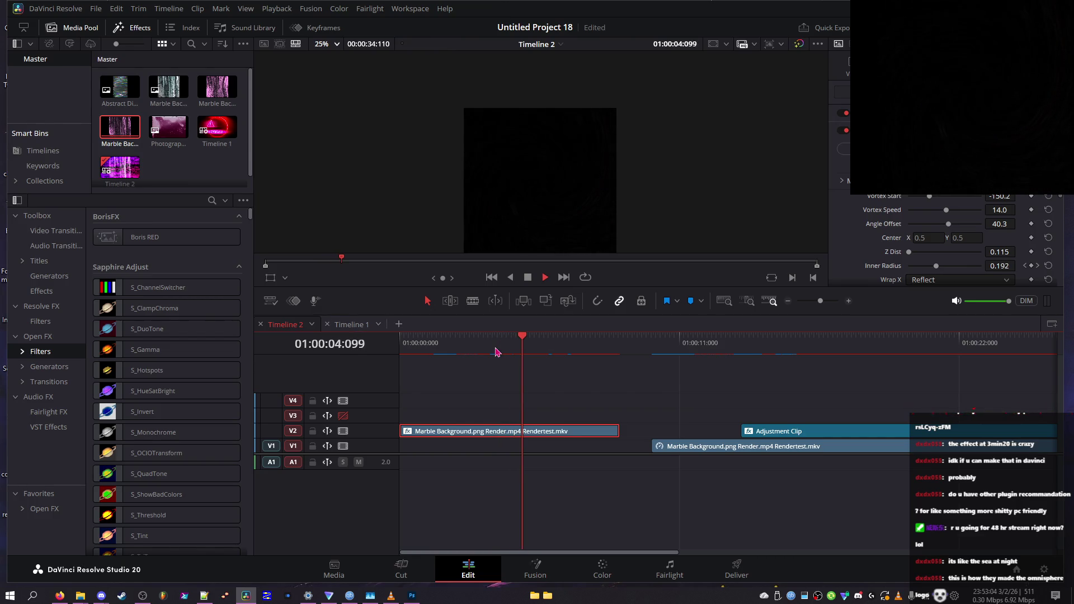
pyautogui.moveTo(496, 351)
pyautogui.mouseDown()
pyautogui.moveTo(506, 351)
pyautogui.moveTo(408, 361)
pyautogui.moveTo(391, 373)
pyautogui.moveTo(459, 350)
pyautogui.moveTo(364, 351)
pyautogui.mouseUp()
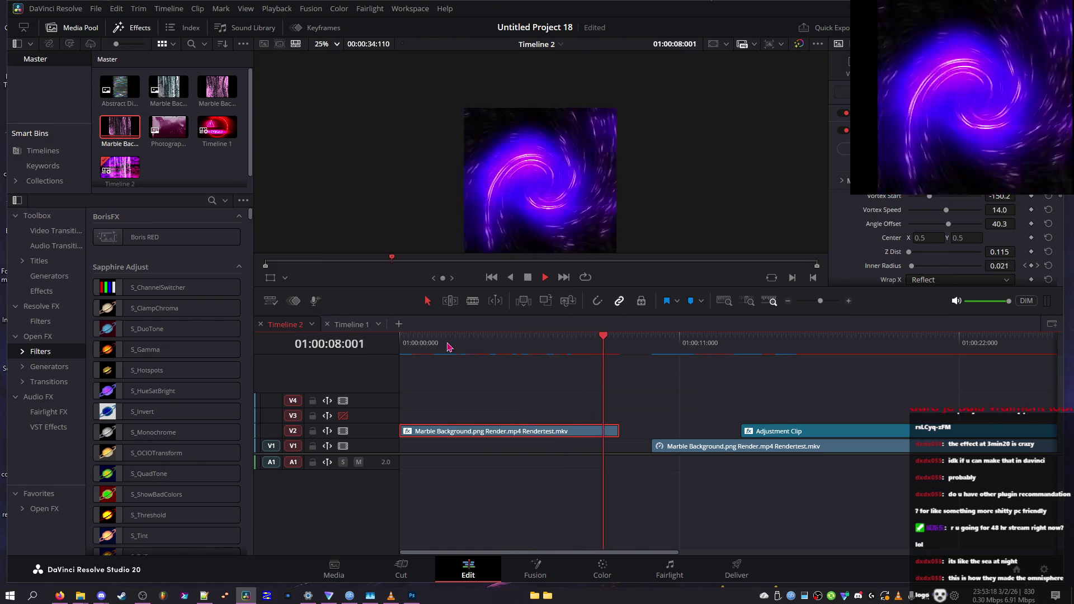
pyautogui.click(417, 343)
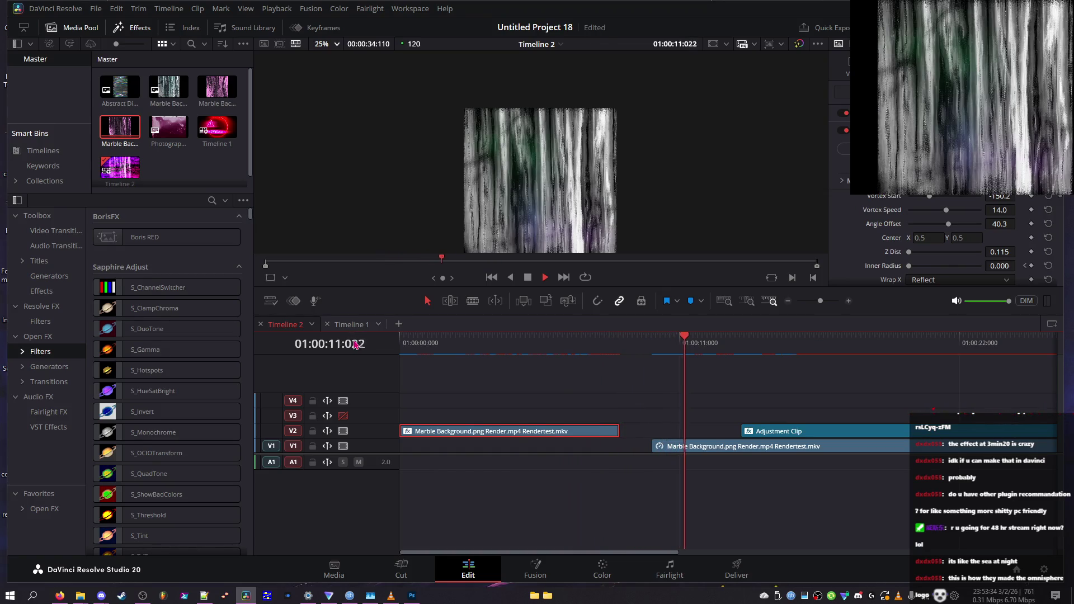
pyautogui.click(439, 344)
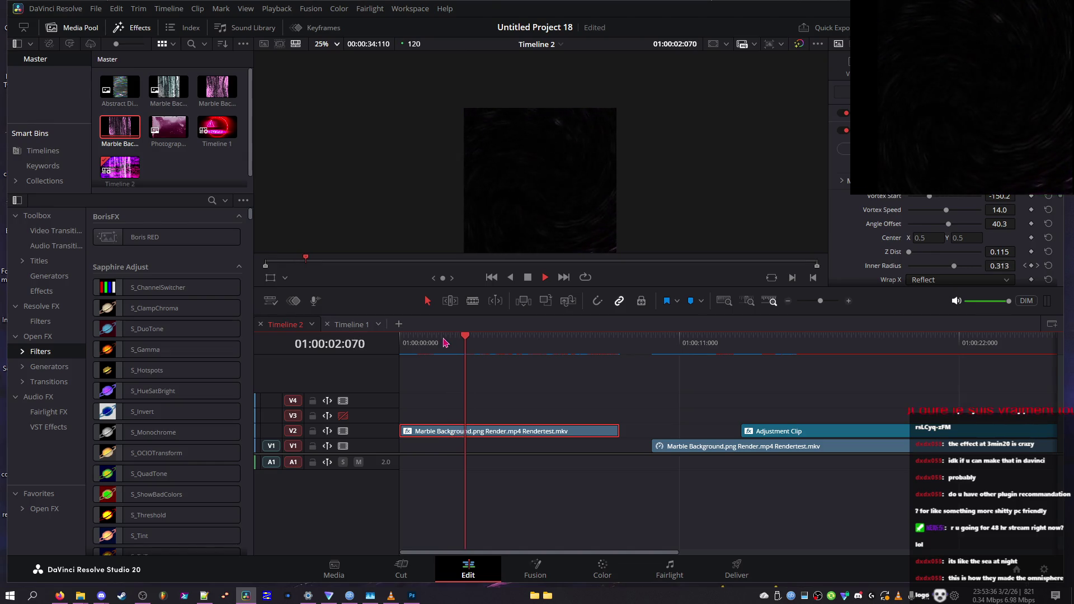
pyautogui.rightClick(482, 432)
# - Check the V2 clip's options menu, then scrub the preview to where the swirl is bright
pyautogui.click(531, 419)
pyautogui.rightClick(531, 431)
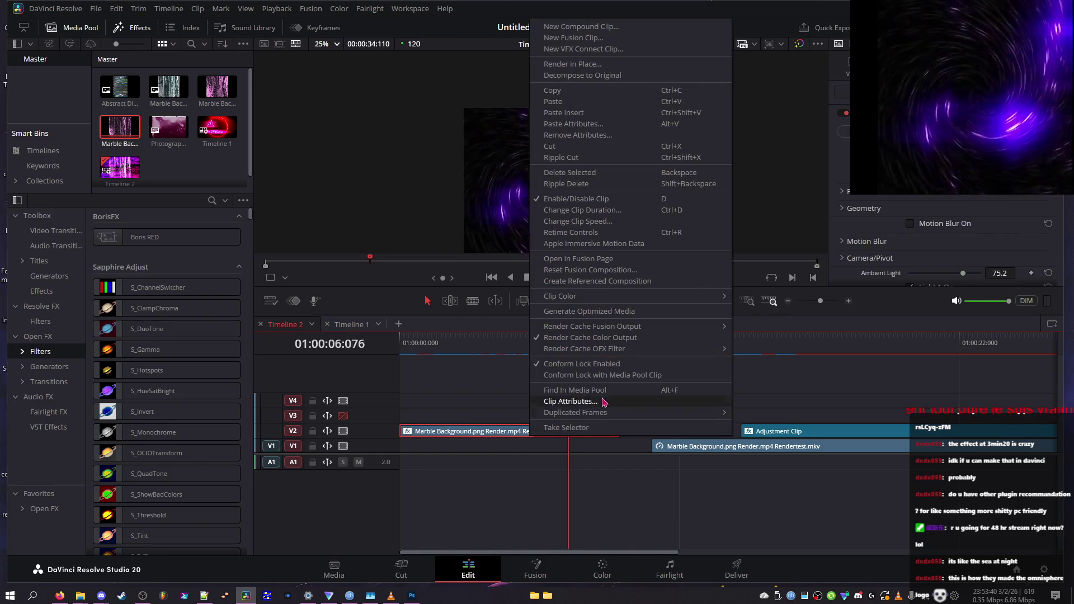
pyautogui.moveTo(621, 349)
pyautogui.moveTo(629, 329)
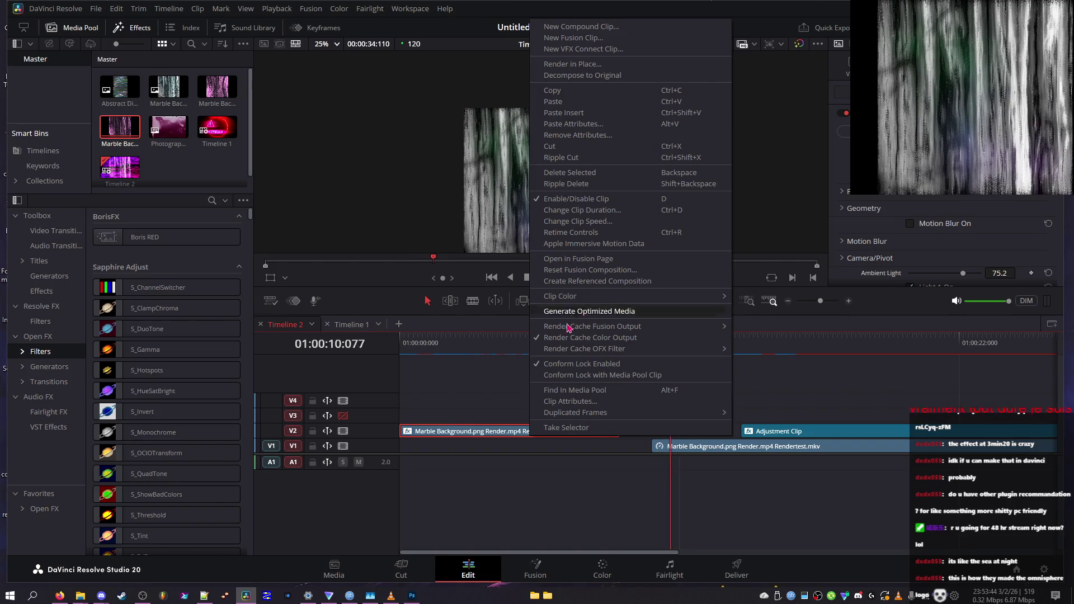
pyautogui.click(483, 346)
pyautogui.moveTo(544, 354)
pyautogui.mouseDown()
pyautogui.moveTo(592, 360)
pyautogui.moveTo(447, 353)
pyautogui.mouseUp()
pyautogui.press('space')
pyautogui.press('space')
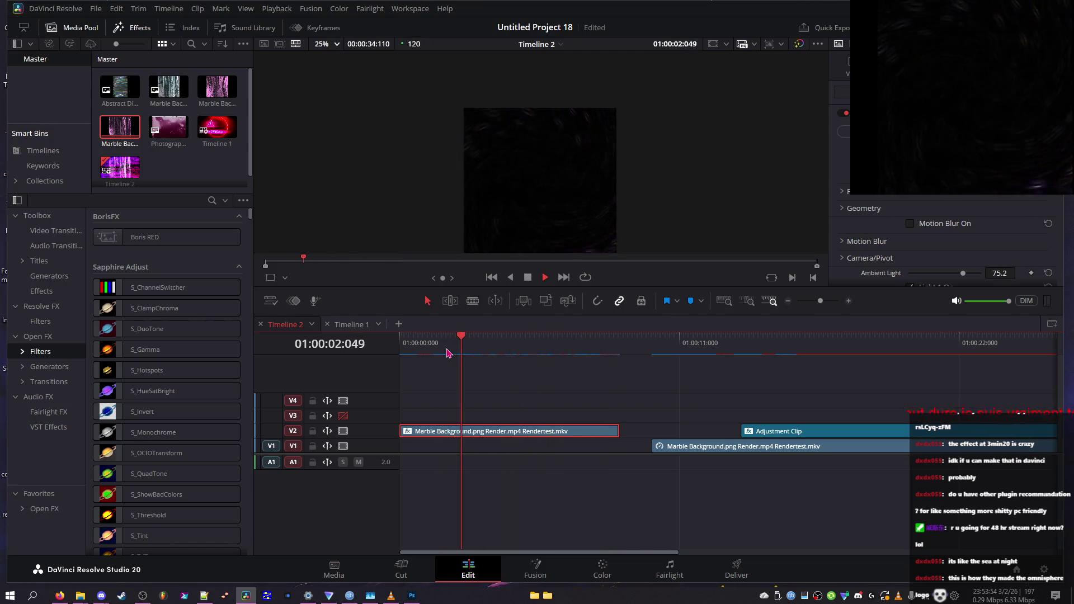
pyautogui.click(546, 342)
# - Compare Motion Blur on and off and set its quality to Smoothest
pyautogui.click(910, 223)
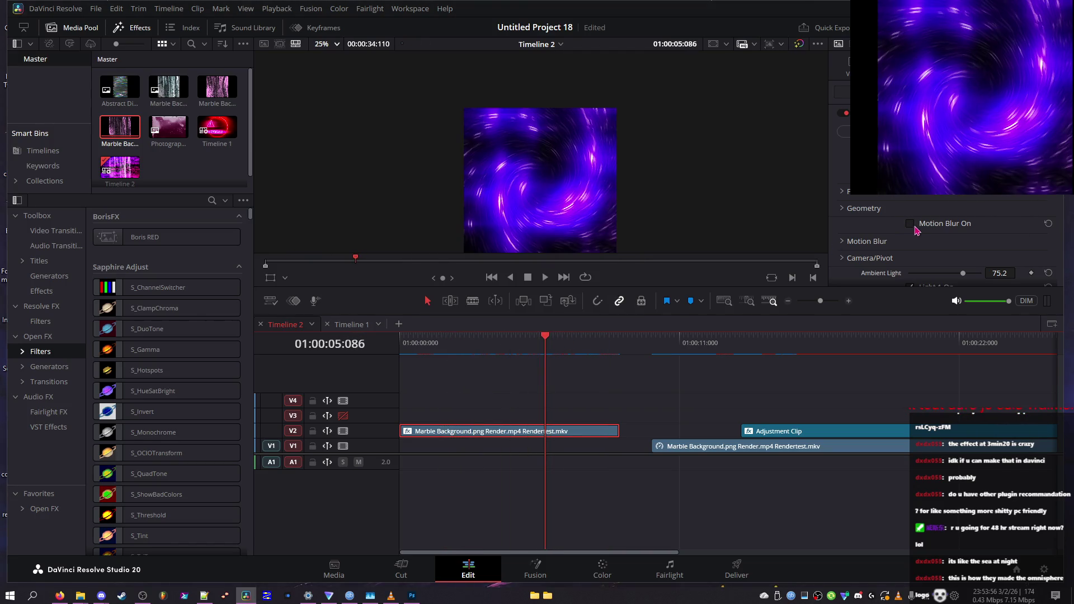
pyautogui.moveTo(531, 343); pyautogui.dragTo(557, 345)
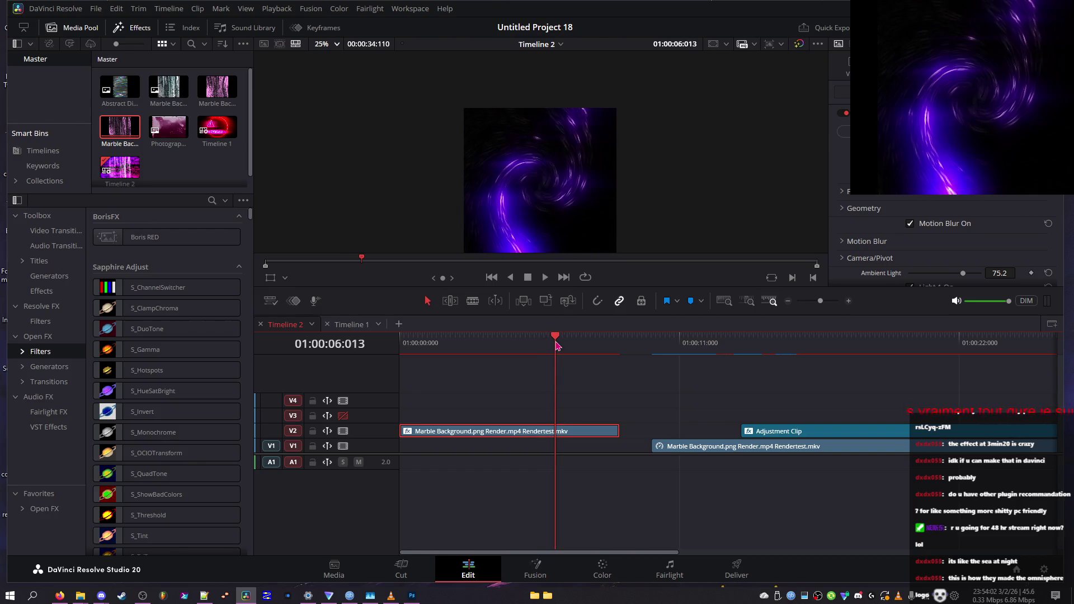
pyautogui.click(917, 226)
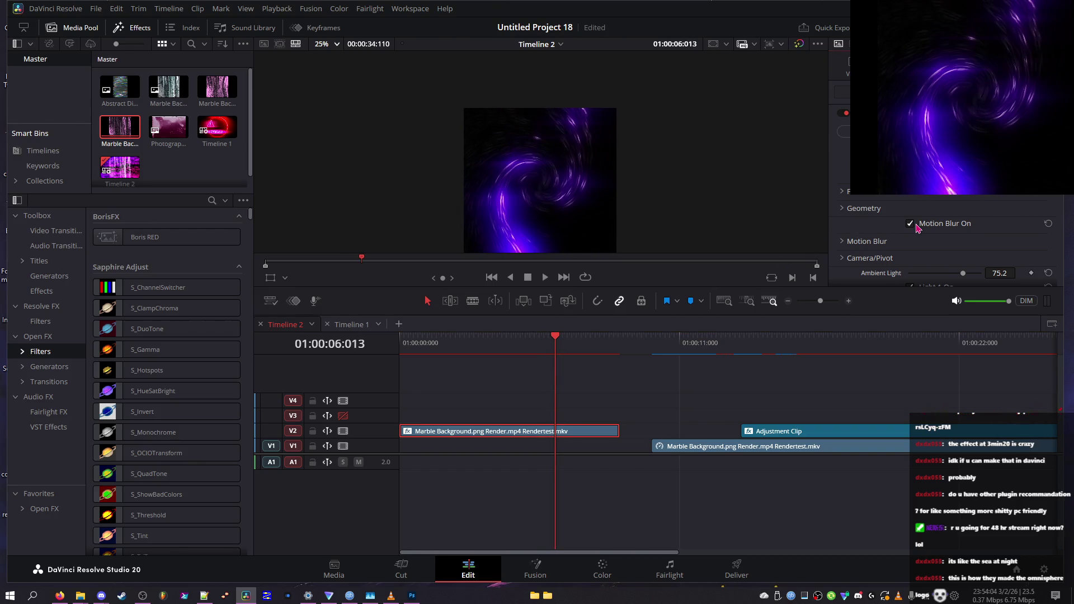
pyautogui.click(843, 210)
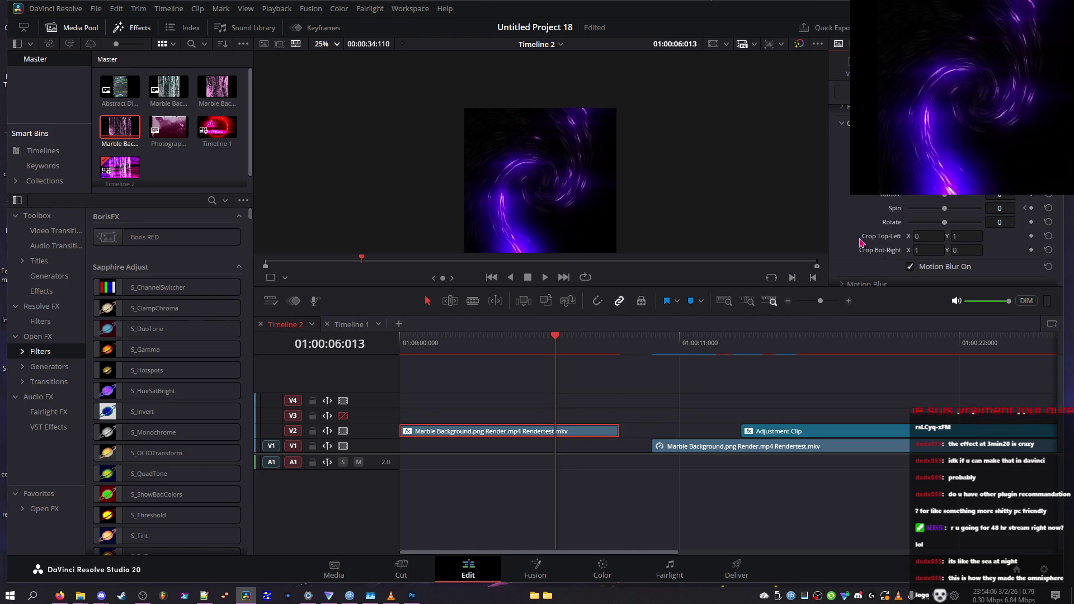
pyautogui.click(842, 240)
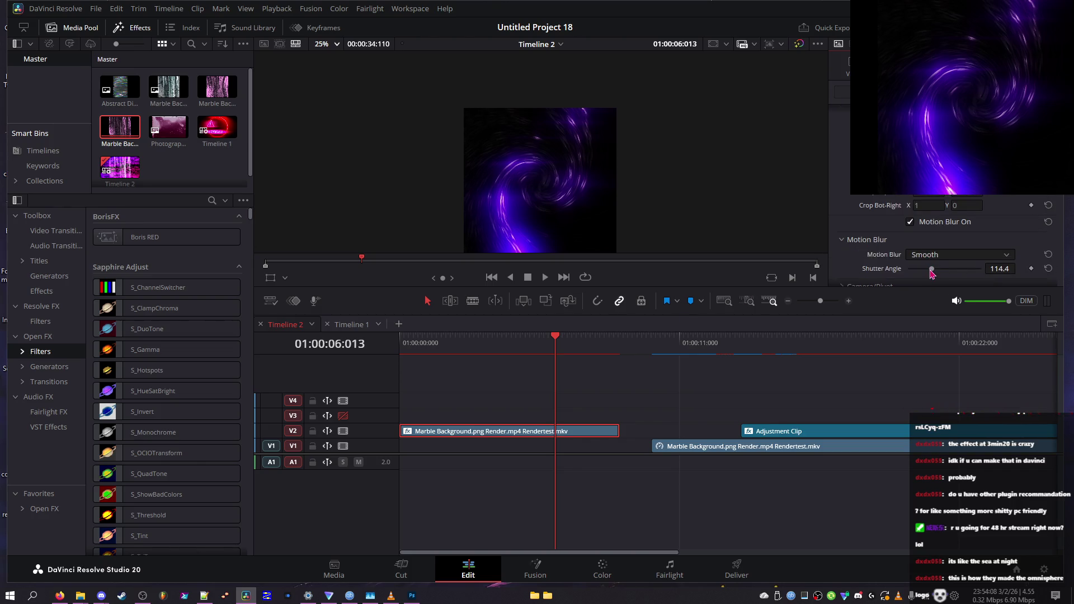
pyautogui.click(958, 254)
pyautogui.click(954, 311)
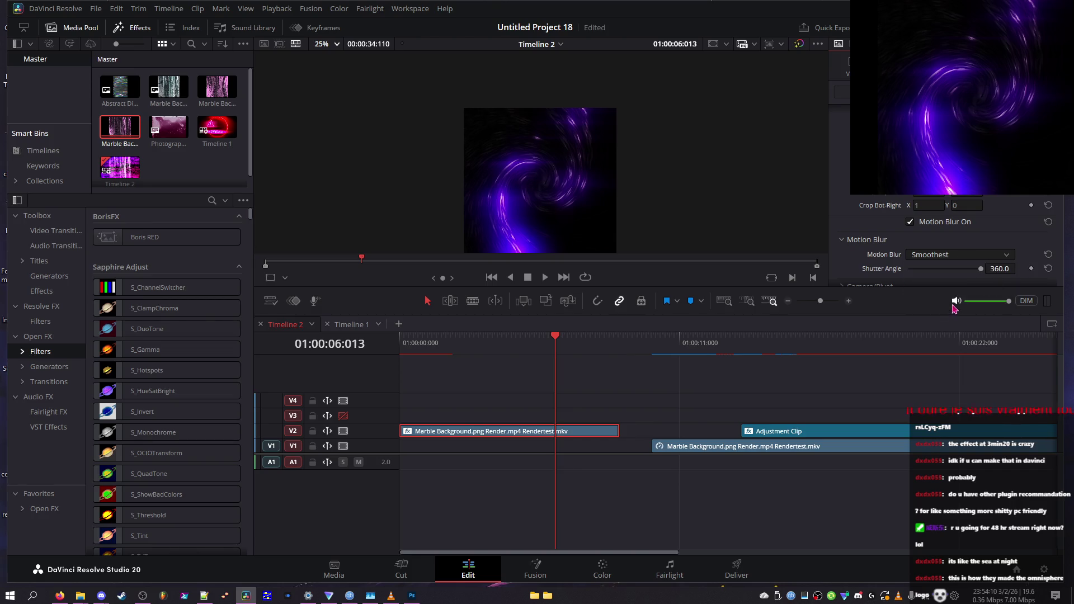
# - Turn Motion Blur back on and try Rough quality while stepping through frames
pyautogui.moveTo(532, 342); pyautogui.dragTo(574, 342)
pyautogui.click(933, 258)
pyautogui.click(933, 255)
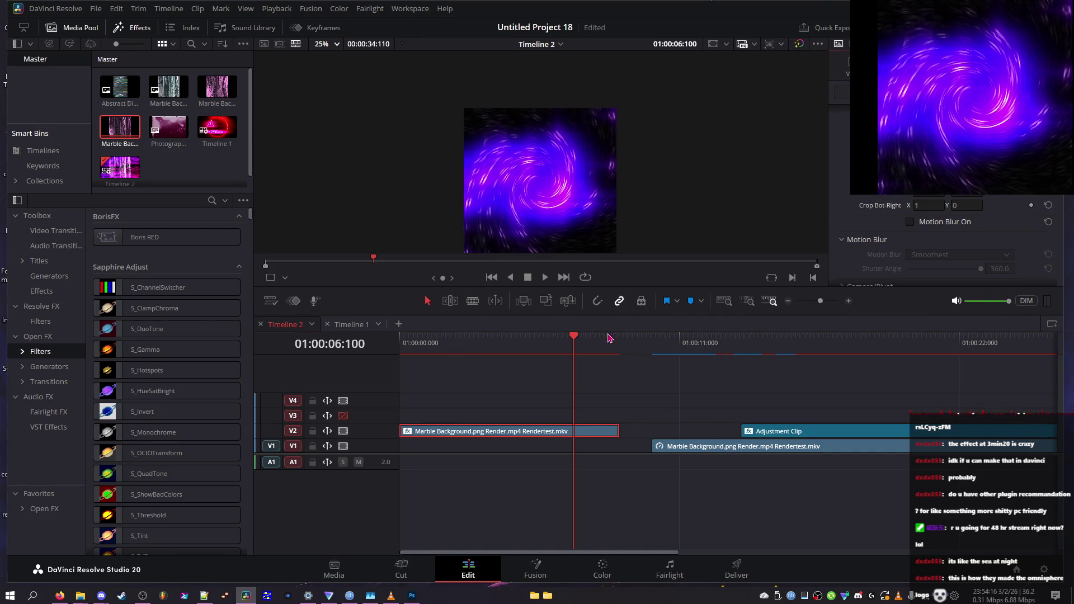
pyautogui.click(546, 277)
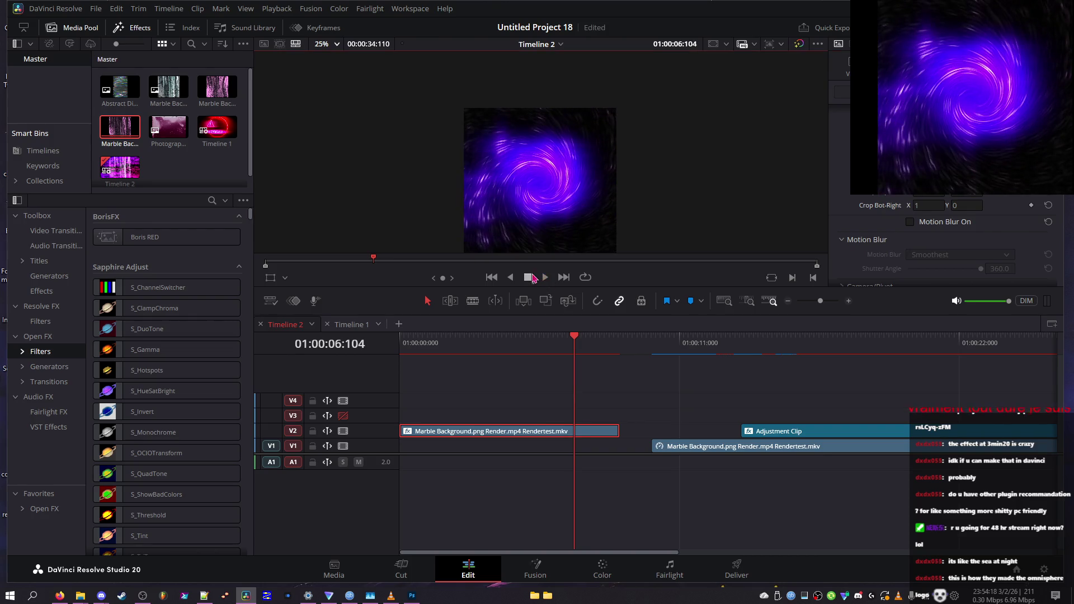
pyautogui.click(923, 223)
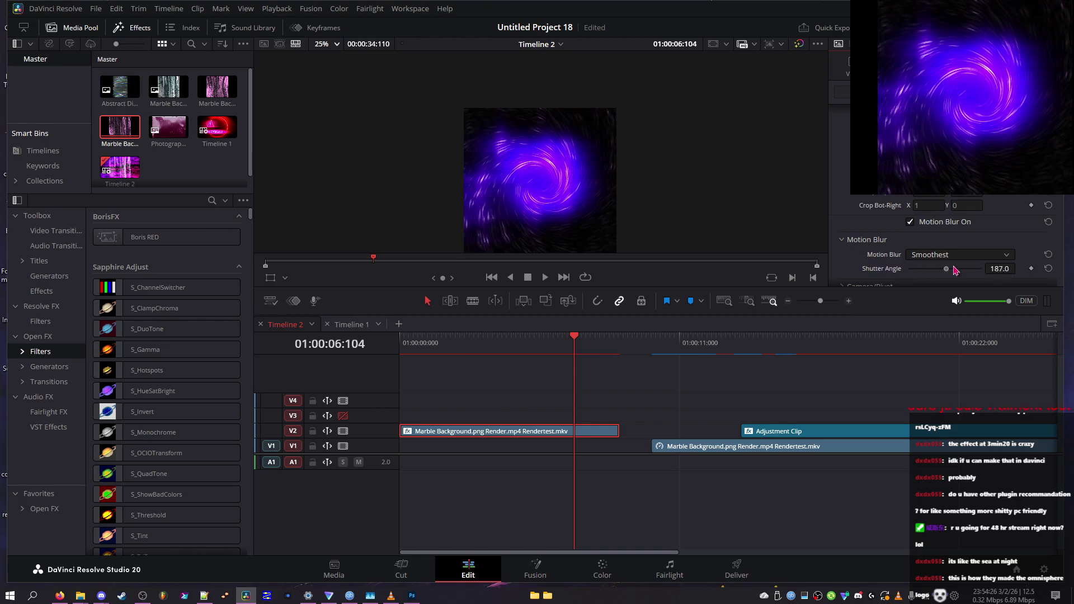
pyautogui.click(967, 256)
pyautogui.click(951, 274)
pyautogui.click(951, 255)
pyautogui.click(553, 283)
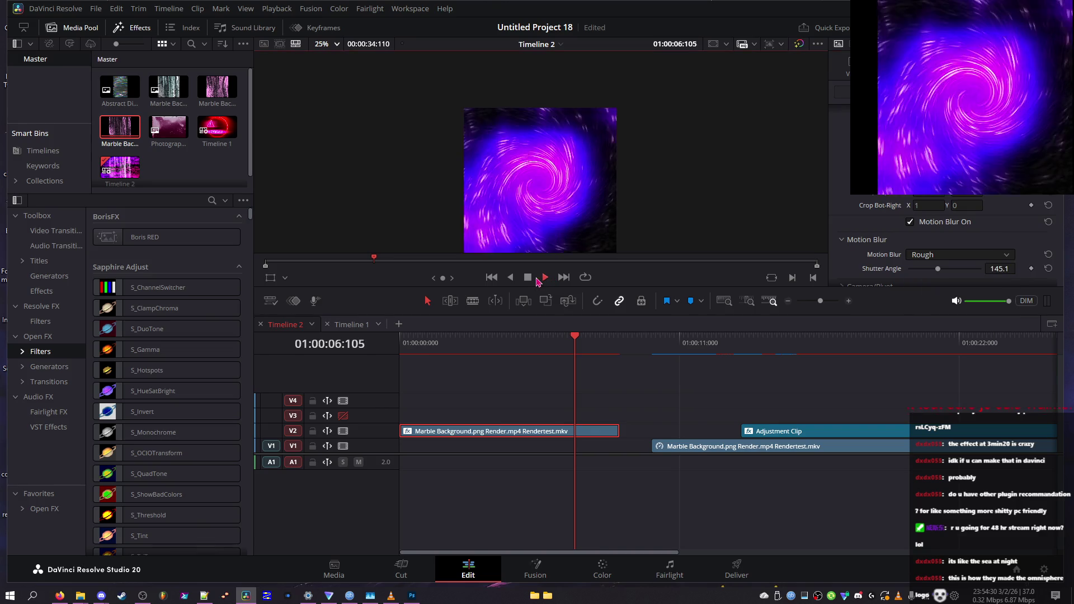
# - Compare blur off and on again, settling on Smoothest quality with a 360 shutter angle
pyautogui.click(910, 222)
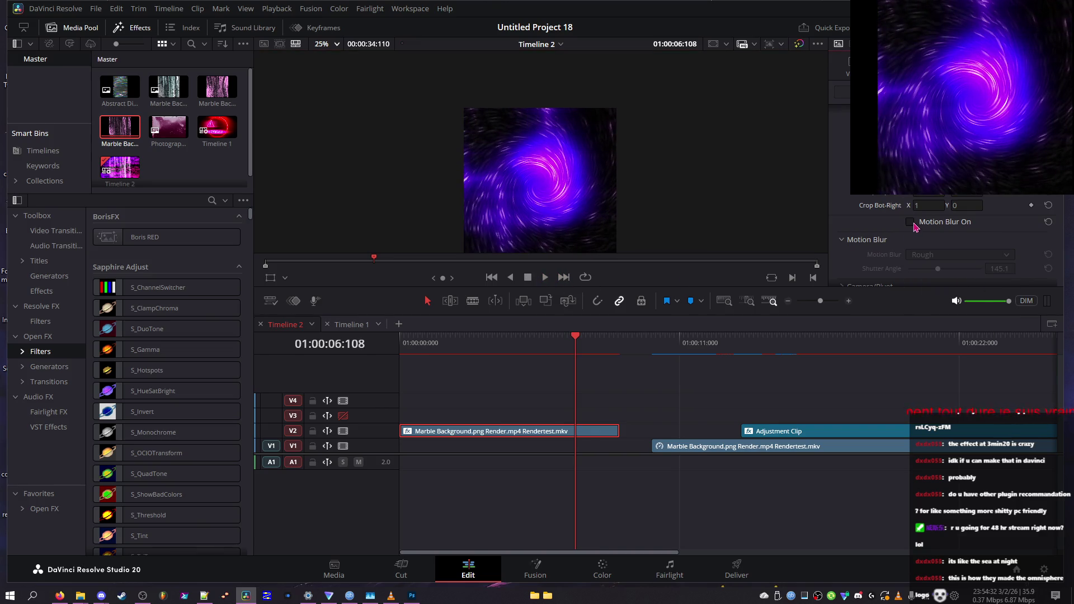
pyautogui.click(544, 276)
pyautogui.click(527, 277)
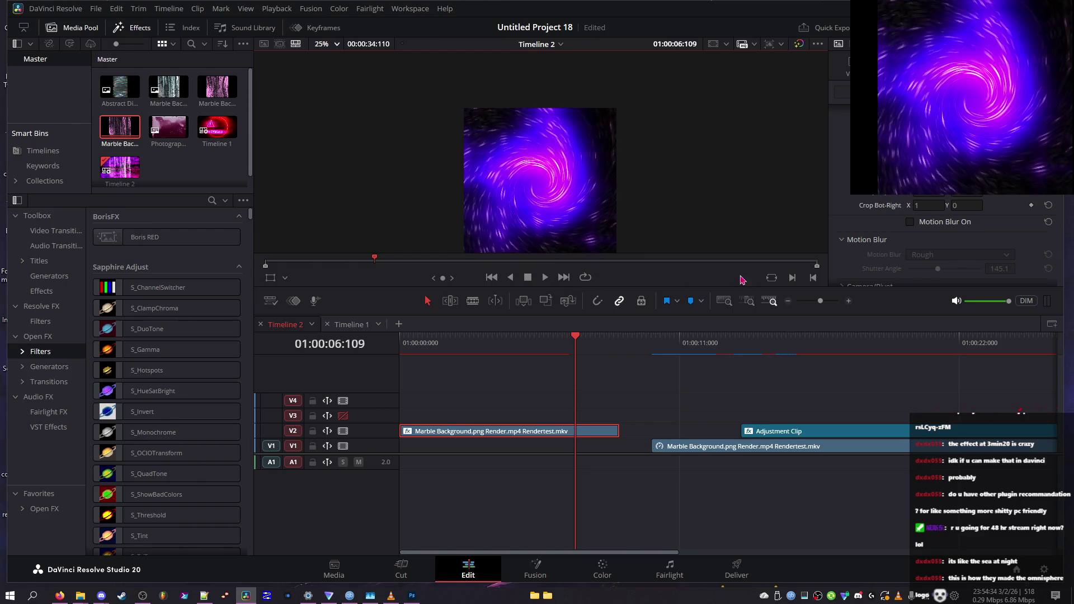
pyautogui.click(910, 222)
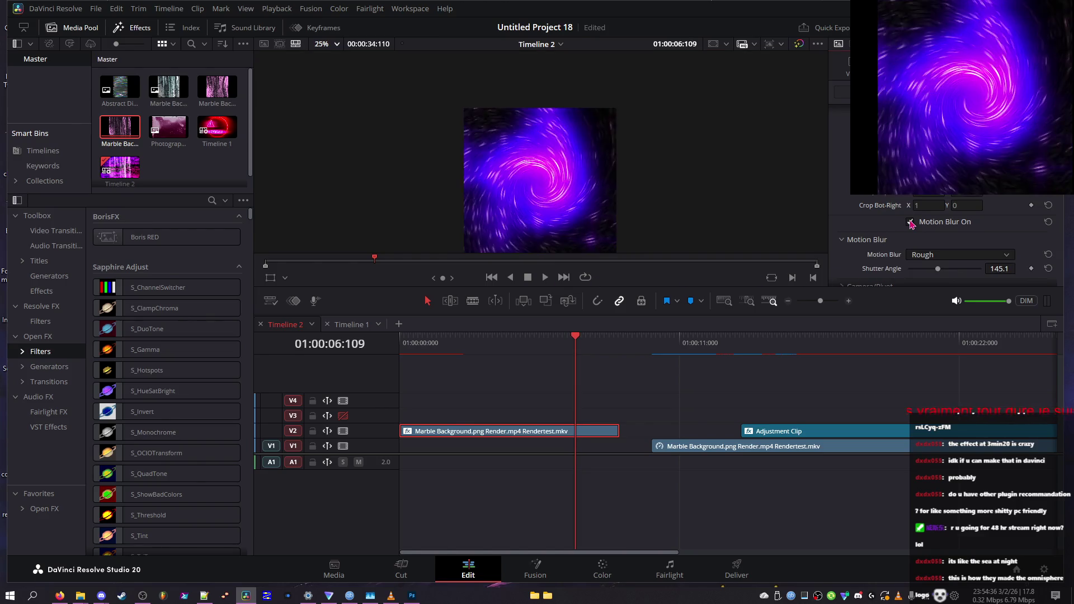
pyautogui.click(951, 255)
pyautogui.click(951, 308)
pyautogui.press('Right')
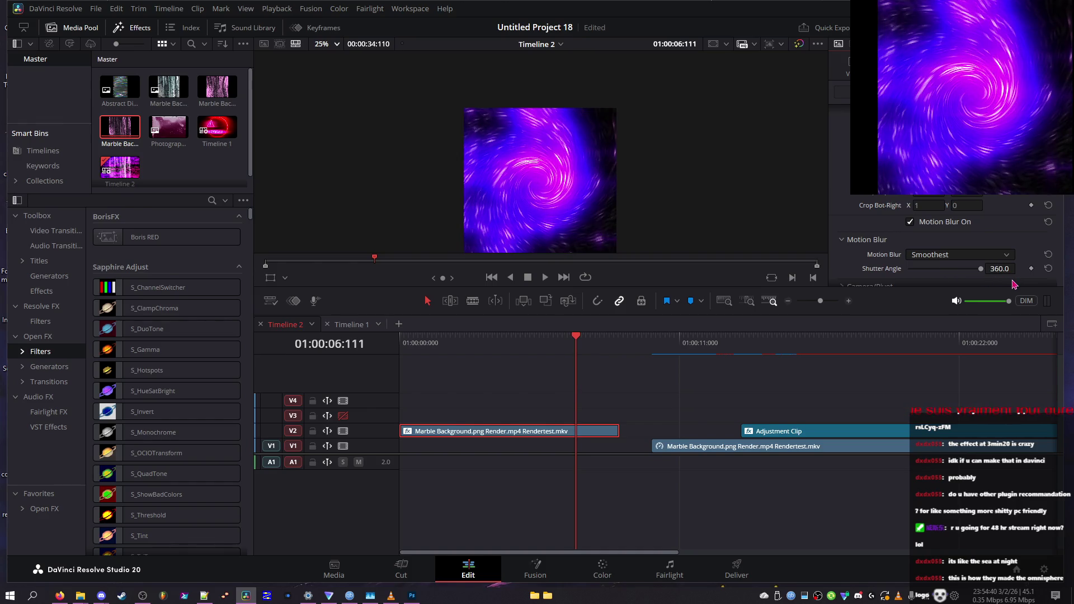
pyautogui.scroll(-5, 849, 245)
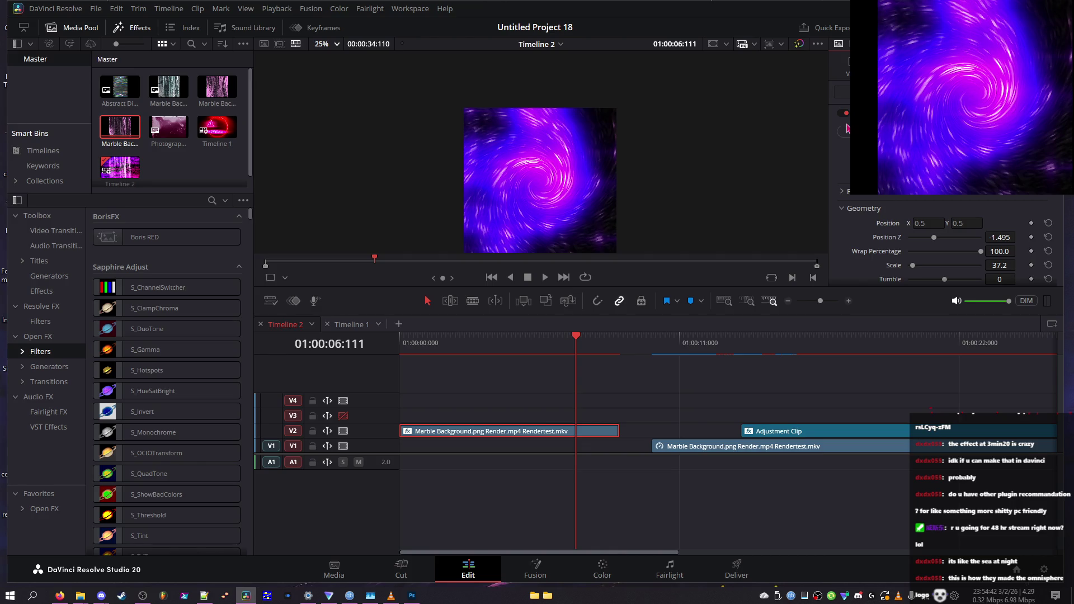
pyautogui.scroll(-5, 921, 231)
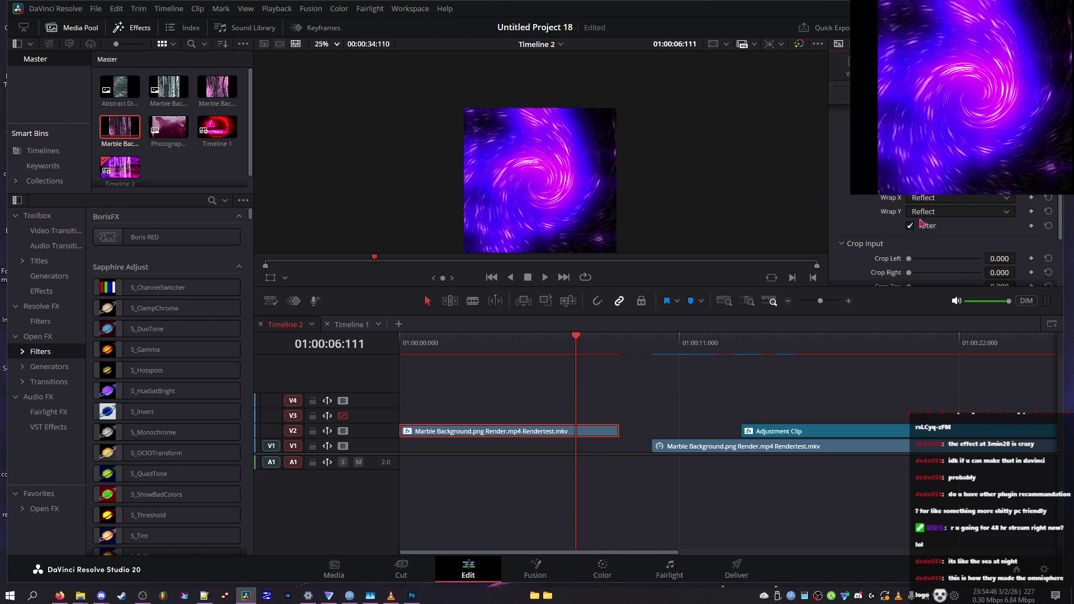
pyautogui.scroll(2, 932, 212)
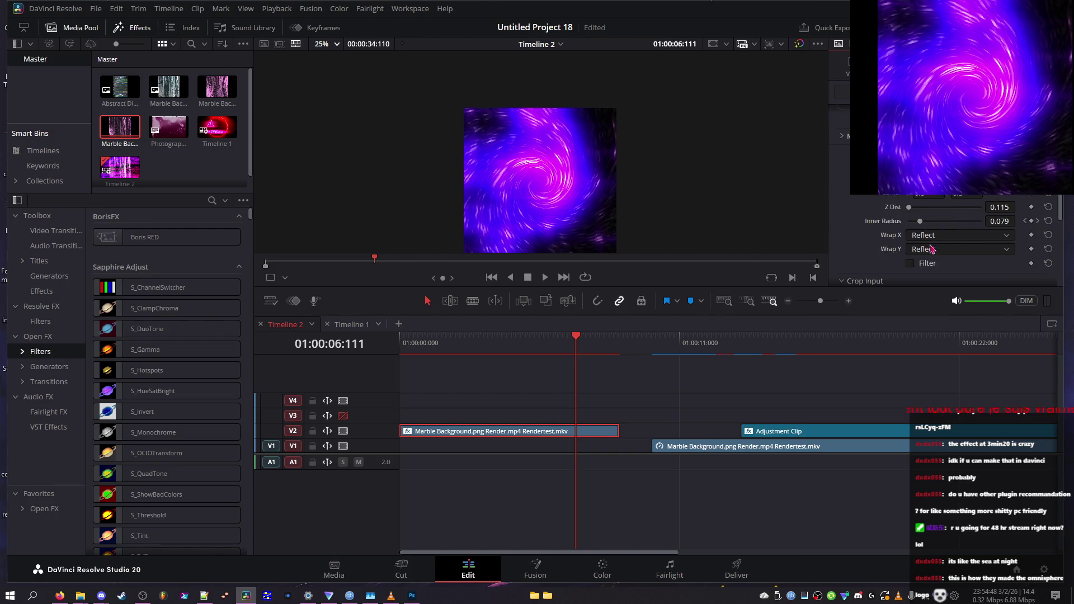
pyautogui.press('Left')
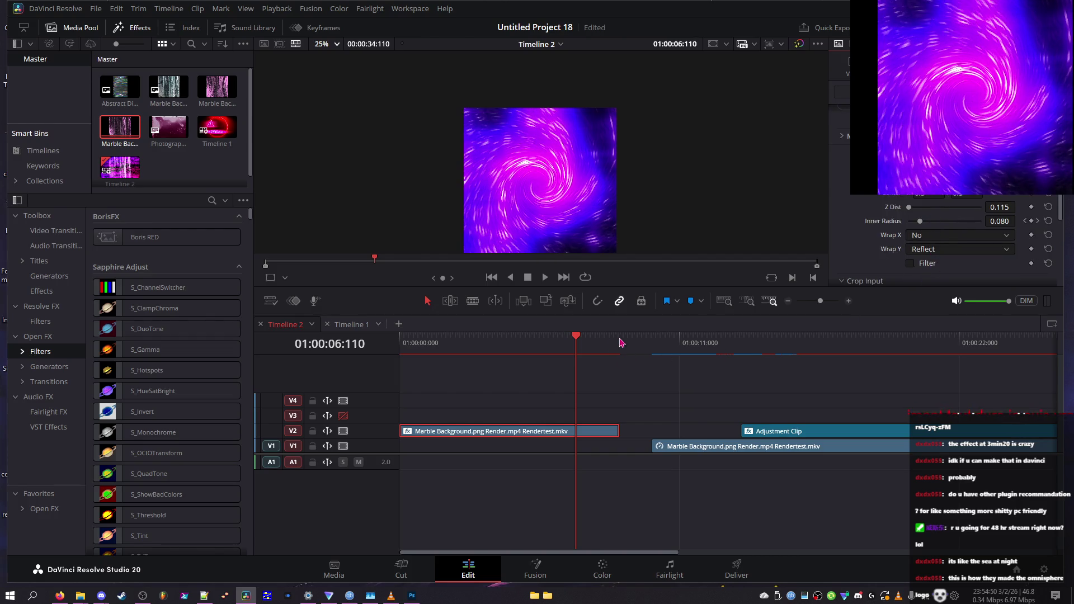
# - Set both Wrap X and Wrap Y to No and switch on the vortex Filter
pyautogui.click(939, 235)
pyautogui.click(923, 275)
pyautogui.click(931, 249)
pyautogui.click(932, 268)
pyautogui.click(937, 237)
pyautogui.click(934, 250)
pyautogui.click(510, 342)
pyautogui.moveTo(572, 342); pyautogui.dragTo(582, 342)
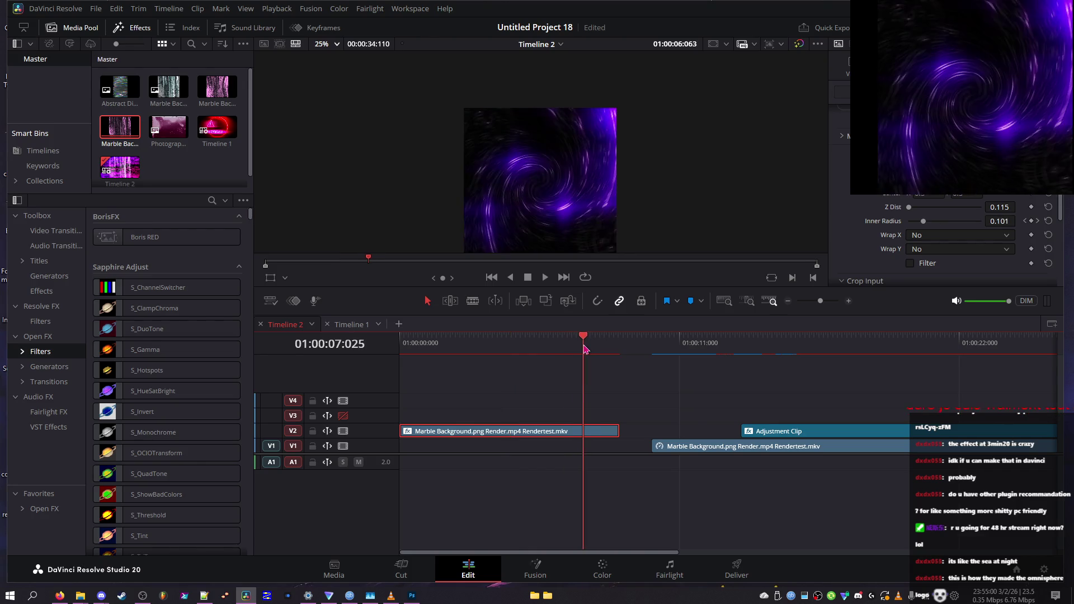
pyautogui.click(910, 263)
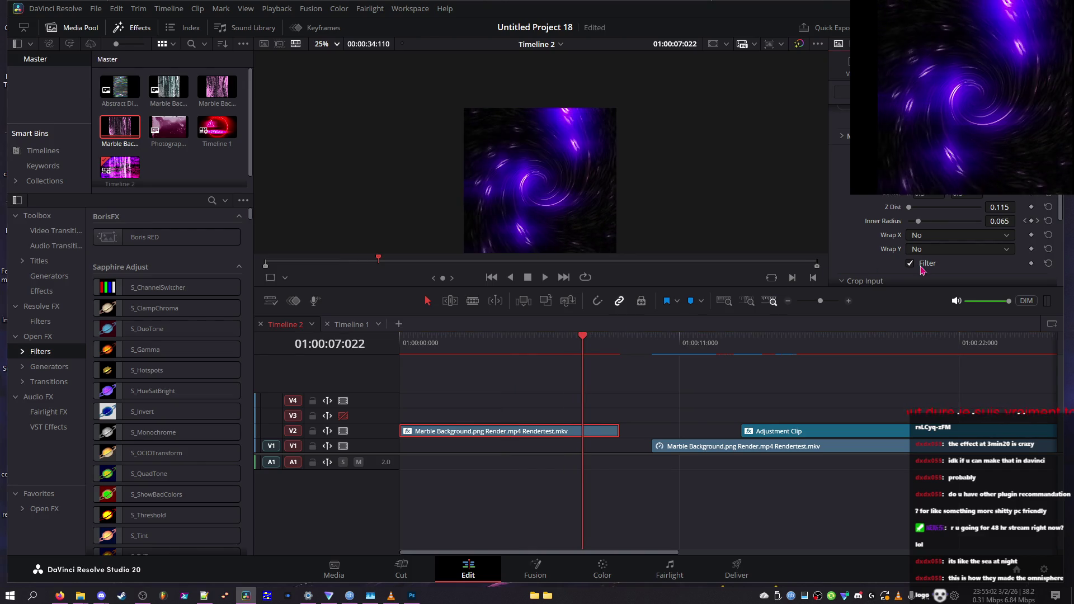
pyautogui.click(923, 250)
pyautogui.click(924, 263)
# - Shrink Inner Radius to 0 and test Z Dist values (maximum, 0.97, 1.66) while previewing
pyautogui.moveTo(940, 222); pyautogui.dragTo(818, 221)
pyautogui.moveTo(927, 210); pyautogui.dragTo(1024, 224)
pyautogui.moveTo(907, 217); pyautogui.dragTo(924, 215)
pyautogui.moveTo(565, 336)
pyautogui.mouseDown()
pyautogui.moveTo(403, 336)
pyautogui.moveTo(573, 335)
pyautogui.moveTo(416, 339)
pyautogui.mouseUp()
pyautogui.moveTo(927, 215); pyautogui.dragTo(914, 214)
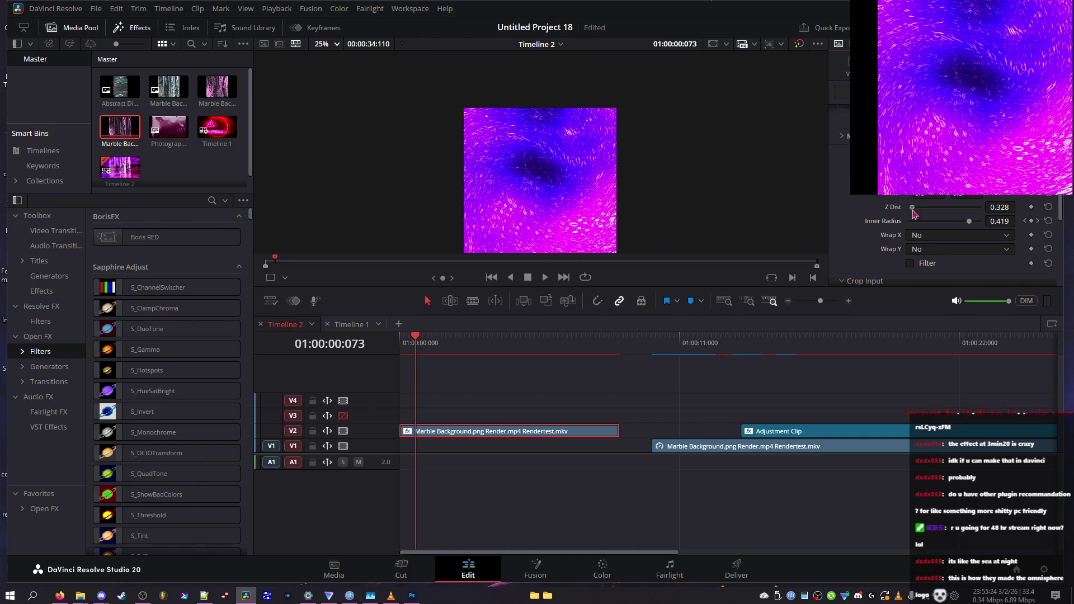
pyautogui.moveTo(410, 336); pyautogui.dragTo(595, 336)
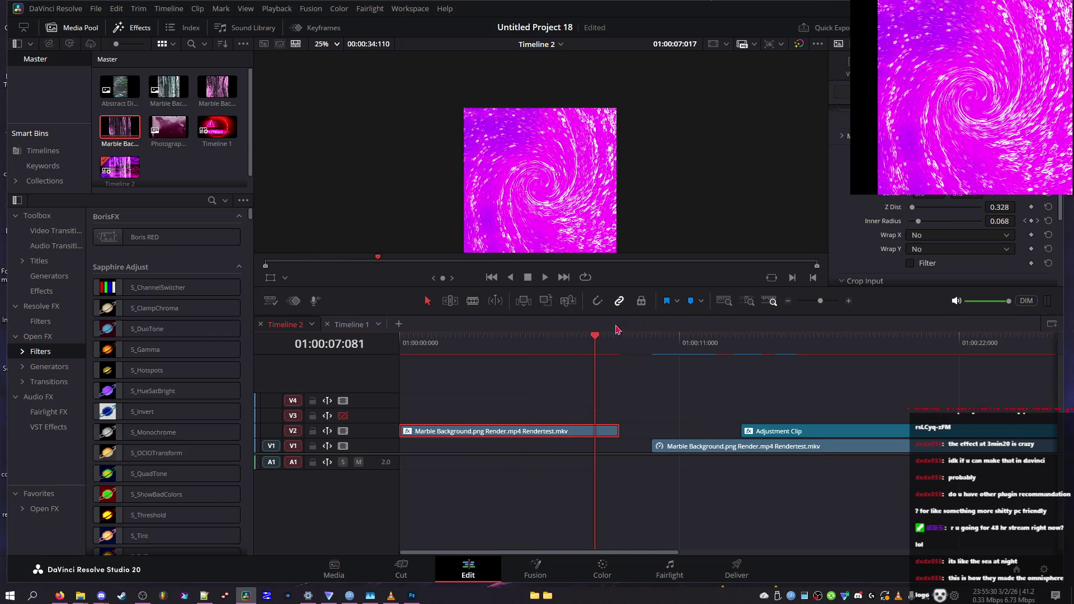
pyautogui.moveTo(918, 196); pyautogui.dragTo(933, 195)
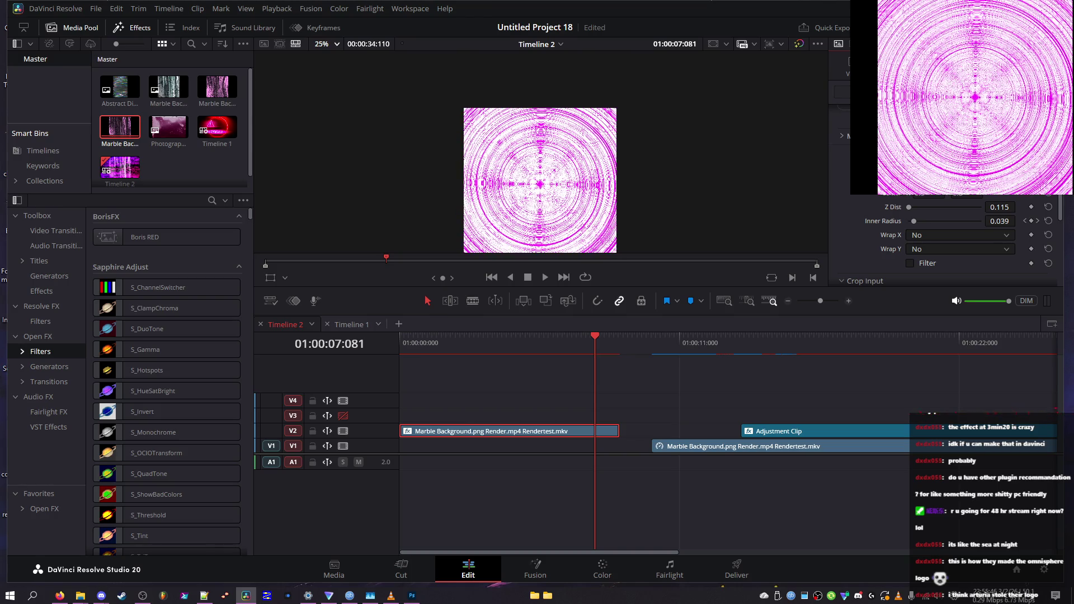
pyautogui.moveTo(936, 222)
pyautogui.mouseDown()
pyautogui.moveTo(917, 223)
pyautogui.moveTo(928, 223)
pyautogui.mouseUp()
pyautogui.moveTo(517, 342)
pyautogui.mouseDown()
pyautogui.moveTo(392, 333)
pyautogui.moveTo(591, 330)
pyautogui.moveTo(436, 328)
pyautogui.moveTo(481, 328)
pyautogui.mouseUp()
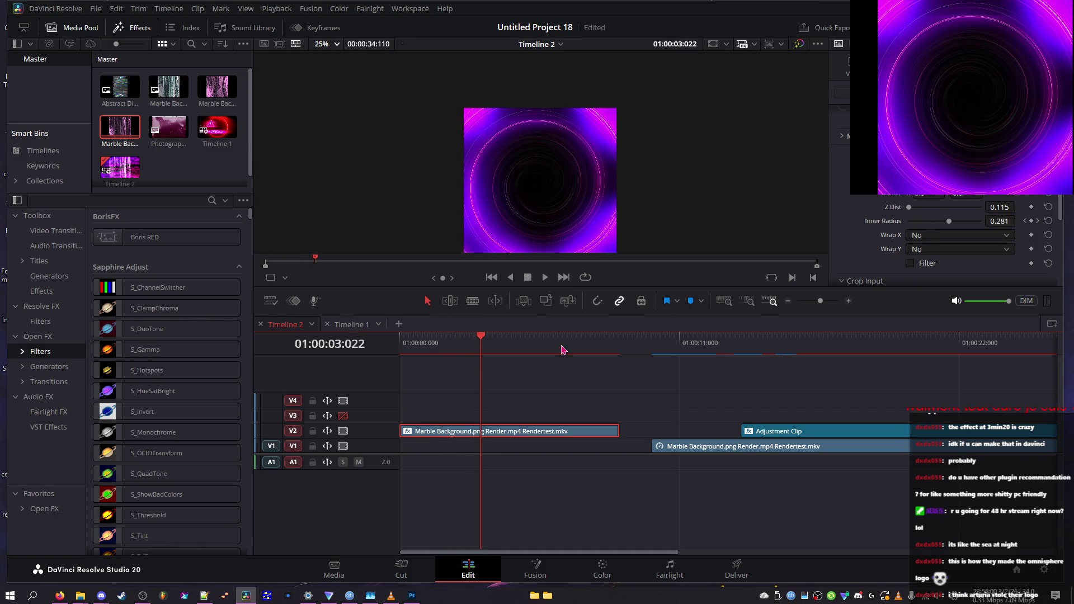
pyautogui.click(476, 339)
# - Compare the vortex Filter off and on, leaving it on, and set Wrap Y to Tile
pyautogui.click(923, 264)
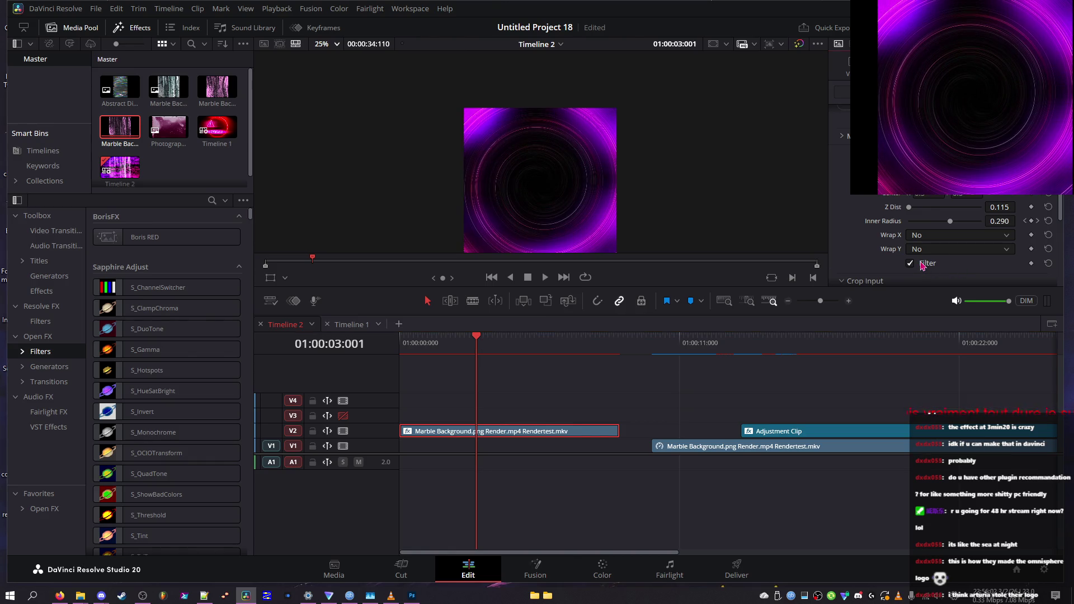
pyautogui.click(922, 264)
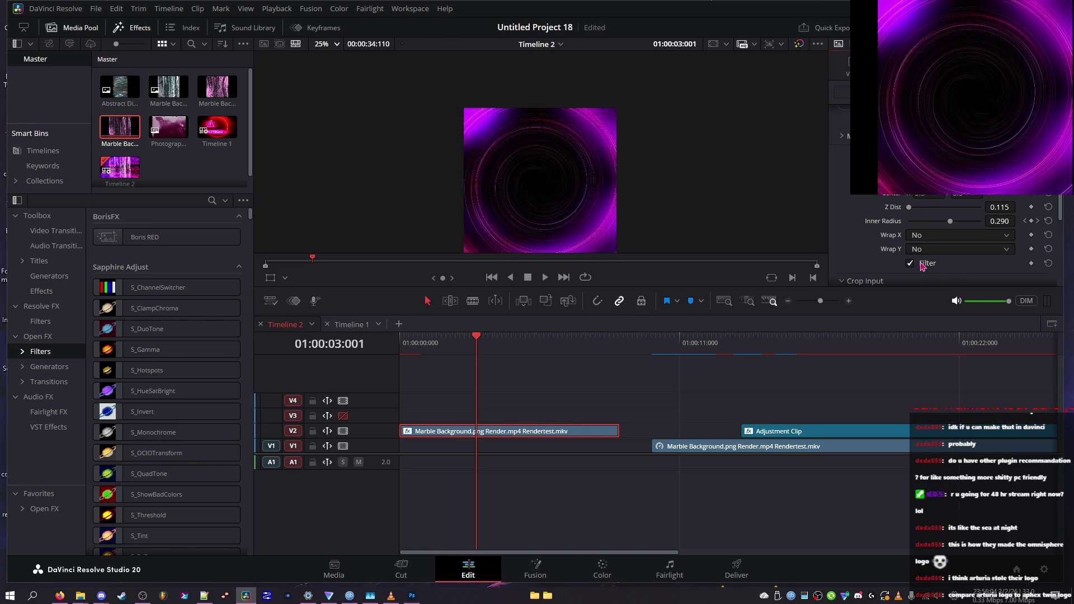
pyautogui.click(499, 342)
pyautogui.click(932, 265)
pyautogui.click(534, 353)
pyautogui.click(911, 265)
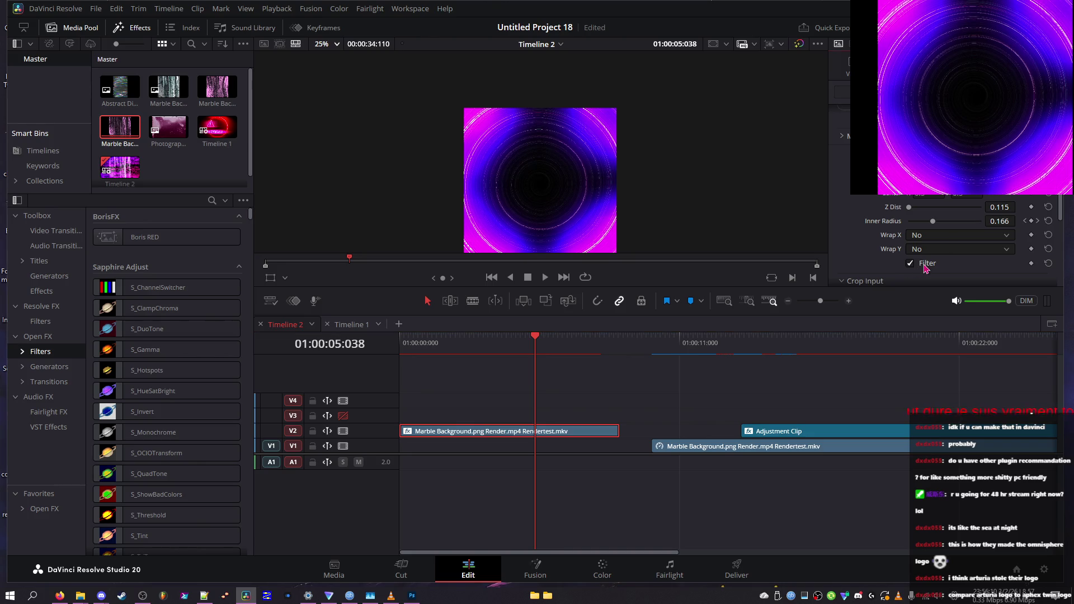
pyautogui.click(923, 250)
pyautogui.click(926, 278)
# - Deepen Z Dist to about 2.949 and set Inner Radius to 0.264
pyautogui.moveTo(945, 209)
pyautogui.mouseDown()
pyautogui.moveTo(970, 215)
pyautogui.moveTo(923, 217)
pyautogui.moveTo(954, 215)
pyautogui.moveTo(907, 224)
pyautogui.moveTo(938, 233)
pyautogui.moveTo(909, 238)
pyautogui.mouseUp()
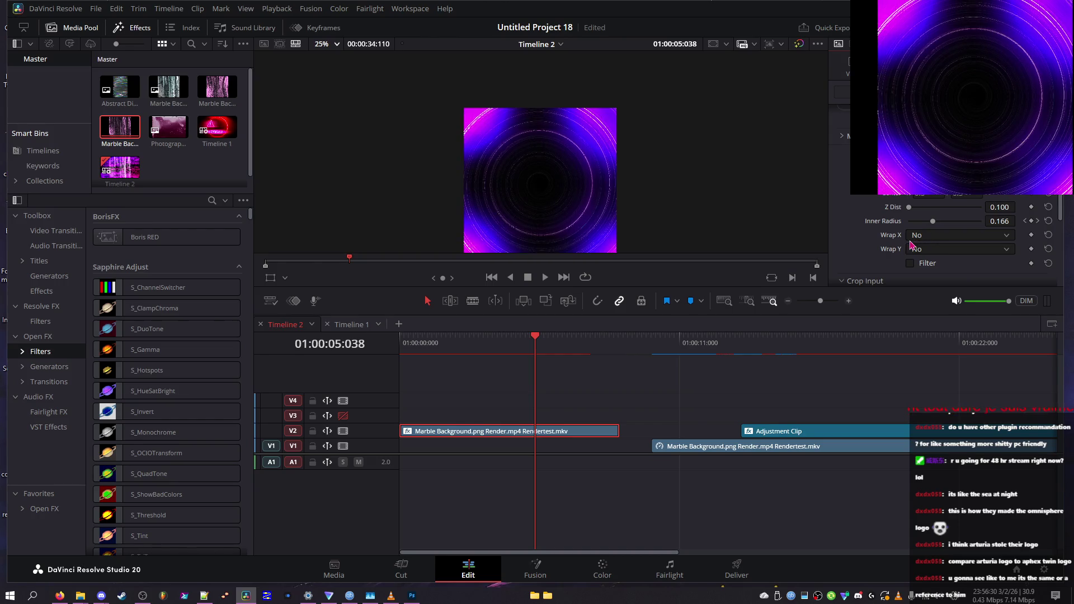
pyautogui.scroll(-3, 928, 243)
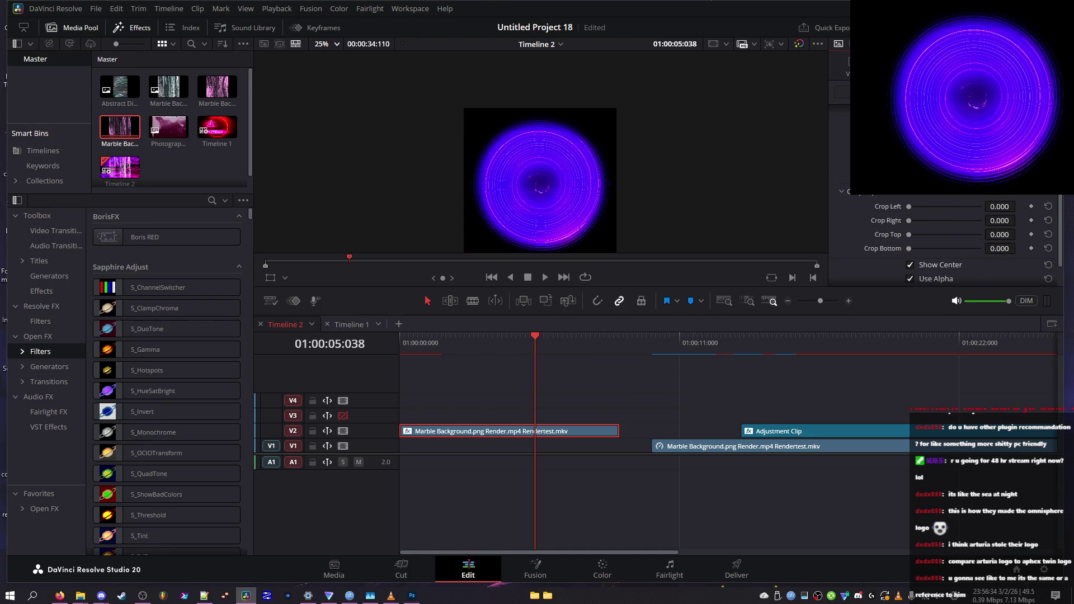
pyautogui.scroll(3, 936, 197)
pyautogui.moveTo(936, 209); pyautogui.dragTo(907, 222)
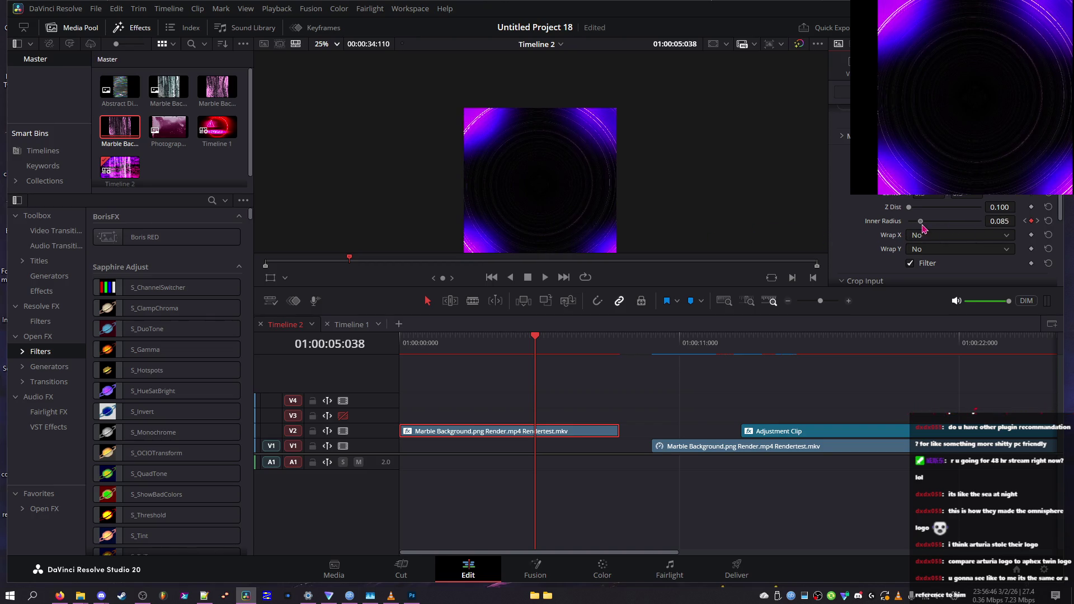
pyautogui.moveTo(938, 225)
pyautogui.mouseDown()
pyautogui.moveTo(1001, 223)
pyautogui.moveTo(891, 226)
pyautogui.mouseUp()
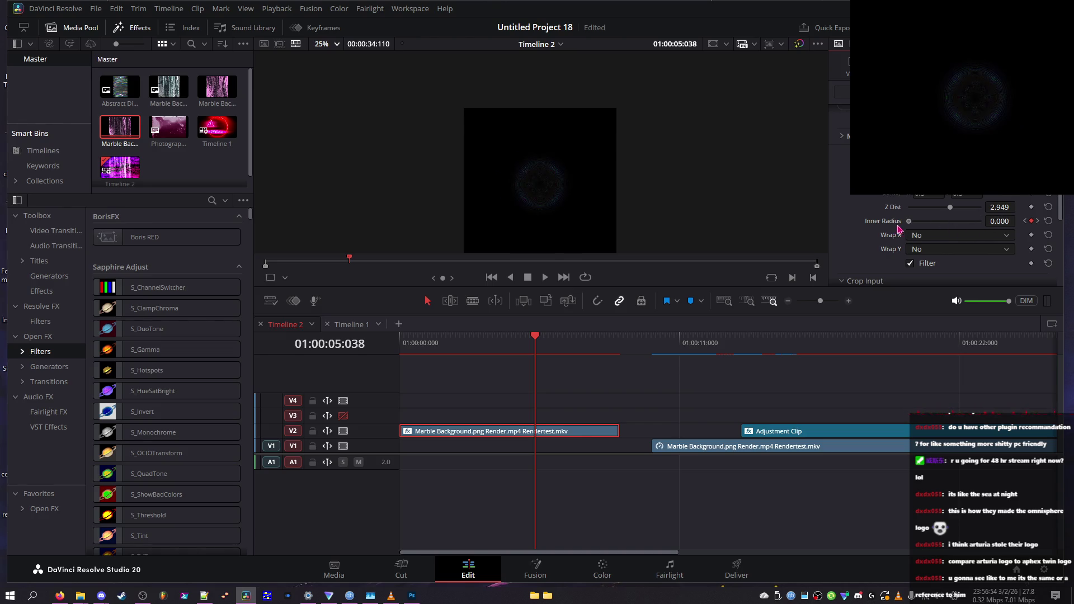
pyautogui.moveTo(927, 226); pyautogui.dragTo(948, 227)
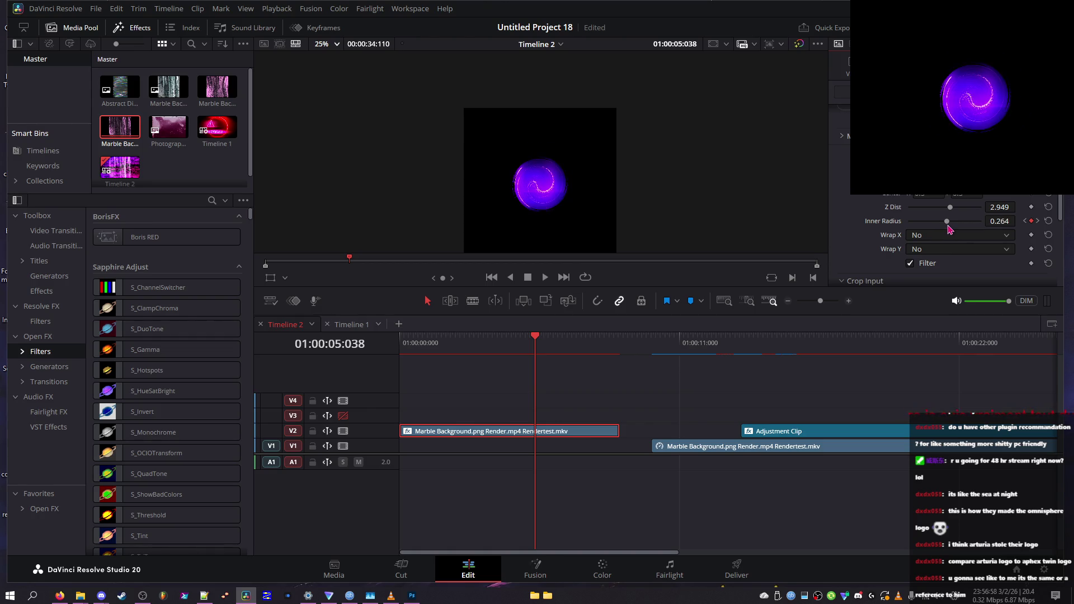
# - Preview the swirl full screen, then try Wrap X Tile before settling on Reflect
pyautogui.hotkey('ctrl', 'f')
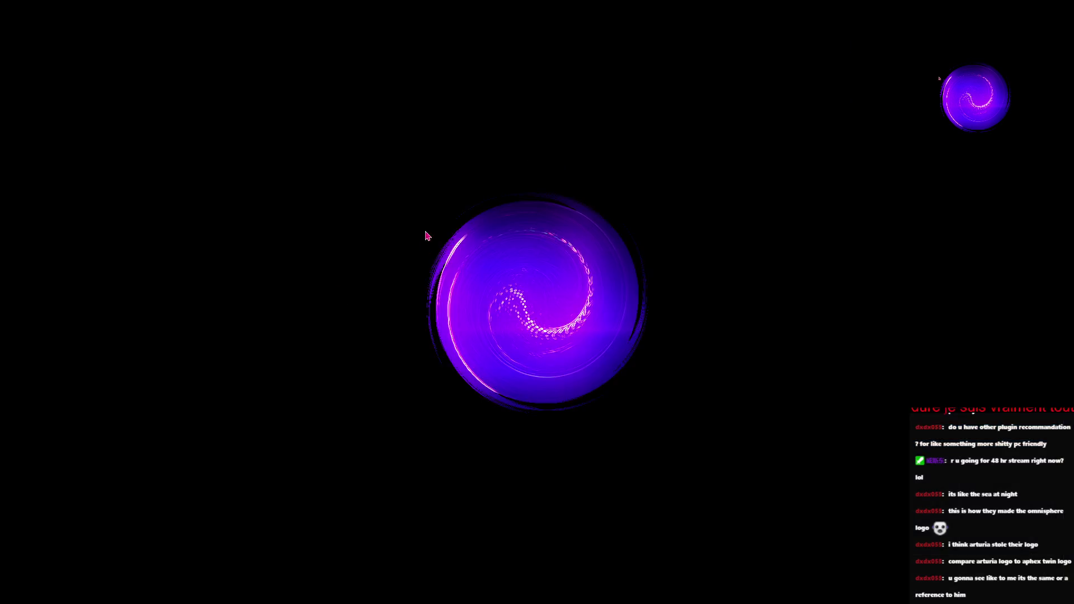
pyautogui.press('Escape')
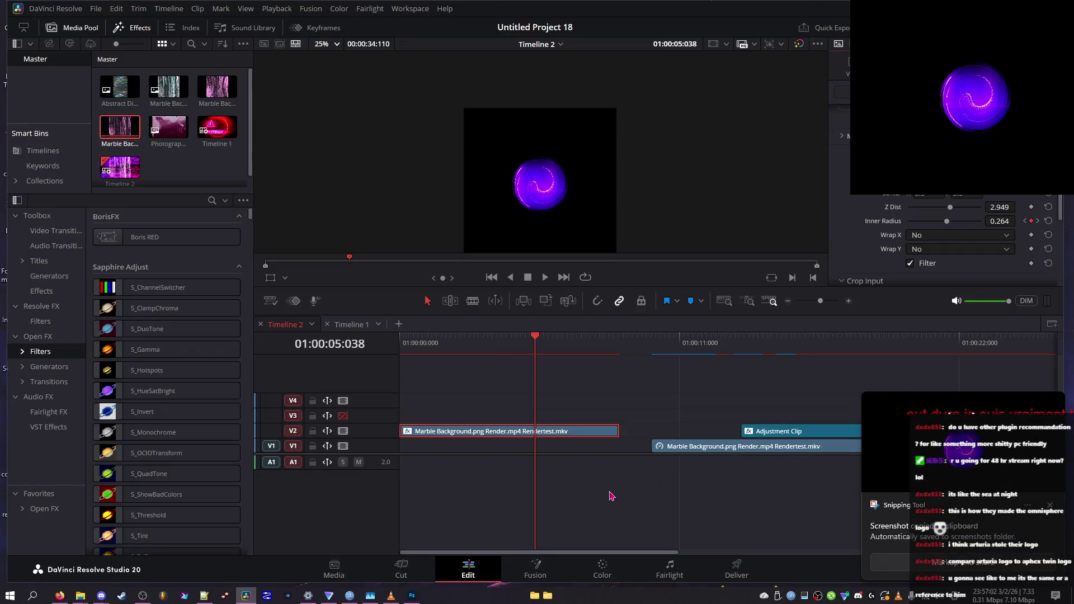
pyautogui.moveTo(414, 597)
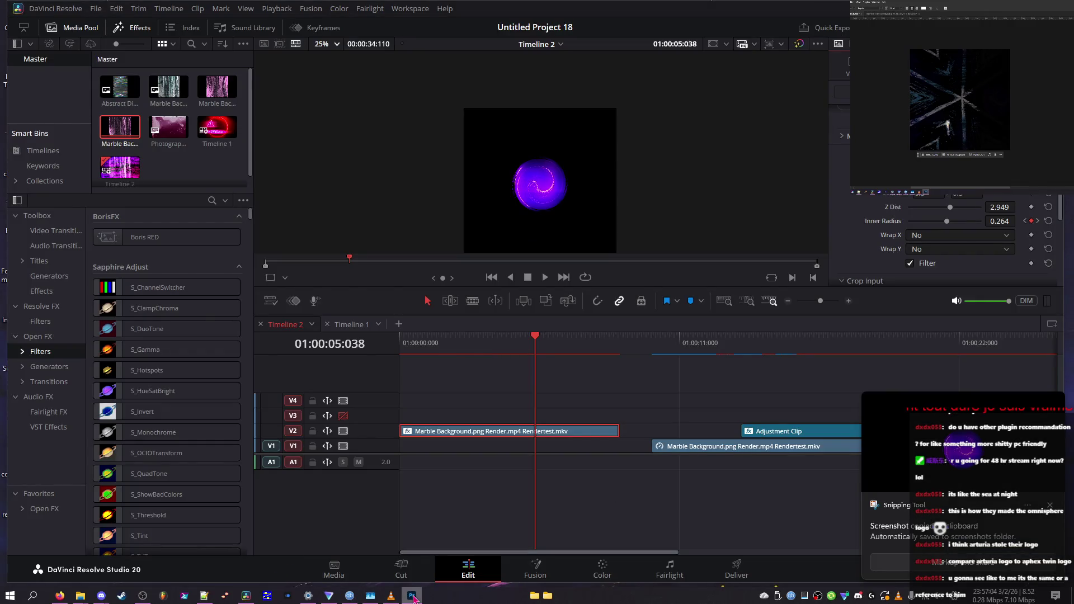
pyautogui.click(925, 240)
pyautogui.click(924, 250)
pyautogui.click(926, 235)
pyautogui.click(930, 249)
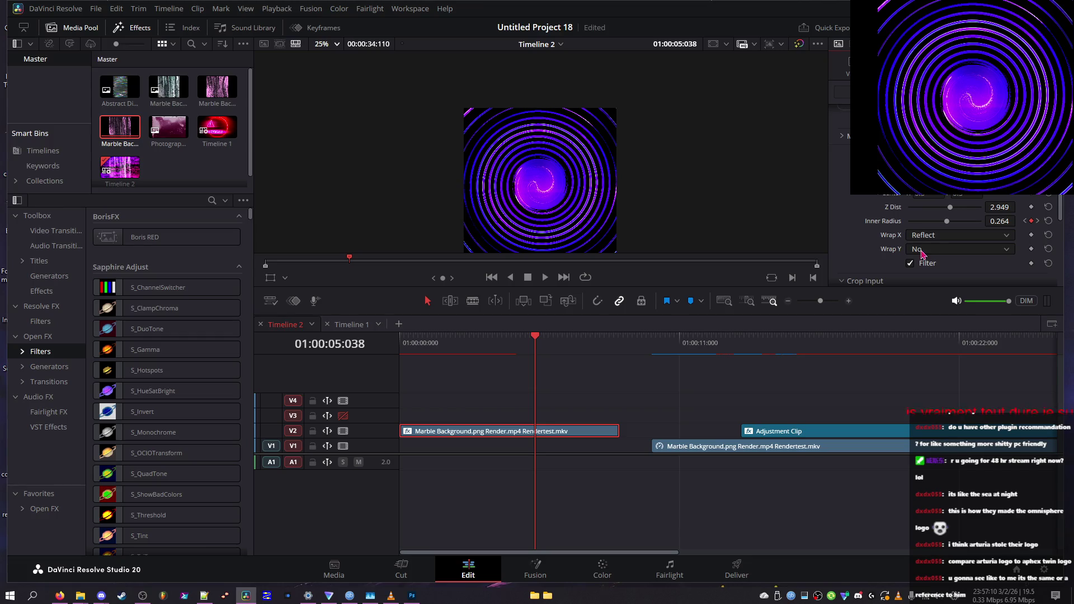
# - Try Tile and Reflect for Wrap Y, then set it back to No
pyautogui.click(925, 250)
pyautogui.click(920, 276)
pyautogui.click(923, 249)
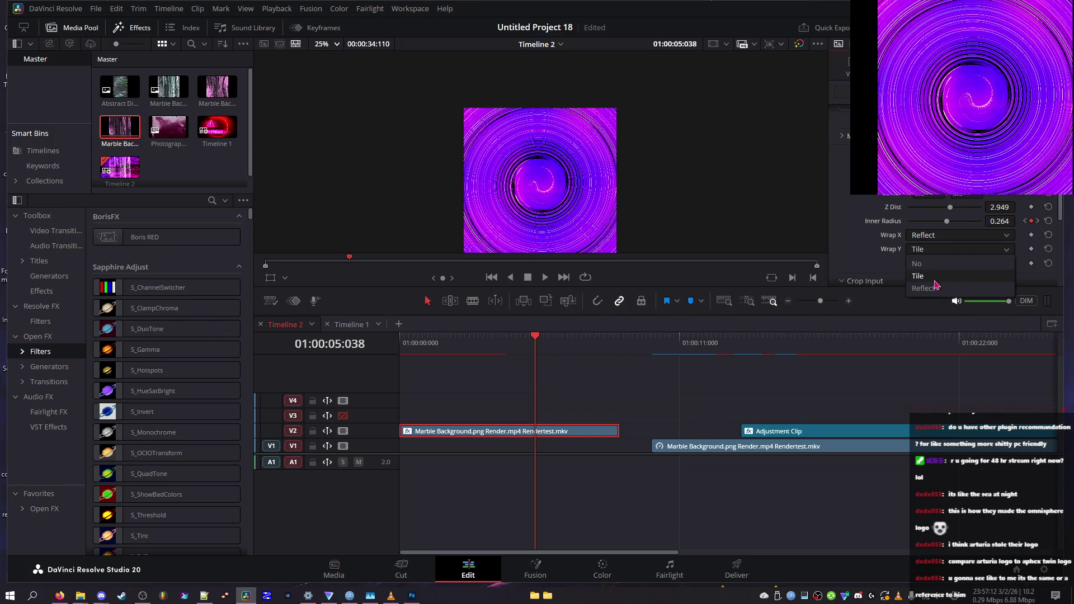
pyautogui.click(928, 288)
pyautogui.click(935, 250)
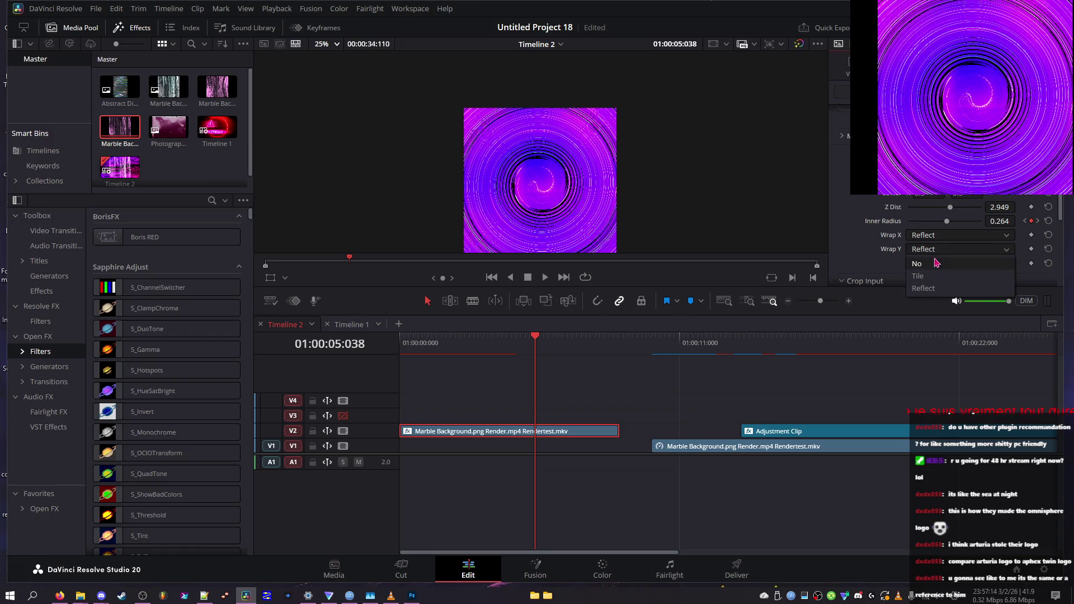
pyautogui.click(931, 263)
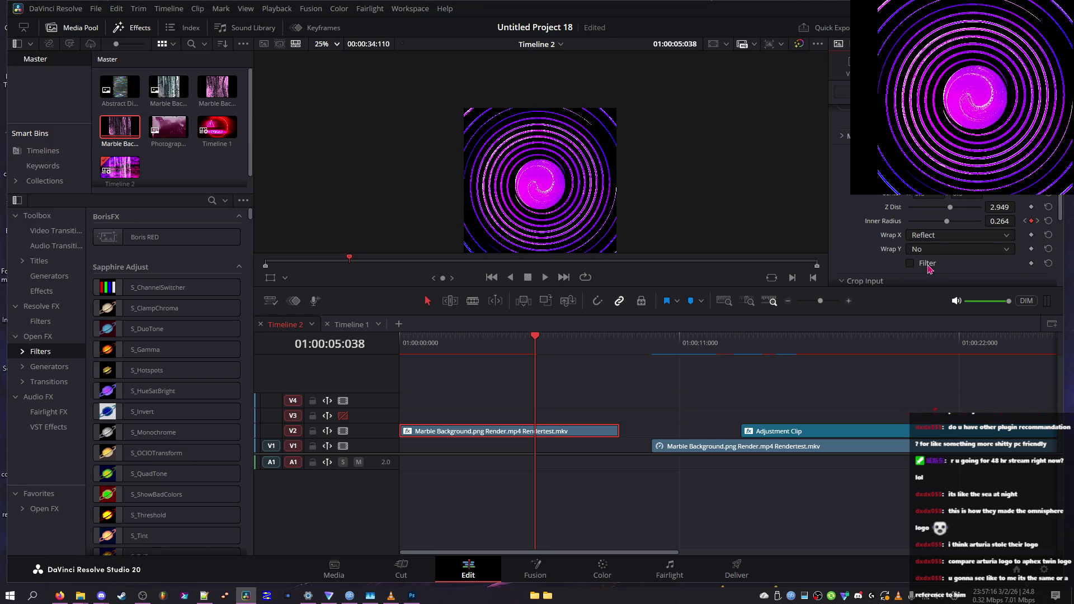
# - Change the keyframed Inner Radius to 0.384 and play the animated vortex from the start
pyautogui.moveTo(909, 222); pyautogui.dragTo(991, 235)
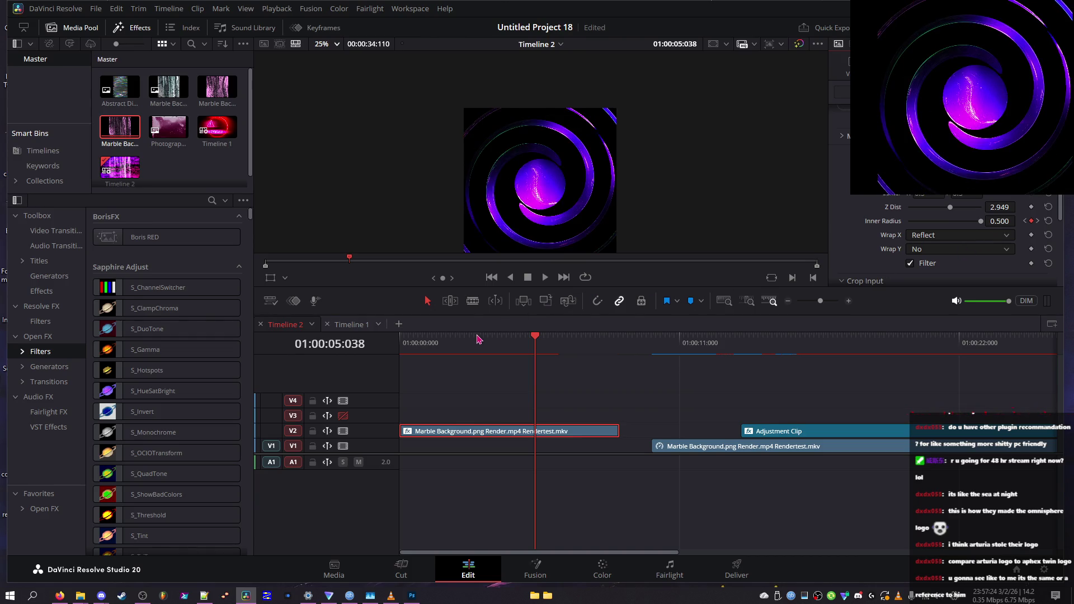
pyautogui.press('Home')
pyautogui.press('space')
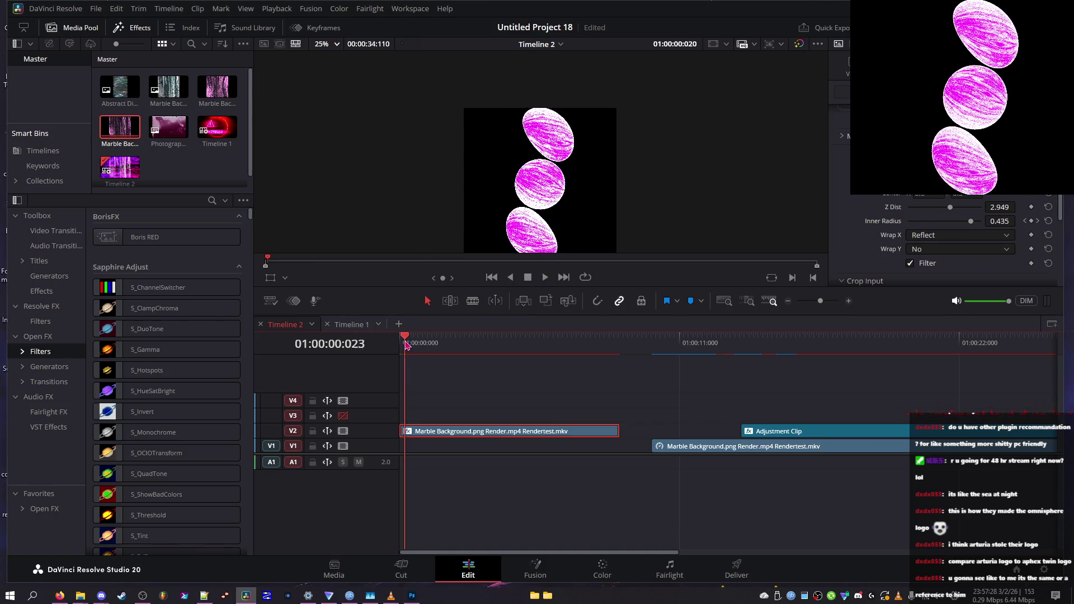
pyautogui.click(457, 350)
pyautogui.moveTo(457, 347); pyautogui.dragTo(449, 349)
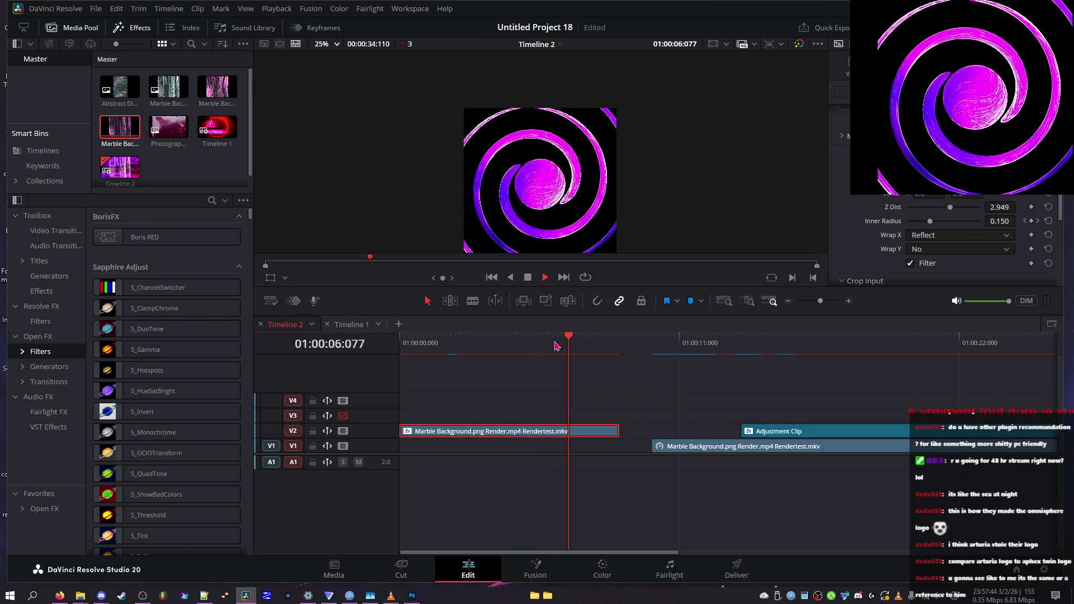
pyautogui.press('Home')
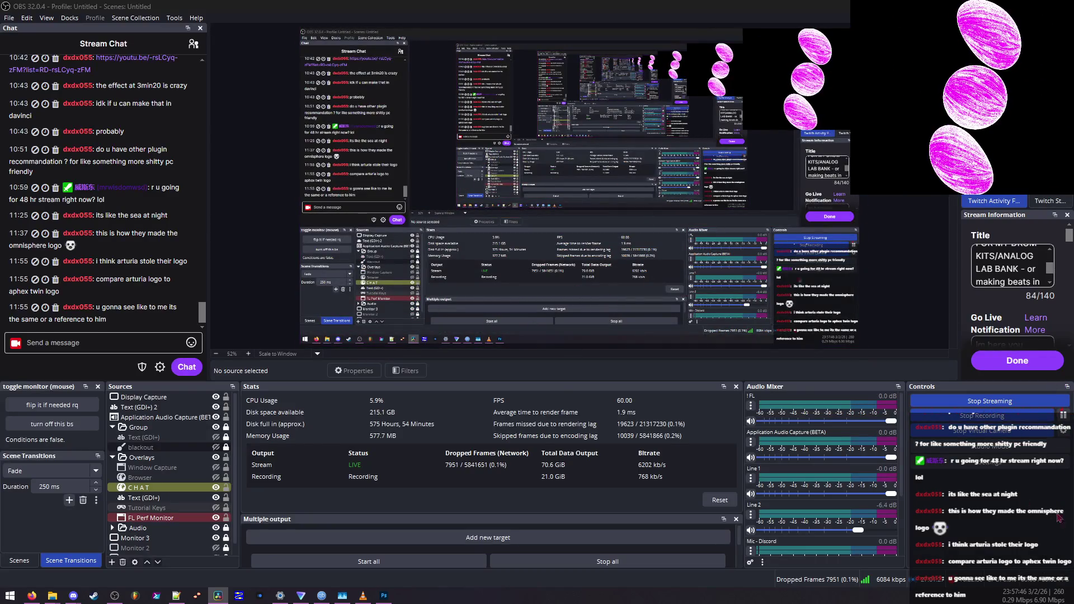
# - Search the web for 'hex twin' to find the Aphex Twin logo, then minimize the browser
pyautogui.write('hex t')
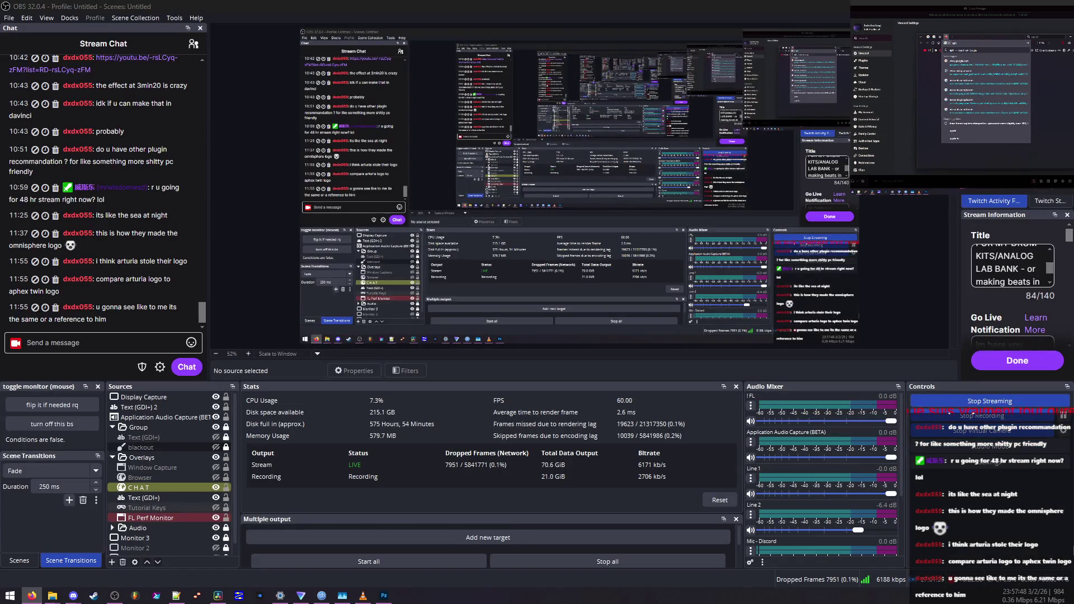
pyautogui.write('win')
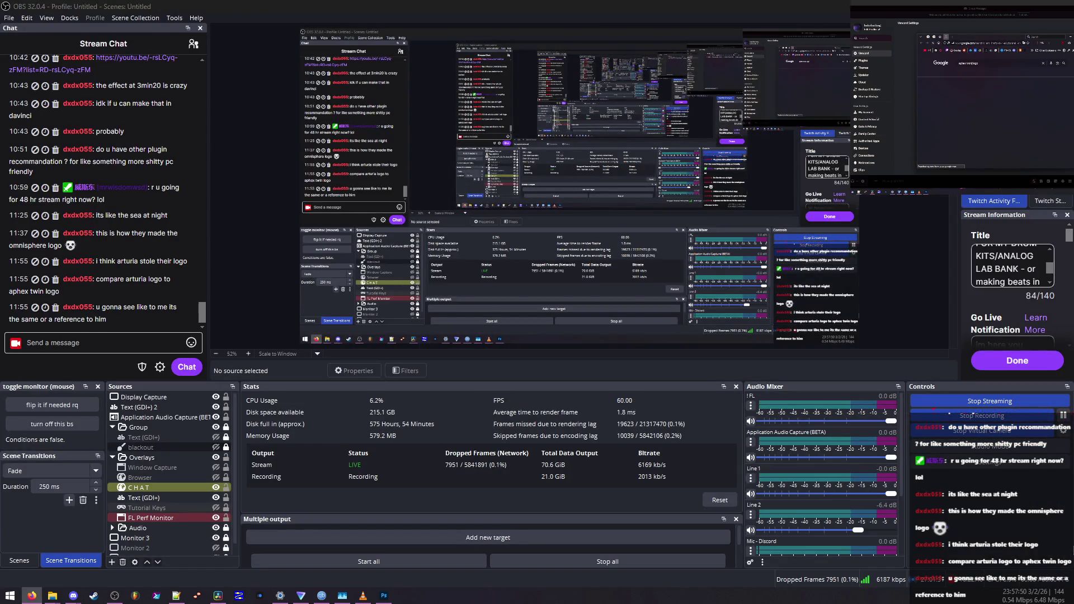
pyautogui.press('Return')
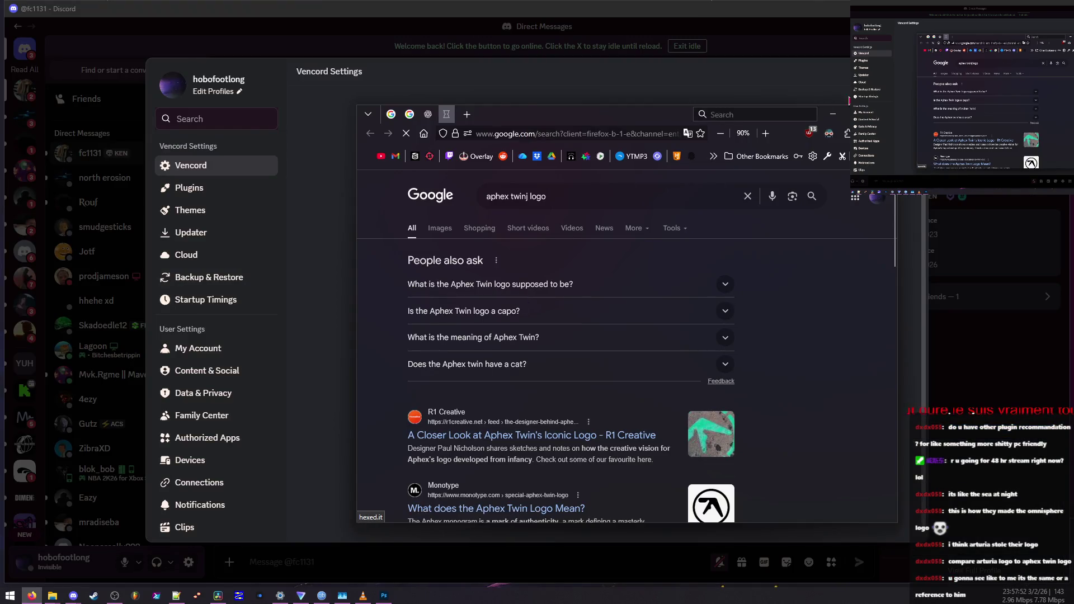
pyautogui.hotkey('ctrl', 'a')
pyautogui.click(838, 120)
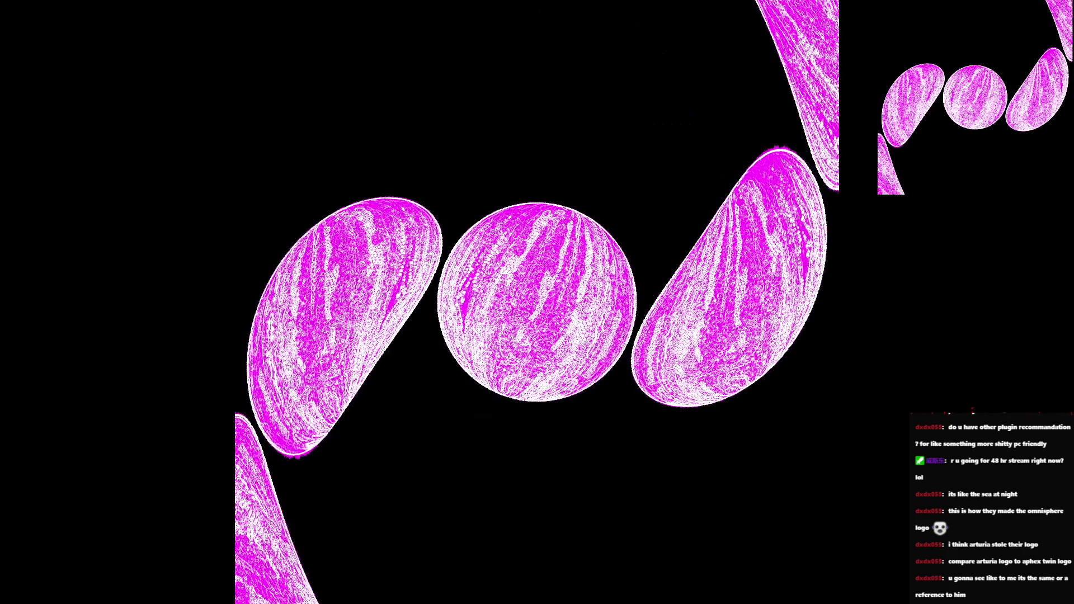
# - Scrub the timeline and tune the vortex Z Dist depth toward about 2.76
pyautogui.click(681, 336)
pyautogui.moveTo(681, 336)
pyautogui.mouseDown()
pyautogui.moveTo(542, 335)
pyautogui.moveTo(623, 320)
pyautogui.moveTo(597, 336)
pyautogui.moveTo(399, 336)
pyautogui.moveTo(643, 355)
pyautogui.moveTo(571, 354)
pyautogui.moveTo(610, 356)
pyautogui.mouseUp()
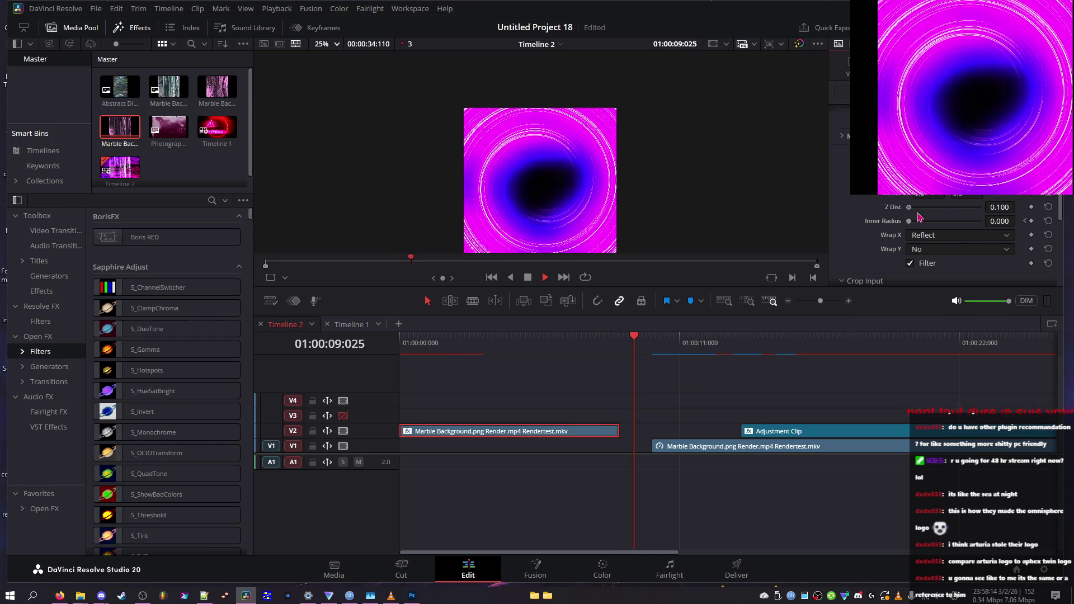
pyautogui.moveTo(990, 223); pyautogui.dragTo(699, 218)
pyautogui.moveTo(468, 338)
pyautogui.mouseDown()
pyautogui.moveTo(401, 339)
pyautogui.moveTo(448, 341)
pyautogui.mouseUp()
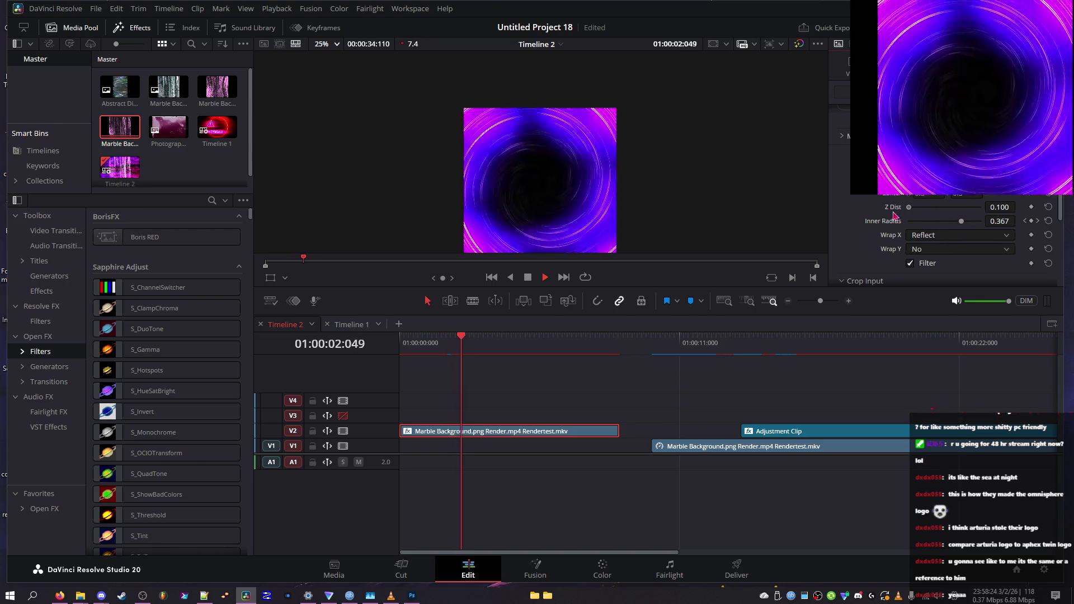
pyautogui.moveTo(909, 207); pyautogui.dragTo(969, 226)
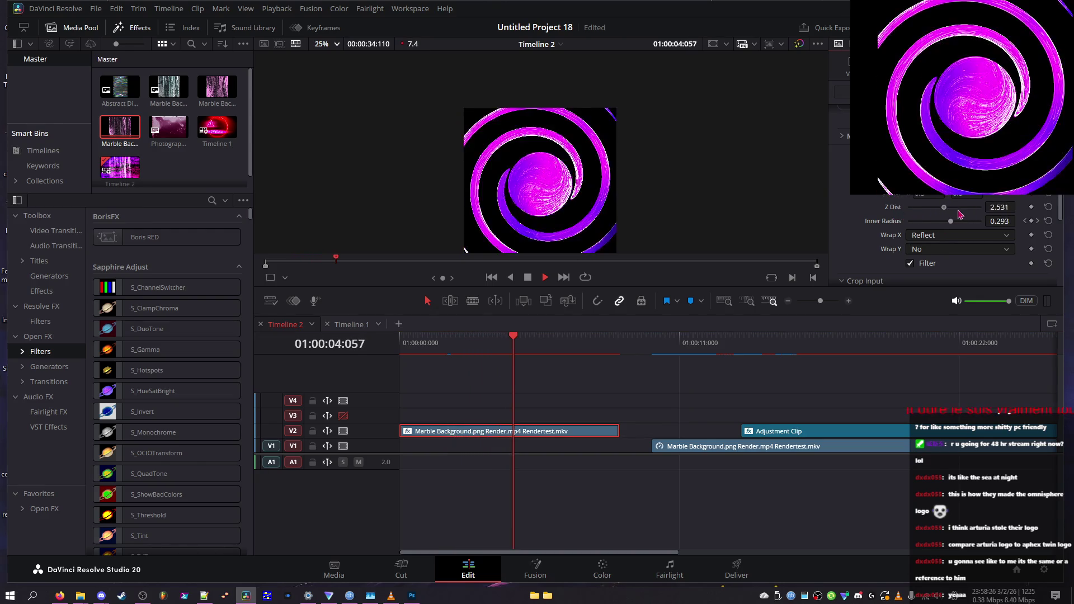
# - Set Wrap Y to Reflect and Wrap X to Tile, then lower the depth to about 1.43
pyautogui.click(957, 249)
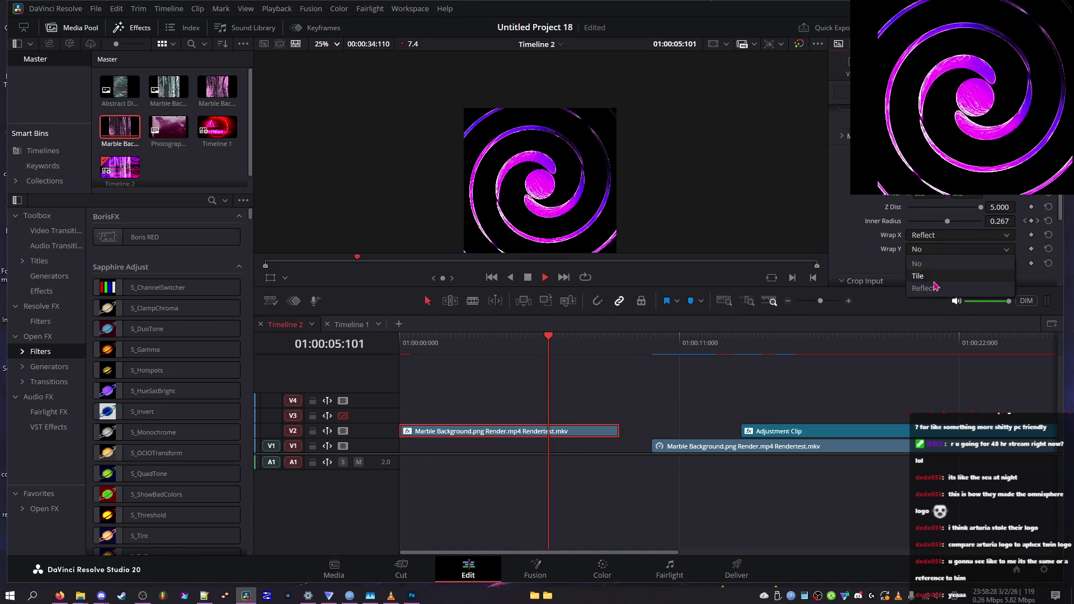
pyautogui.click(940, 275)
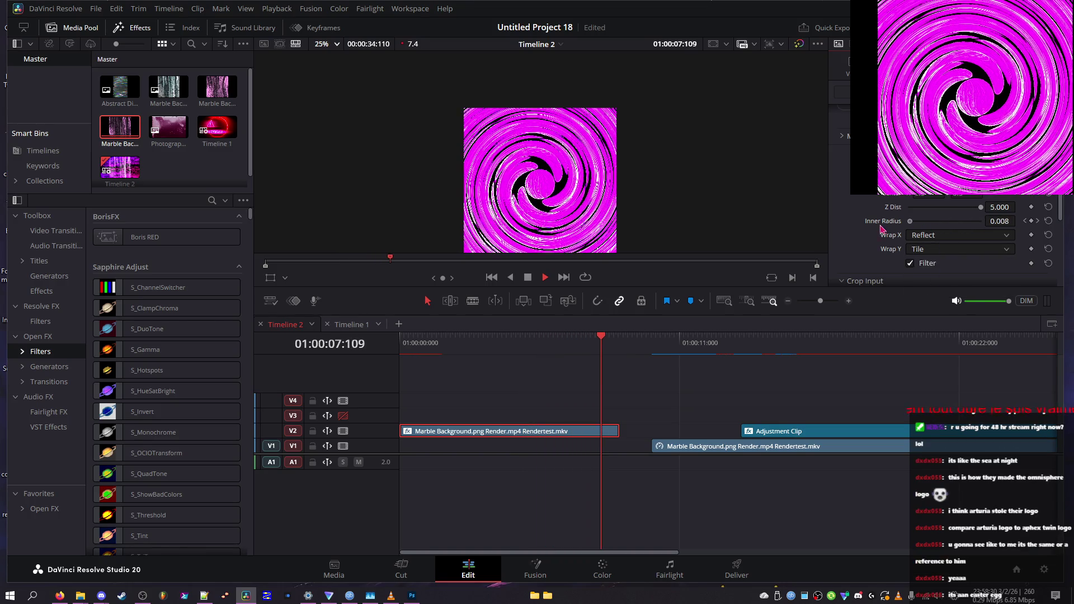
pyautogui.click(942, 250)
pyautogui.click(936, 288)
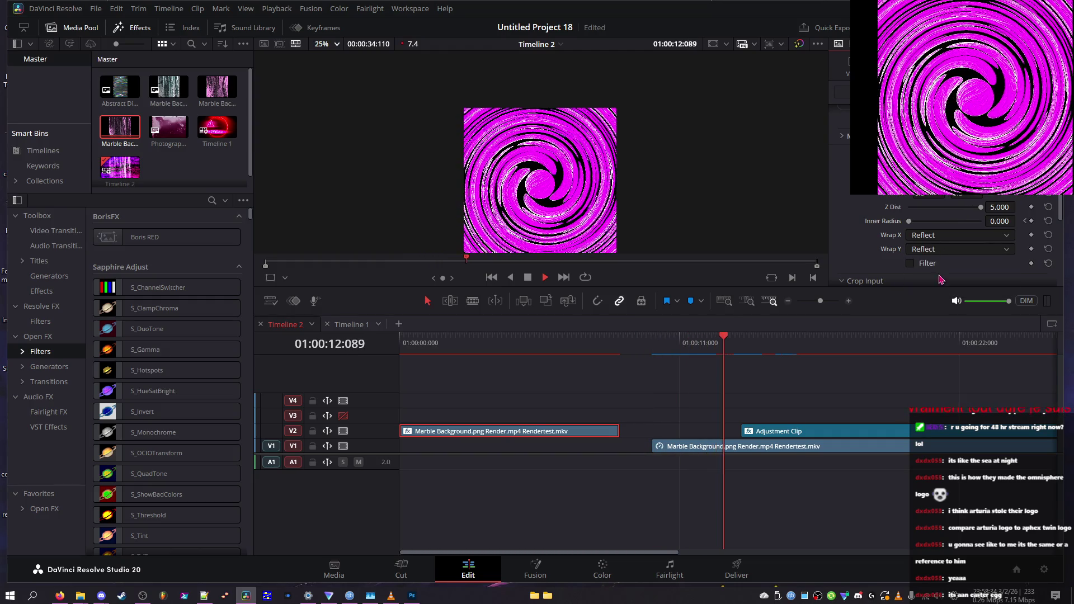
pyautogui.click(945, 235)
pyautogui.click(941, 262)
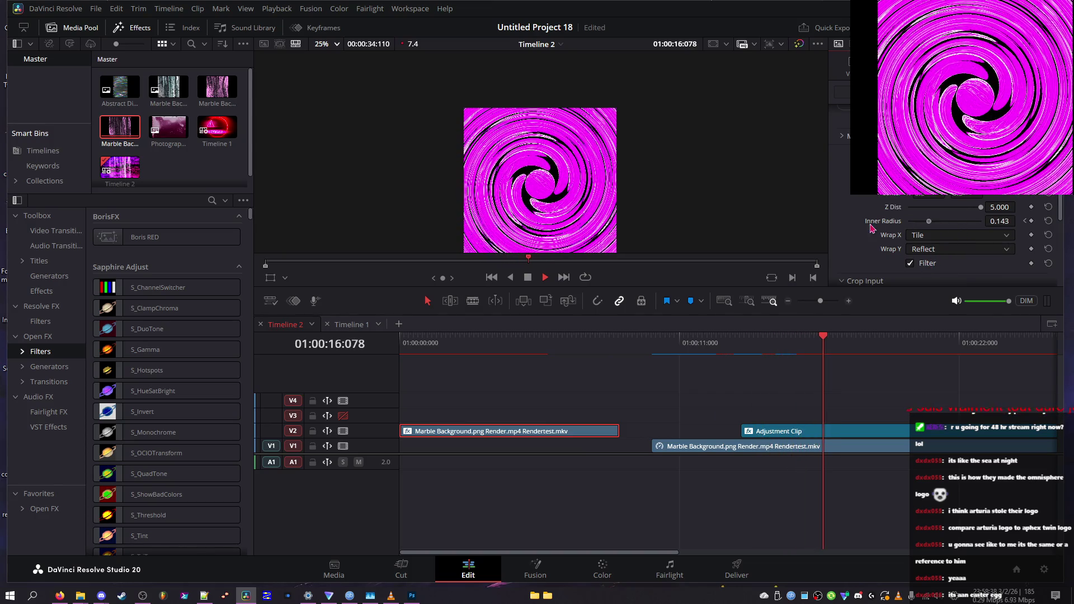
pyautogui.click(928, 207)
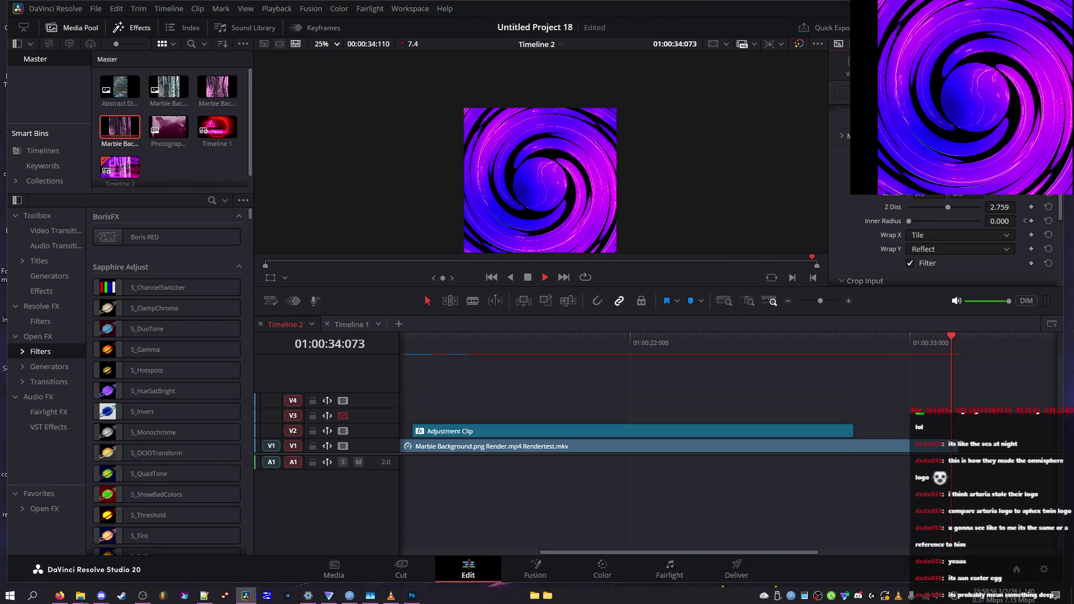
# - Scrub and play back the timeline, checking frames around ten and fifteen seconds
pyautogui.moveTo(575, 339); pyautogui.dragTo(406, 355)
pyautogui.press('space')
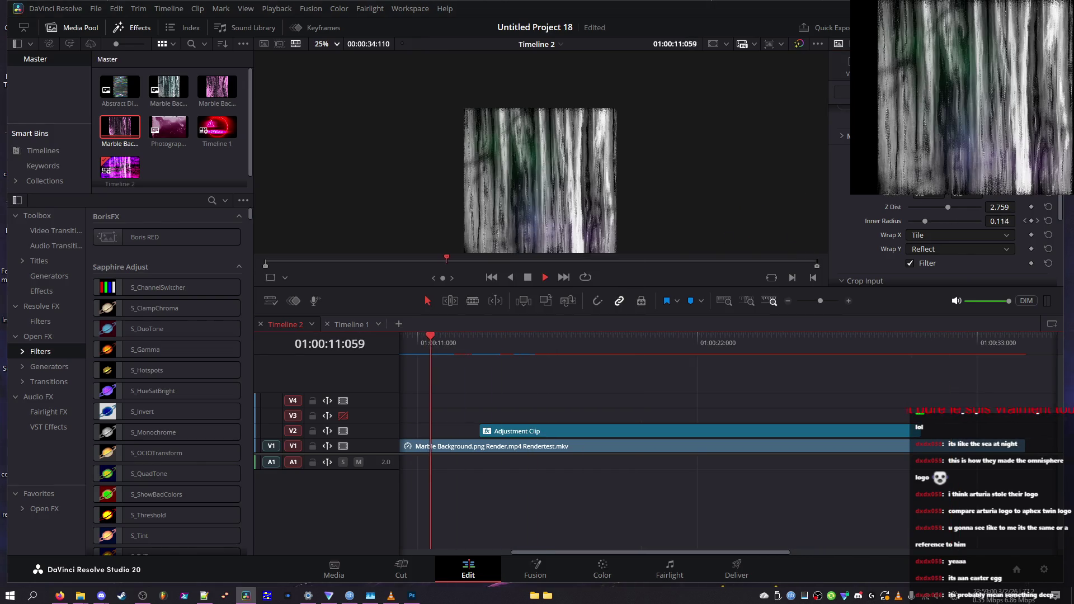
pyautogui.click(540, 333)
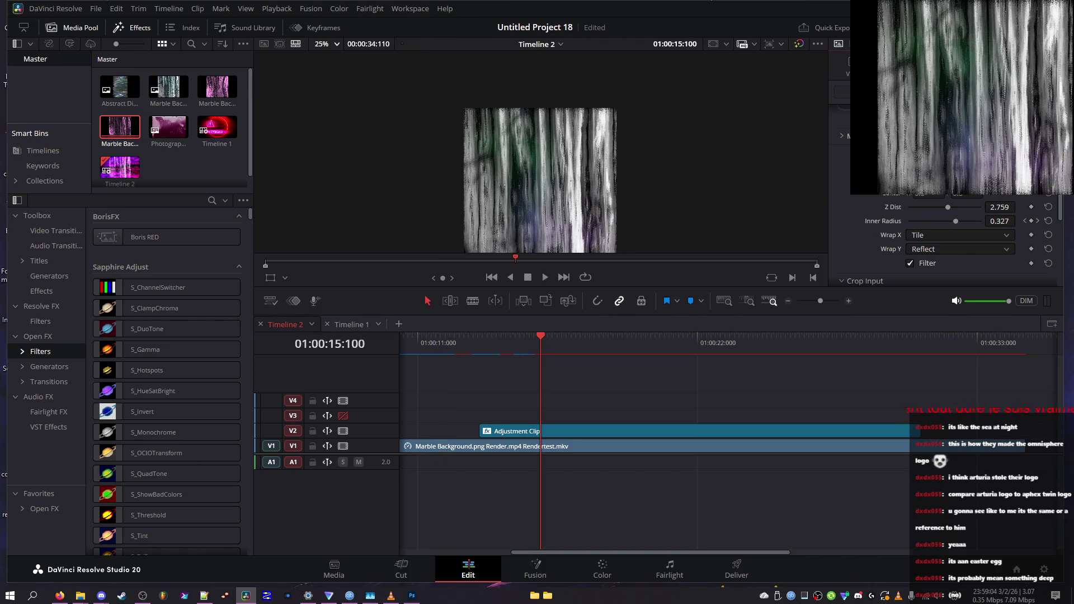
pyautogui.press('Up')
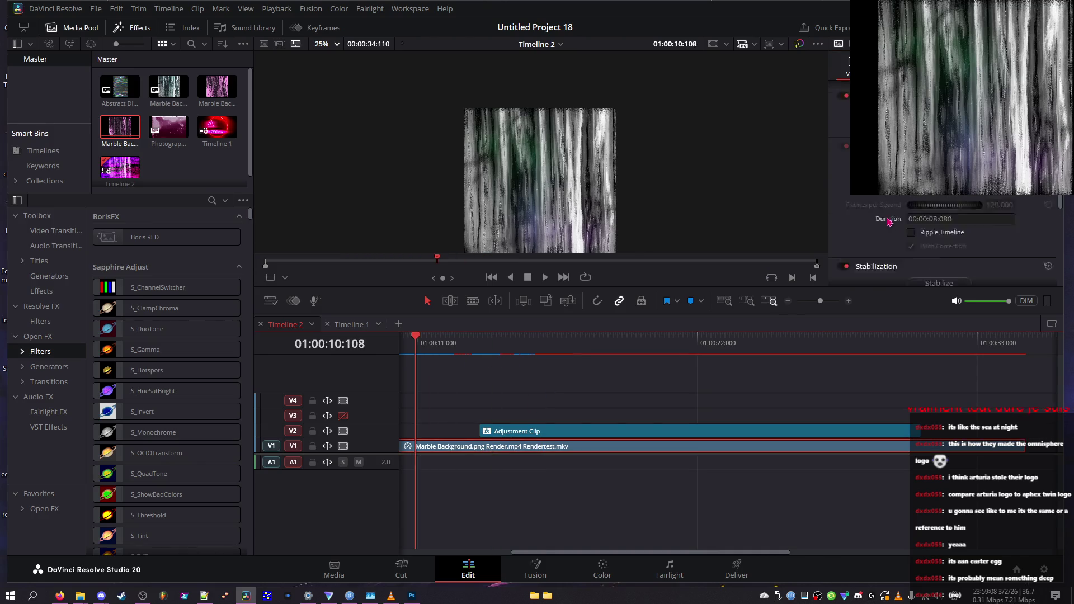
pyautogui.scroll(5, 890, 223)
# - Deselect the marble clip, return the playhead to the start, and scroll the Inspector to S_UltraGlow
pyautogui.click(474, 400)
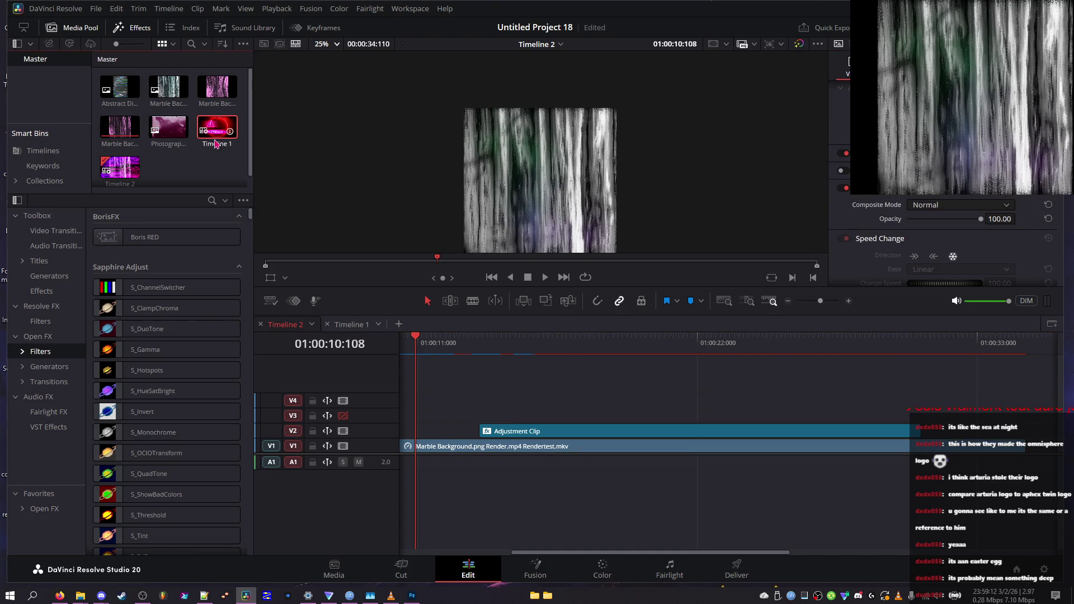
pyautogui.click(832, 349)
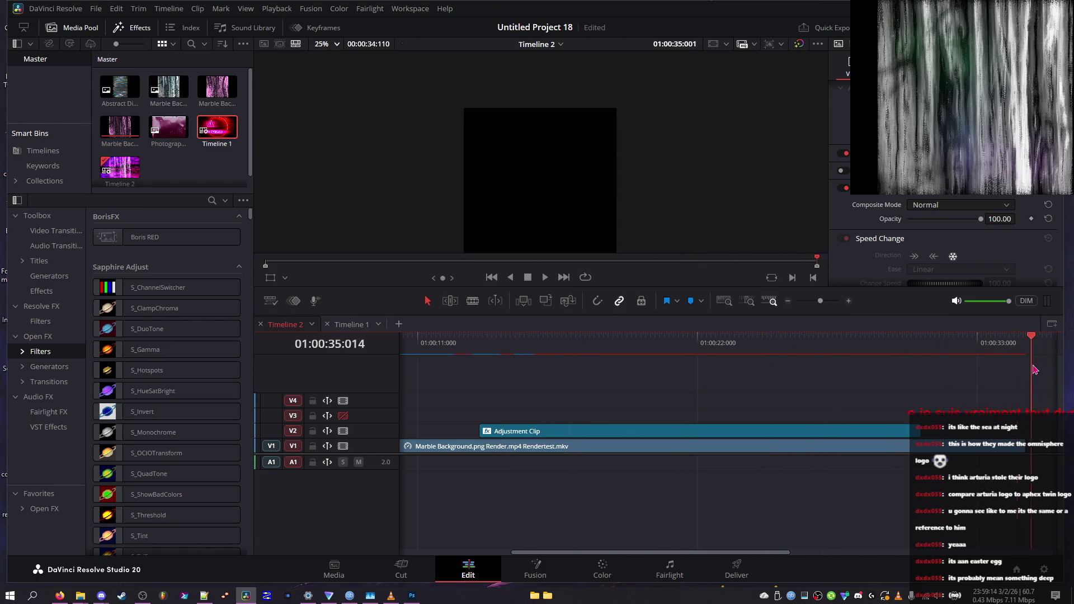
pyautogui.press('Home')
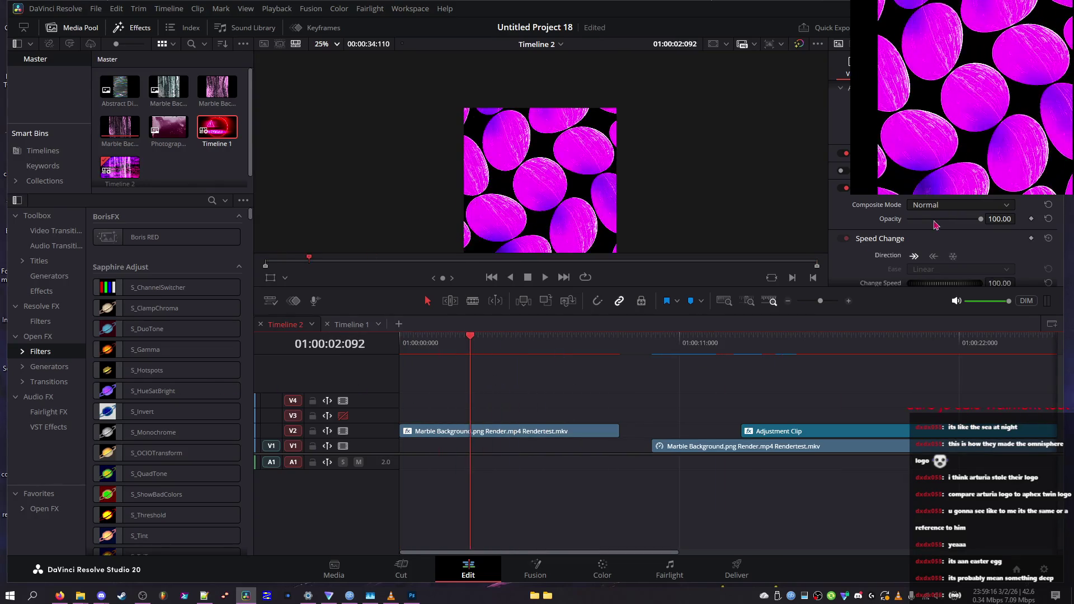
pyautogui.scroll(-10, 896, 212)
pyautogui.scroll(-5, 894, 271)
# - Raise the Primary Glow brightness and begin picking a full-value threshold add colour
pyautogui.click(922, 230)
pyautogui.moveTo(927, 233)
pyautogui.mouseDown()
pyautogui.moveTo(945, 231)
pyautogui.moveTo(973, 258)
pyautogui.moveTo(922, 263)
pyautogui.moveTo(979, 232)
pyautogui.moveTo(969, 233)
pyautogui.mouseUp()
pyautogui.click(923, 272)
pyautogui.moveTo(590, 249)
pyautogui.mouseDown()
pyautogui.moveTo(585, 193)
pyautogui.moveTo(583, 248)
pyautogui.mouseUp()
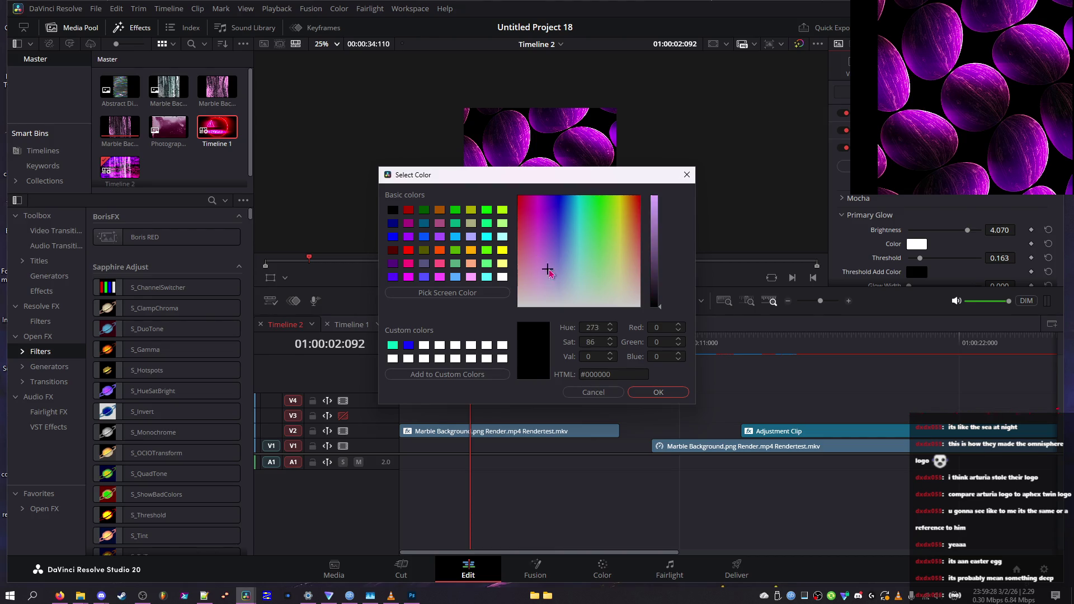
pyautogui.moveTo(674, 230); pyautogui.dragTo(661, 196)
# - Settle on bright green (#04ff00) as the threshold add colour and raise Threshold to 0.233
pyautogui.click(593, 240)
pyautogui.moveTo(593, 240)
pyautogui.mouseDown()
pyautogui.moveTo(557, 305)
pyautogui.moveTo(593, 237)
pyautogui.moveTo(632, 249)
pyautogui.moveTo(557, 238)
pyautogui.moveTo(638, 237)
pyautogui.moveTo(576, 237)
pyautogui.moveTo(578, 278)
pyautogui.moveTo(580, 177)
pyautogui.moveTo(573, 213)
pyautogui.moveTo(641, 205)
pyautogui.moveTo(589, 252)
pyautogui.moveTo(614, 219)
pyautogui.moveTo(599, 218)
pyautogui.mouseUp()
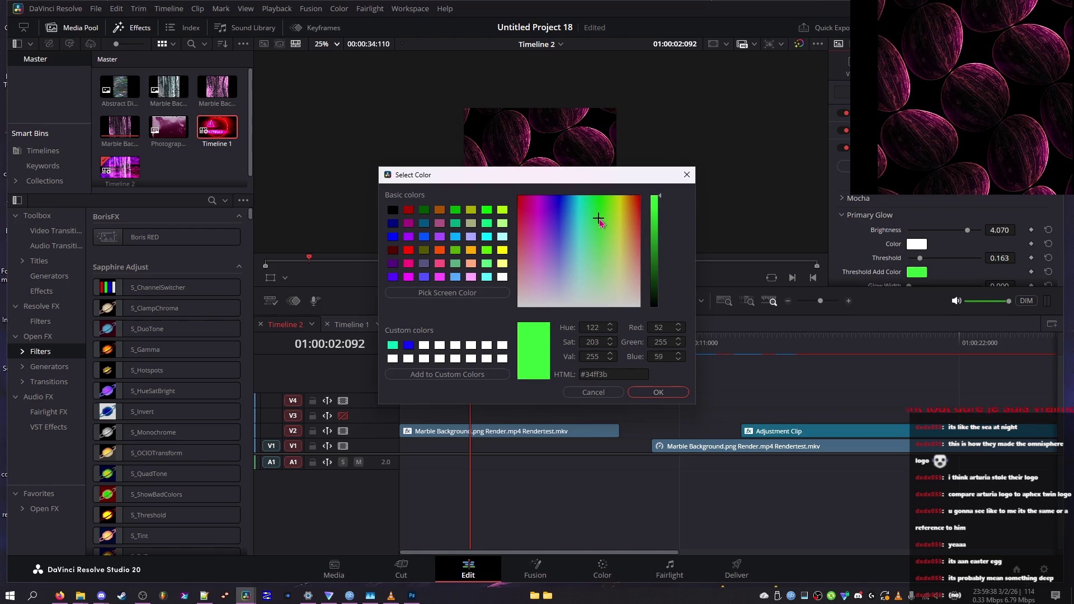
pyautogui.moveTo(582, 276); pyautogui.dragTo(476, 127)
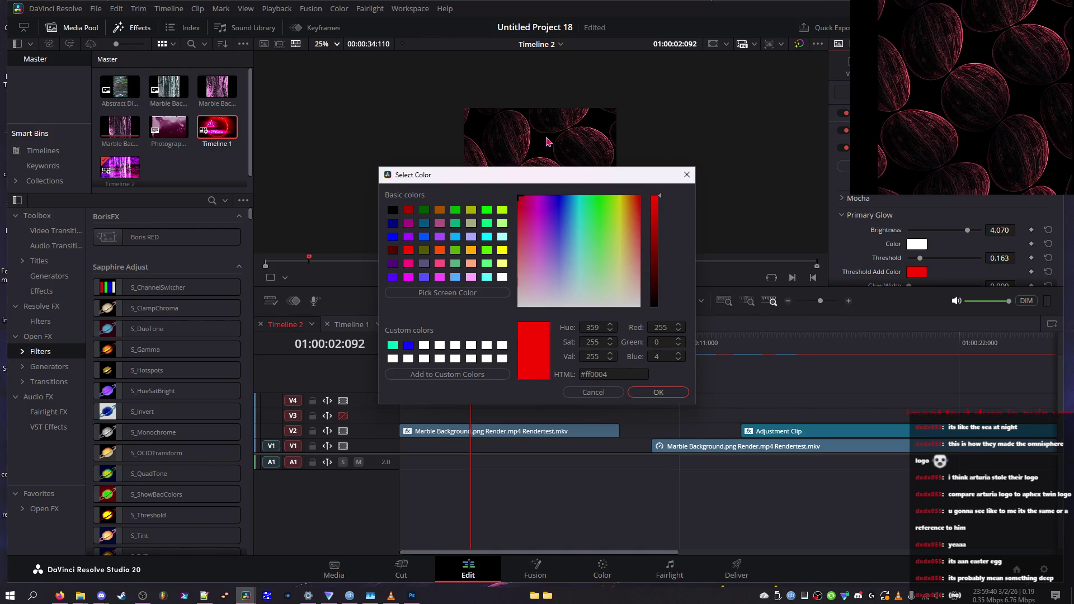
pyautogui.moveTo(667, 234)
pyautogui.mouseDown()
pyautogui.moveTo(604, 188)
pyautogui.moveTo(599, 168)
pyautogui.mouseUp()
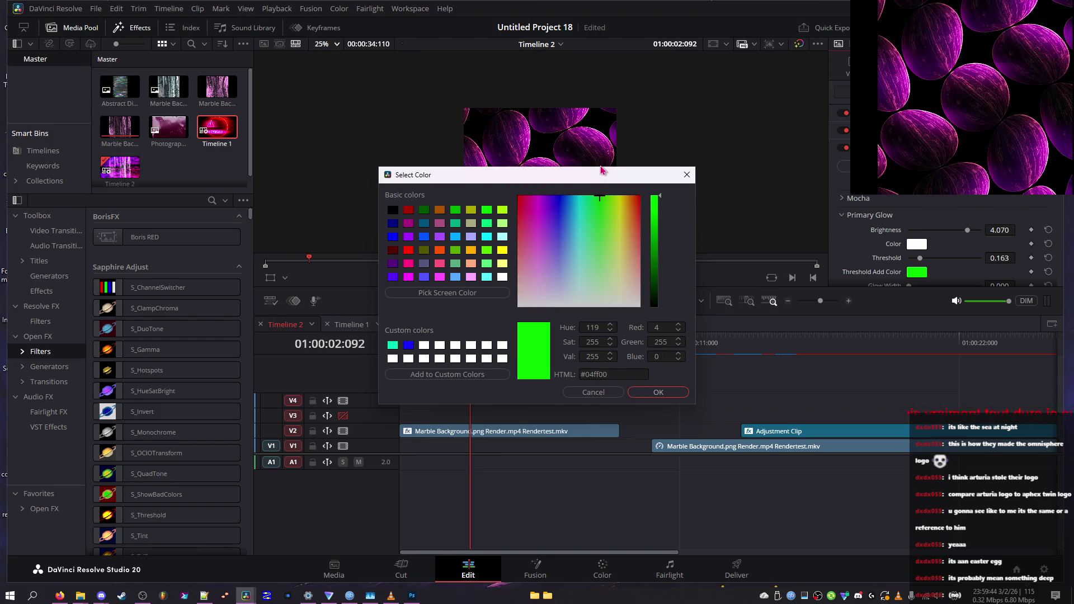
pyautogui.click(668, 393)
pyautogui.click(927, 259)
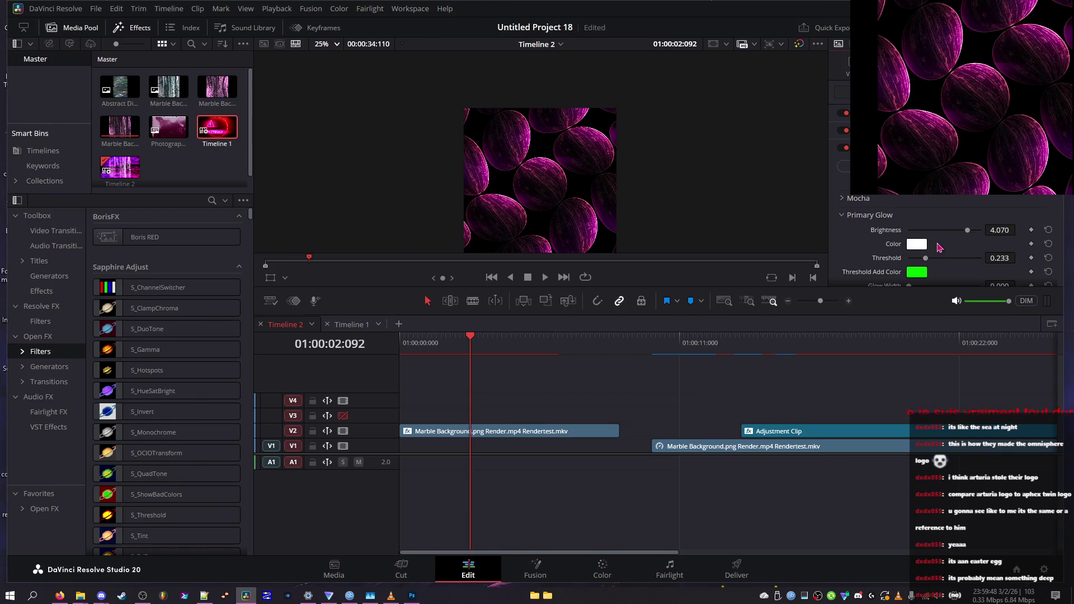
# - Push glow brightness to its 5.000 maximum and adjust Glow Width and Bias
pyautogui.moveTo(949, 237); pyautogui.dragTo(1039, 248)
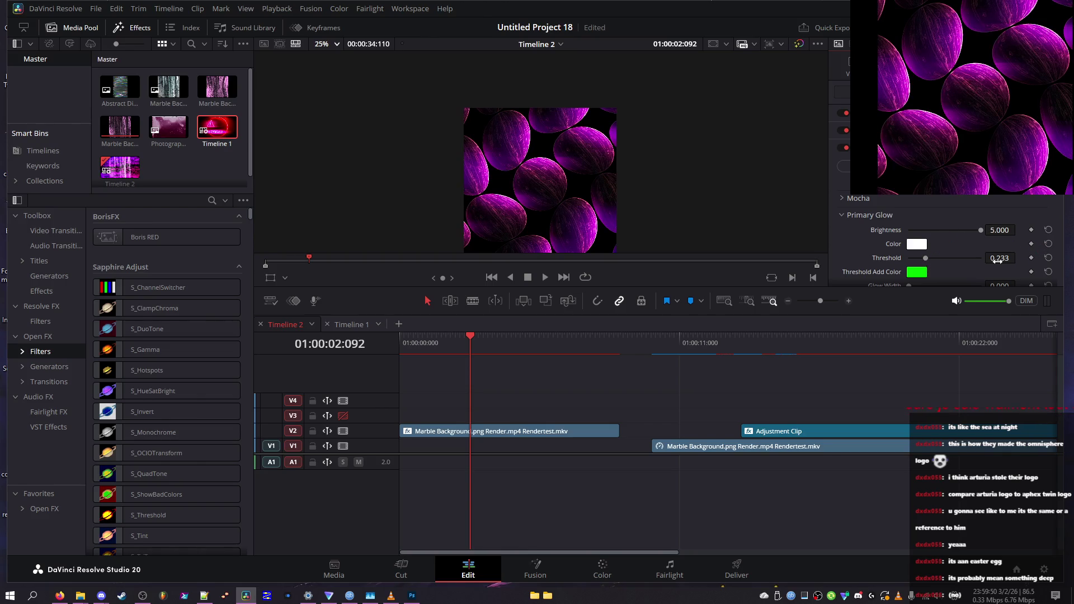
pyautogui.scroll(-2, 931, 253)
pyautogui.moveTo(966, 246); pyautogui.dragTo(899, 247)
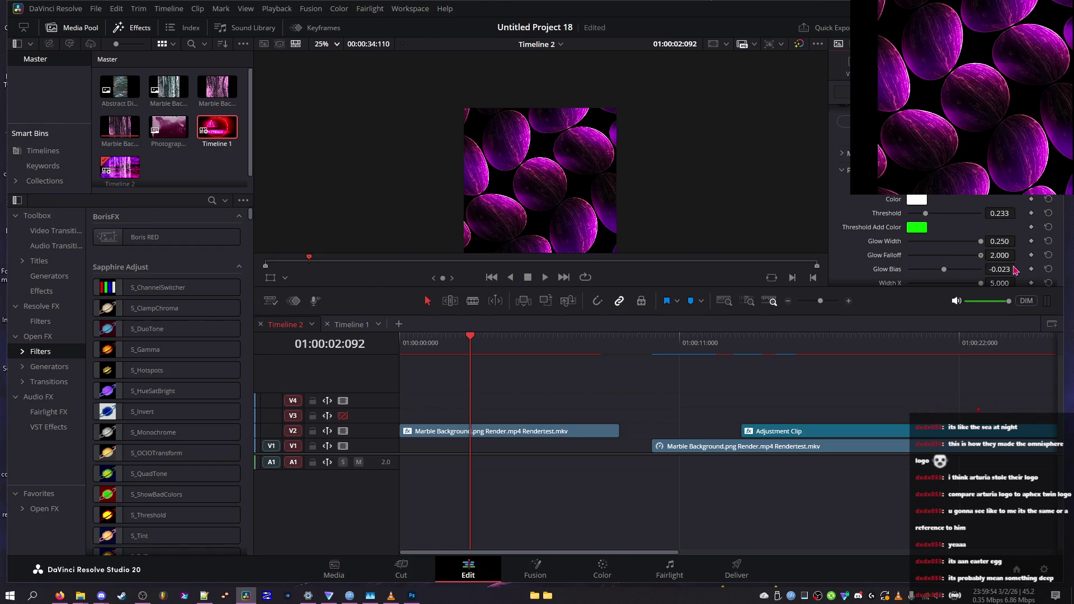
pyautogui.moveTo(922, 273)
pyautogui.mouseDown()
pyautogui.moveTo(913, 270)
pyautogui.moveTo(949, 272)
pyautogui.moveTo(945, 285)
pyautogui.mouseUp()
# - Set Glow Falloff to 2.000, zero Width X and Width Y, and give Width Red 1.163
pyautogui.scroll(-2, 949, 261)
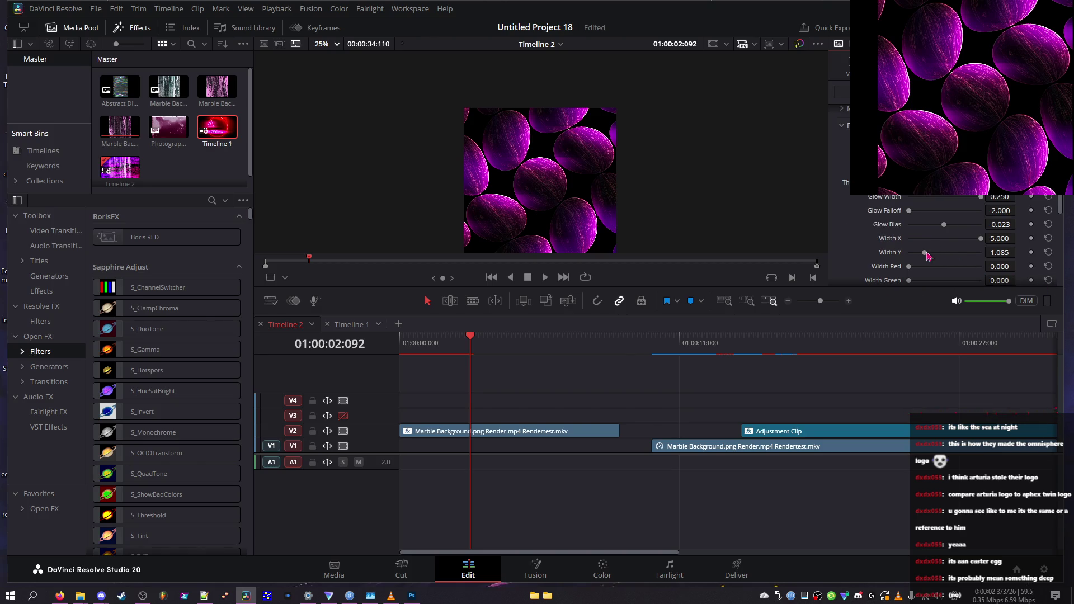
pyautogui.moveTo(930, 238); pyautogui.dragTo(852, 245)
pyautogui.moveTo(936, 214); pyautogui.dragTo(976, 236)
pyautogui.moveTo(909, 267)
pyautogui.mouseDown()
pyautogui.moveTo(951, 271)
pyautogui.moveTo(929, 271)
pyautogui.moveTo(919, 256)
pyautogui.moveTo(966, 257)
pyautogui.moveTo(917, 259)
pyautogui.moveTo(1055, 280)
pyautogui.mouseUp()
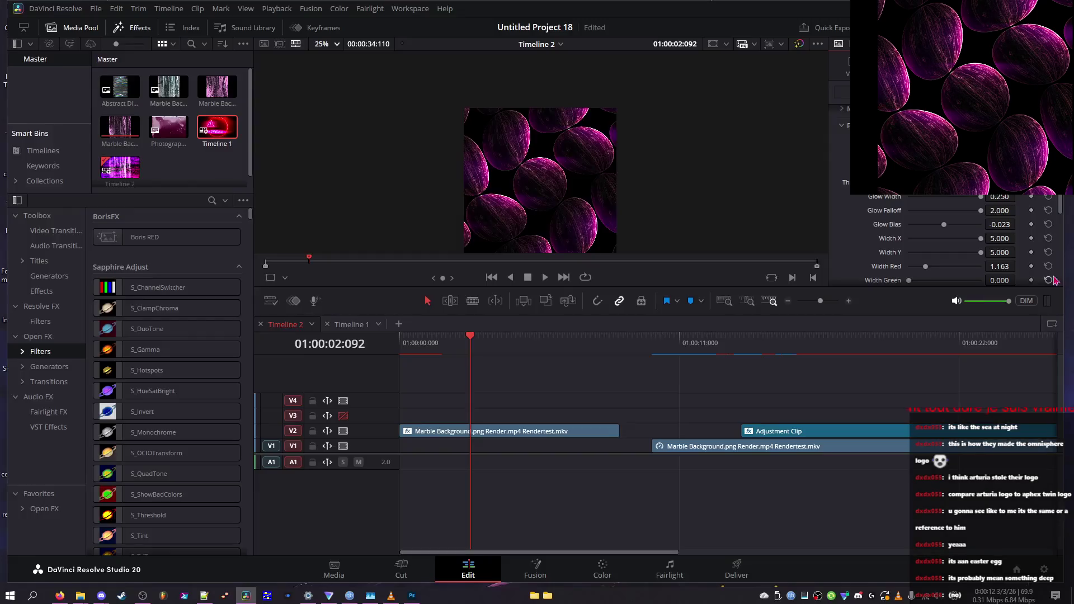
pyautogui.moveTo(954, 241); pyautogui.dragTo(789, 242)
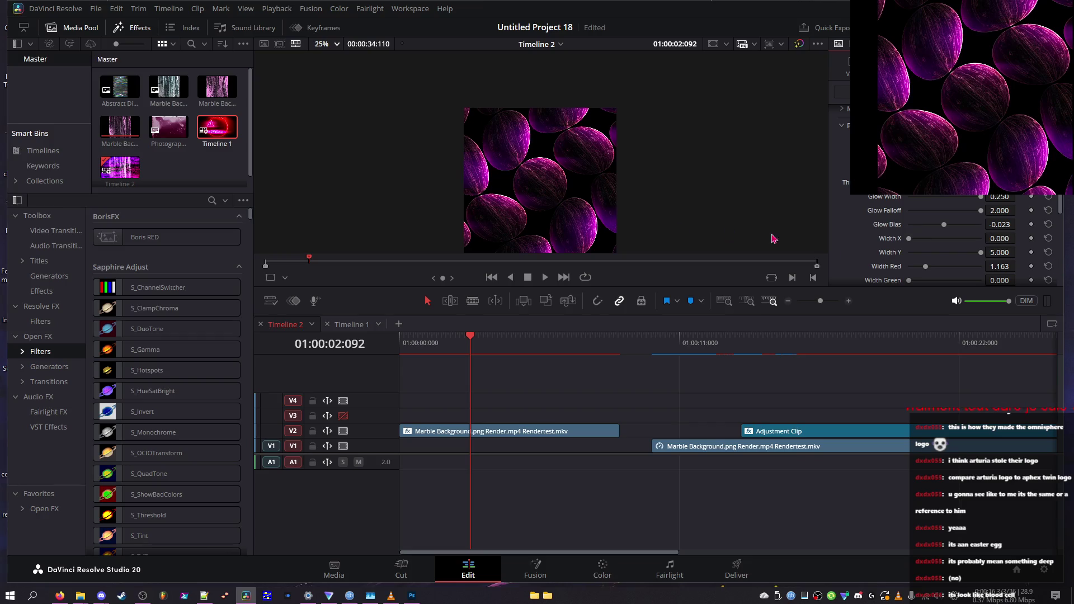
pyautogui.moveTo(938, 256)
pyautogui.mouseDown()
pyautogui.moveTo(868, 245)
pyautogui.moveTo(1063, 257)
pyautogui.mouseUp()
pyautogui.scroll(-2, 926, 263)
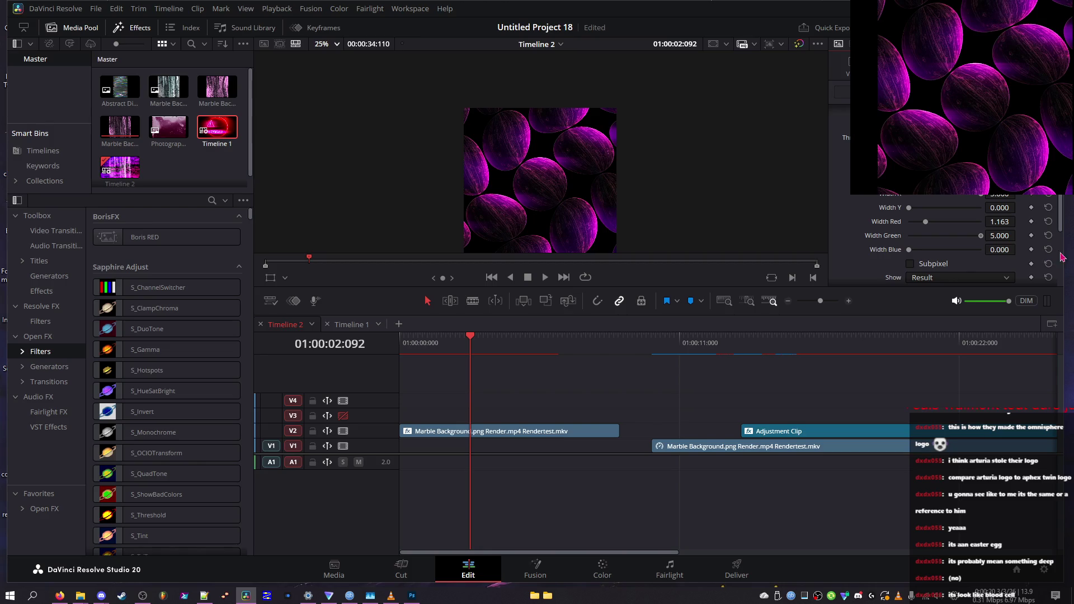
# - Preview the glowing image full screen, then scrub to about four seconds
pyautogui.press('p')
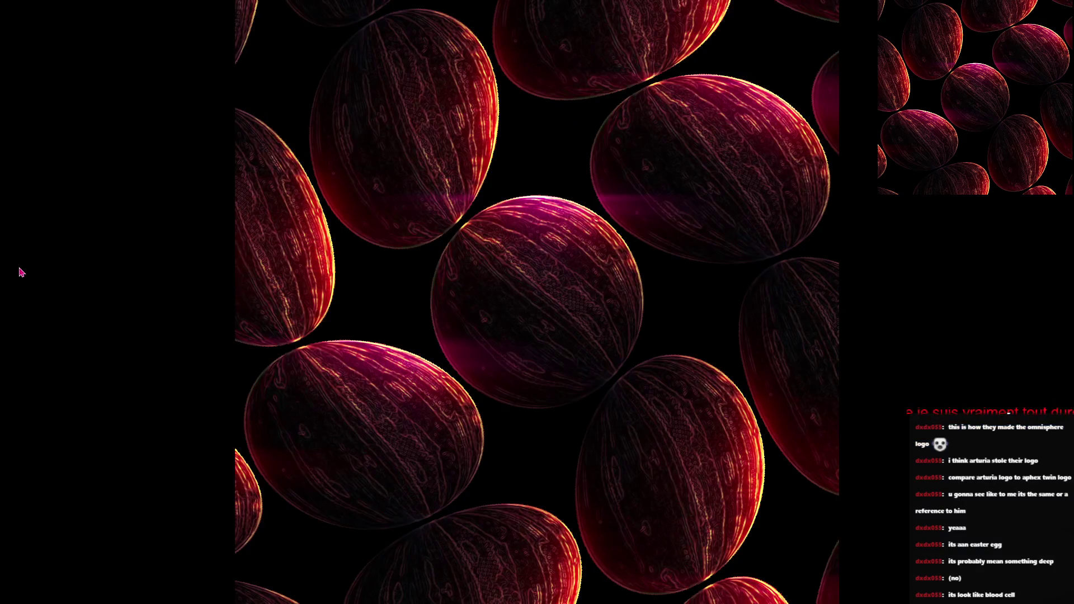
pyautogui.press('p')
pyautogui.moveTo(468, 339)
pyautogui.mouseDown()
pyautogui.moveTo(453, 340)
pyautogui.moveTo(516, 349)
pyautogui.moveTo(507, 343)
pyautogui.mouseUp()
# - Toggle Subpixel and switch Show to Threshold, then back to Result
pyautogui.click(910, 264)
pyautogui.click(950, 279)
pyautogui.click(945, 304)
pyautogui.click(947, 282)
pyautogui.click(932, 267)
pyautogui.click(951, 277)
pyautogui.click(939, 291)
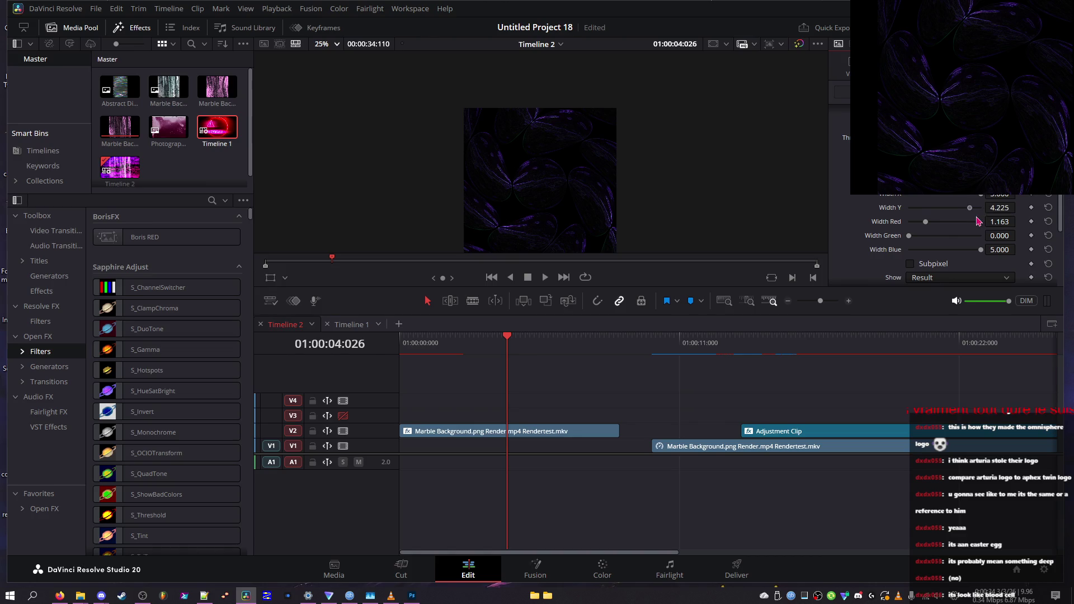
# - Zero Width Y and move to the bright purple frame near two seconds
pyautogui.moveTo(949, 200); pyautogui.dragTo(912, 203)
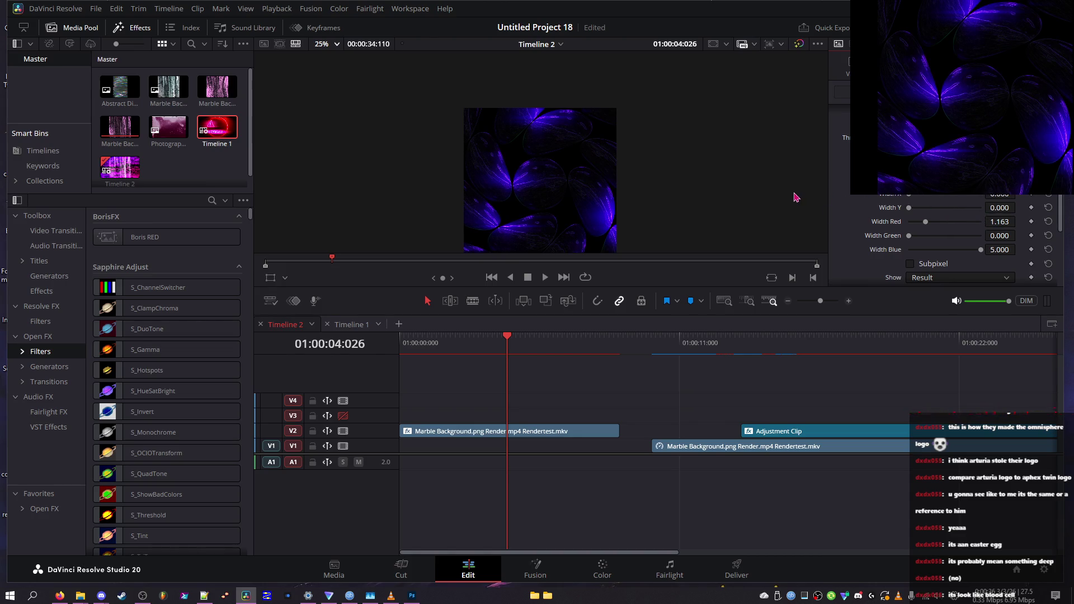
pyautogui.moveTo(507, 341)
pyautogui.mouseDown()
pyautogui.moveTo(436, 338)
pyautogui.moveTo(475, 338)
pyautogui.moveTo(447, 335)
pyautogui.mouseUp()
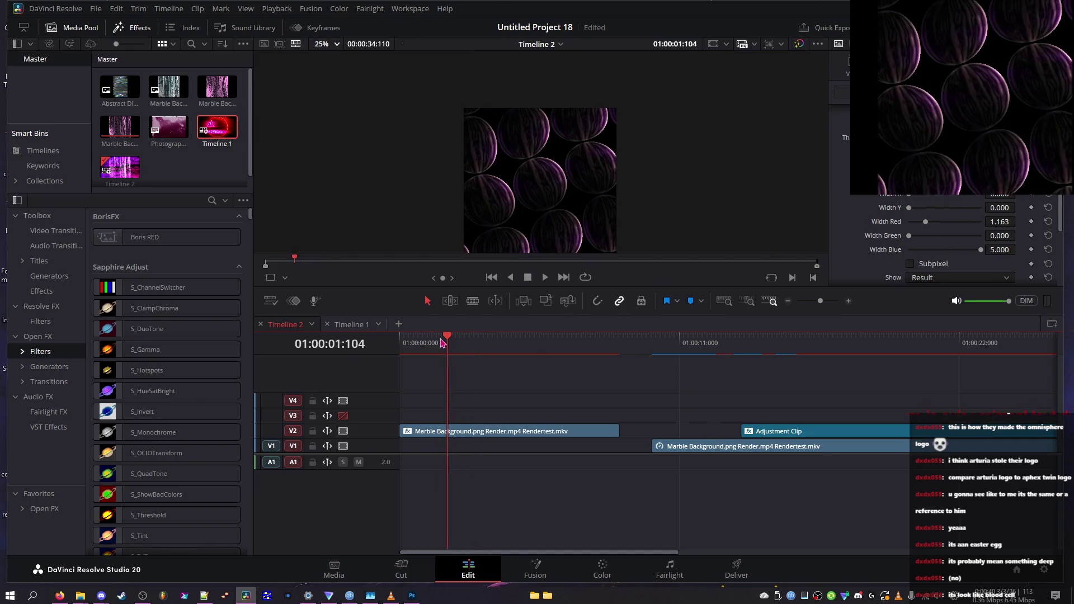
pyautogui.click(458, 339)
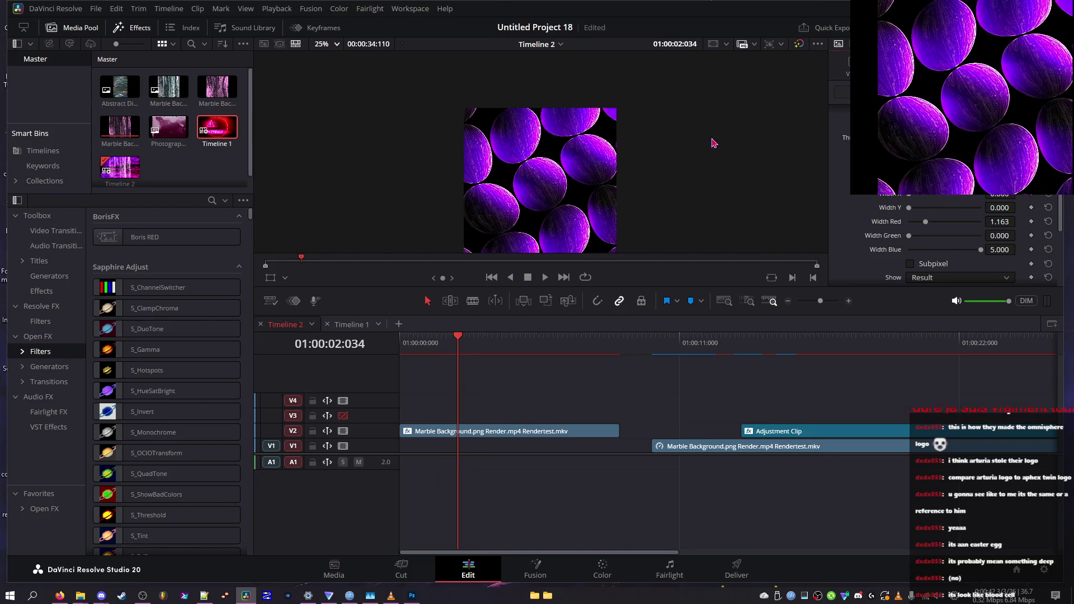
# - Set Width X to 5.000 and Width Y to 2.171, then view the swirled frame near five seconds
pyautogui.moveTo(909, 196); pyautogui.dragTo(1073, 209)
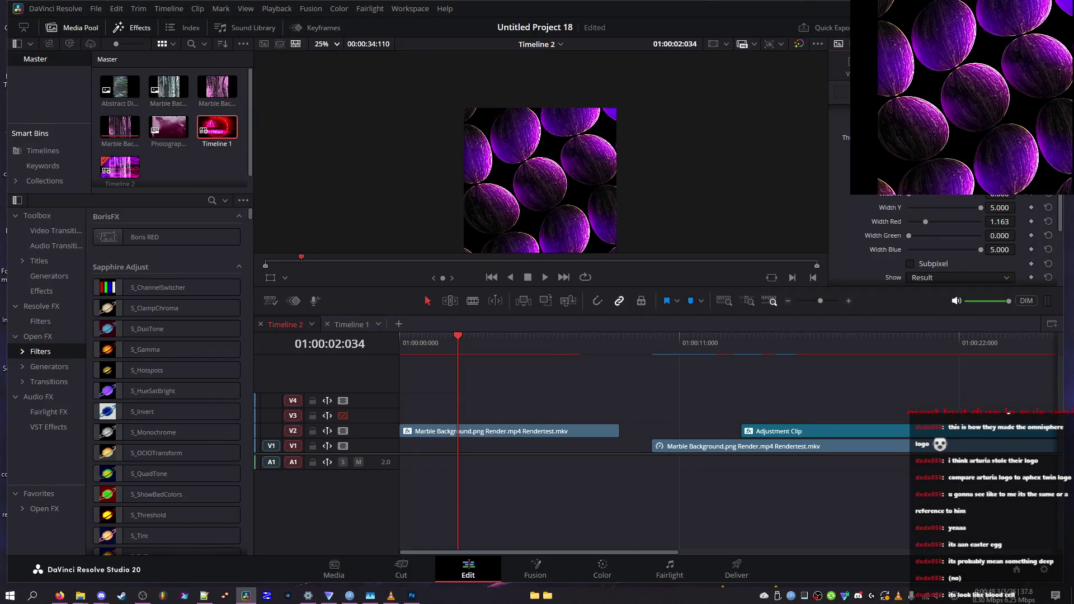
pyautogui.moveTo(944, 200)
pyautogui.mouseDown()
pyautogui.moveTo(989, 216)
pyautogui.moveTo(801, 207)
pyautogui.mouseUp()
pyautogui.moveTo(942, 211)
pyautogui.mouseDown()
pyautogui.moveTo(932, 217)
pyautogui.moveTo(943, 216)
pyautogui.mouseUp()
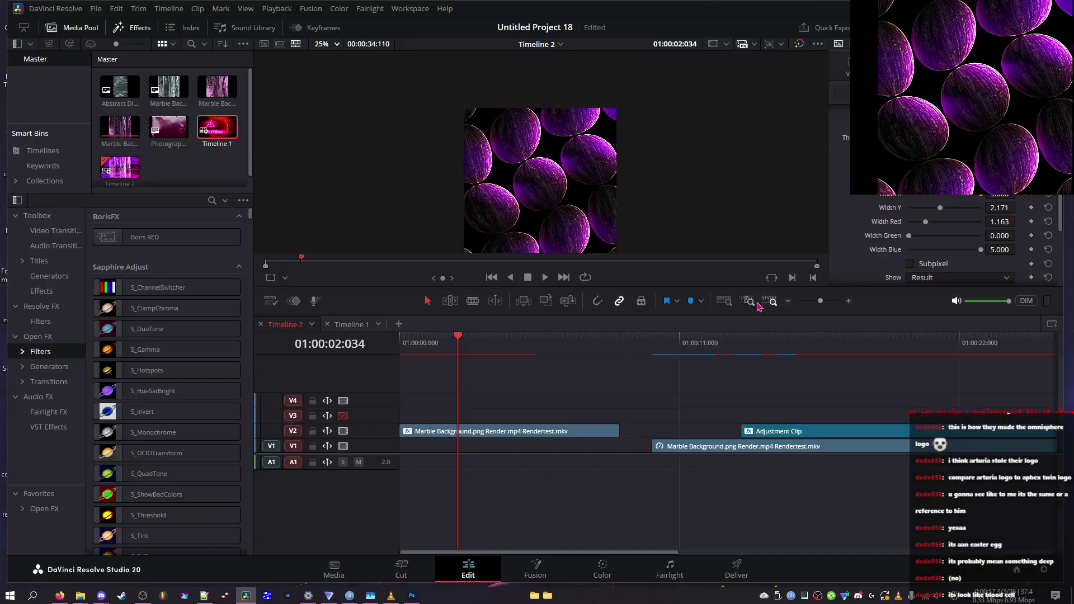
pyautogui.click(534, 343)
pyautogui.moveTo(535, 346); pyautogui.dragTo(540, 352)
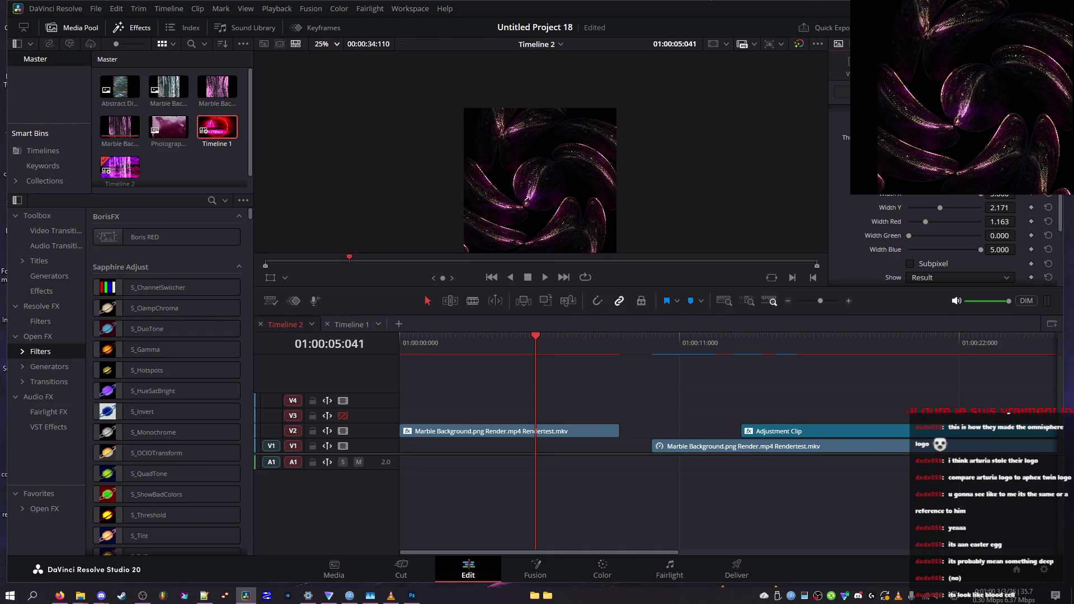
pyautogui.hotkey('ctrl', 'f')
# - Check the vortex frame in full-screen preview and return to the editor
pyautogui.press('Escape')
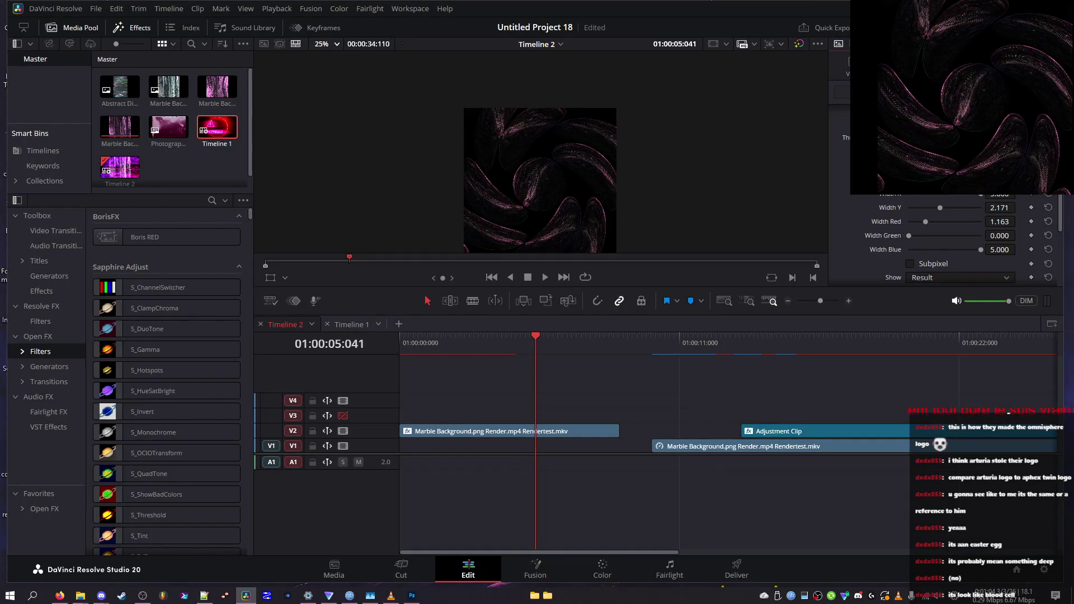
pyautogui.hotkey('ctrl', 'f')
pyautogui.press('Escape')
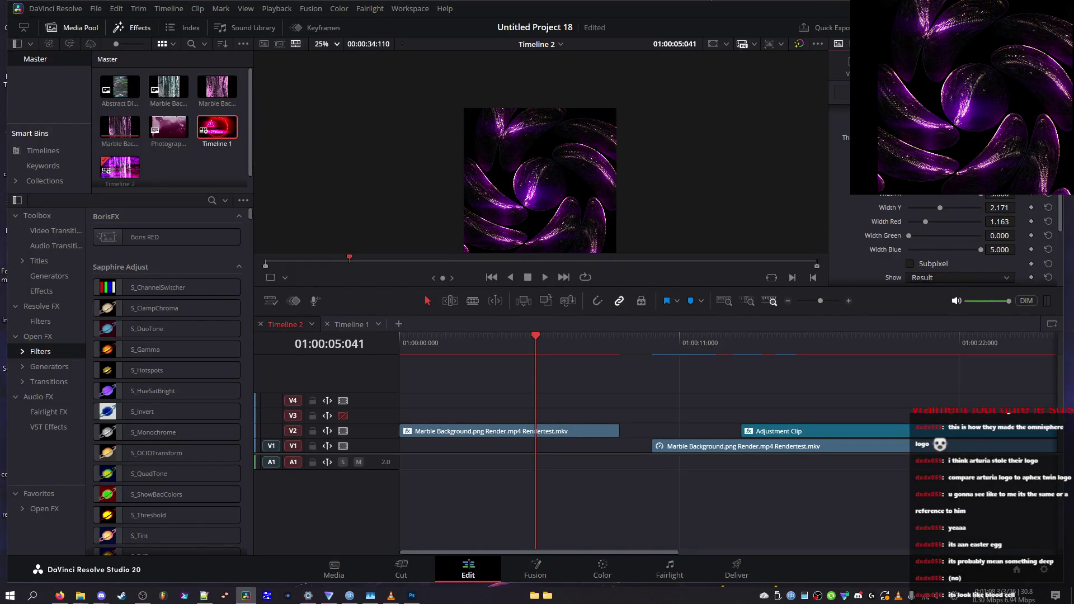
# - Widen the red and green glow widths, enable Subpixel, and zero Width Blue
pyautogui.moveTo(927, 222); pyautogui.dragTo(971, 224)
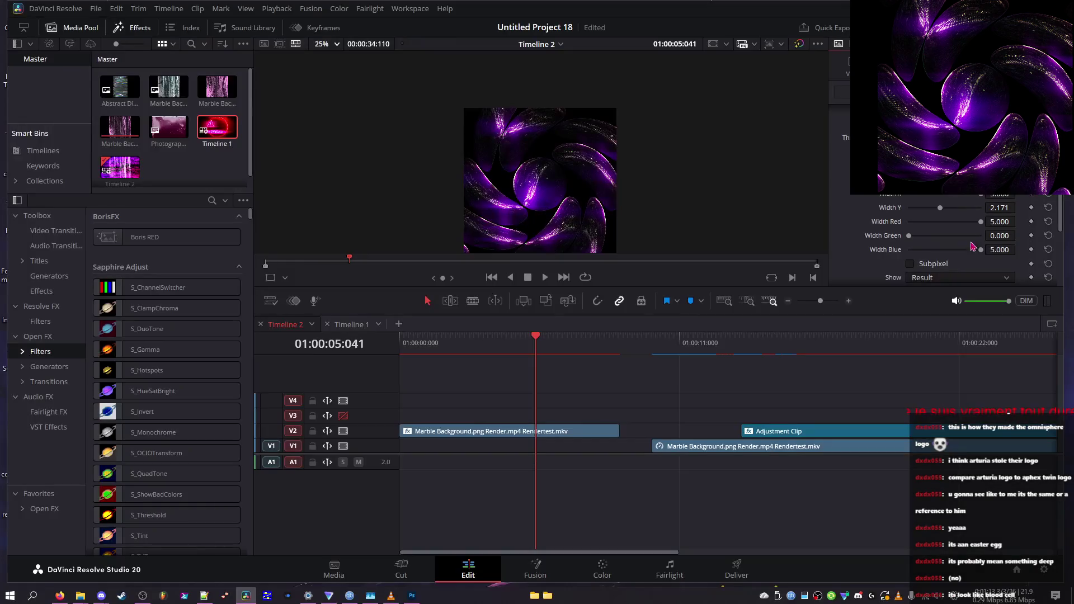
pyautogui.moveTo(910, 235)
pyautogui.mouseDown()
pyautogui.moveTo(969, 241)
pyautogui.moveTo(853, 237)
pyautogui.moveTo(956, 241)
pyautogui.moveTo(887, 255)
pyautogui.mouseUp()
pyautogui.click(910, 264)
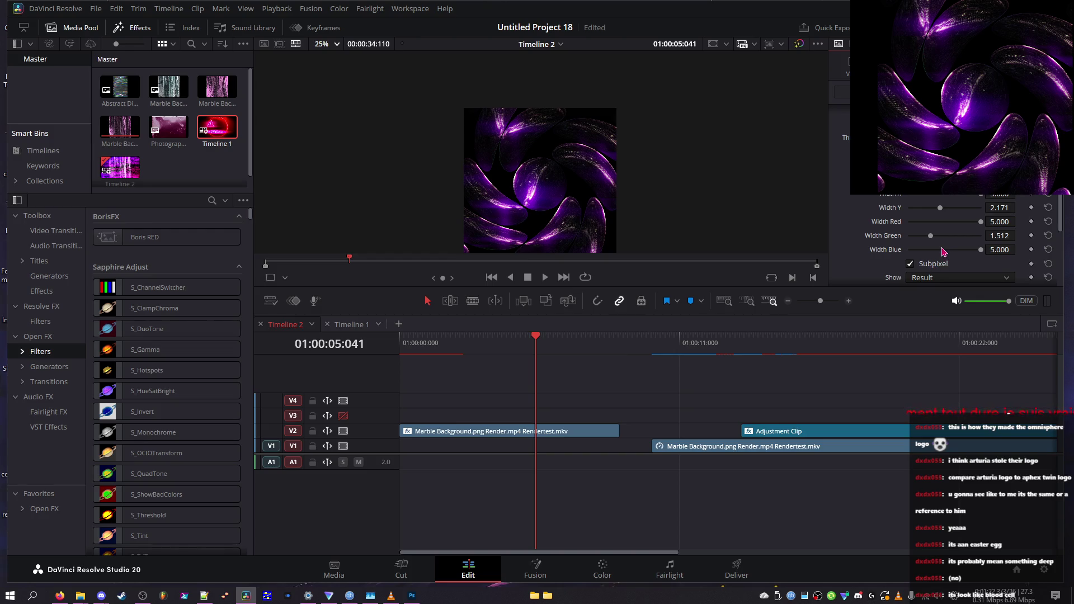
pyautogui.moveTo(938, 255)
pyautogui.mouseDown()
pyautogui.moveTo(885, 257)
pyautogui.moveTo(889, 237)
pyautogui.mouseUp()
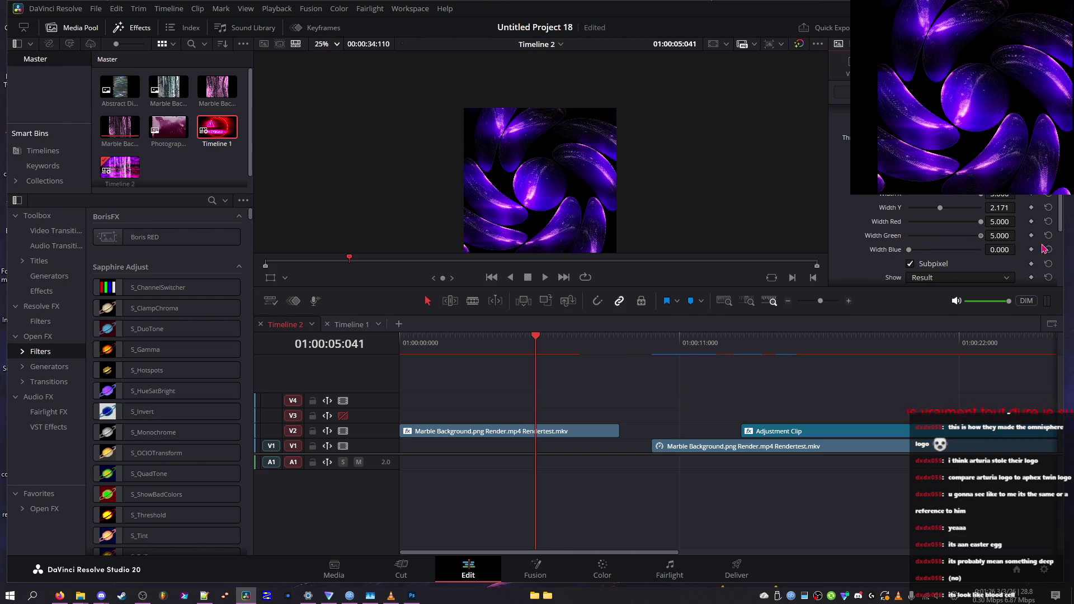